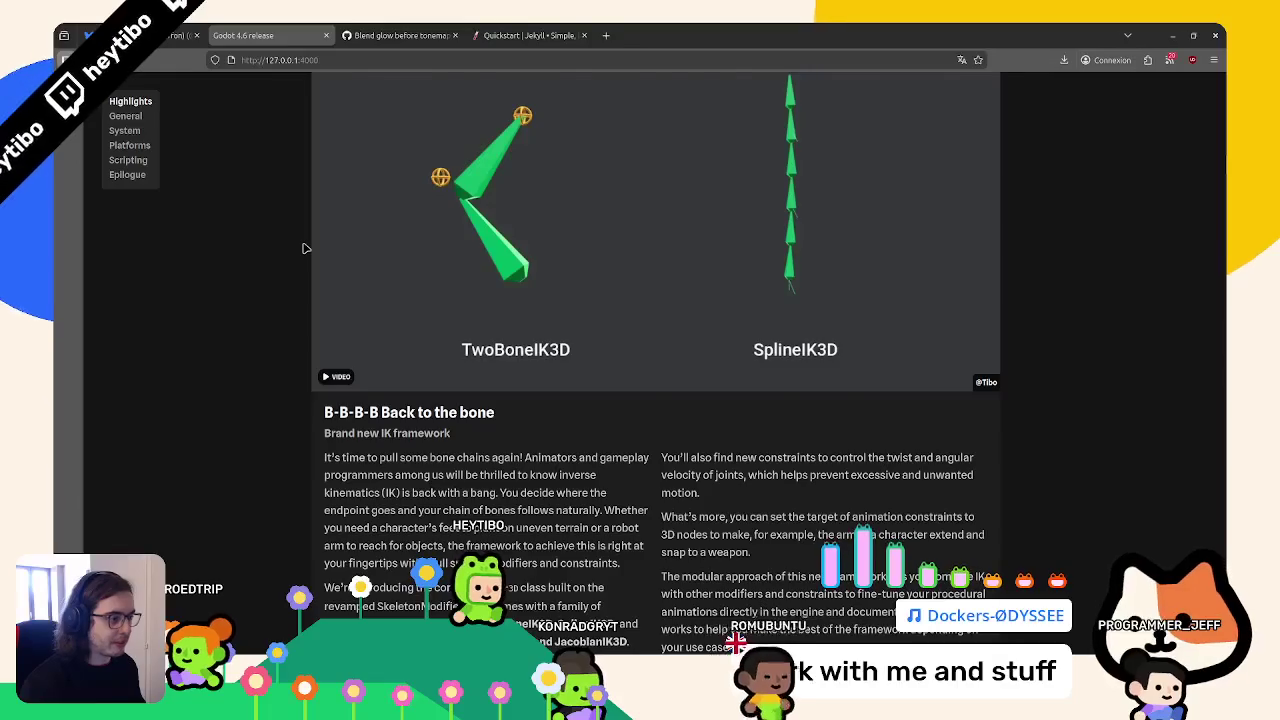
# Leave the Godot 4.6 release page for the 'Blend glow before tonemapping' pull request tab
pyautogui.scroll(3, 306, 250)
pyautogui.scroll(-2, 307, 255)
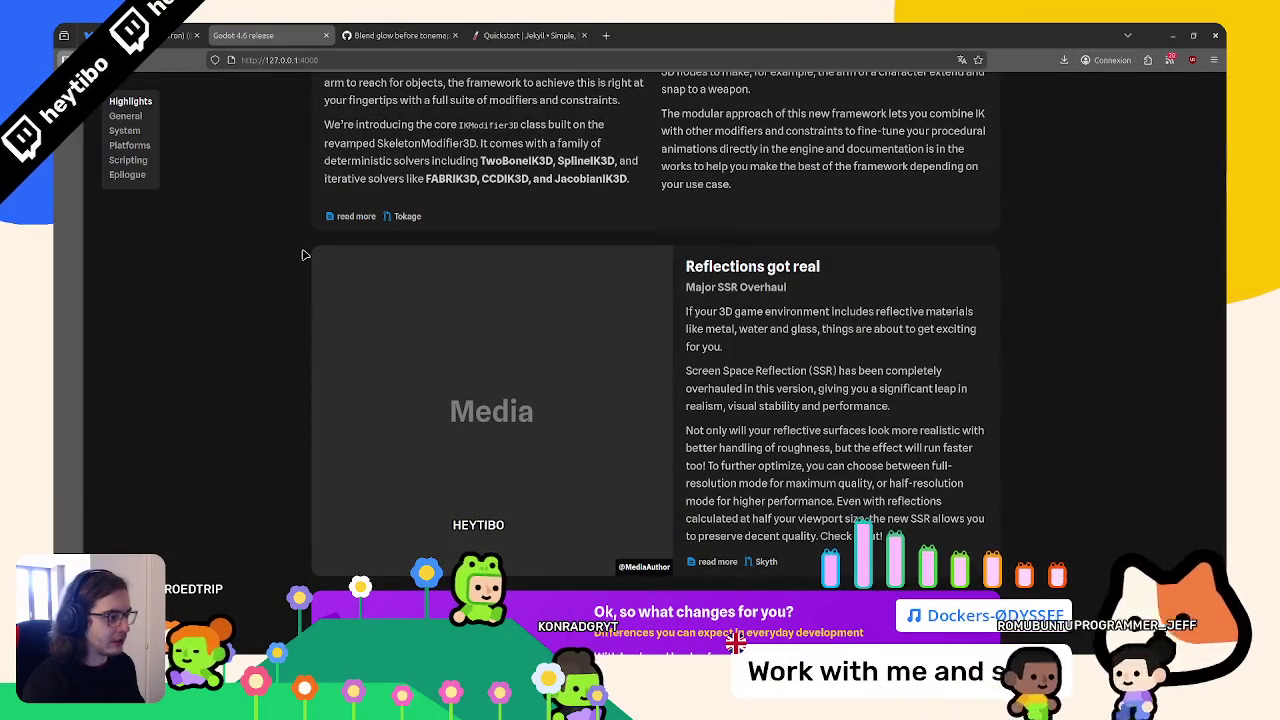
pyautogui.click(378, 33)
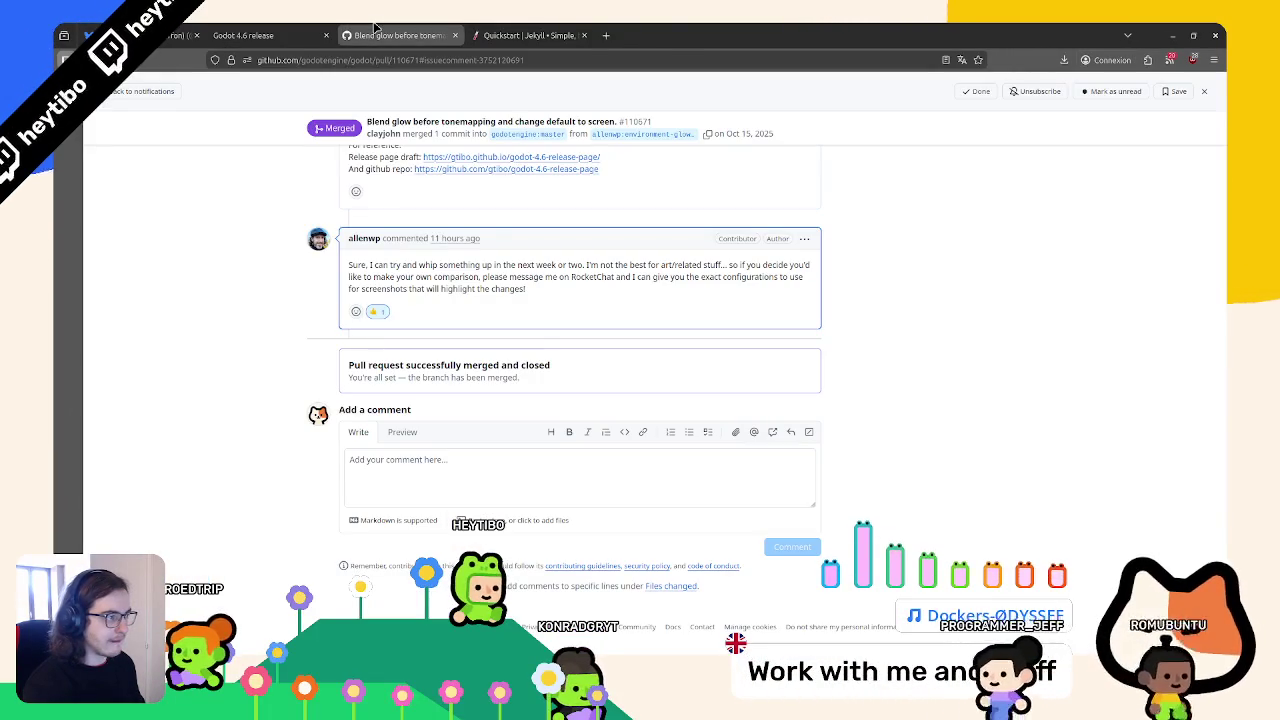
# Read the glow pull request from the top through its before/after comparisons
pyautogui.press('Home')
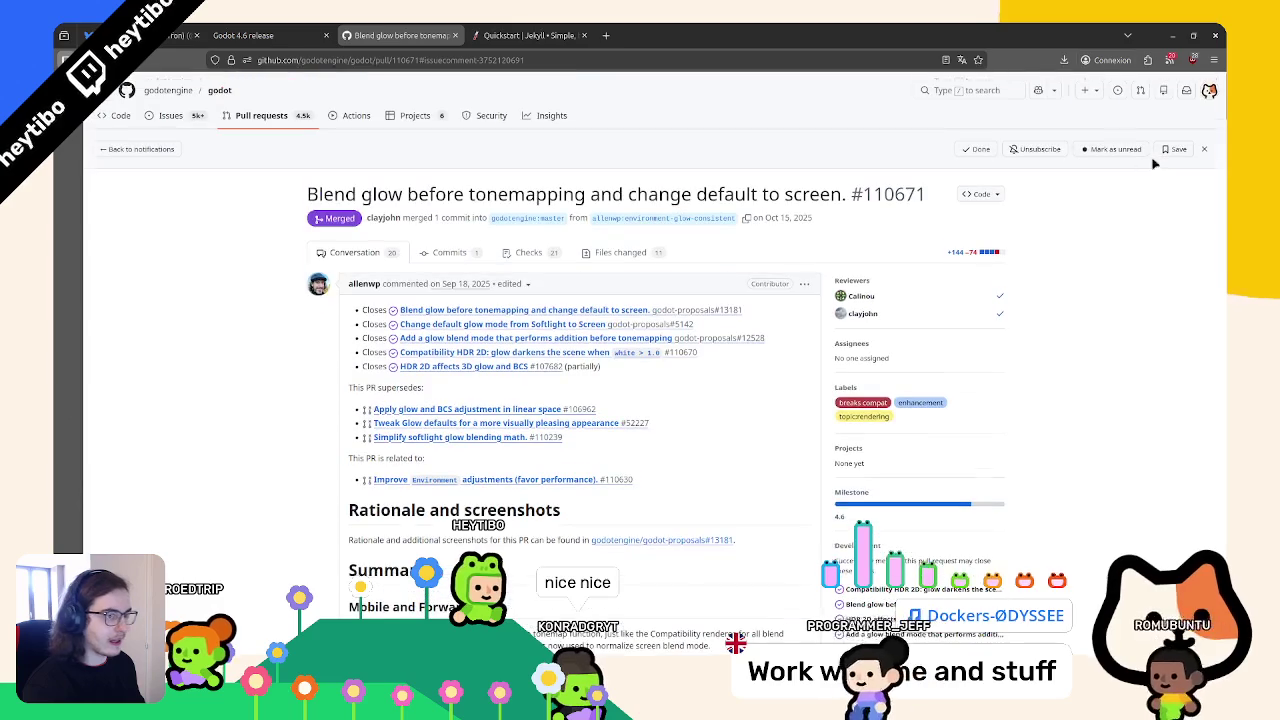
pyautogui.scroll(-15, 1046, 320)
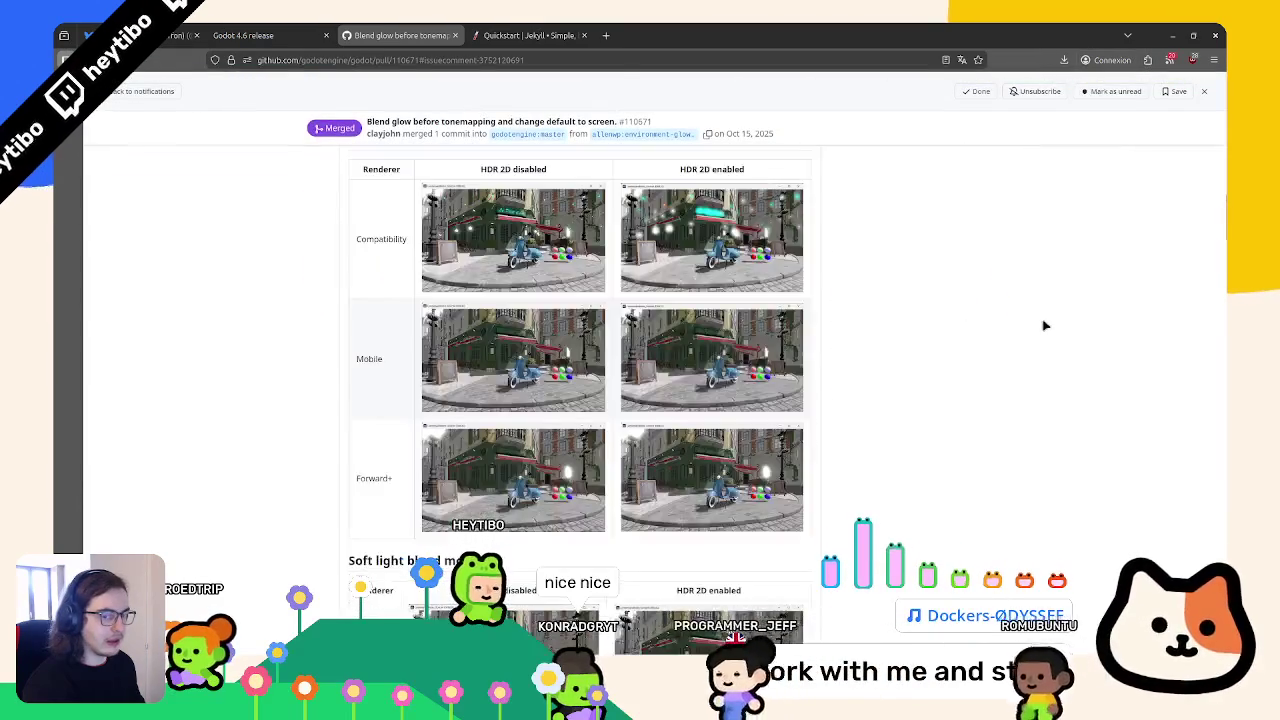
pyautogui.scroll(-15, 1046, 325)
pyautogui.scroll(-15, 810, 318)
pyautogui.scroll(-3, 898, 450)
pyautogui.scroll(1, 814, 417)
# Highlight passages of the final comment, then close the Jekyll Quickstart tab
pyautogui.tripleClick(426, 345)
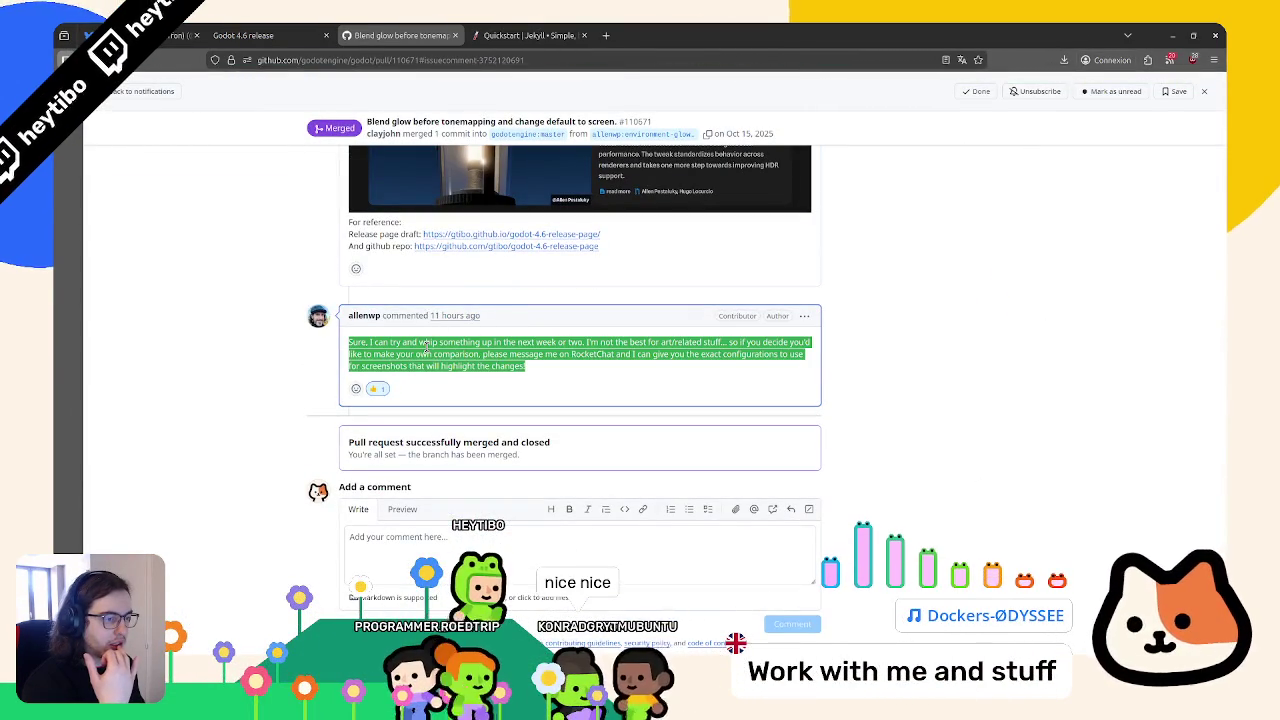
pyautogui.moveTo(420, 343)
pyautogui.mouseDown()
pyautogui.moveTo(434, 354)
pyautogui.moveTo(634, 354)
pyautogui.moveTo(624, 342)
pyautogui.moveTo(615, 377)
pyautogui.mouseUp()
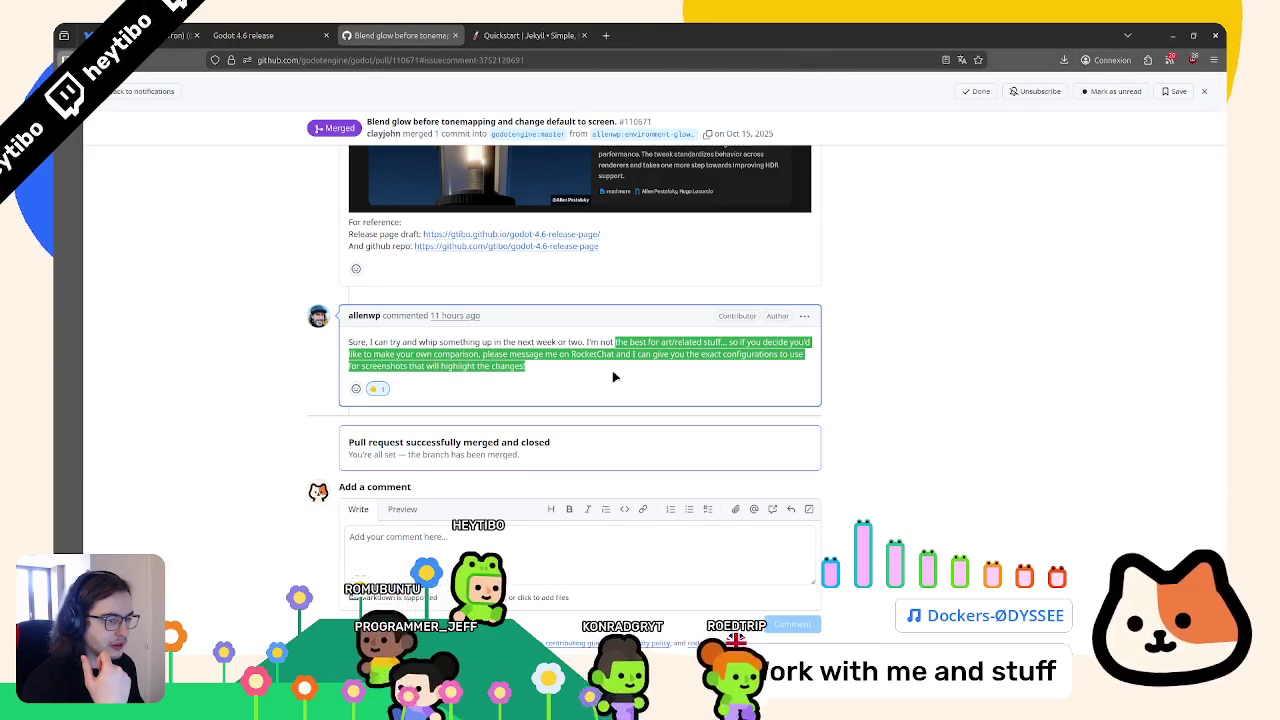
pyautogui.click(543, 366)
pyautogui.moveTo(543, 366); pyautogui.dragTo(510, 354)
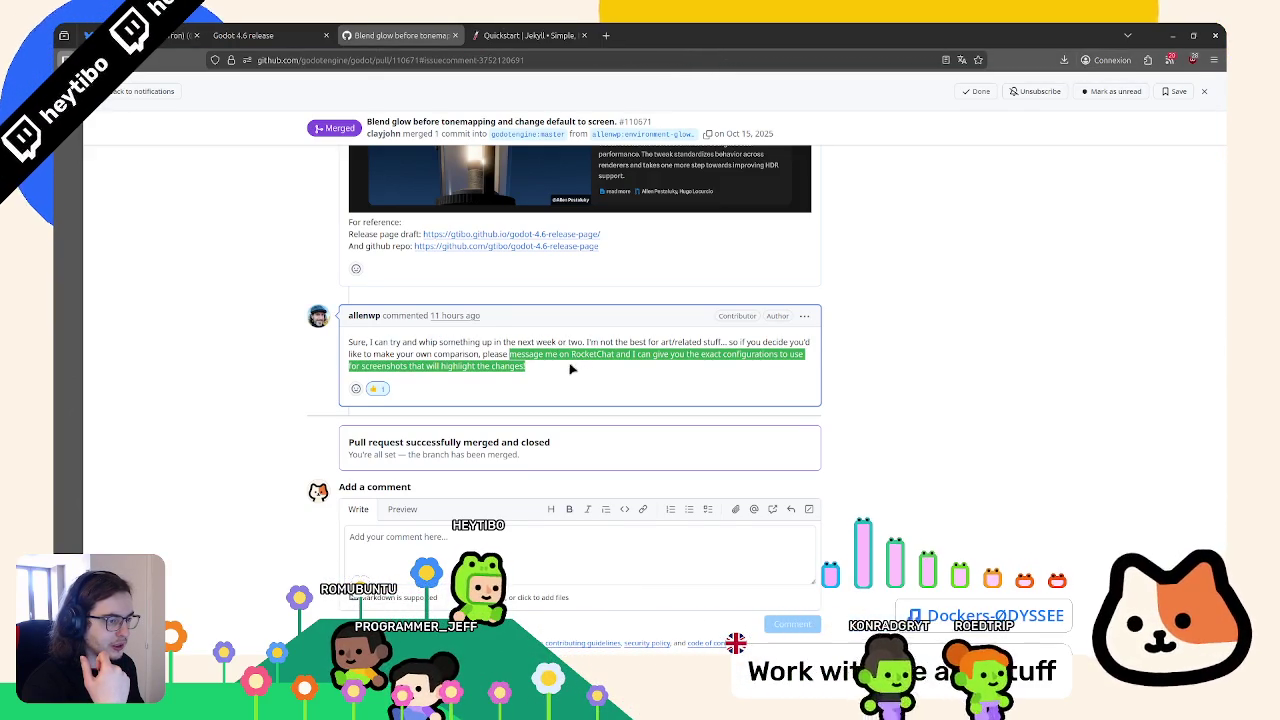
pyautogui.moveTo(571, 355)
pyautogui.mouseDown()
pyautogui.moveTo(598, 364)
pyautogui.moveTo(588, 378)
pyautogui.mouseUp()
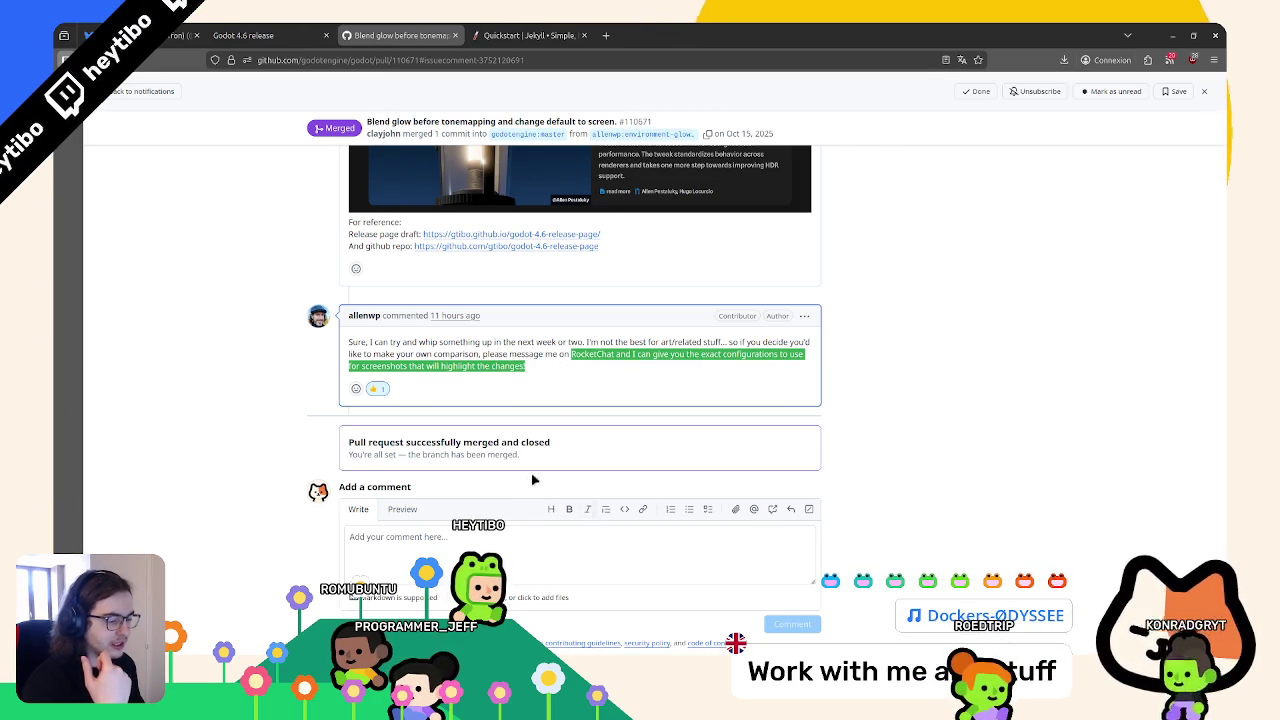
pyautogui.click(528, 35)
pyautogui.click(583, 35)
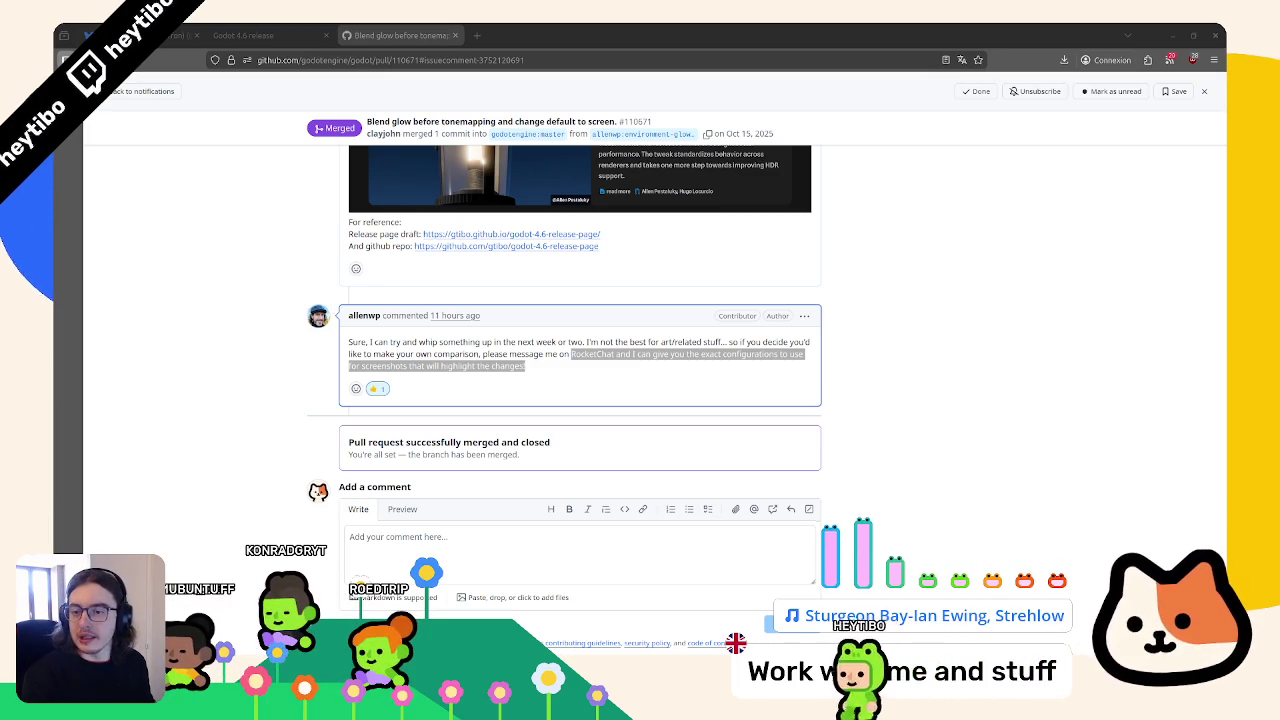
pyautogui.hotkey('ctrl', 'shift', 'Tab')
# Scroll the release page to the 'Glow in the dark' card and select its description
pyautogui.scroll(-10, 547, 338)
pyautogui.scroll(-20, 547, 338)
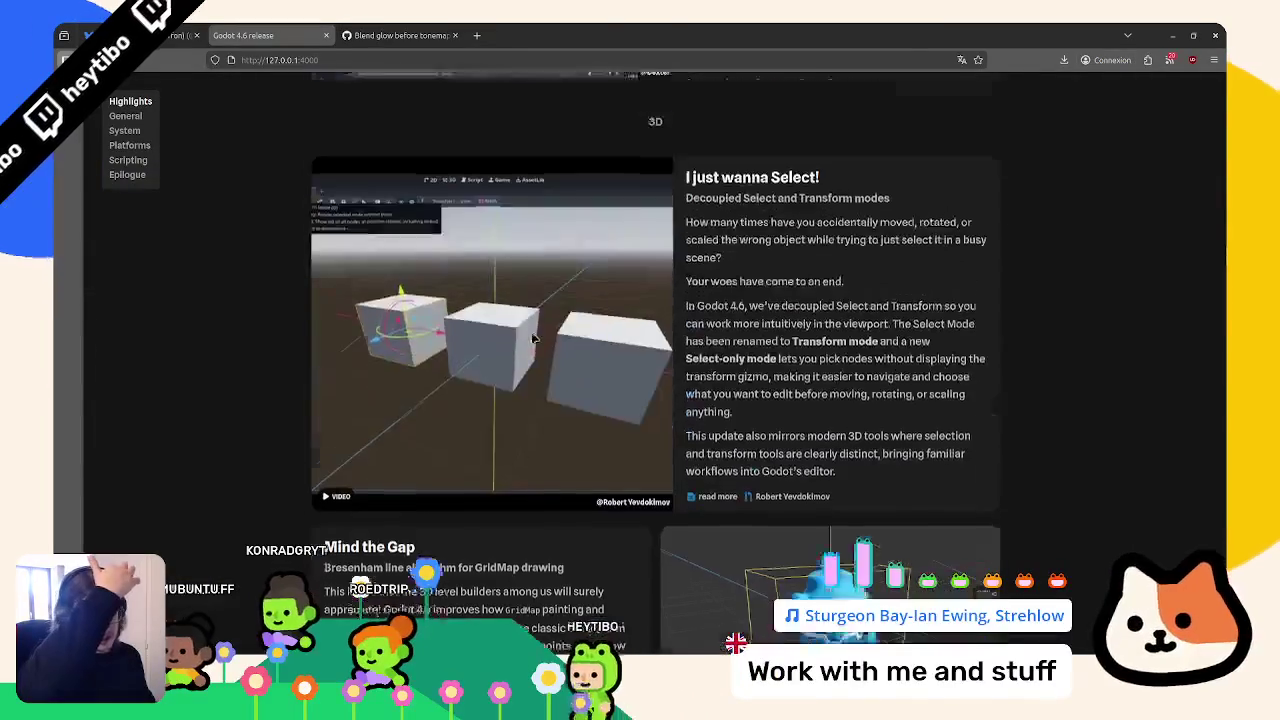
pyautogui.scroll(-20, 555, 330)
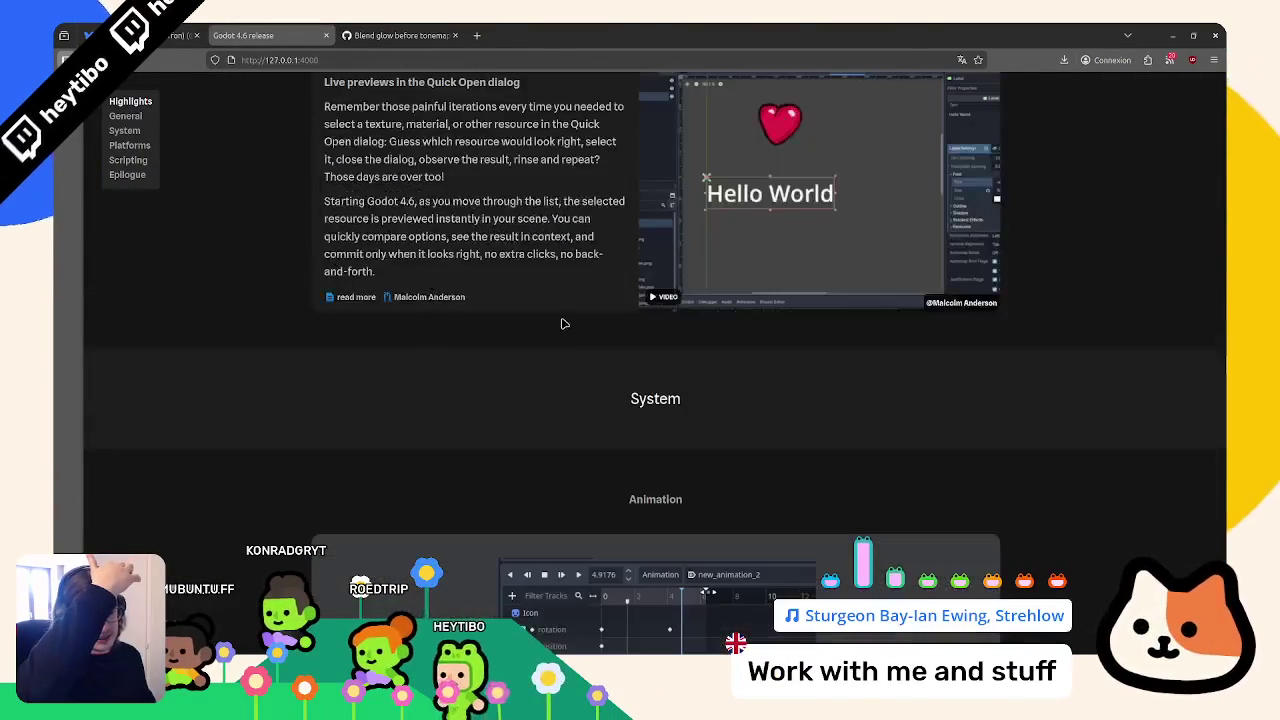
pyautogui.scroll(-20, 534, 363)
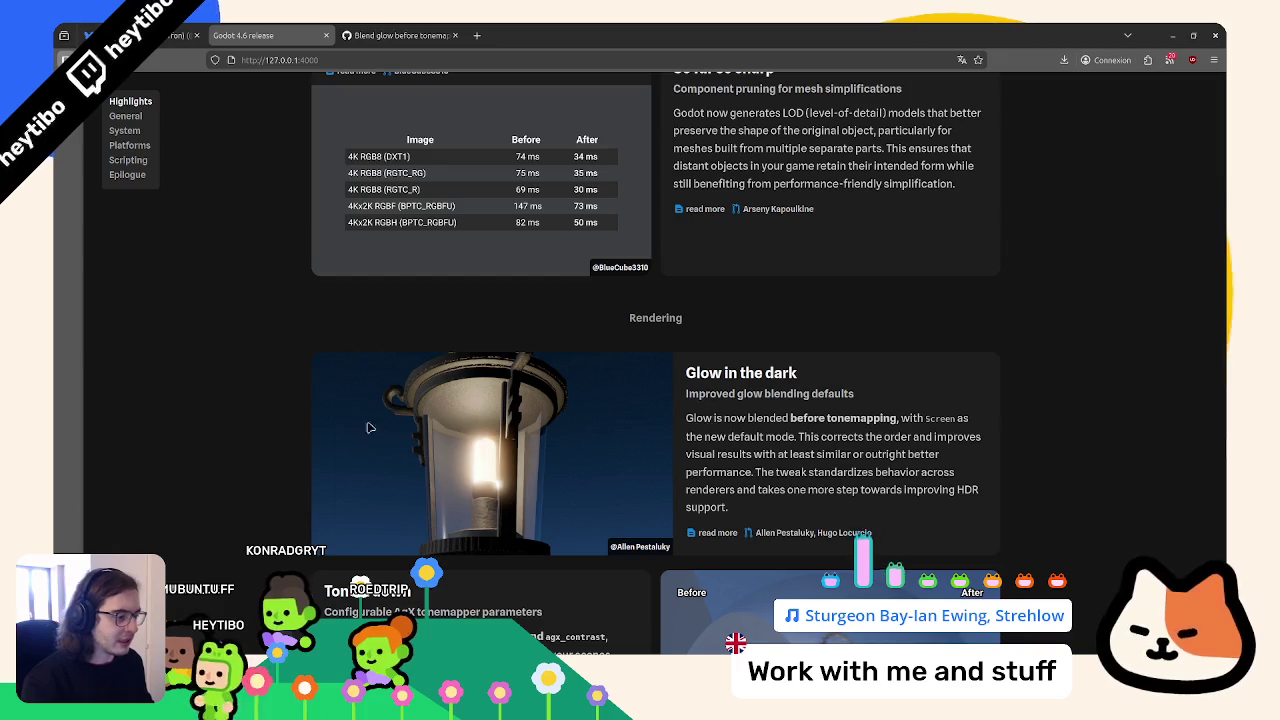
pyautogui.tripleClick(717, 420)
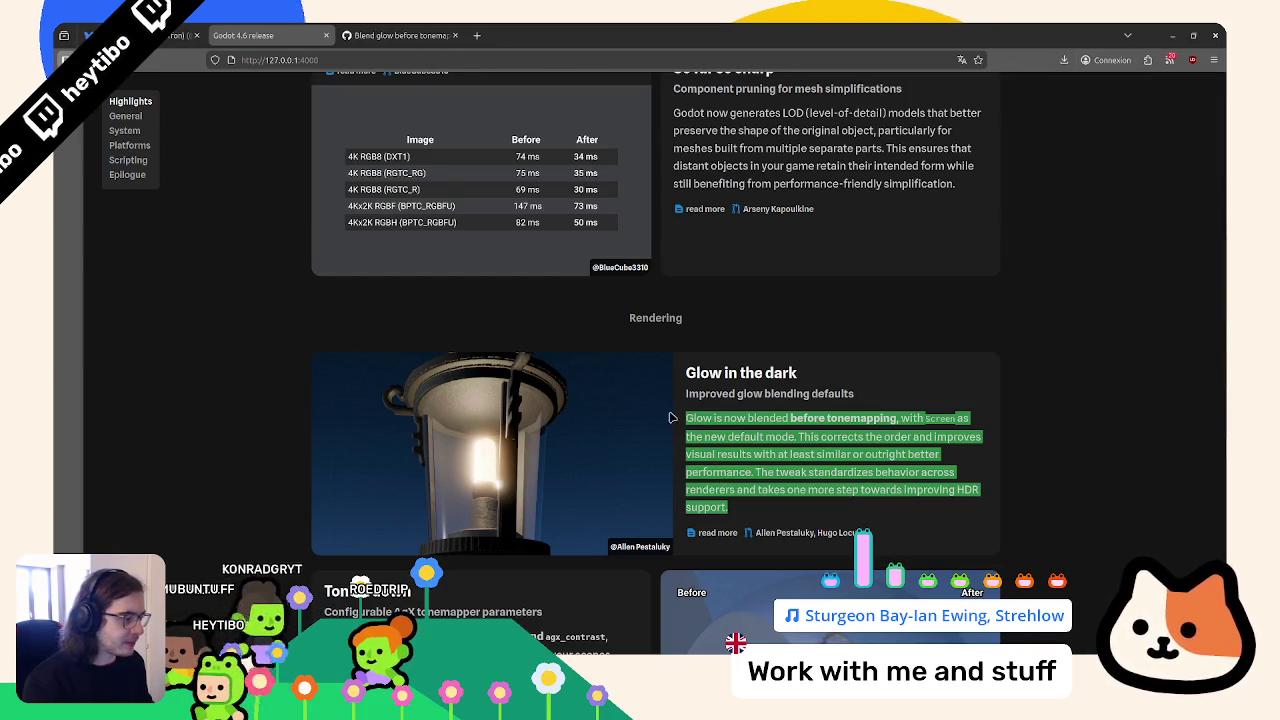
pyautogui.hotkey('alt', 'Tab')
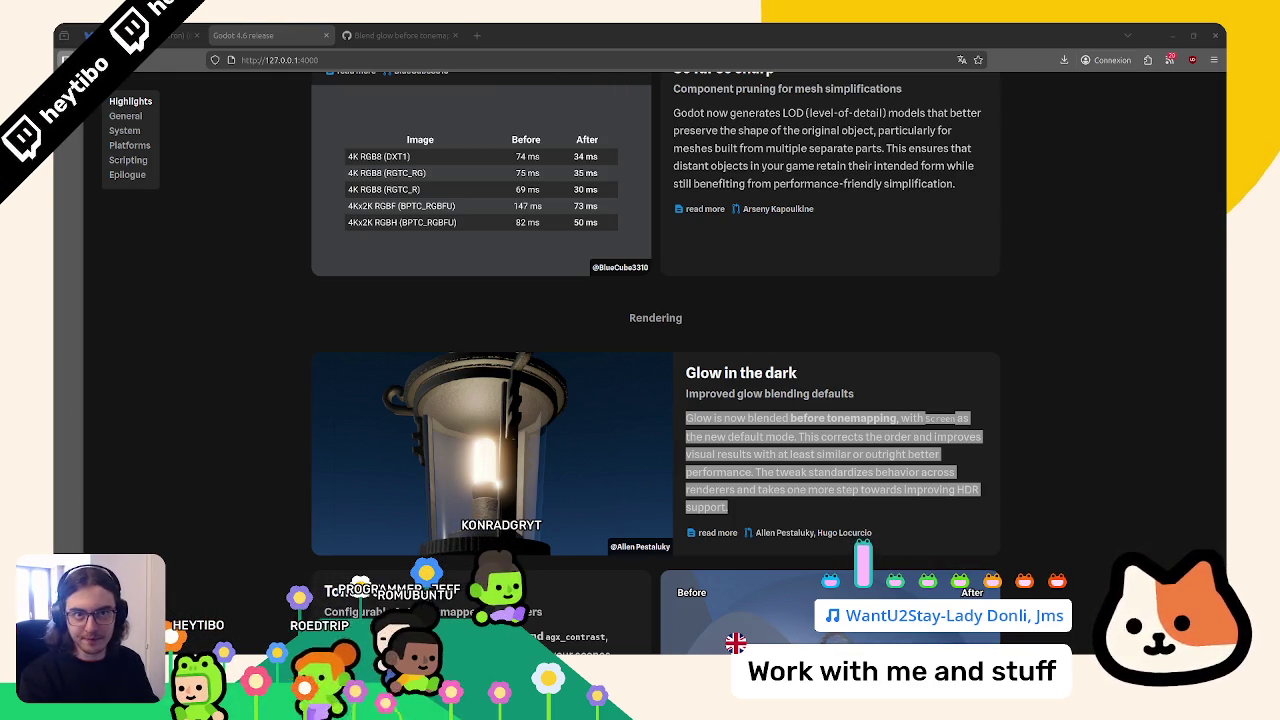
# Close the glow pull request tab, leaving only the Godot 4.6 release page
pyautogui.click(430, 36)
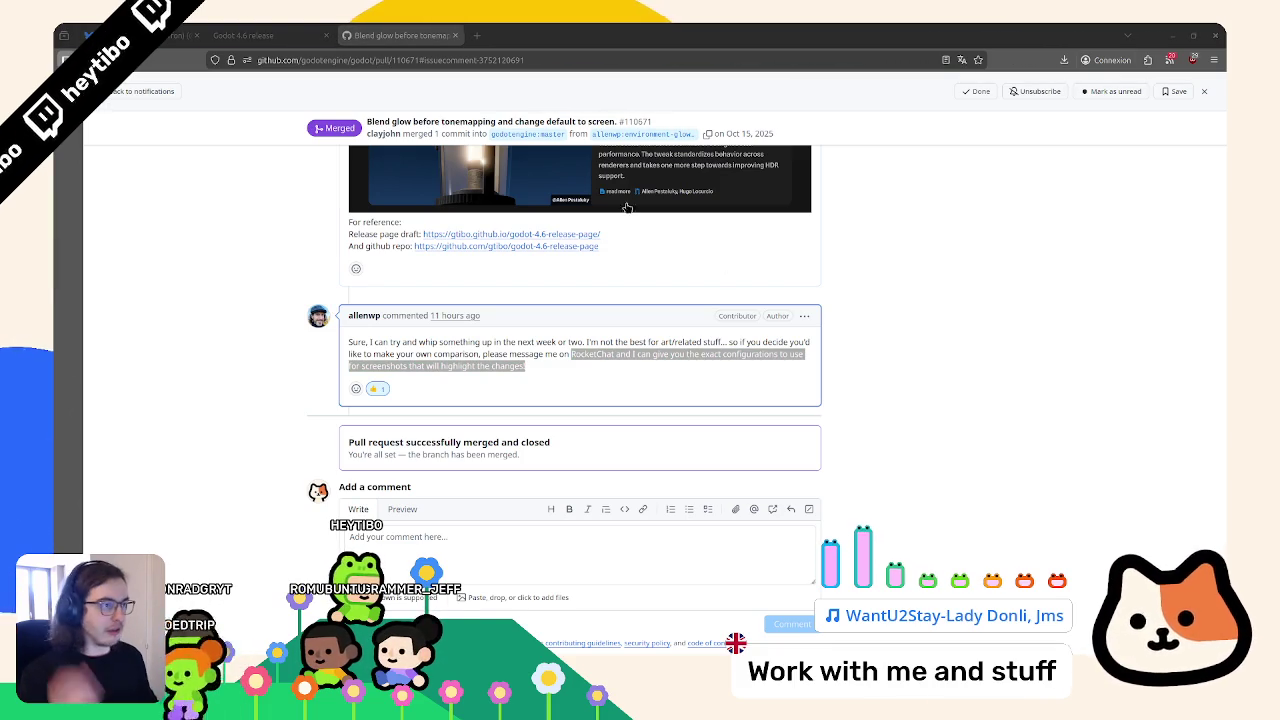
pyautogui.hotkey('ctrl', 'w')
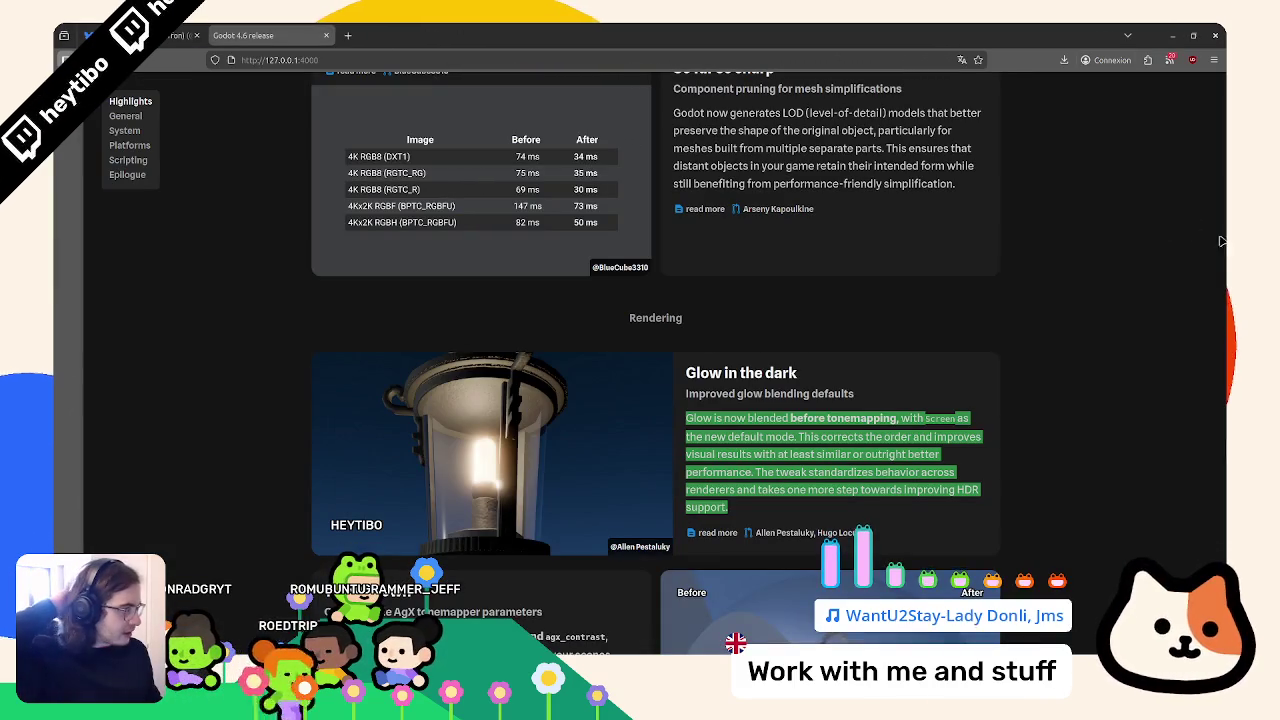
pyautogui.scroll(-8, 441, 231)
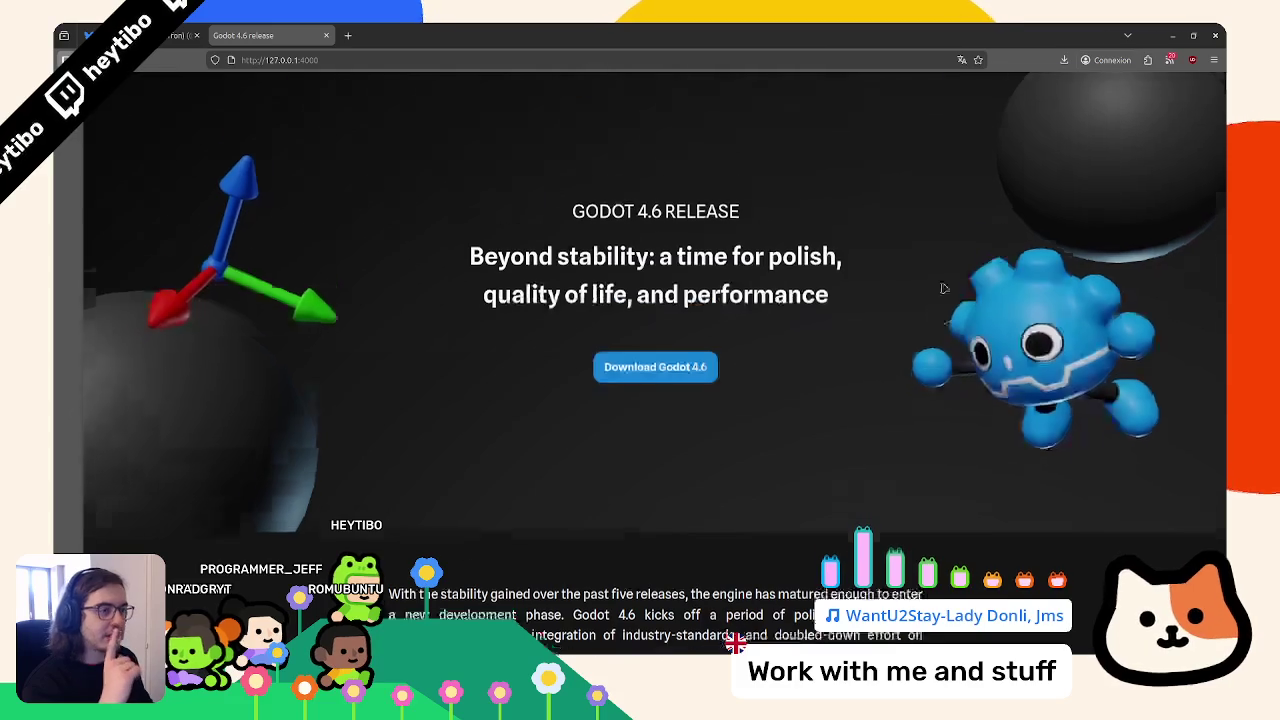
# Select the 'Reflections got real' intro text and follow its link to PR #111210
pyautogui.scroll(-5, 937, 289)
pyautogui.scroll(-10, 440, 180)
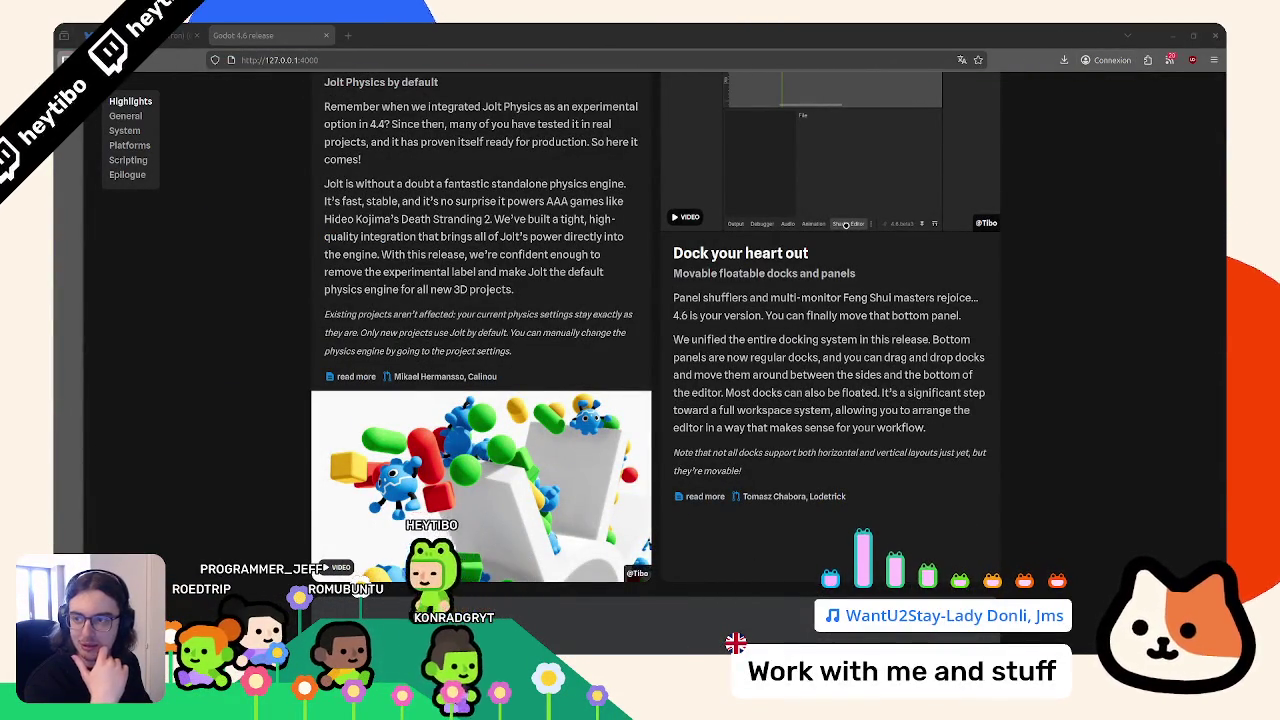
pyautogui.scroll(-3, 508, 341)
pyautogui.scroll(-10, 505, 330)
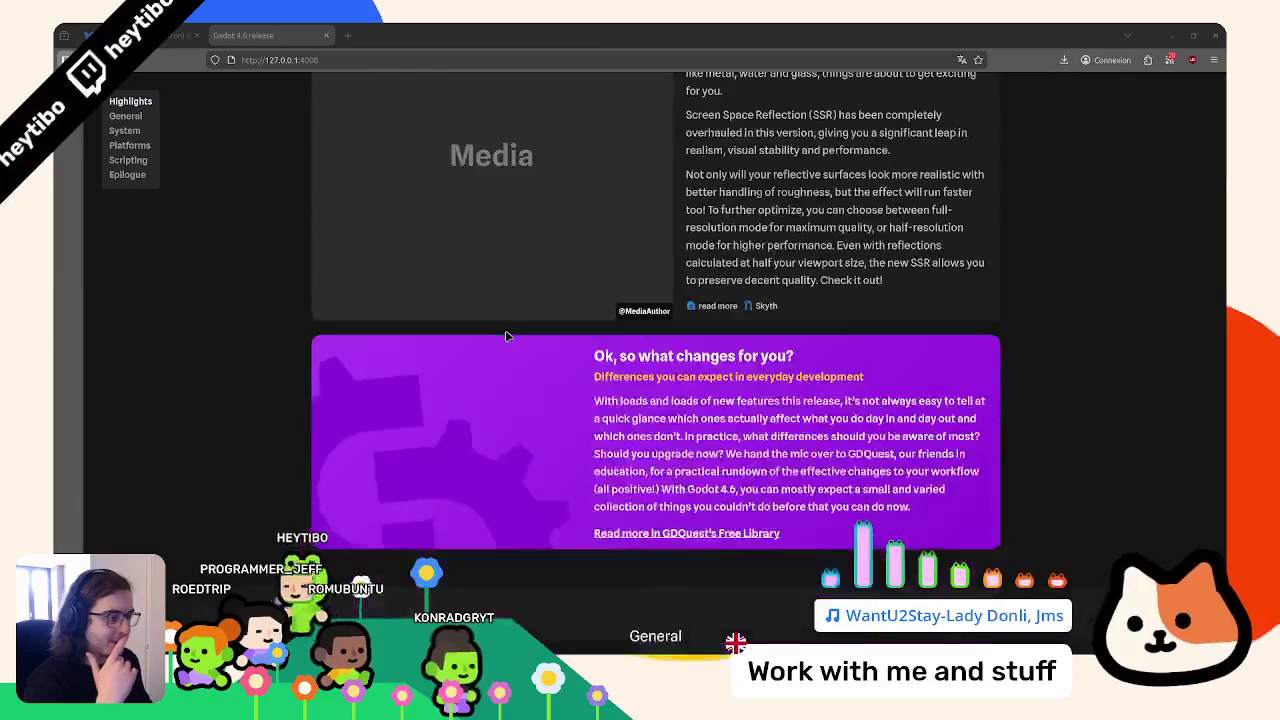
pyautogui.scroll(4, 505, 330)
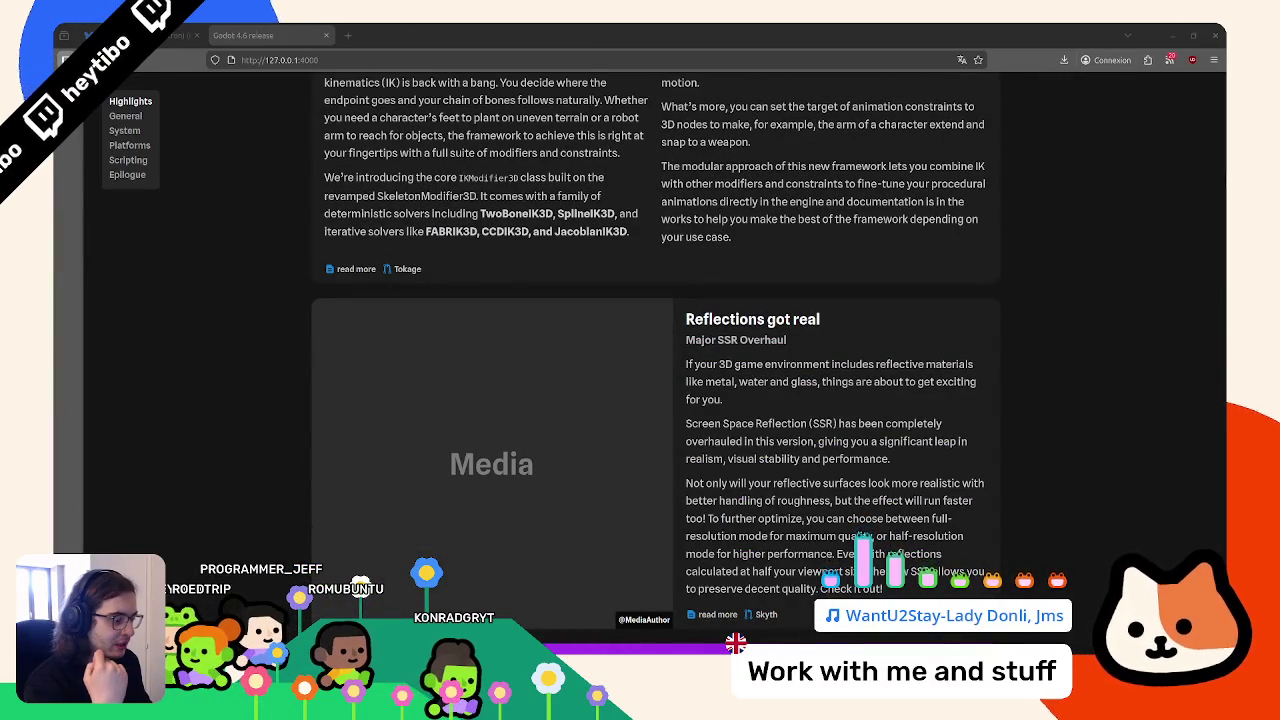
pyautogui.tripleClick(722, 376)
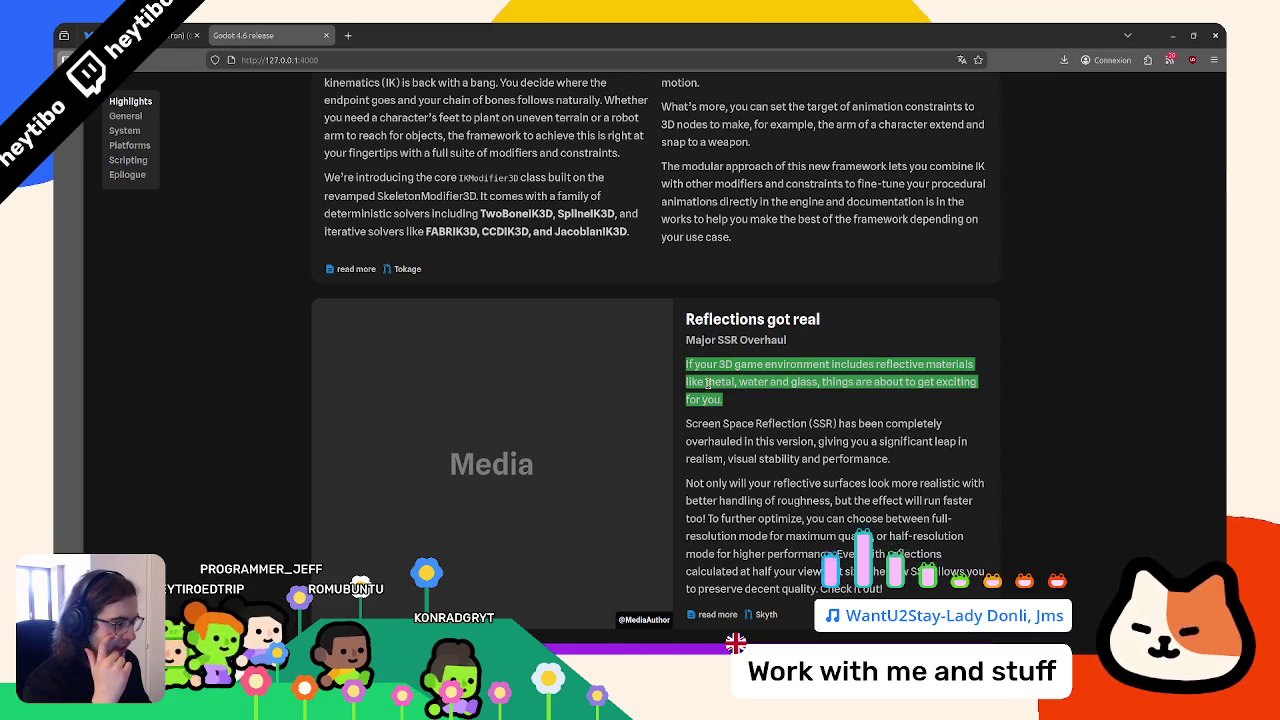
pyautogui.moveTo(706, 382); pyautogui.dragTo(701, 403)
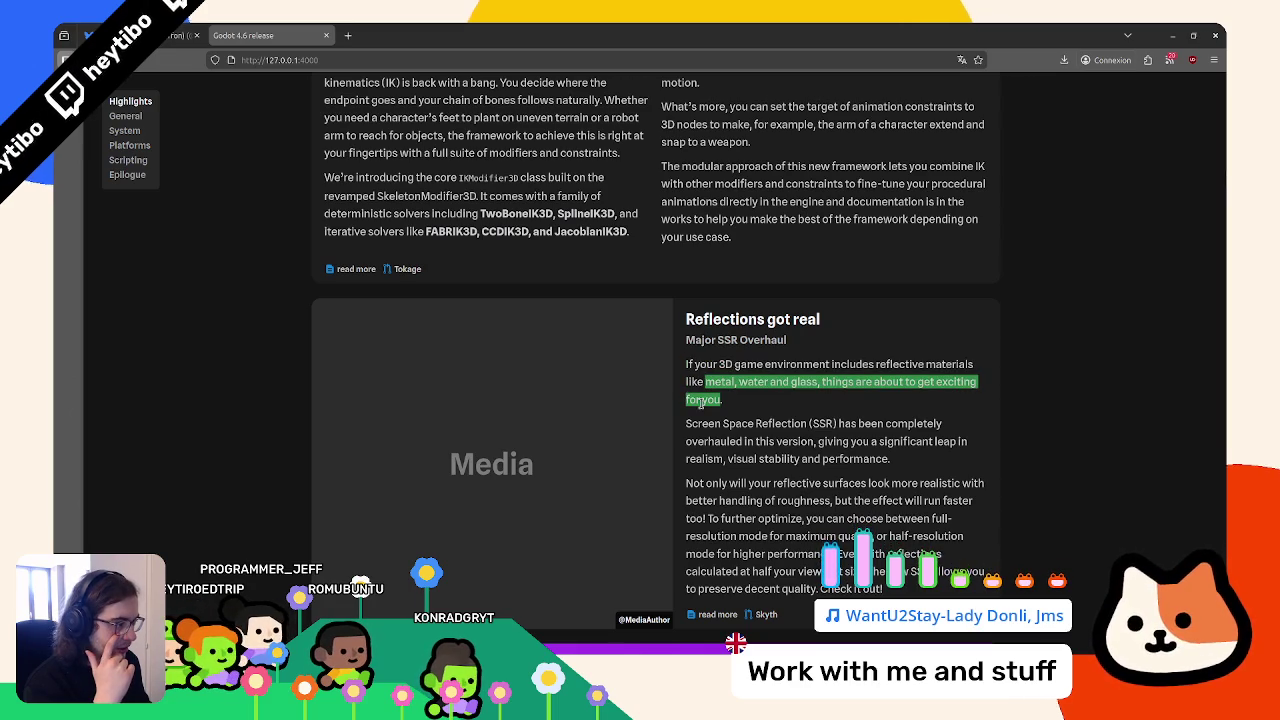
pyautogui.click(713, 615)
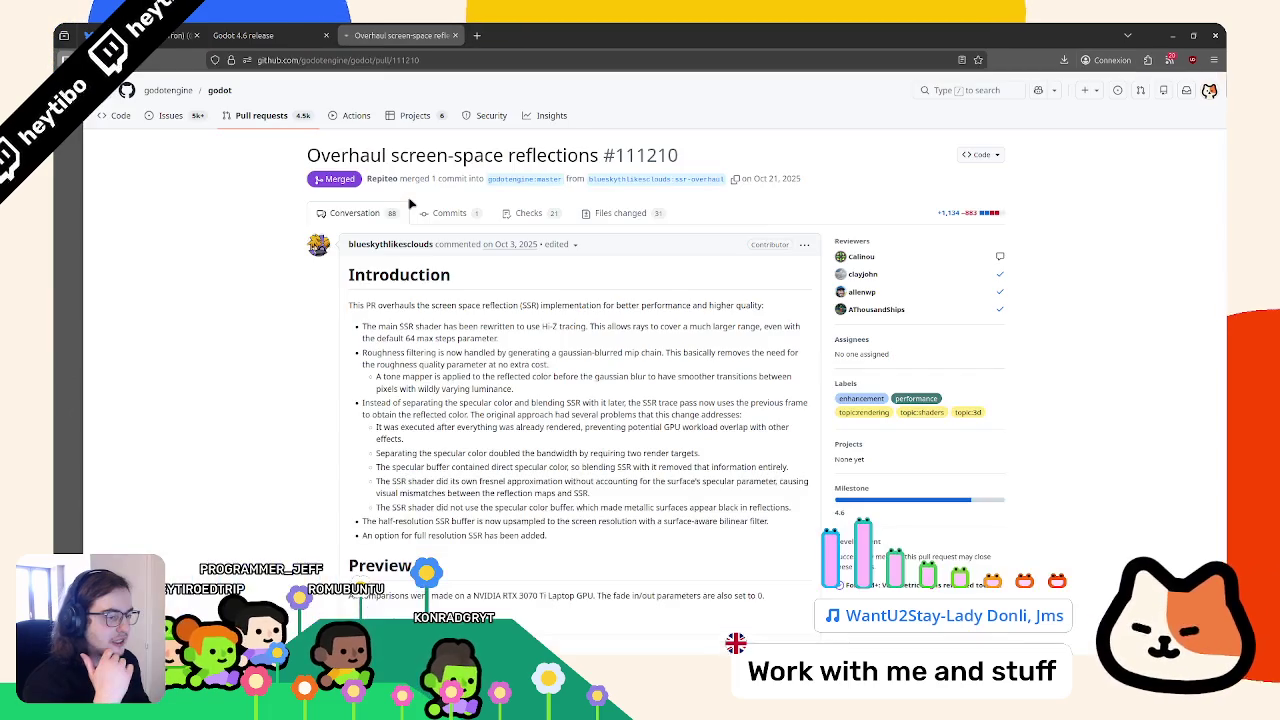
# Play the SSR only, SSR + SDFGI, ssr_flicker and ssr_low_steps_fade_0 demo videos
pyautogui.scroll(-15, 1207, 274)
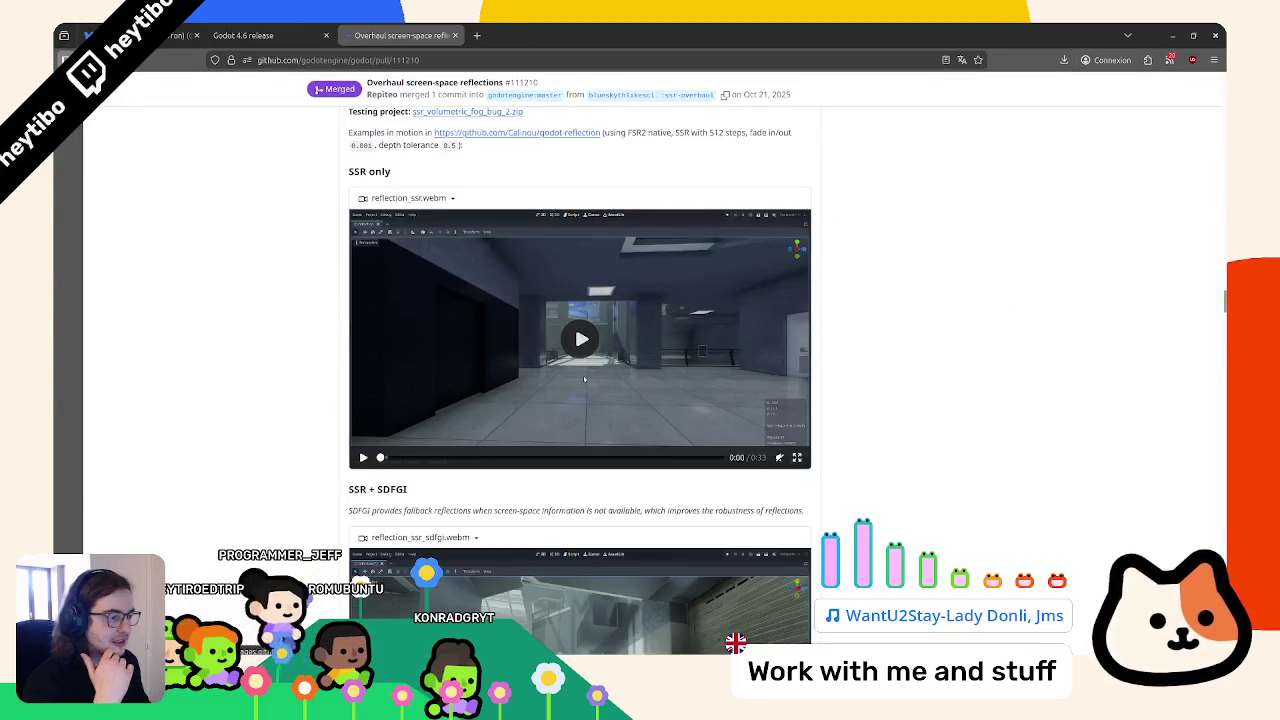
pyautogui.click(478, 324)
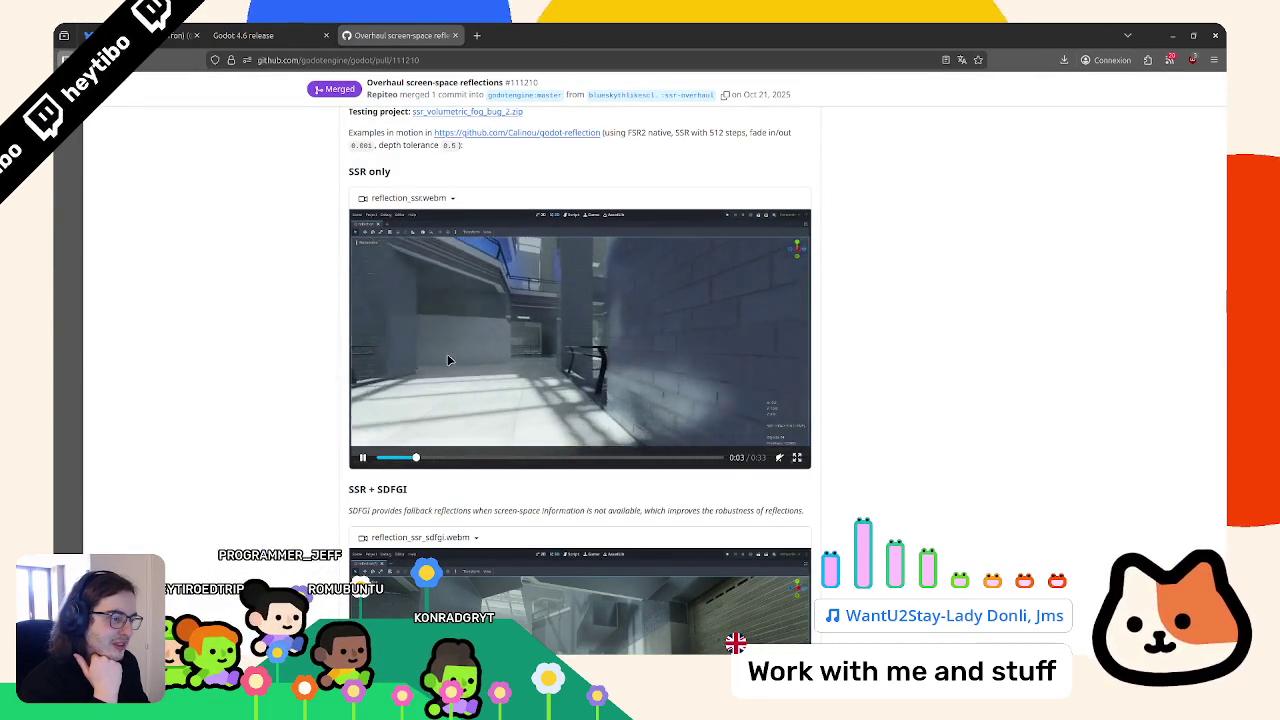
pyautogui.scroll(-3, 449, 360)
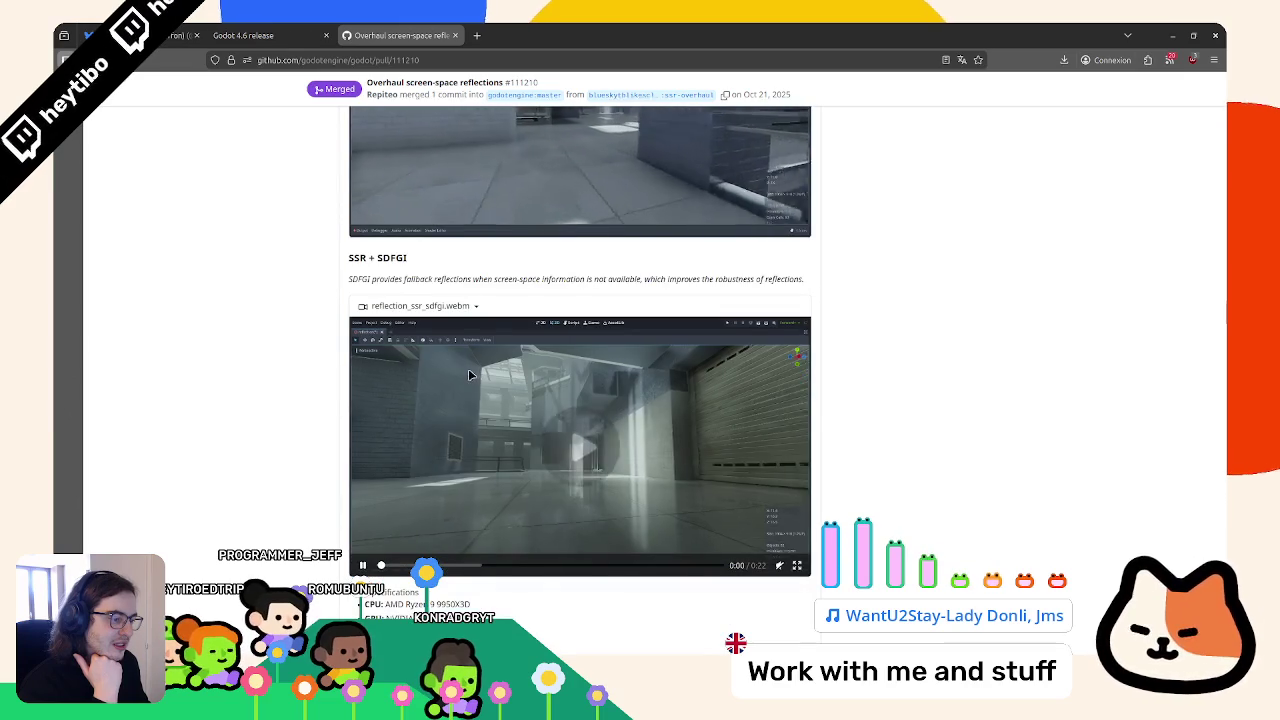
pyautogui.click(467, 364)
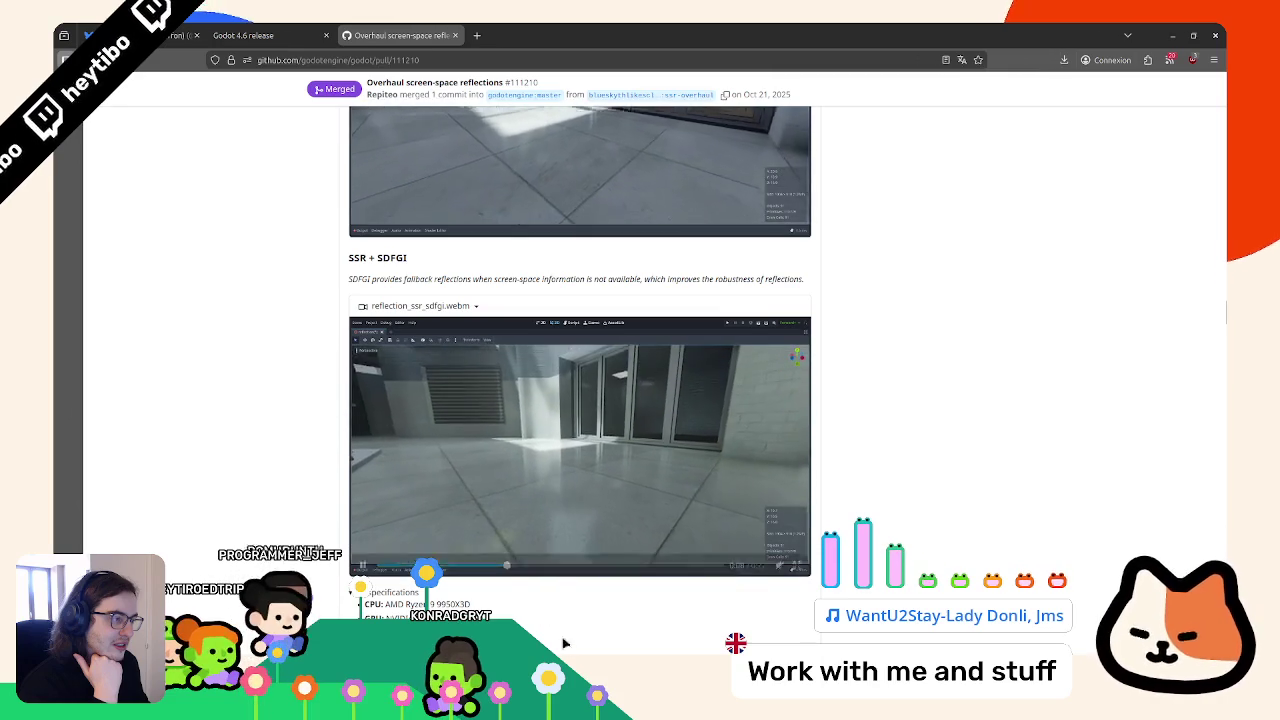
pyautogui.scroll(-5, 600, 160)
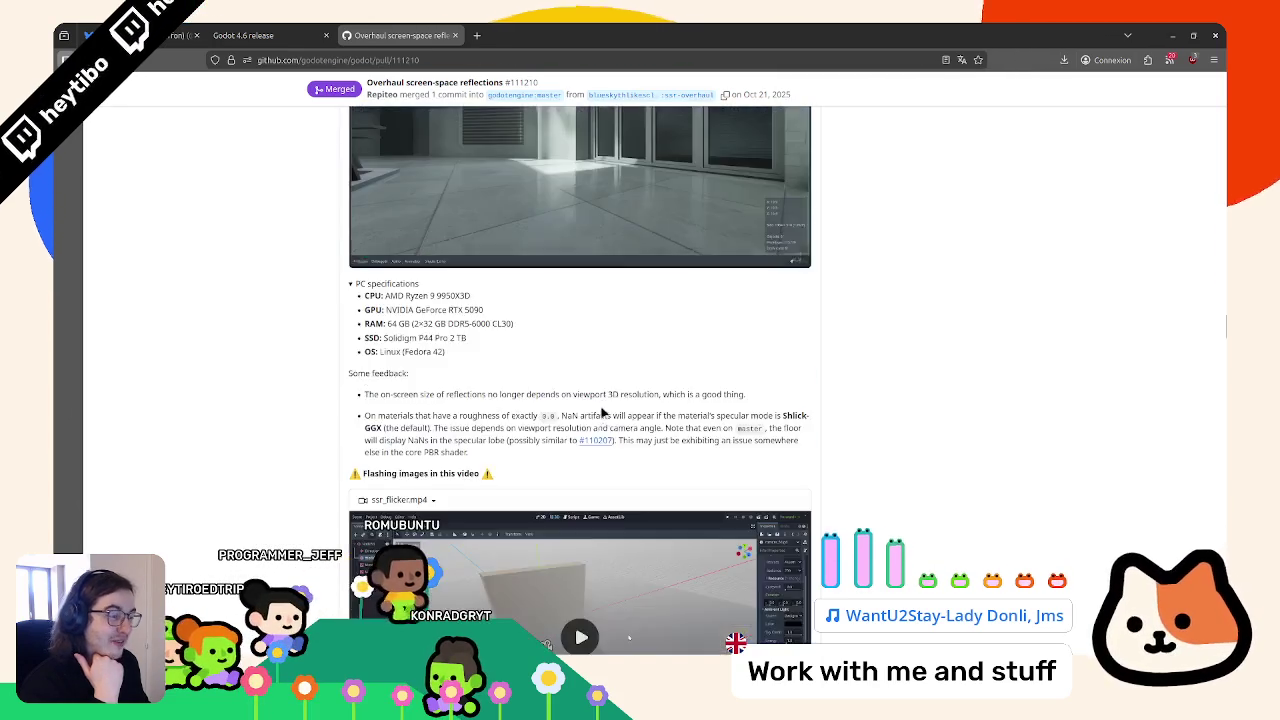
pyautogui.click(560, 470)
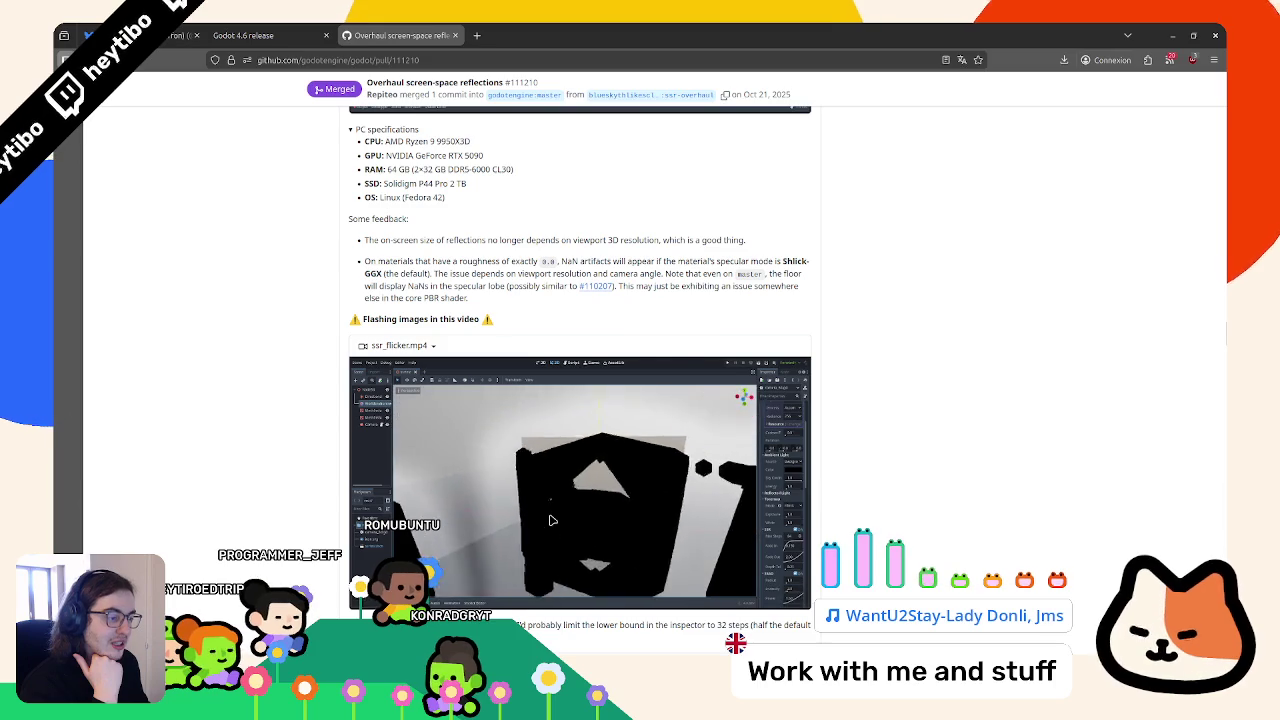
pyautogui.scroll(-3, 550, 510)
pyautogui.scroll(-4, 549, 501)
pyautogui.scroll(1, 537, 343)
pyautogui.click(535, 343)
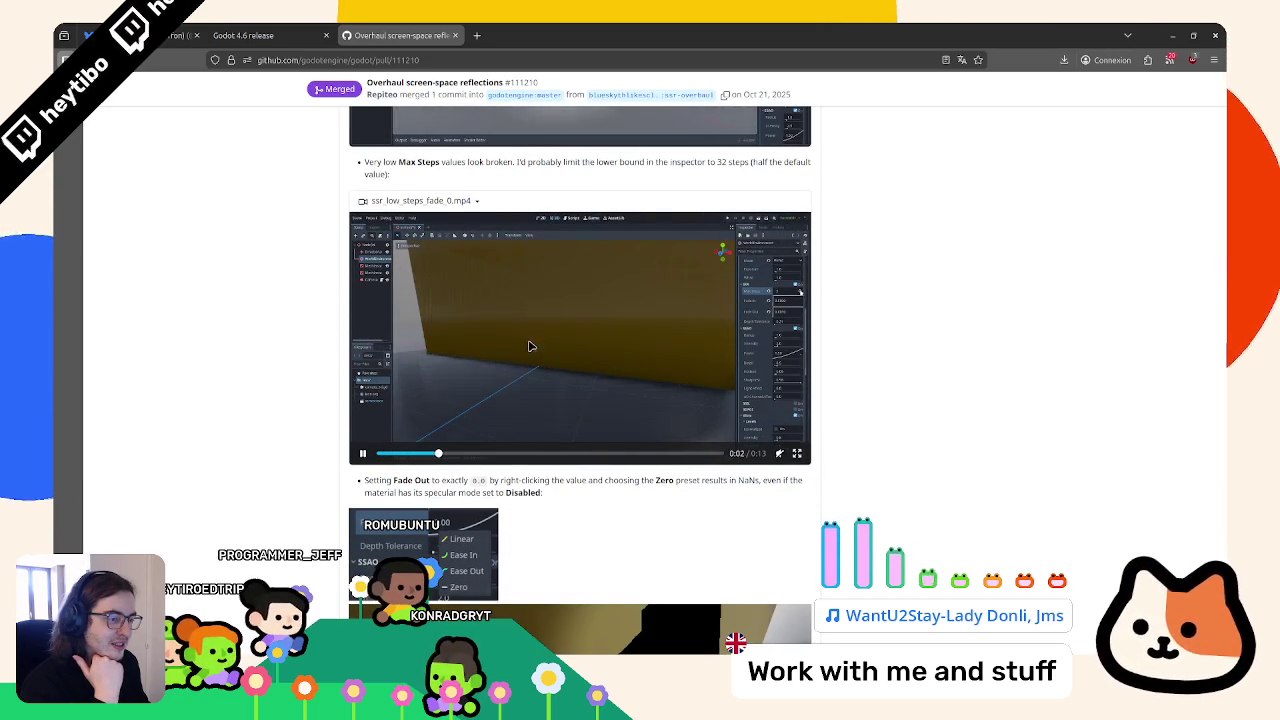
# View a screenshot at full size, finish the discussion, and return to the release notes
pyautogui.scroll(-3, 528, 343)
pyautogui.click(518, 429)
pyautogui.hotkey('ctrl', 'w')
pyautogui.scroll(-8, 530, 330)
pyautogui.scroll(-15, 560, 325)
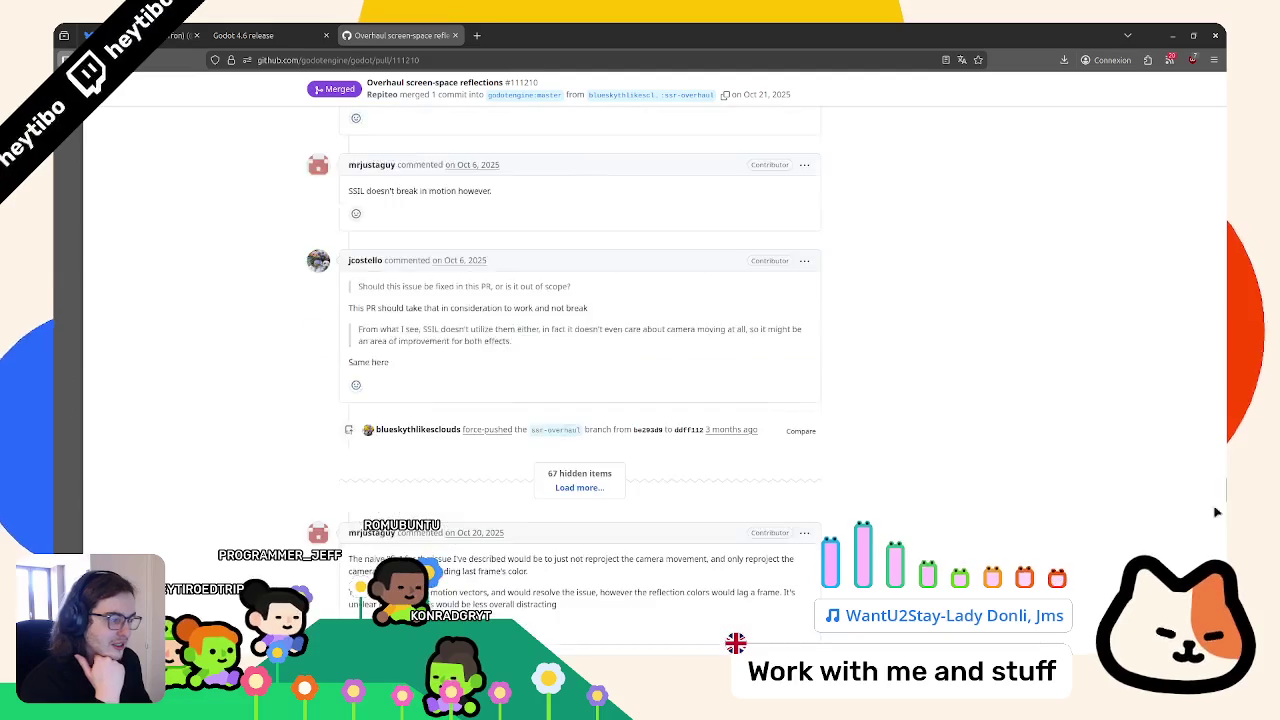
pyautogui.scroll(1, 580, 330)
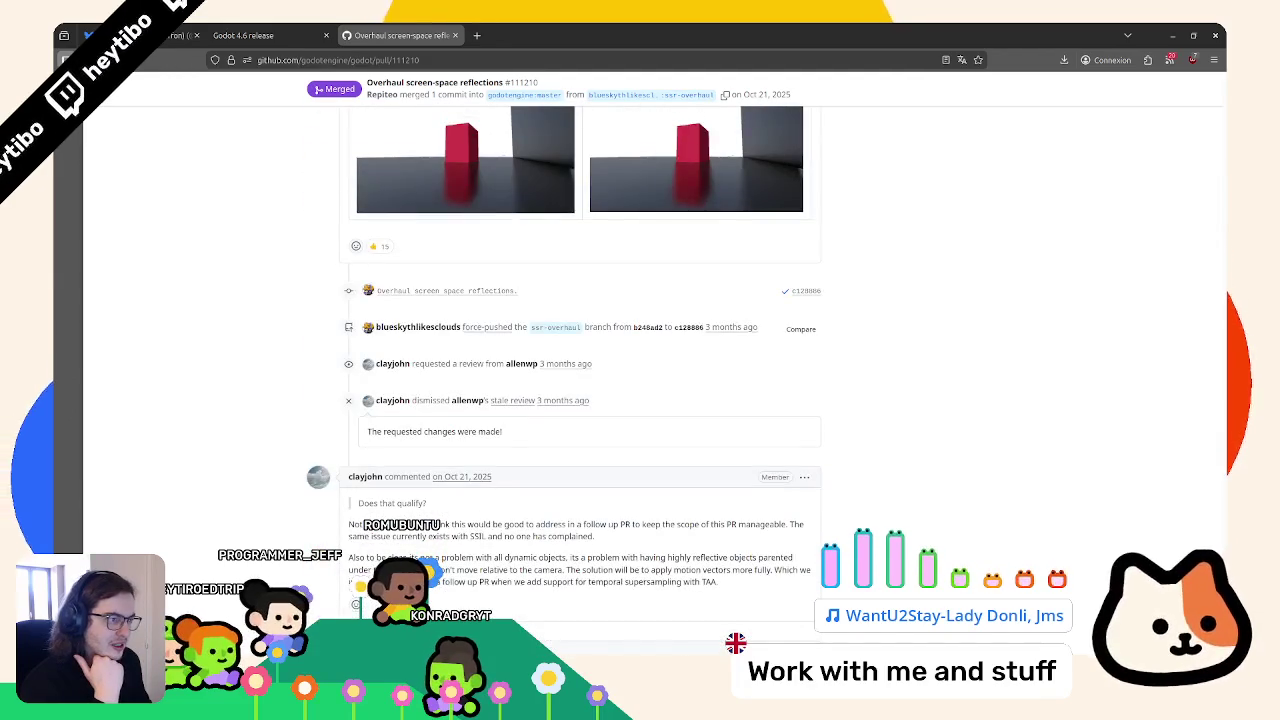
pyautogui.scroll(-10, 580, 330)
pyautogui.scroll(10, 795, 478)
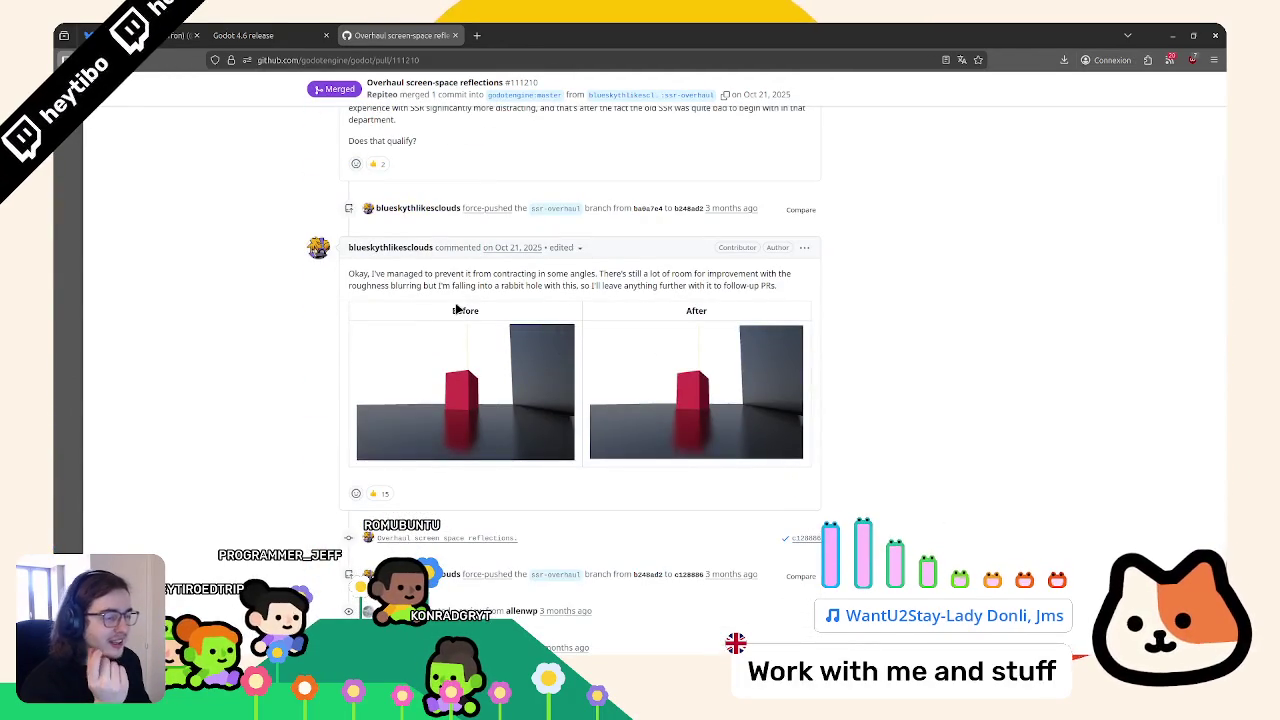
pyautogui.click(290, 30)
pyautogui.hotkey('alt', 'Tab')
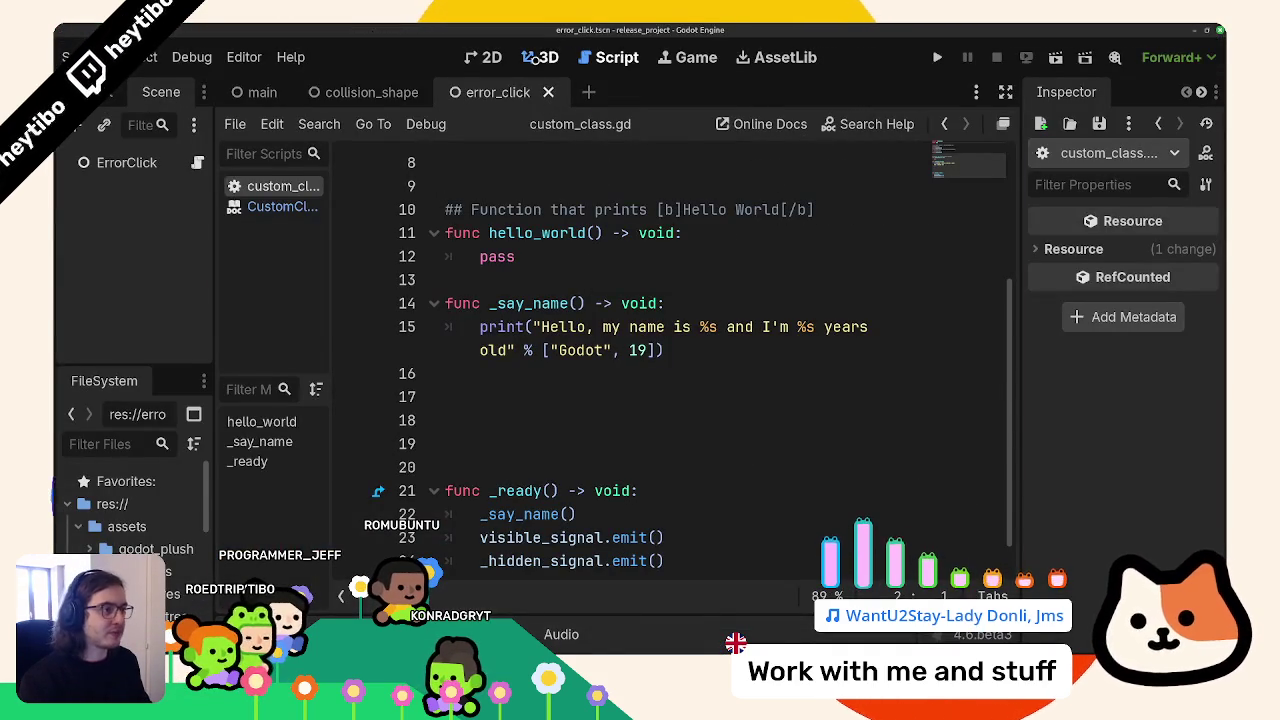
# Close the error_click, collision_shape and main scene tabs in the 3D view
pyautogui.click(540, 57)
pyautogui.click(548, 92)
pyautogui.click(436, 92)
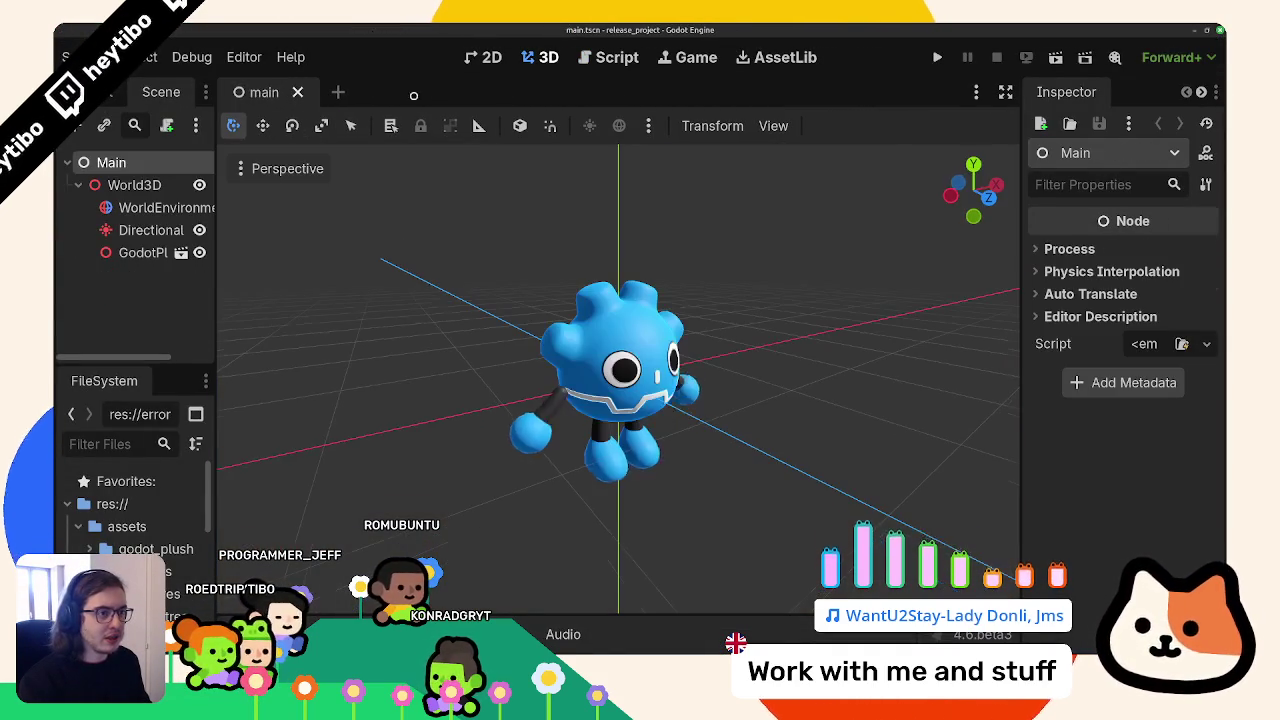
pyautogui.hotkey('ctrl', 'shift', 'w')
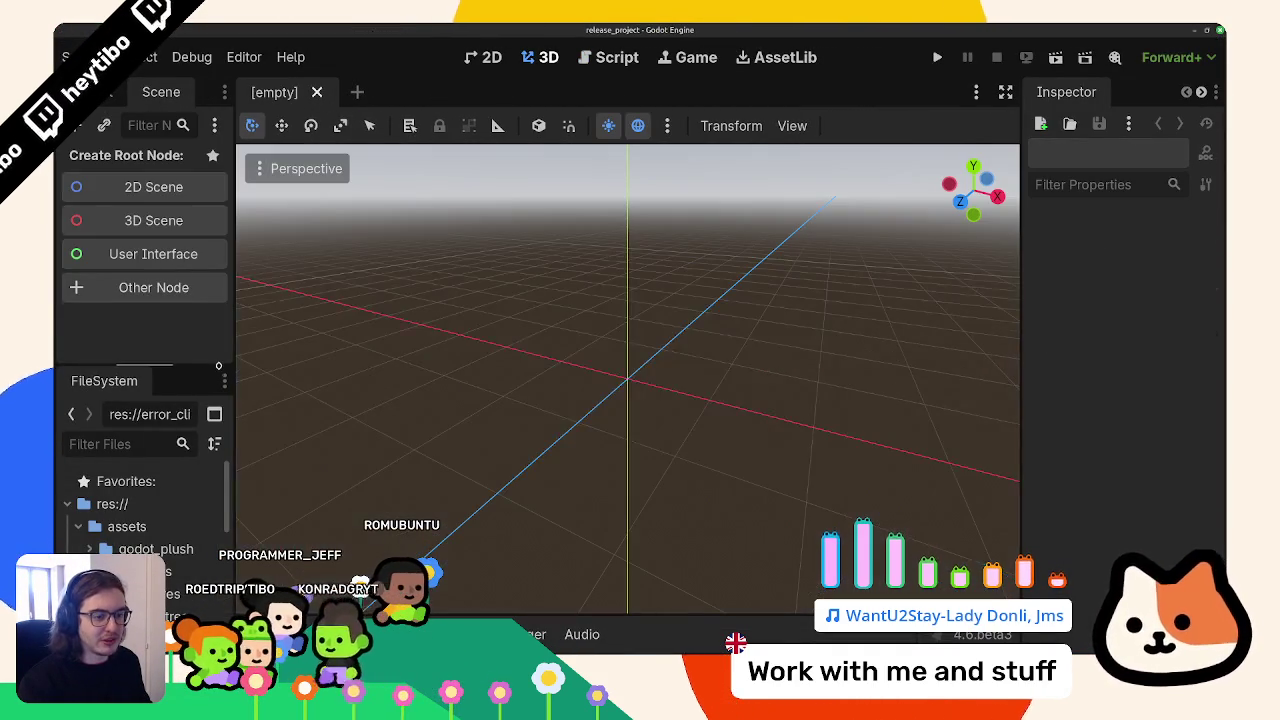
# Browse the Project Settings' Input Map and Localization pages, then dismiss the window
pyautogui.click(145, 62)
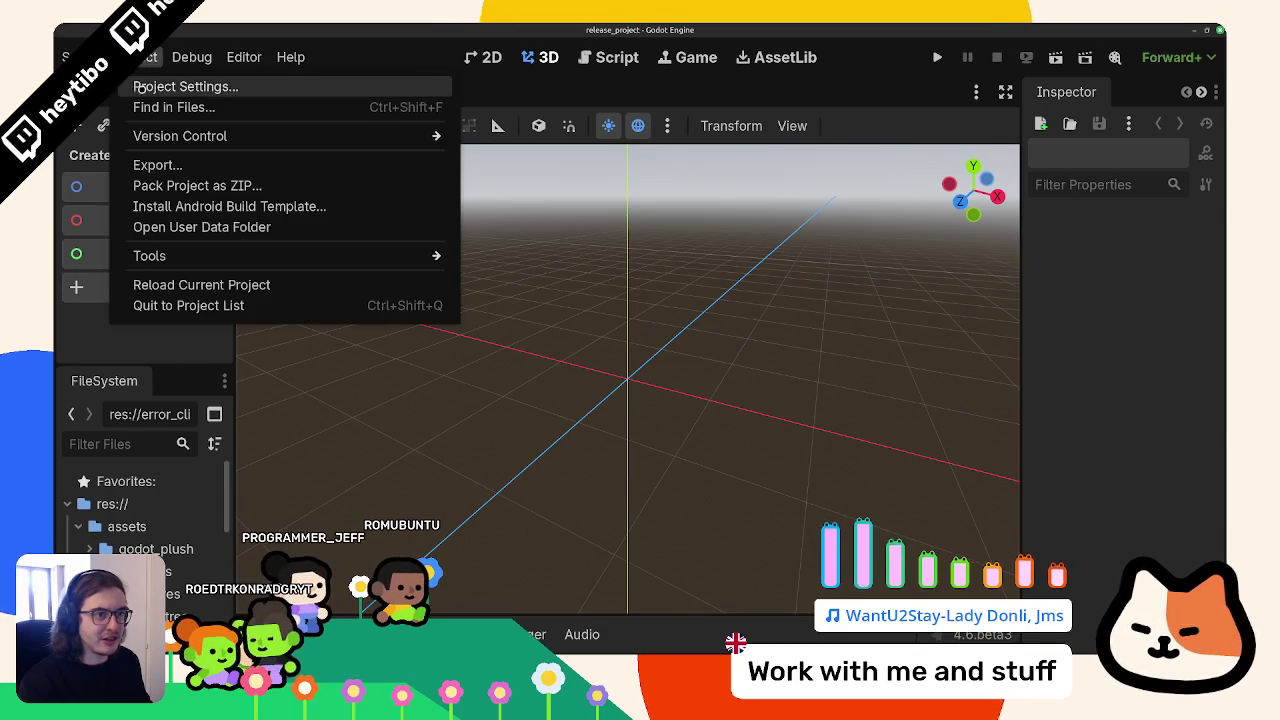
pyautogui.click(170, 86)
pyautogui.click(500, 215)
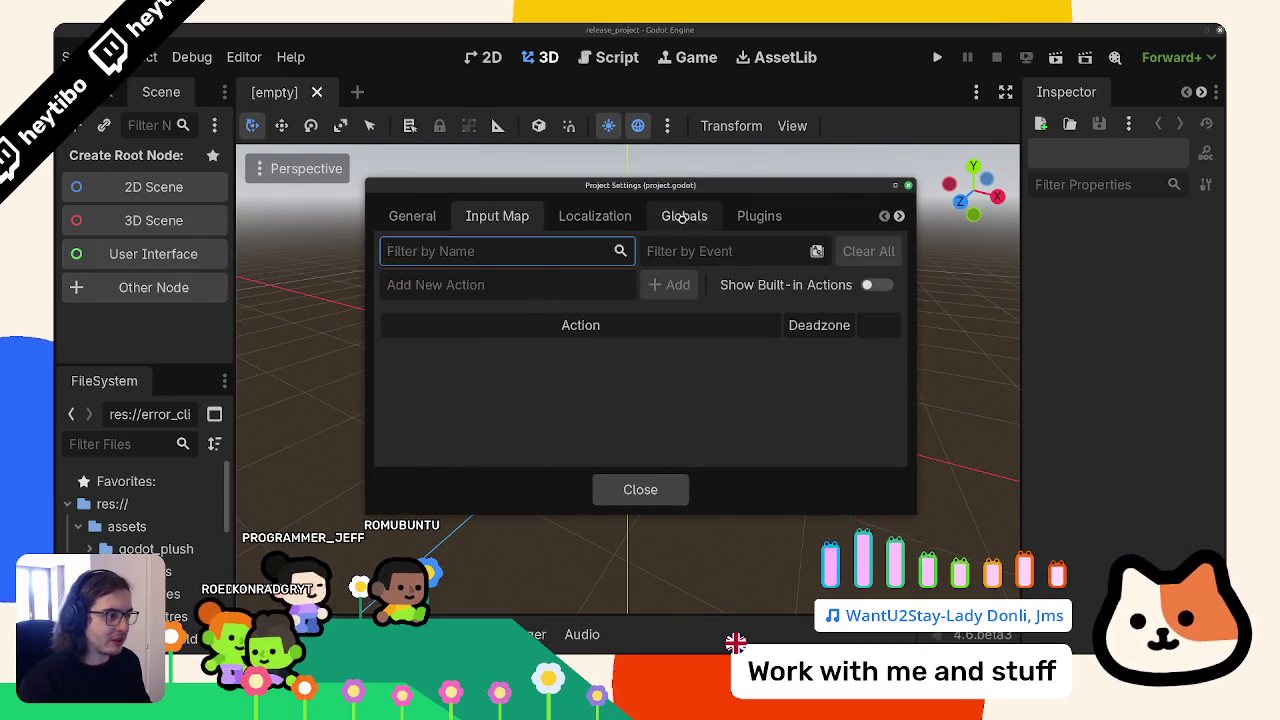
pyautogui.click(595, 215)
pyautogui.click(497, 215)
pyautogui.click(412, 215)
pyautogui.press('Escape')
# Set the editor Display Scale to Auto (100%) and save and restart
pyautogui.click(244, 57)
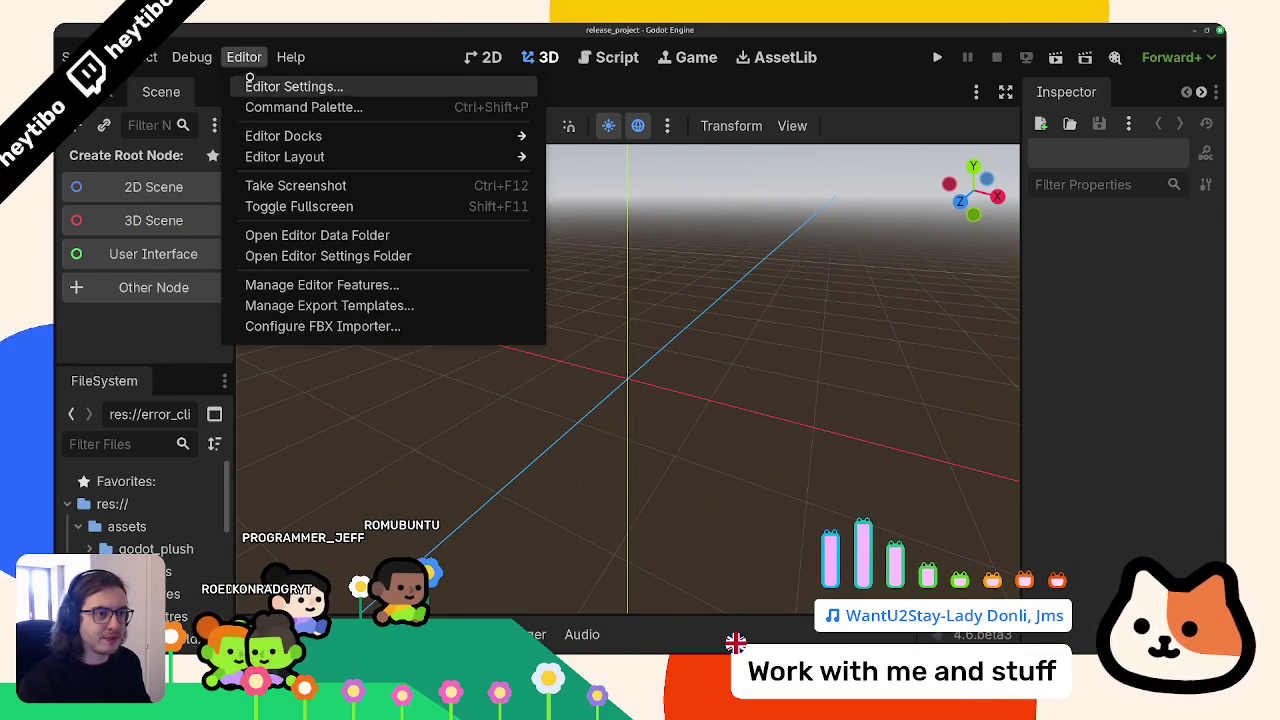
pyautogui.click(290, 83)
pyautogui.scroll(-1, 566, 289)
pyautogui.click(740, 346)
pyautogui.click(730, 372)
pyautogui.click(765, 411)
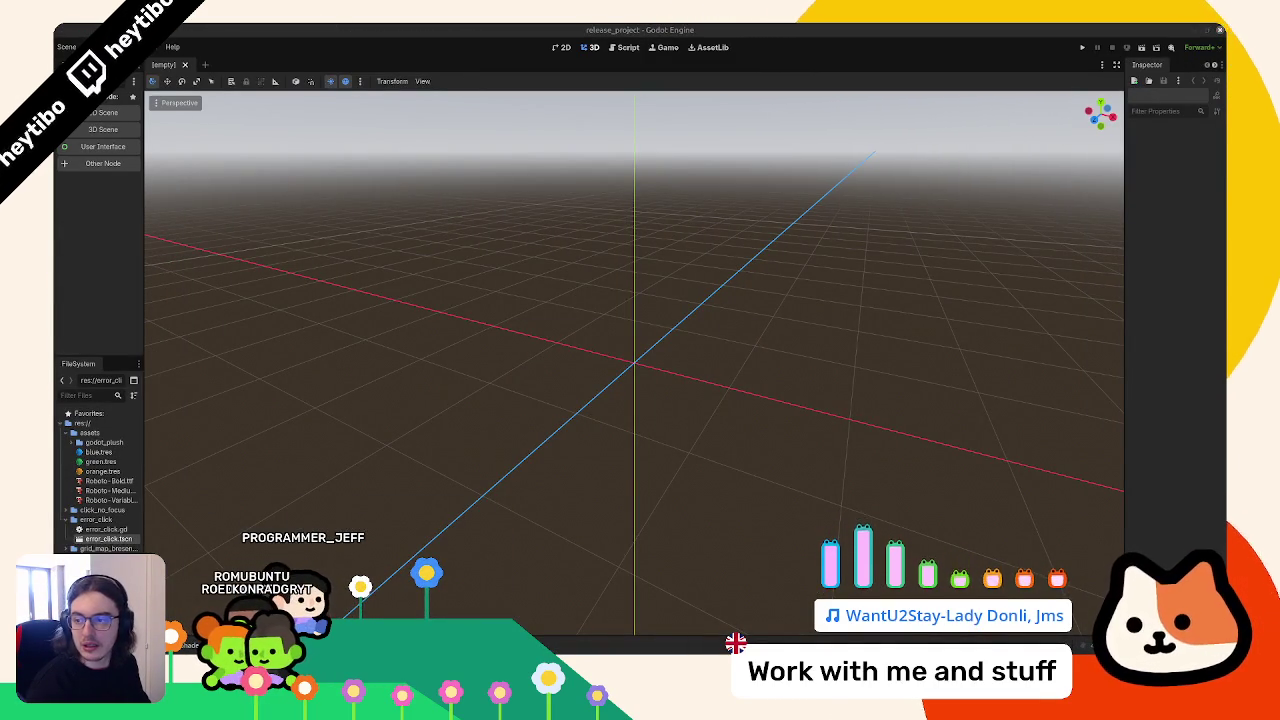
# Widen the left dock and collapse the assets and error_click folders
pyautogui.moveTo(143, 307); pyautogui.dragTo(247, 307)
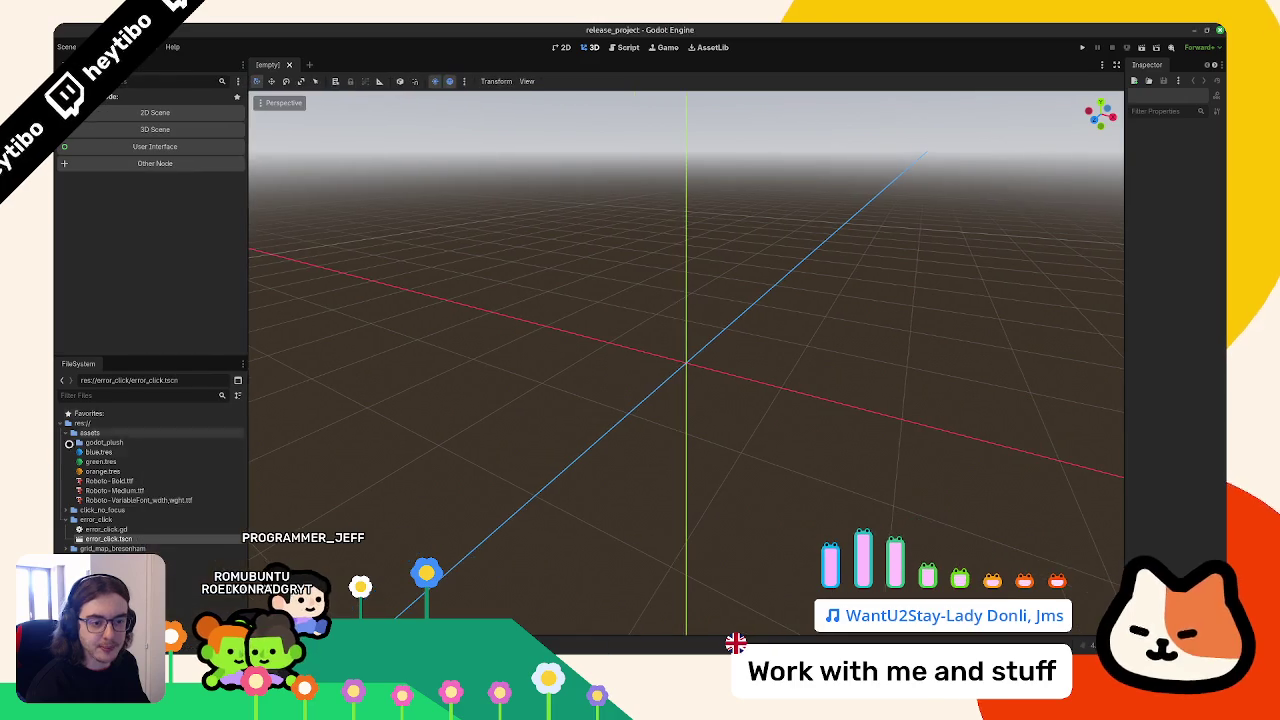
pyautogui.click(65, 432)
pyautogui.click(64, 451)
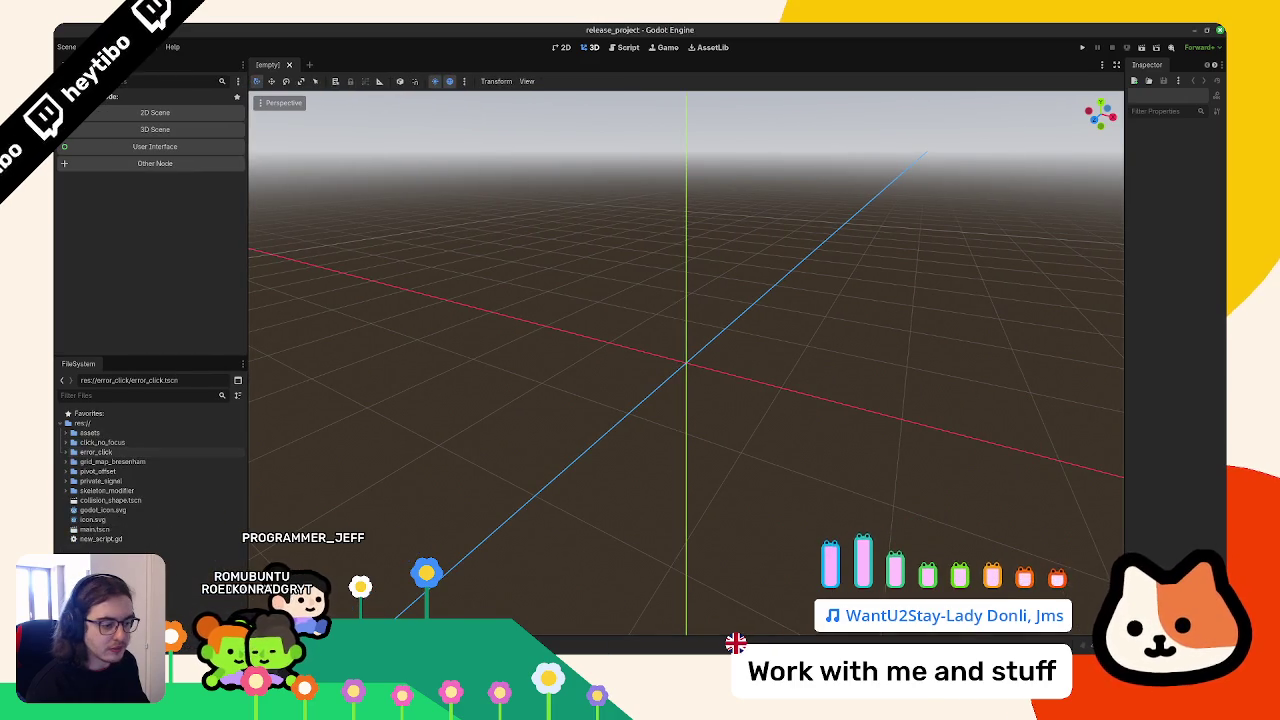
pyautogui.hotkey('alt', 'Tab')
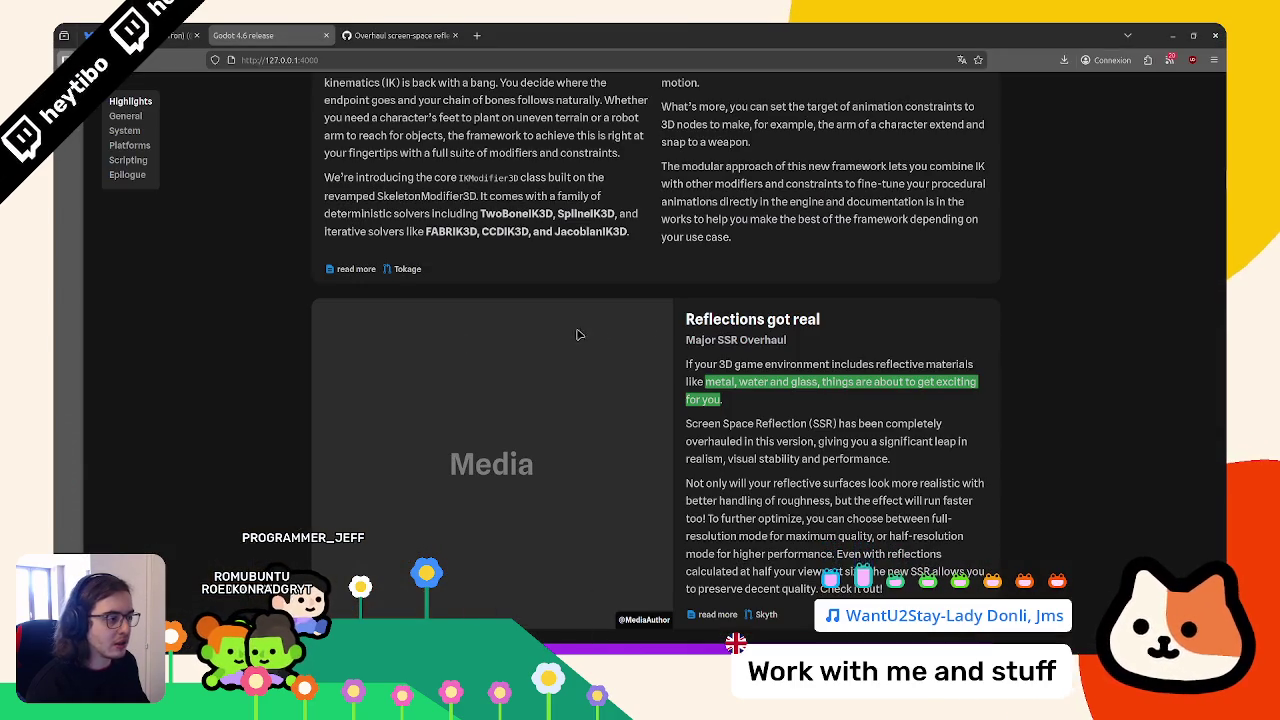
pyautogui.tripleClick(720, 441)
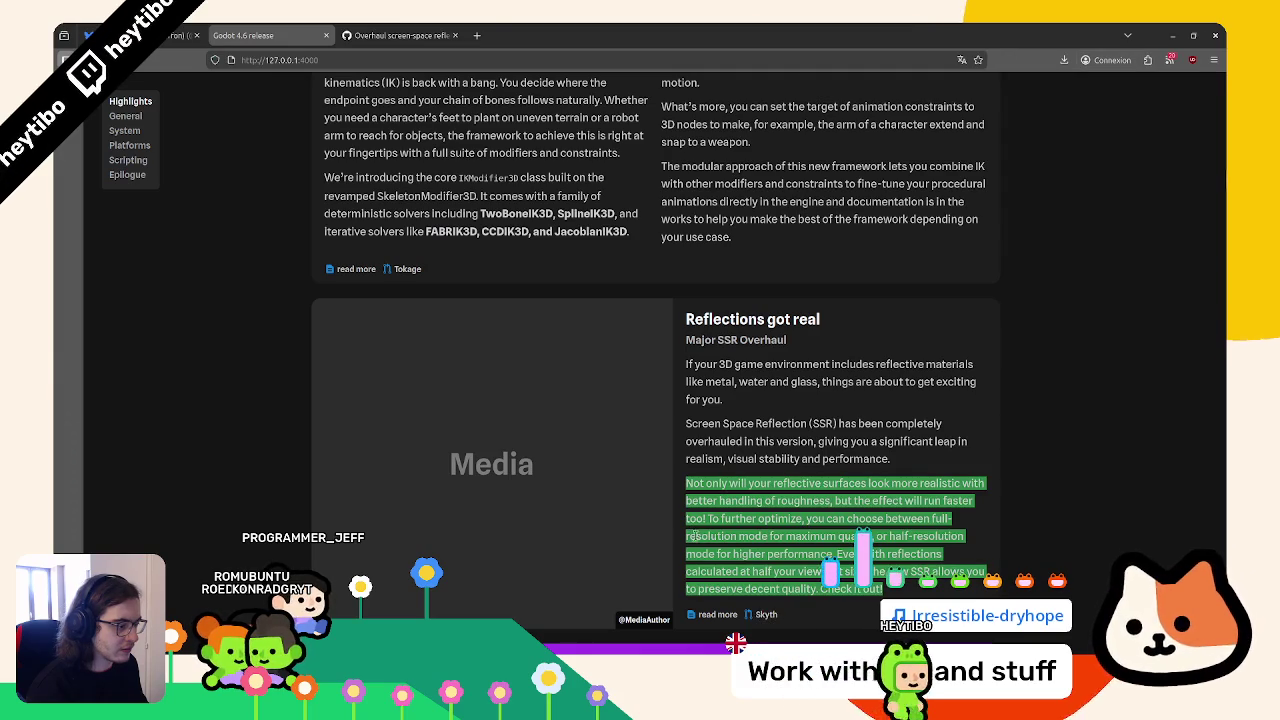
pyautogui.hotkey('alt', 'Tab')
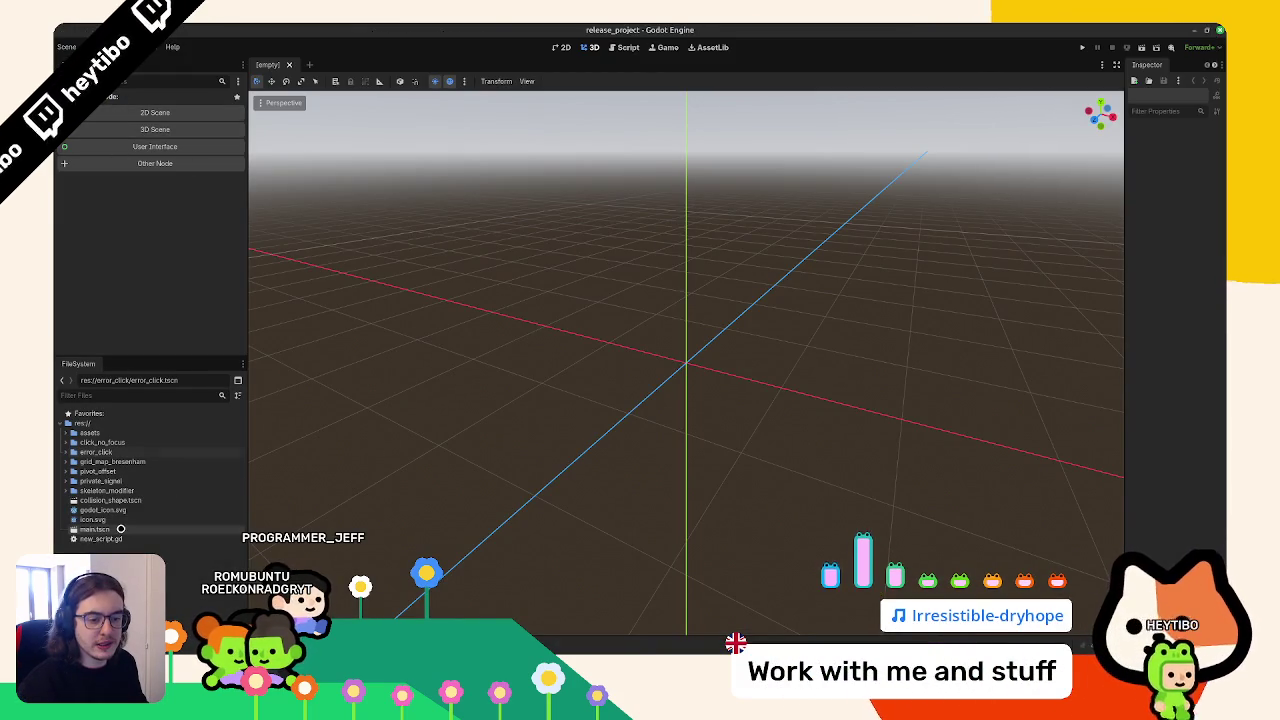
# Duplicate main.tscn as ssr.tscn
pyautogui.rightClick(120, 529)
pyautogui.click(160, 574)
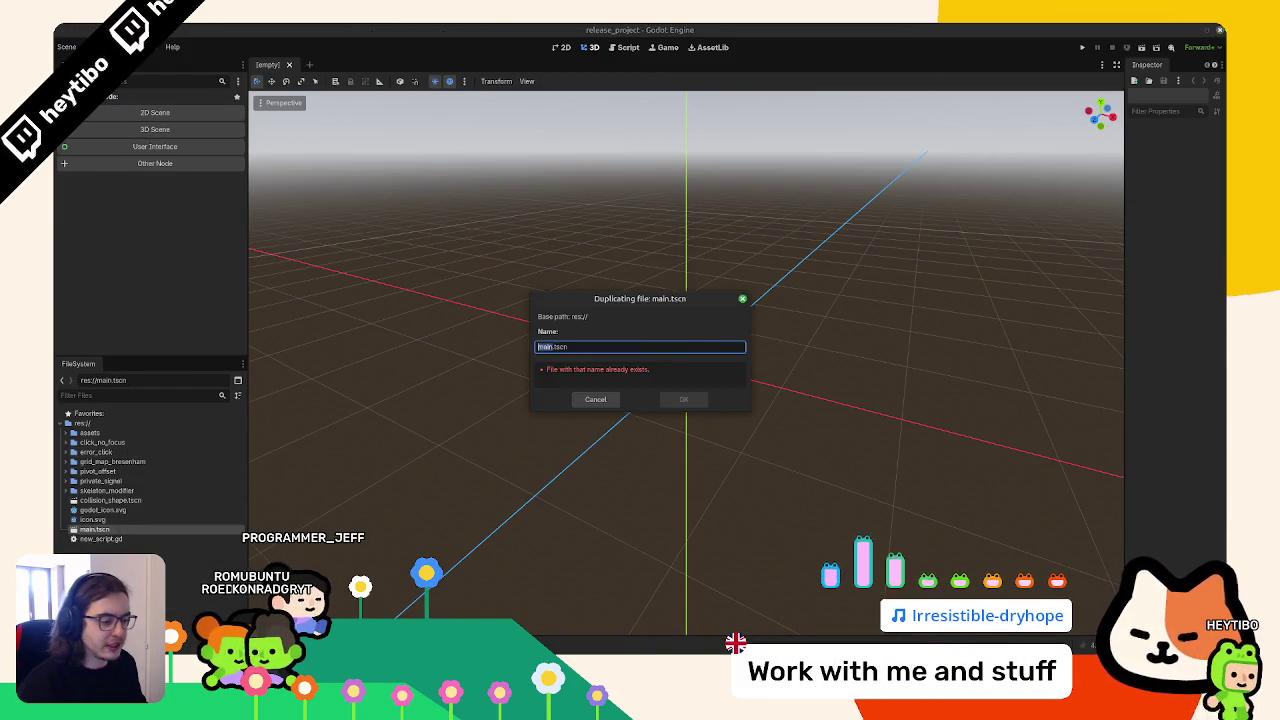
pyautogui.hotkey('alt', 'Tab')
pyautogui.hotkey('alt', 'Tab')
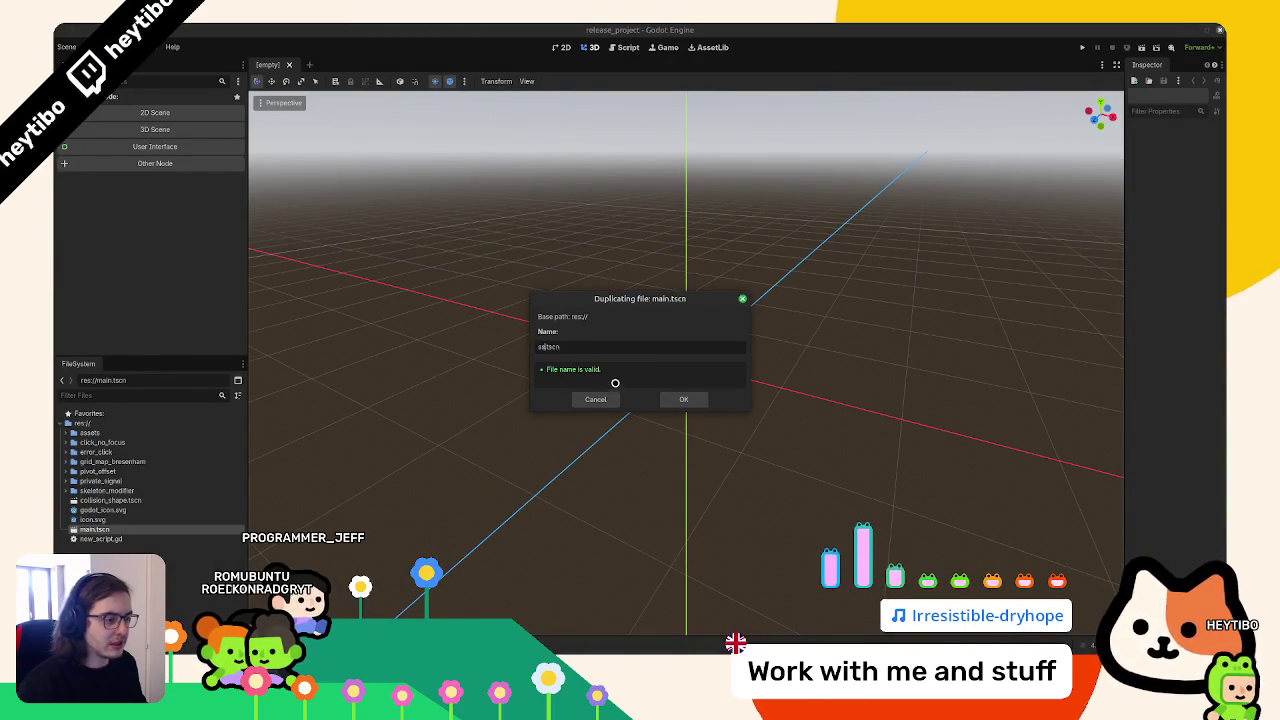
pyautogui.click(683, 399)
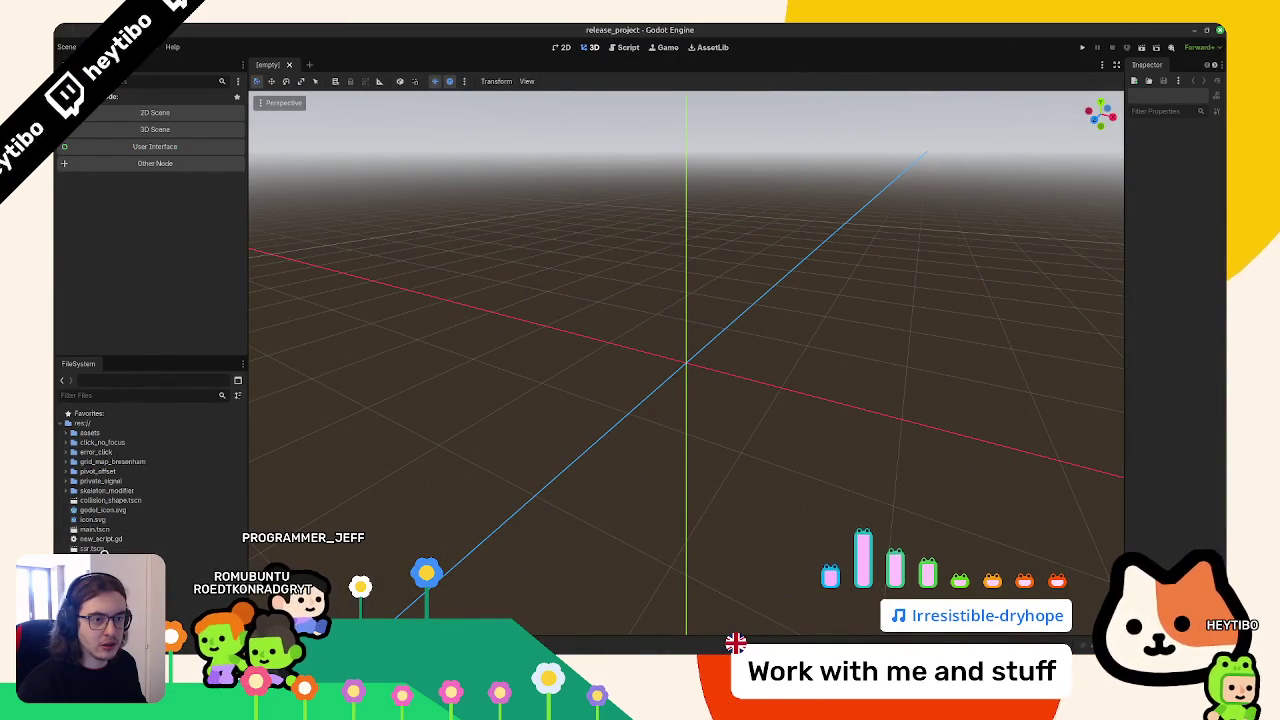
# Open ssr.tscn and delete the Godot plush node from it
pyautogui.doubleClick(106, 549)
pyautogui.click(130, 138)
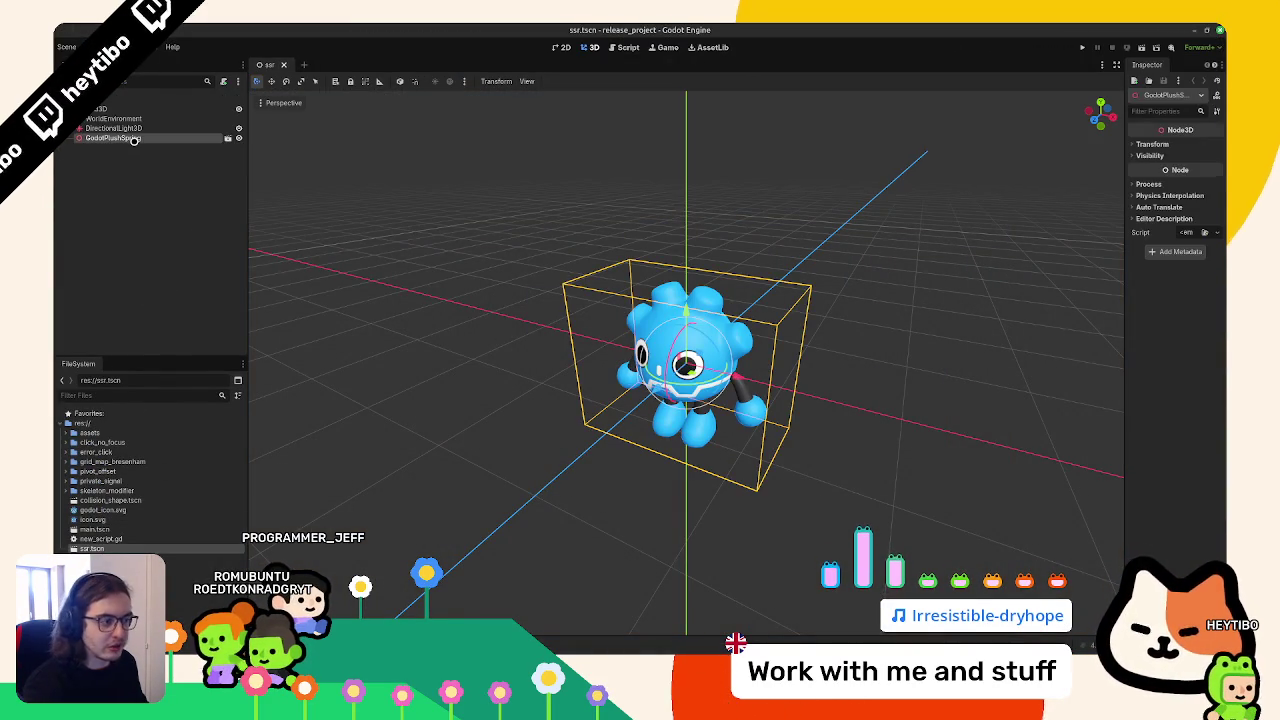
pyautogui.press('Delete')
# Expand assets/godot_plush, check the plush model's import settings, and bring up the folder's options
pyautogui.click(66, 432)
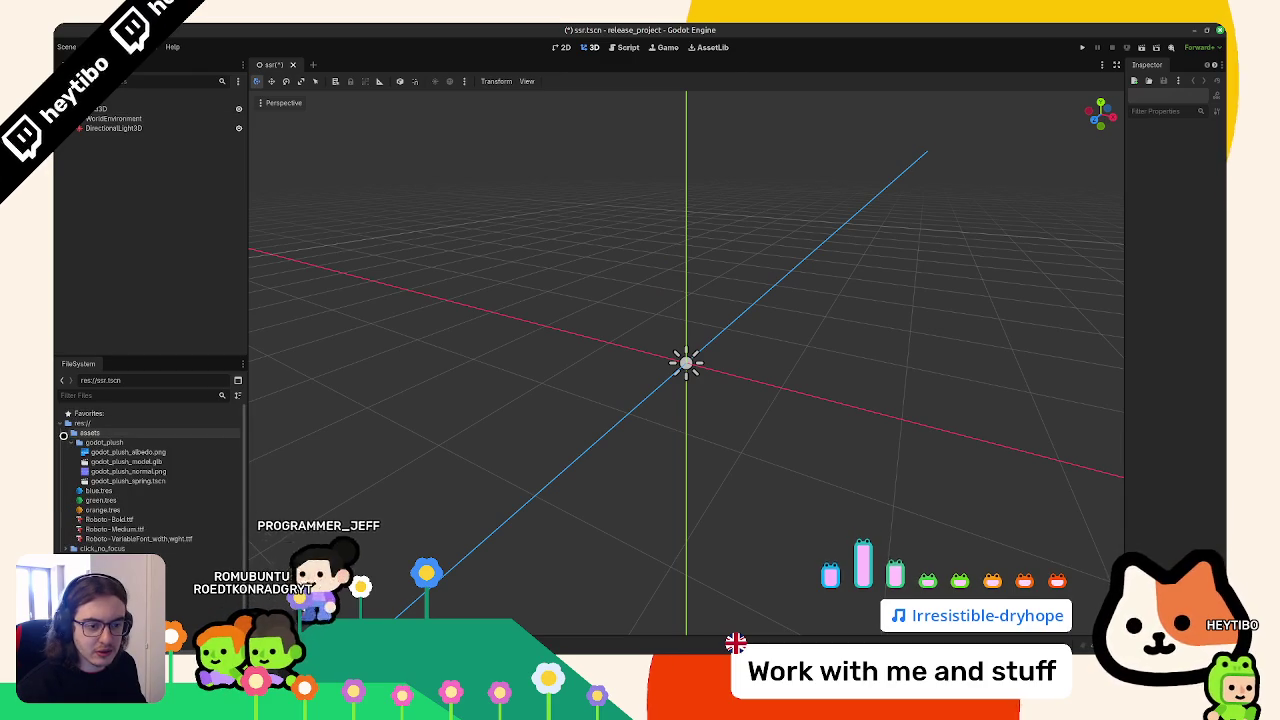
pyautogui.click(69, 442)
pyautogui.click(72, 452)
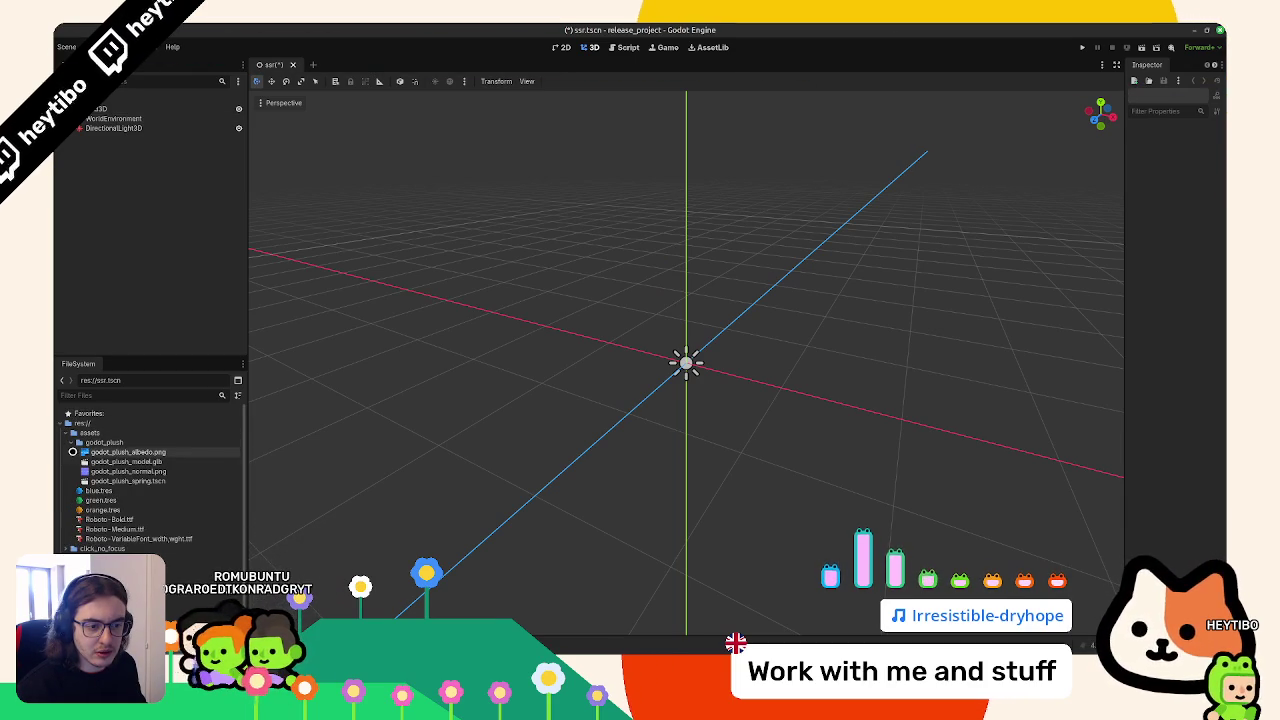
pyautogui.doubleClick(75, 461)
pyautogui.press('Escape')
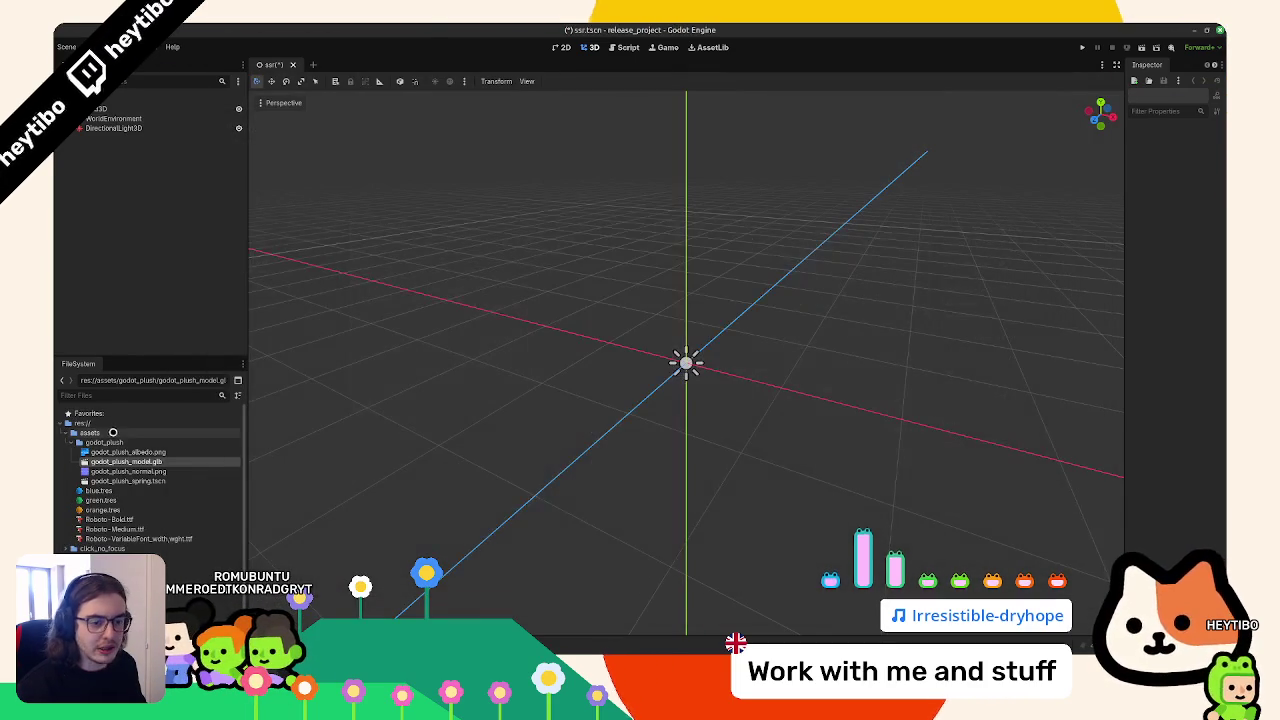
pyautogui.click(118, 444)
pyautogui.rightClick(118, 444)
# Create a new scene named godot_plush_skin in the godot_plush folder
pyautogui.press('Escape')
pyautogui.rightClick(148, 446)
pyautogui.moveTo(176, 453)
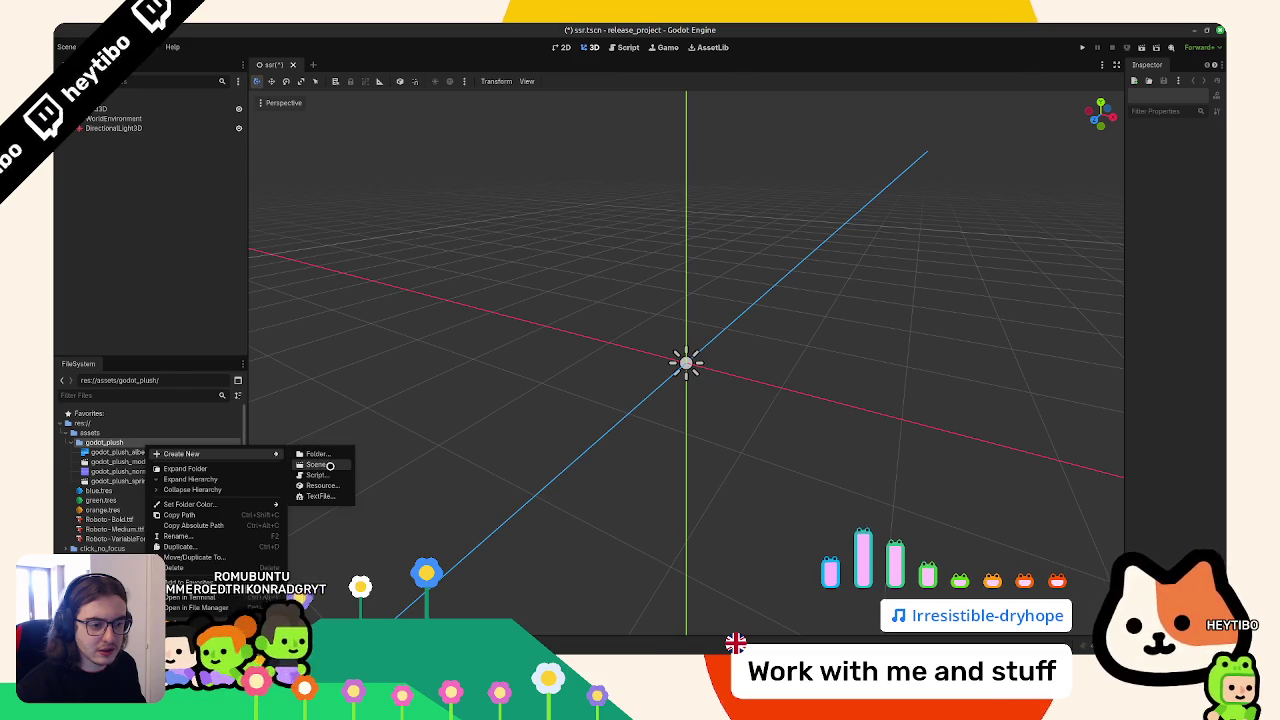
pyautogui.click(329, 466)
pyautogui.write('dot_plush_skin')
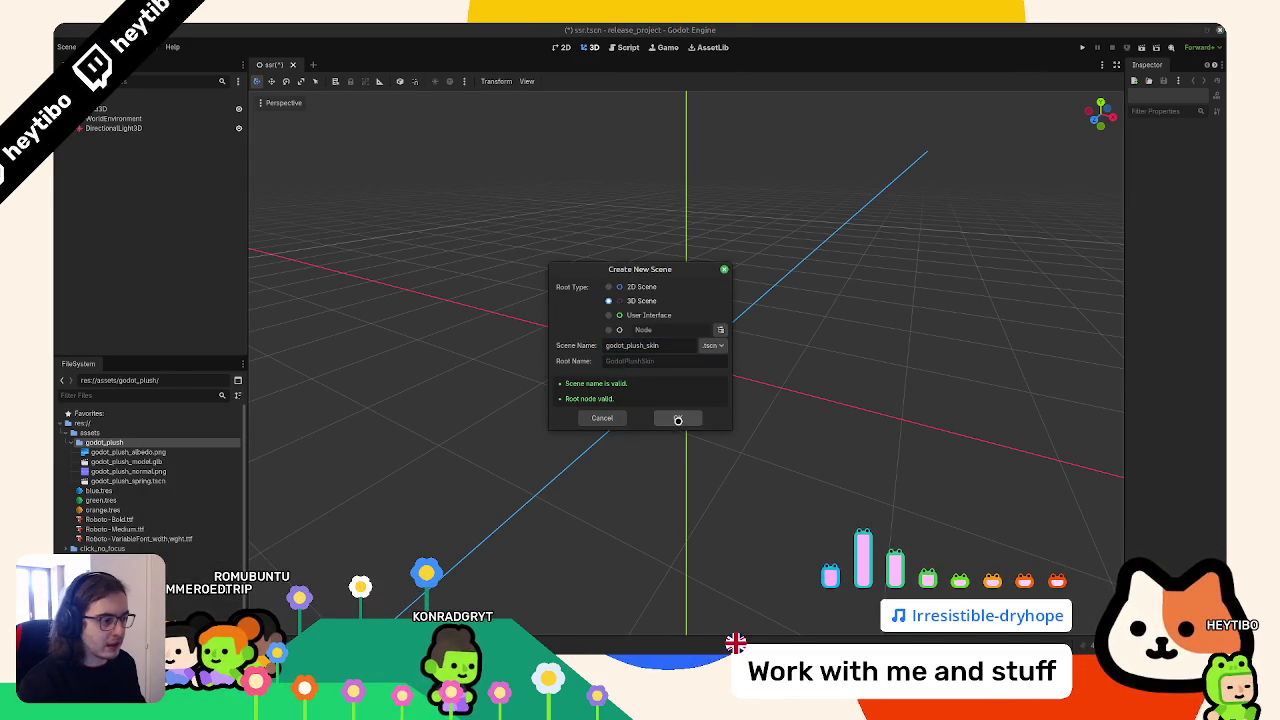
pyautogui.click(678, 420)
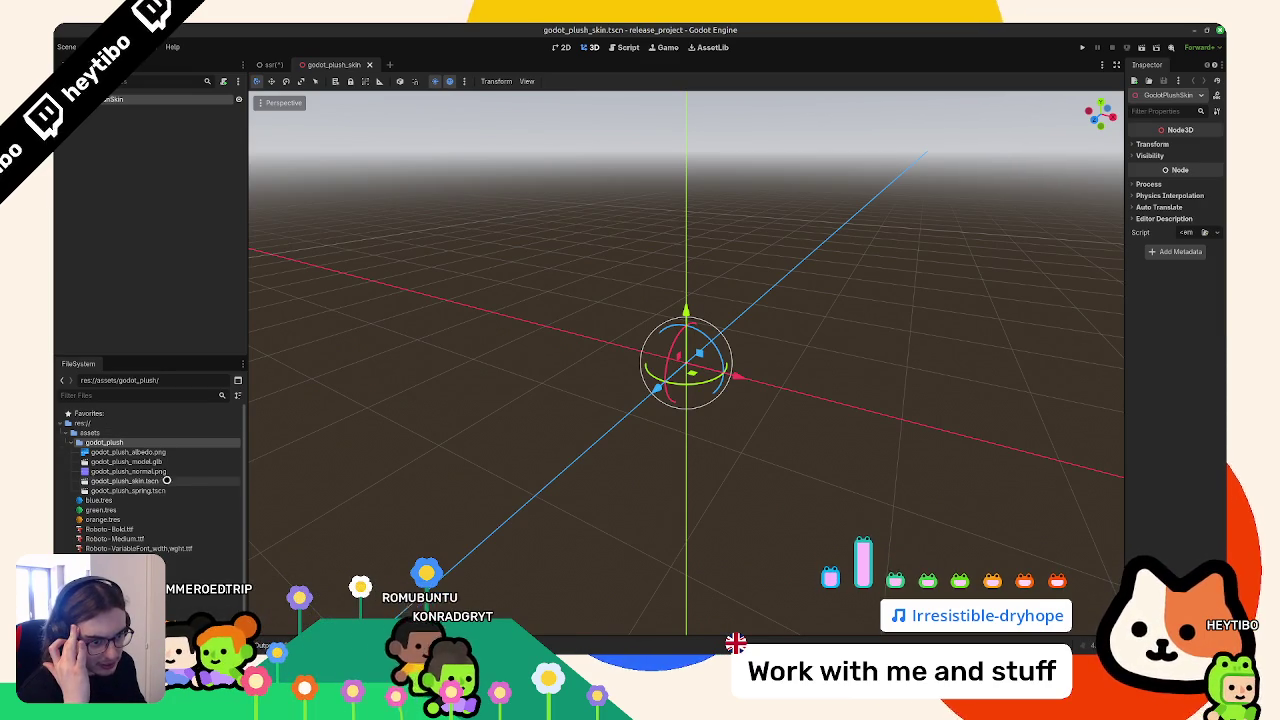
# Add the plush .glb with editable children, rename it 'model', and open godot_plush_spring.tscn
pyautogui.moveTo(160, 461)
pyautogui.mouseDown()
pyautogui.moveTo(200, 310)
pyautogui.moveTo(167, 99)
pyautogui.mouseUp()
pyautogui.rightClick(163, 106)
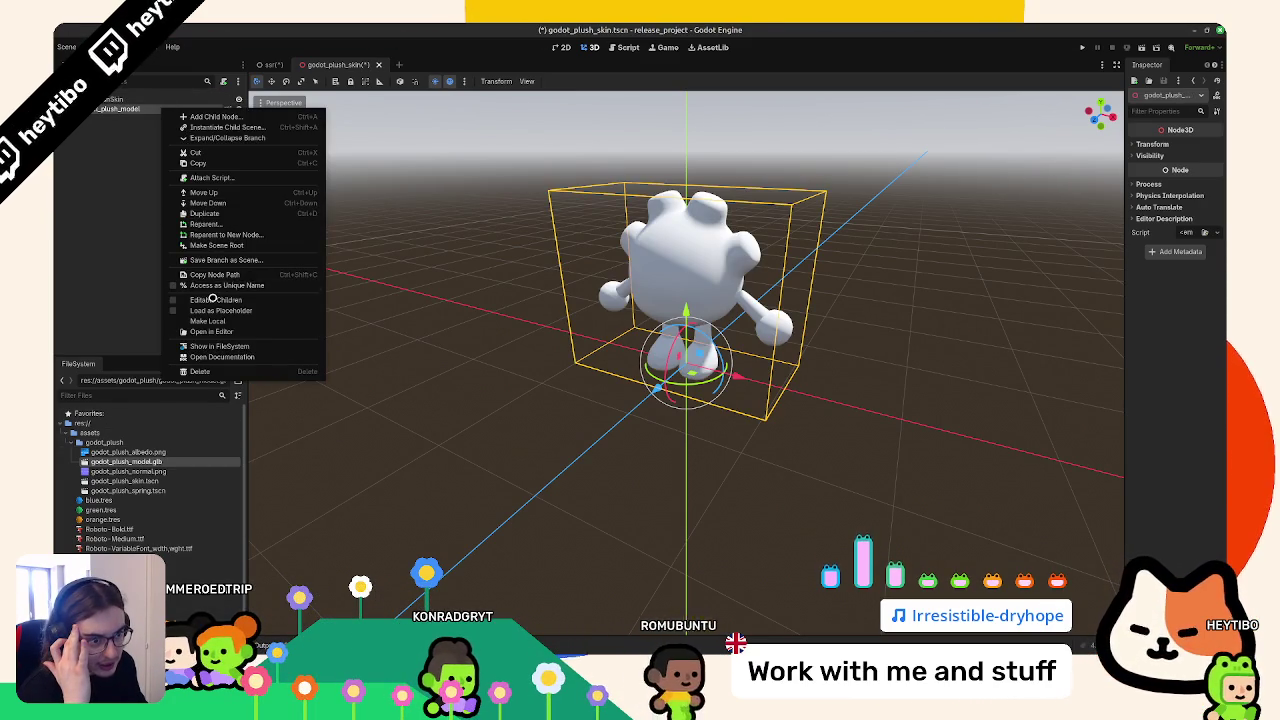
pyautogui.click(220, 299)
pyautogui.doubleClick(130, 107)
pyautogui.write('model')
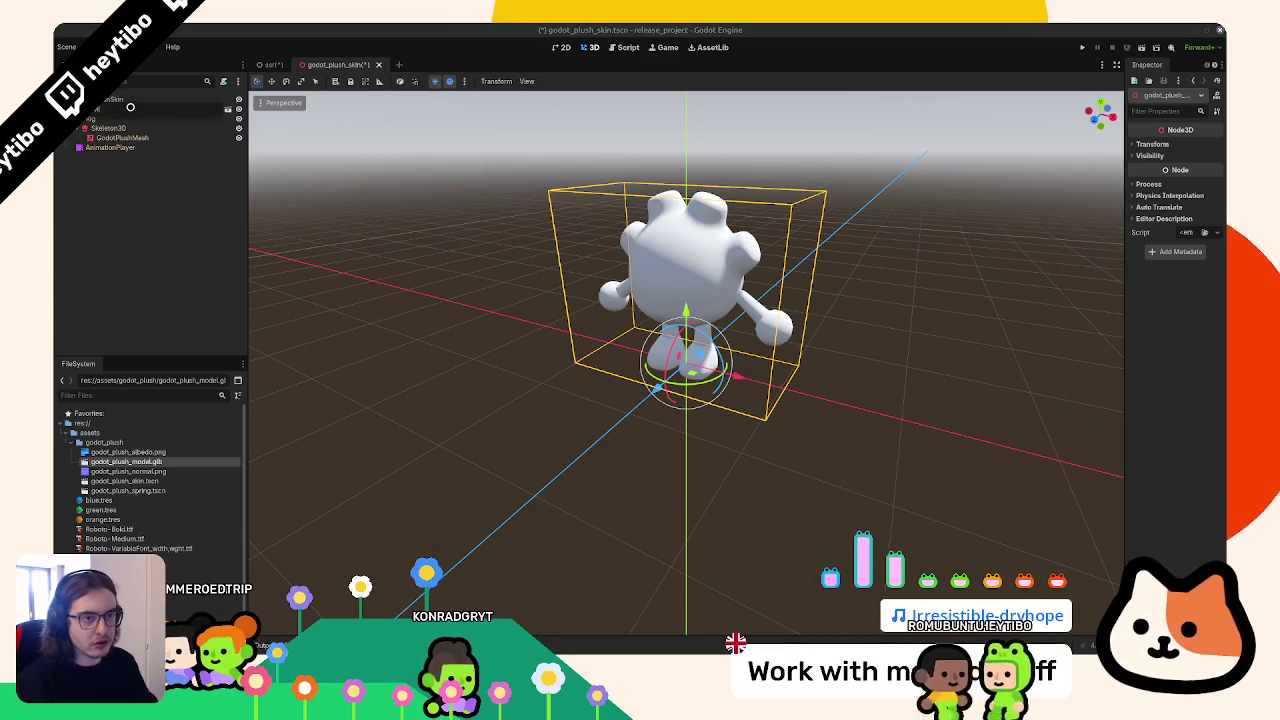
pyautogui.press('Return')
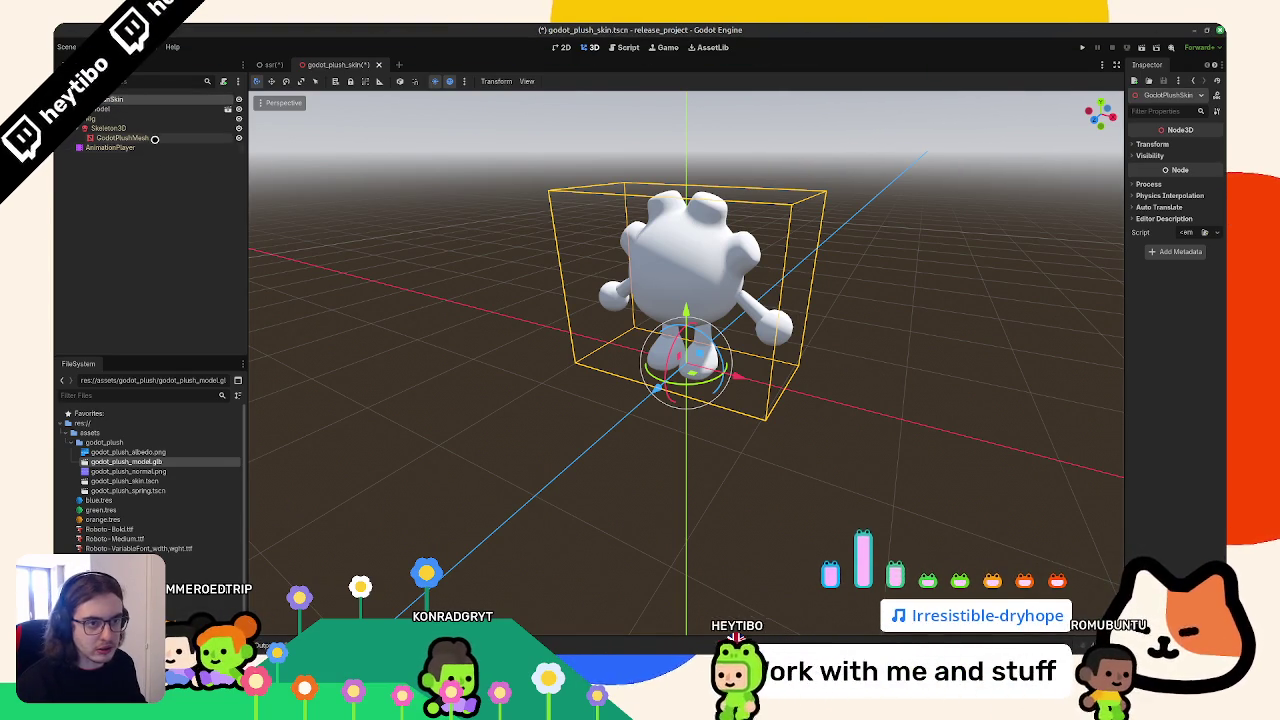
pyautogui.doubleClick(128, 490)
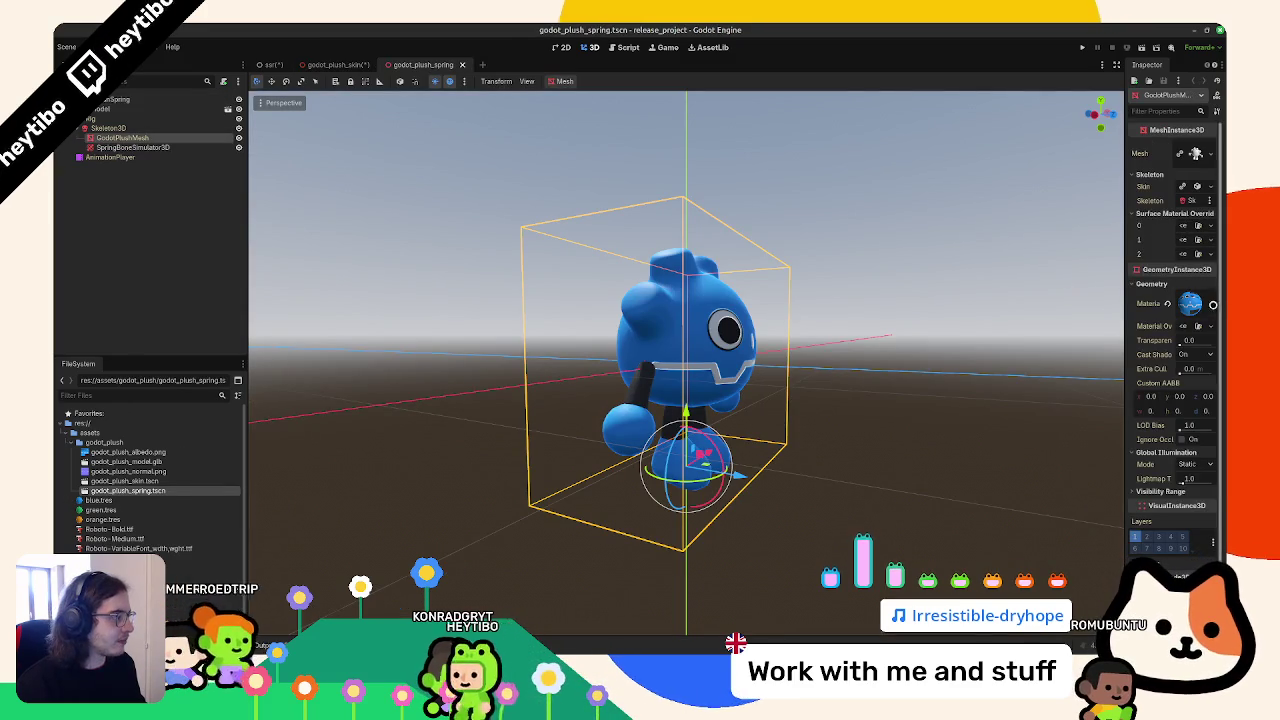
# Save the plush material as res://assets/godot_plush/godot_plush_mat.tres, then save and close the spring scene
pyautogui.click(1211, 303)
pyautogui.click(1136, 447)
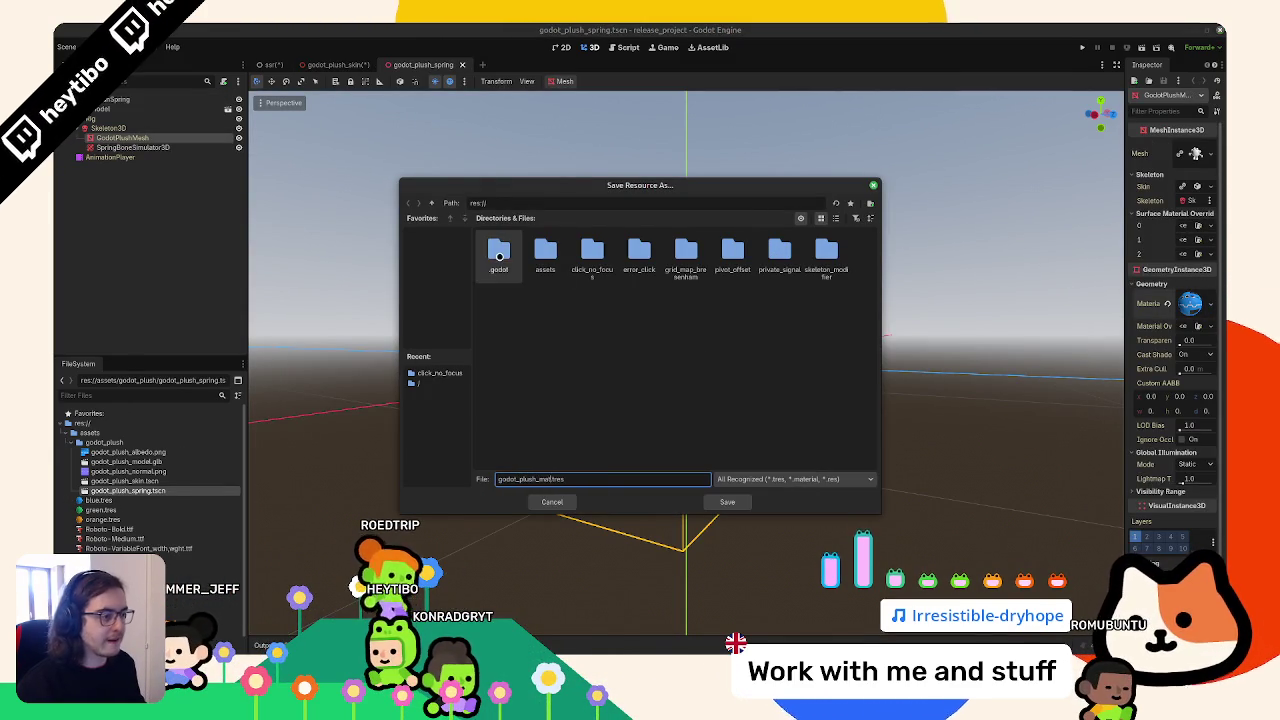
pyautogui.doubleClick(545, 252)
pyautogui.doubleClick(505, 252)
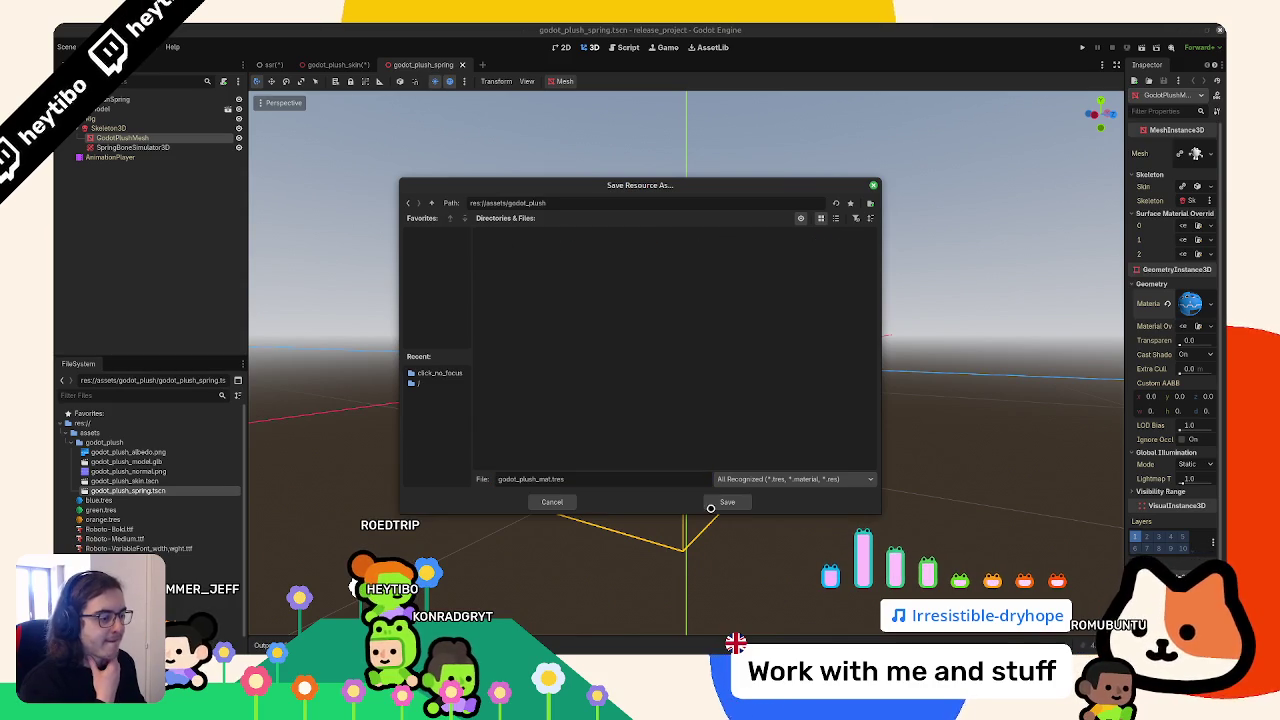
pyautogui.click(711, 506)
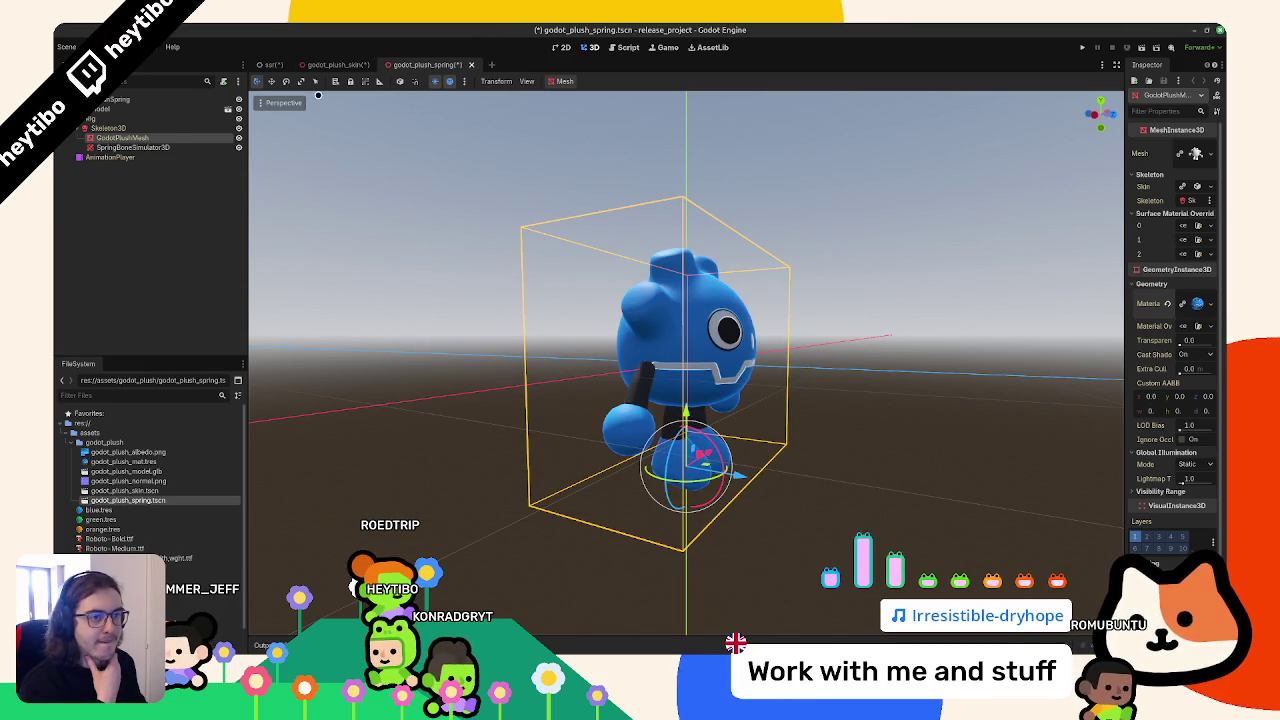
pyautogui.hotkey('ctrl', 'shift', 'w')
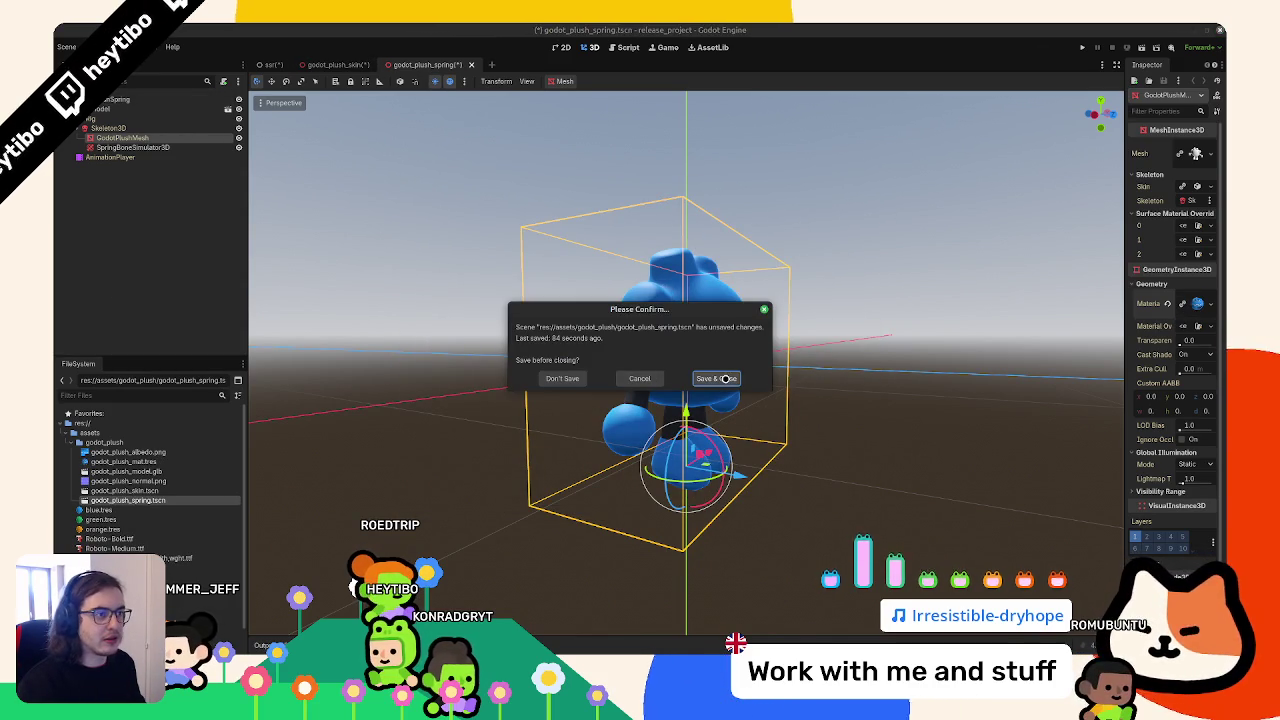
pyautogui.click(716, 378)
# Set godot_plush_mat.tres as the mesh's material override, save godot_plush_skin, and return to ssr
pyautogui.click(1170, 187)
pyautogui.moveTo(1125, 187); pyautogui.dragTo(942, 190)
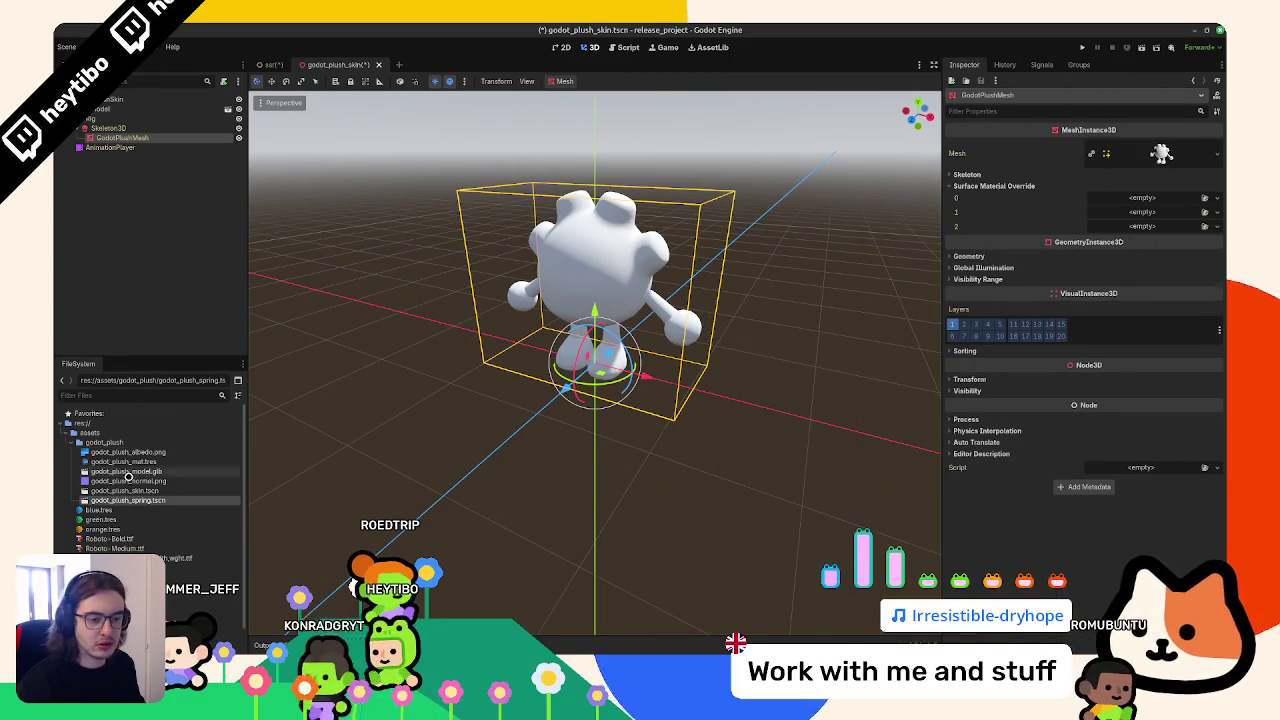
pyautogui.click(983, 267)
pyautogui.click(968, 256)
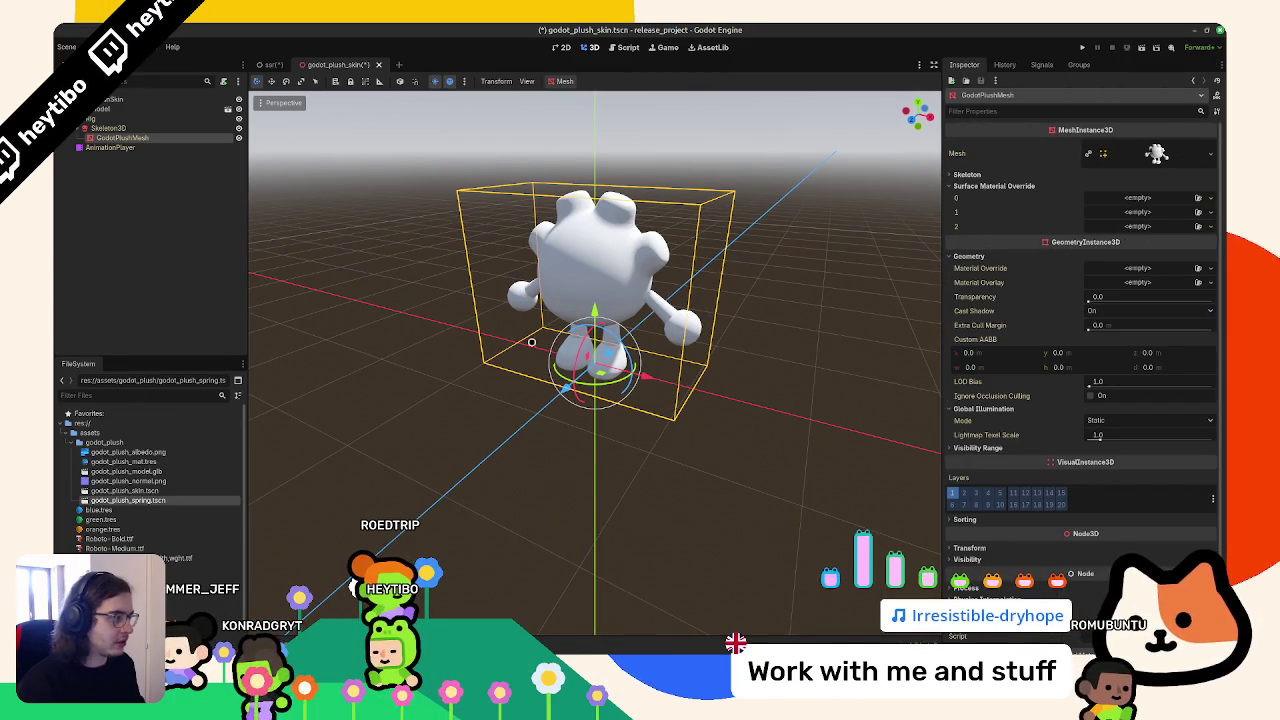
pyautogui.moveTo(125, 461)
pyautogui.mouseDown()
pyautogui.moveTo(160, 470)
pyautogui.moveTo(1123, 270)
pyautogui.mouseUp()
pyautogui.moveTo(646, 307); pyautogui.dragTo(772, 294)
pyautogui.hotkey('ctrl', 's')
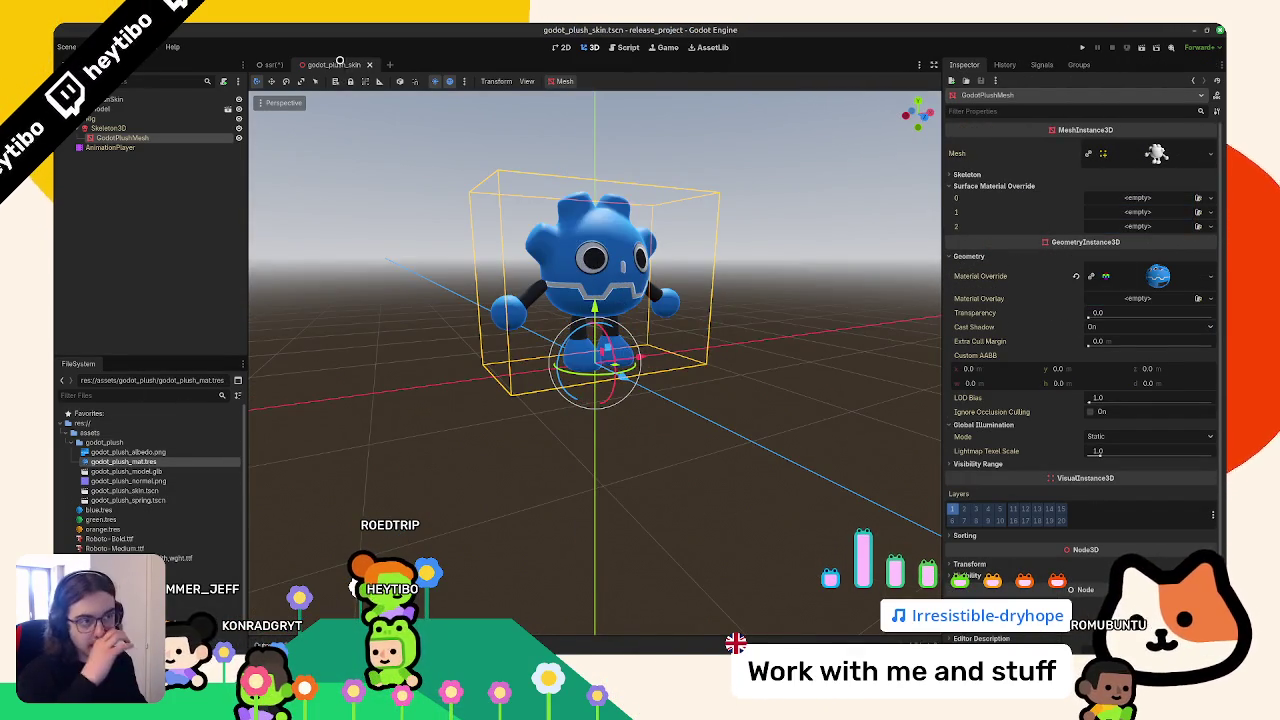
pyautogui.middleClick(339, 63)
pyautogui.click(108, 110)
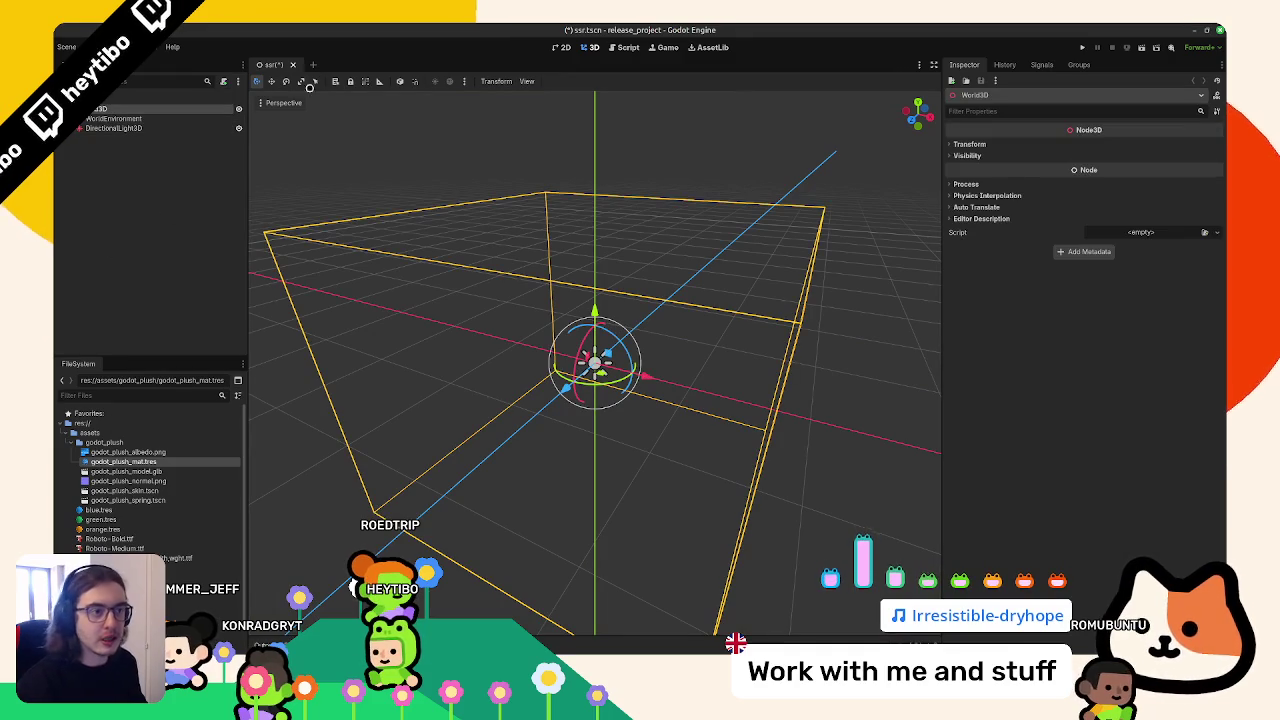
# Add an AnimationTree under GodotPlushSkin driven by the AnimationPlayer, with a BlendTree root
pyautogui.hotkey('ctrl', 'shift', 't')
pyautogui.click(124, 100)
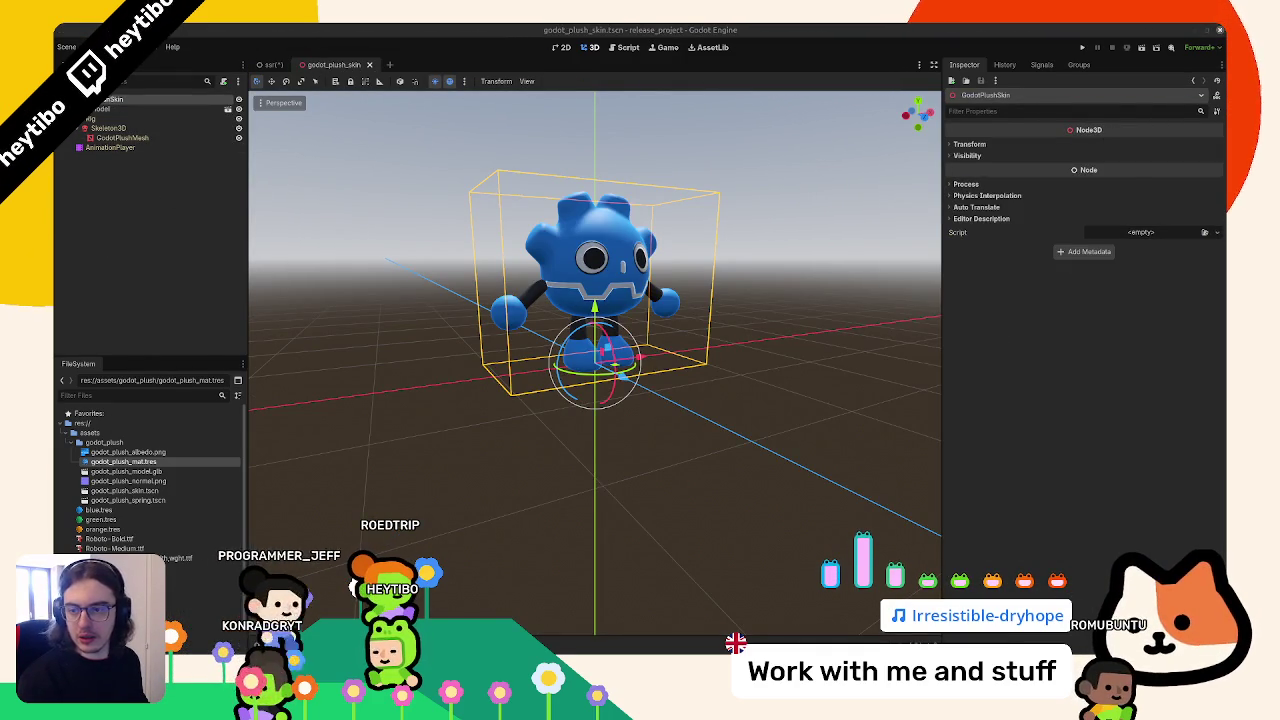
pyautogui.hotkey('ctrl', 'v')
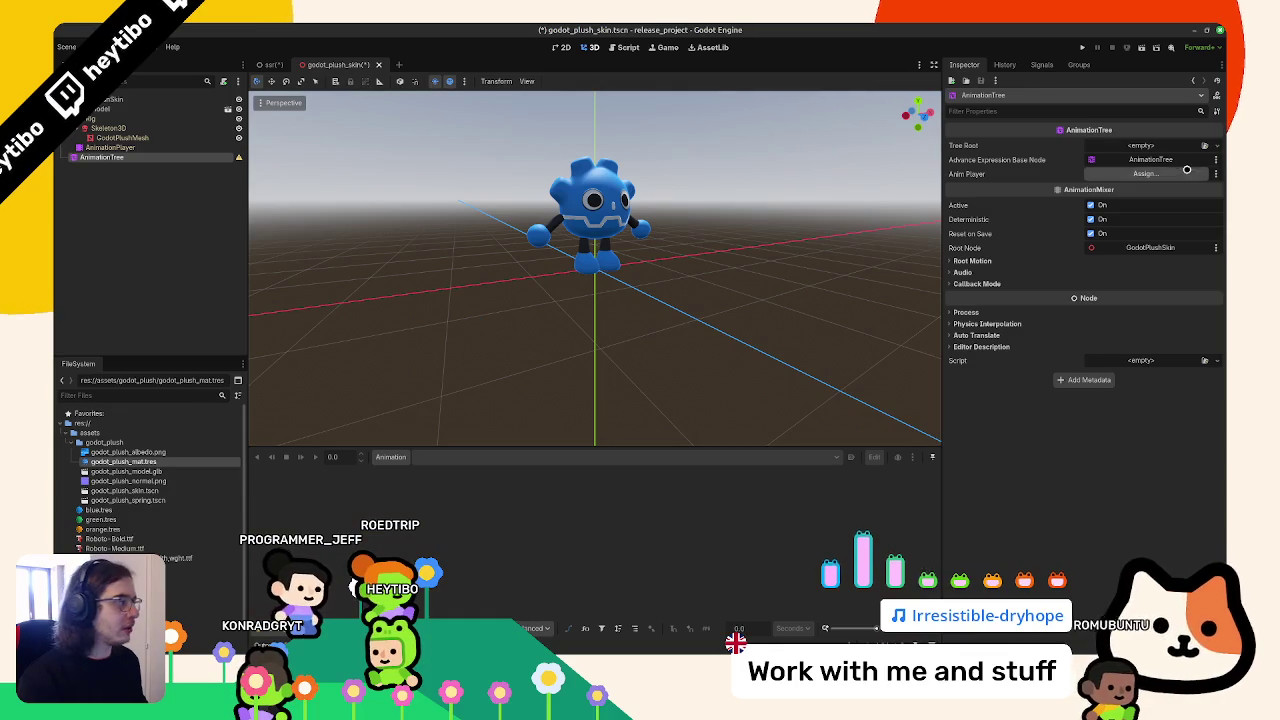
pyautogui.click(1146, 145)
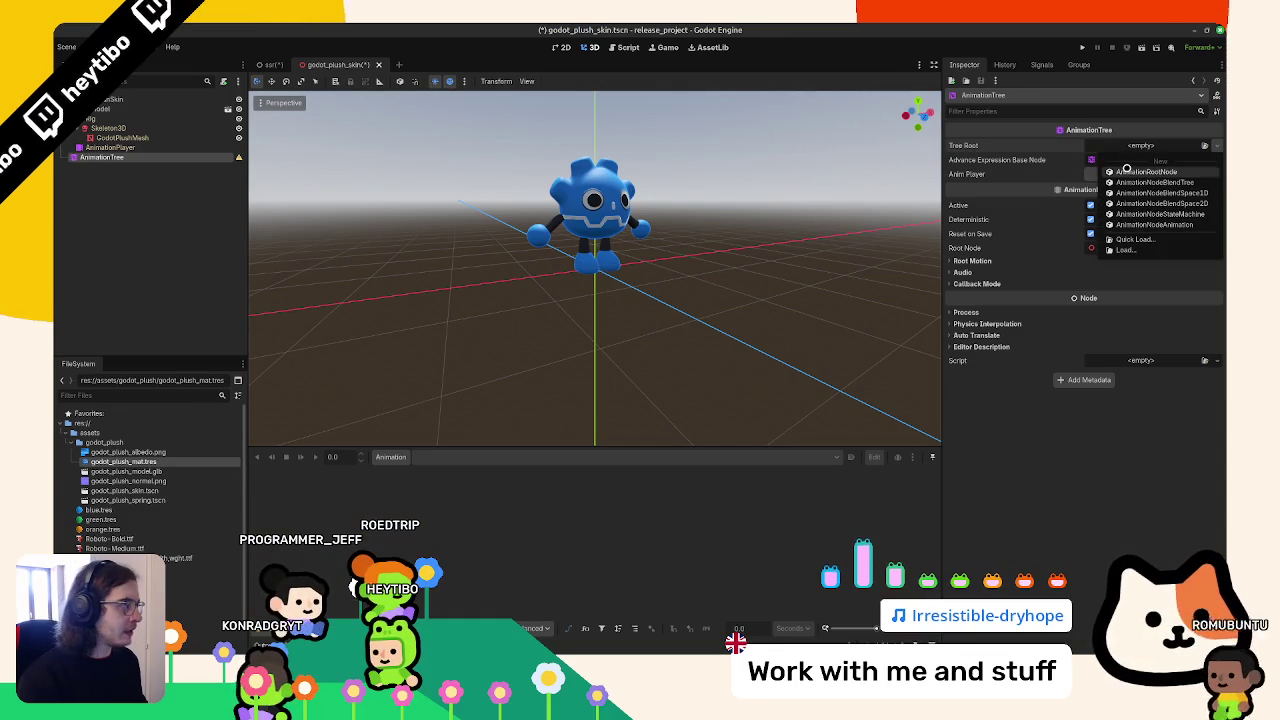
pyautogui.press('Escape')
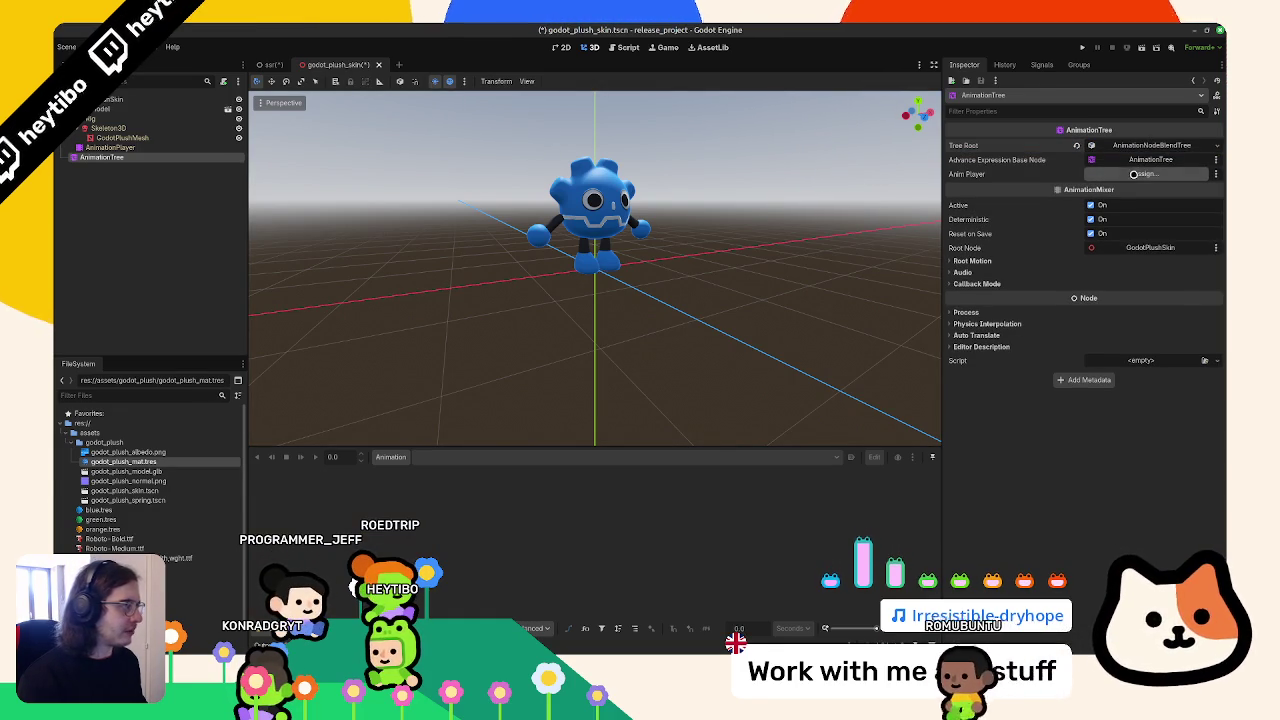
pyautogui.click(1145, 173)
pyautogui.doubleClick(615, 257)
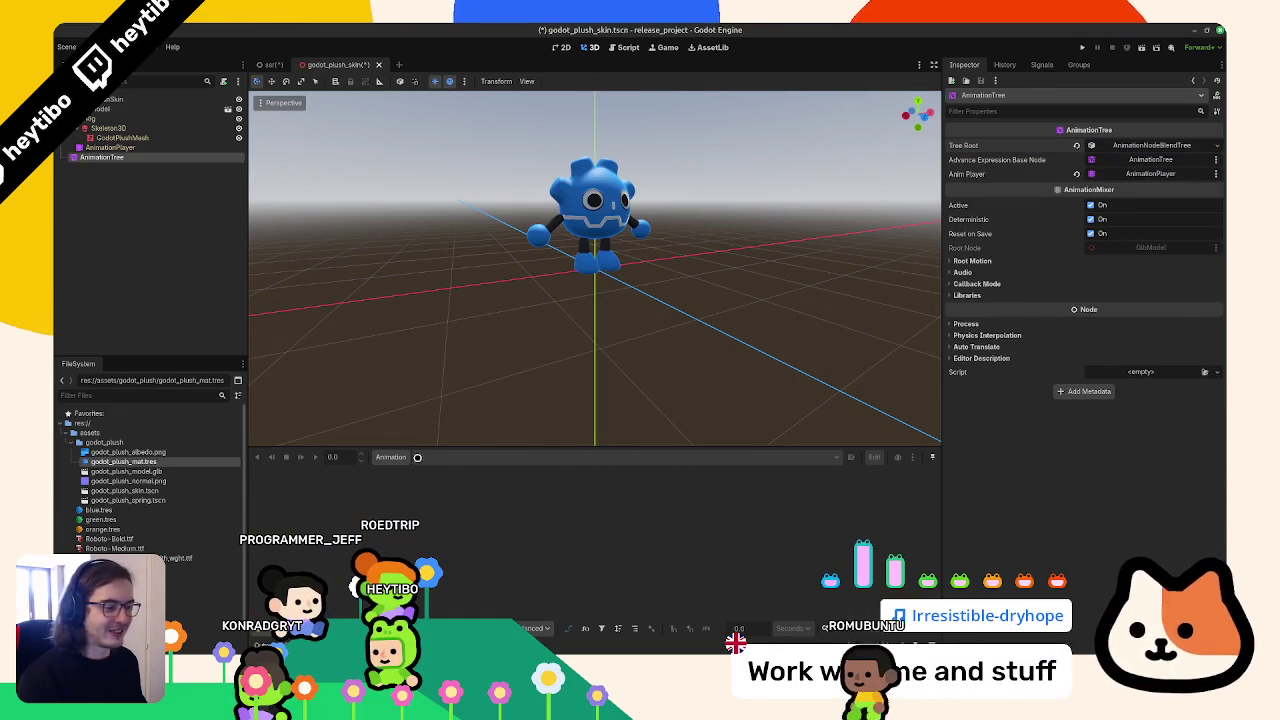
pyautogui.click(1146, 145)
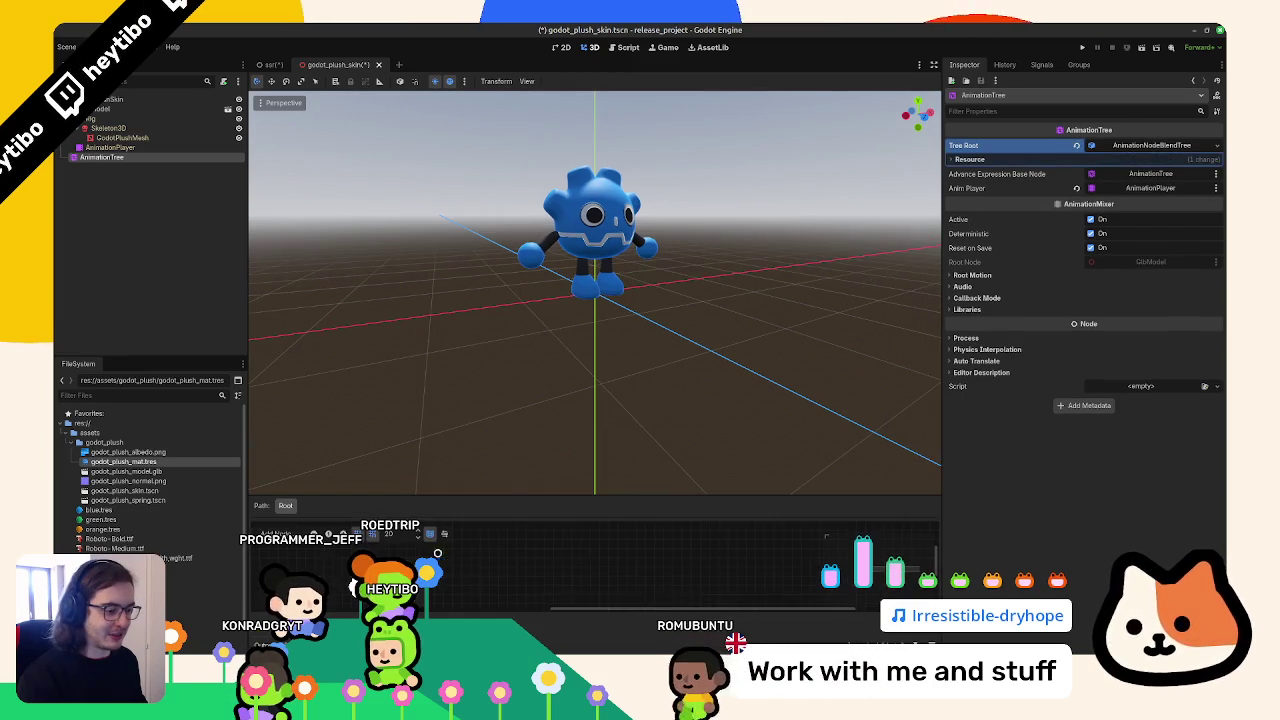
# Add an idle Animation node connected to Output in the blend tree, and save the scene
pyautogui.moveTo(528, 510); pyautogui.dragTo(528, 350)
pyautogui.rightClick(471, 444)
pyautogui.click(516, 458)
pyautogui.click(481, 492)
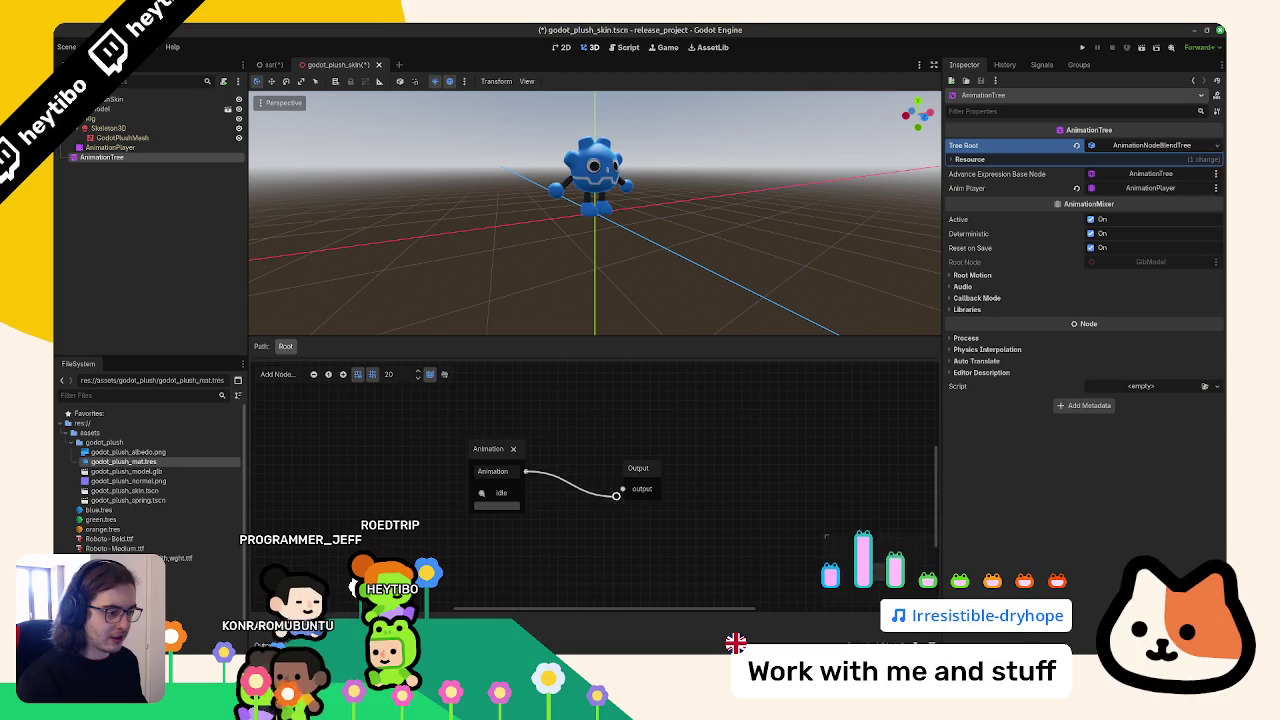
pyautogui.moveTo(615, 496); pyautogui.dragTo(622, 488)
pyautogui.hotkey('ctrl', 's')
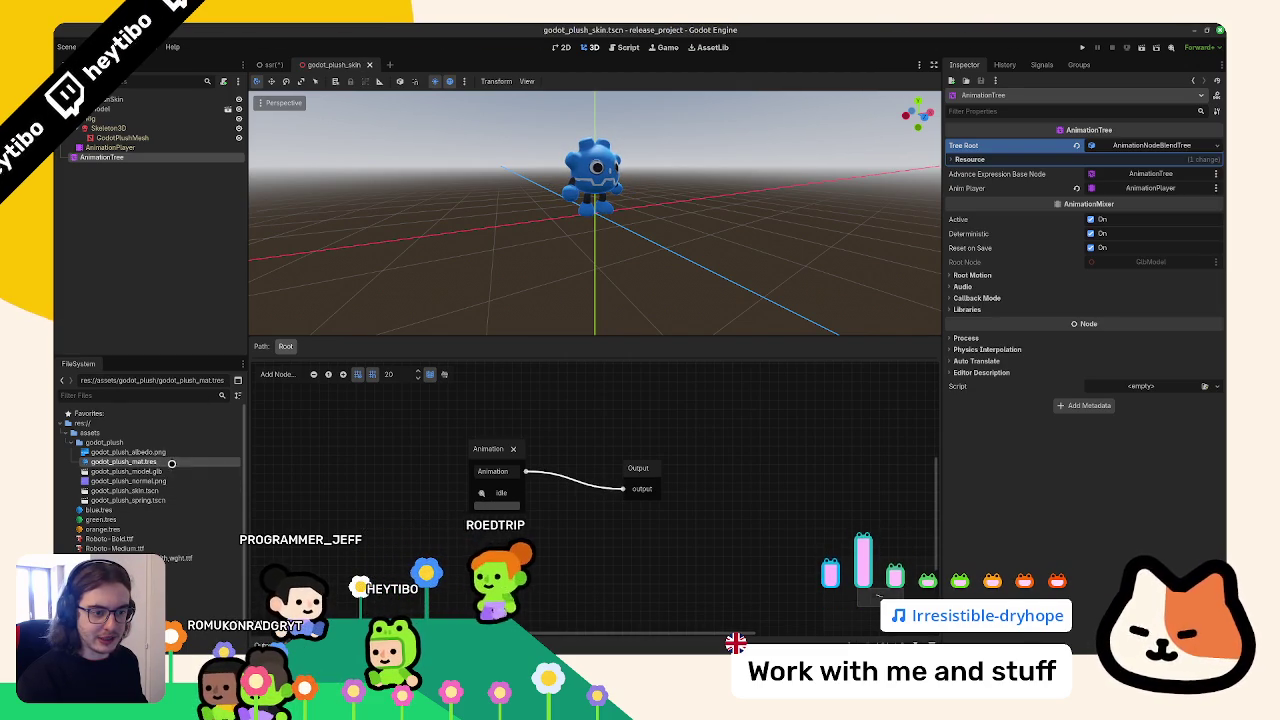
# Set the idle animation's Loop Mode to Linear in godot_plush_model.glb import settings and reimport
pyautogui.doubleClick(128, 471)
pyautogui.click(228, 203)
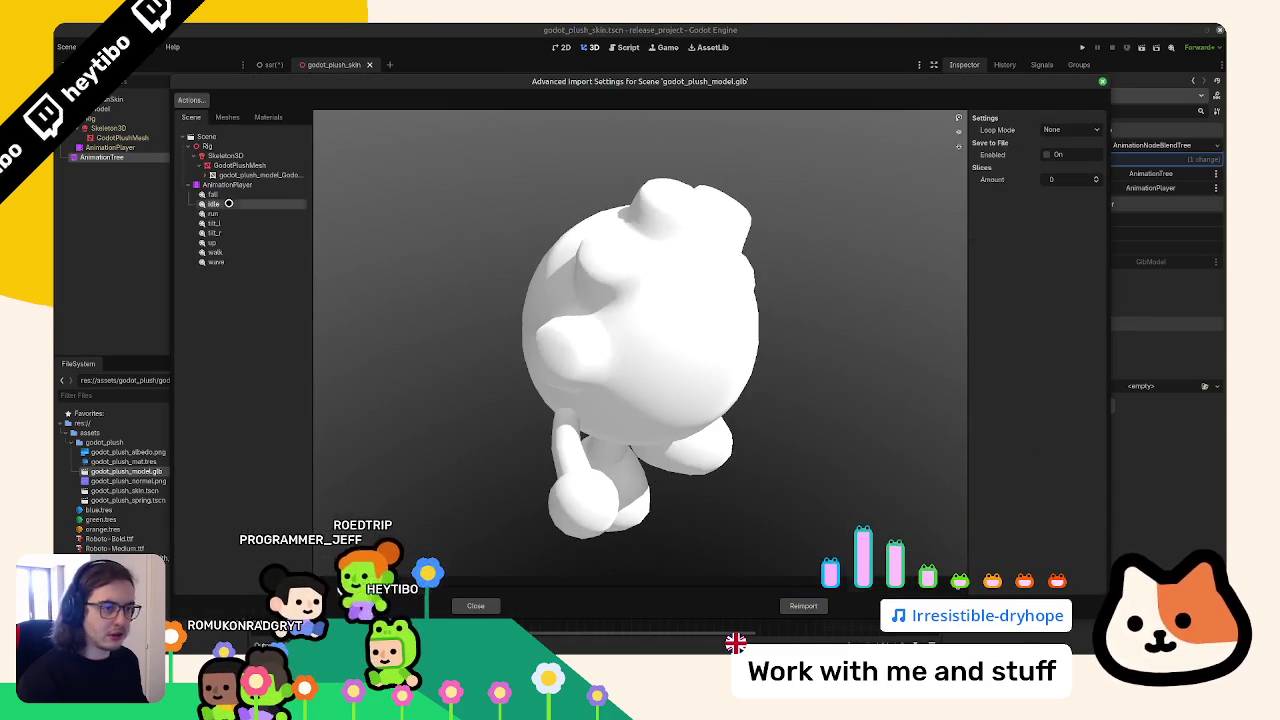
pyautogui.click(1070, 129)
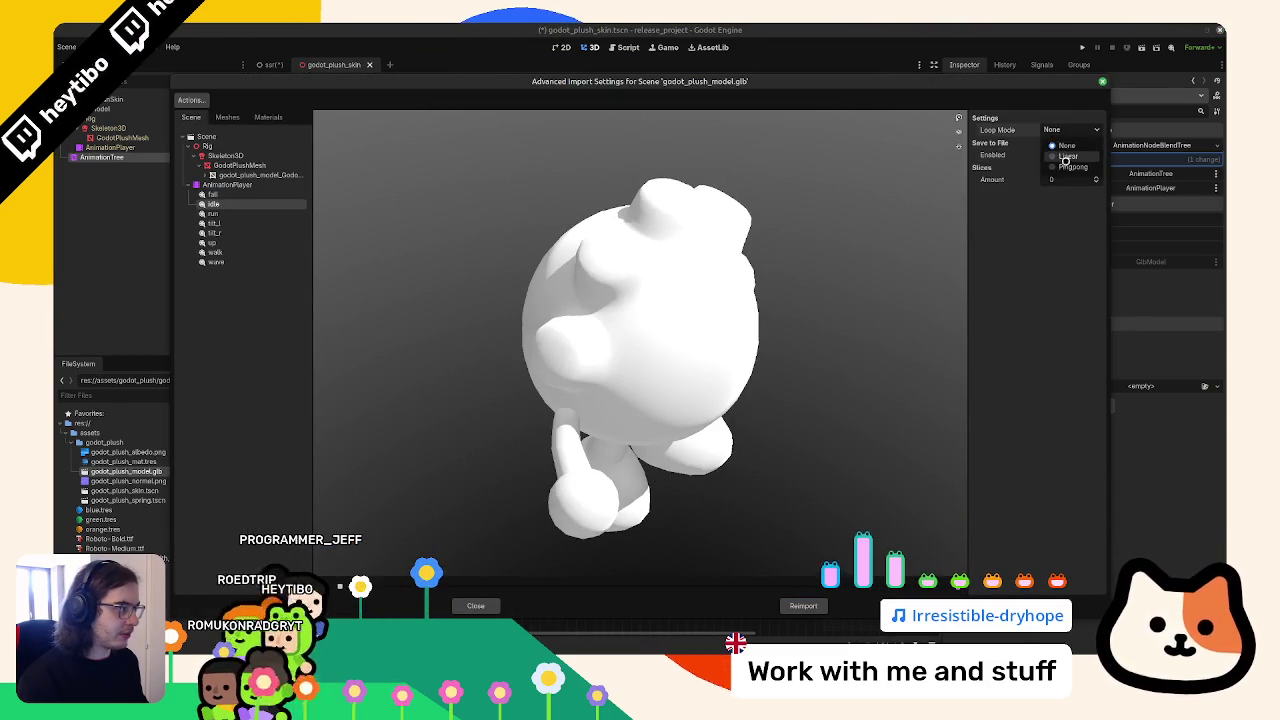
pyautogui.click(1062, 158)
pyautogui.click(803, 605)
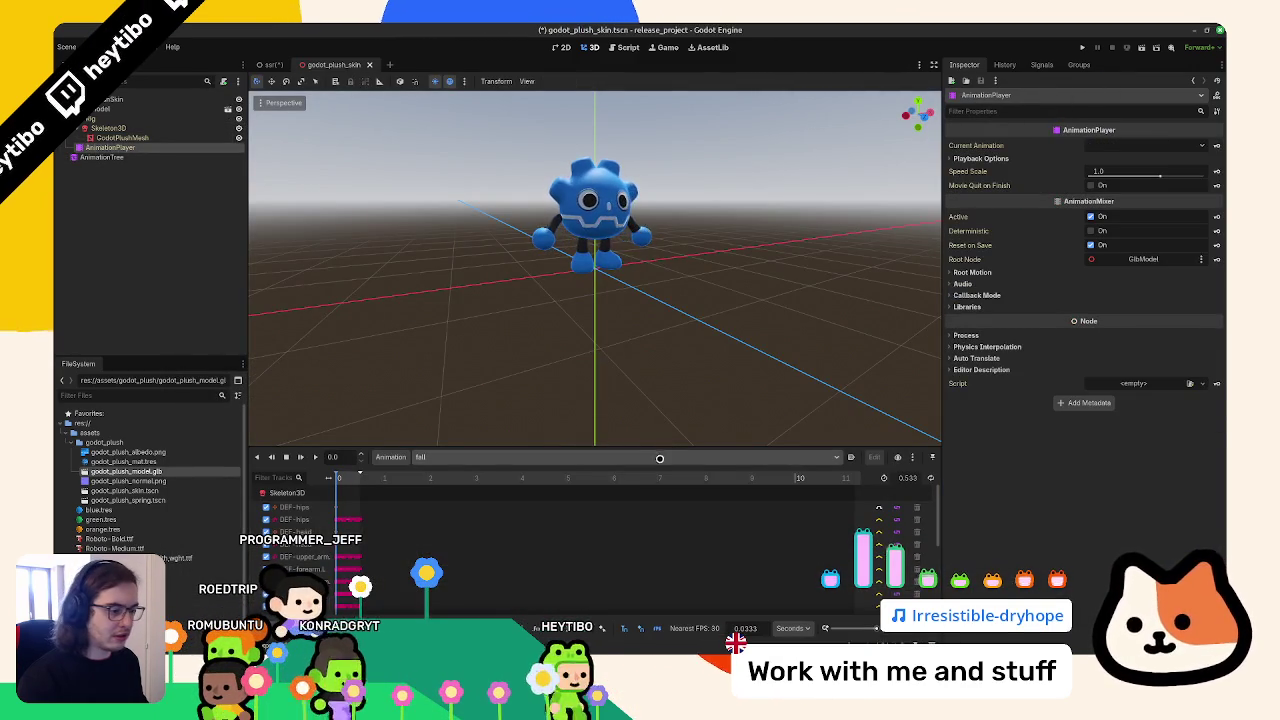
pyautogui.click(440, 457)
pyautogui.click(457, 485)
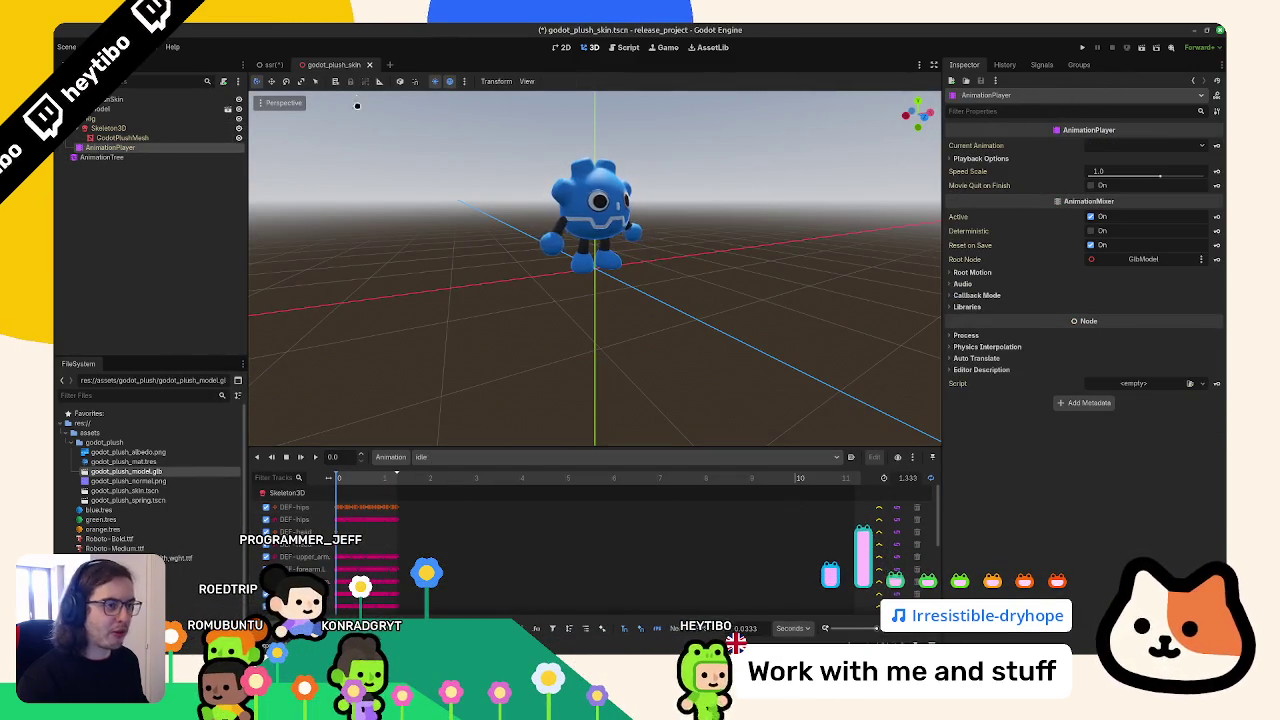
# Drop a godot_plush_skin.tscn instance into ssr.tscn and add a MeshInstance3D under the root
pyautogui.click(270, 65)
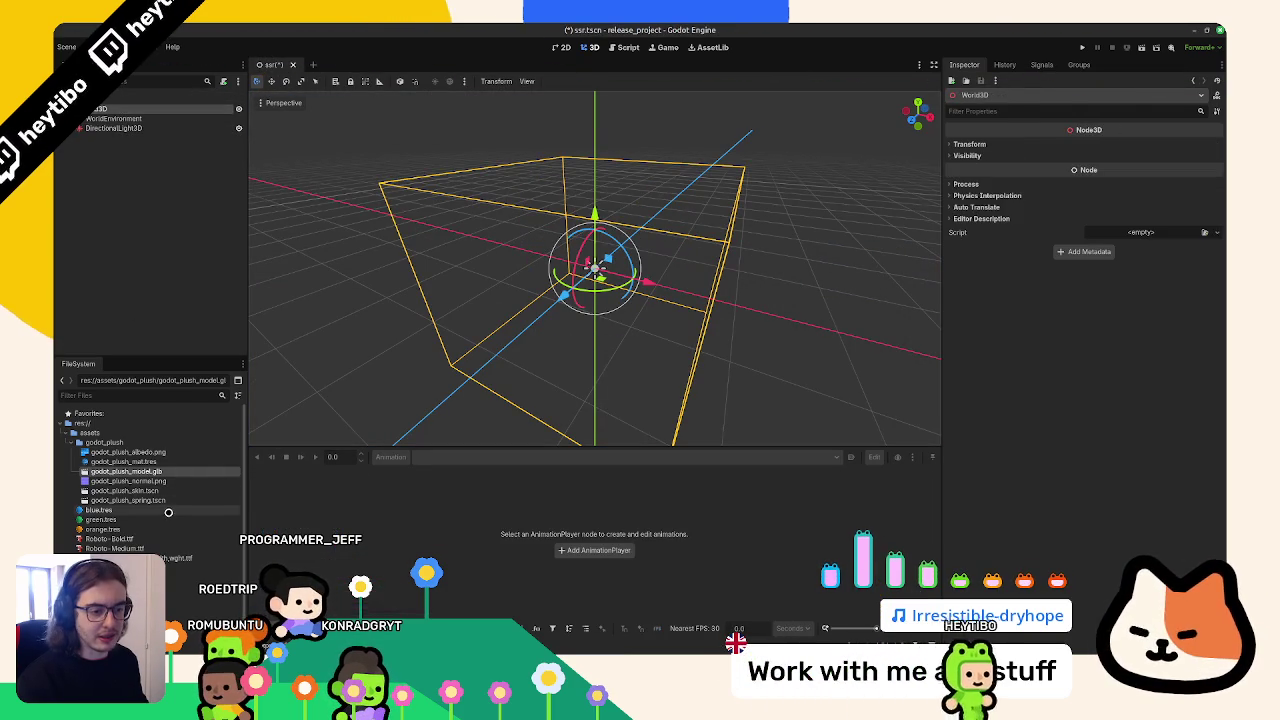
pyautogui.moveTo(150, 490)
pyautogui.mouseDown()
pyautogui.moveTo(105, 136)
pyautogui.moveTo(119, 107)
pyautogui.mouseUp()
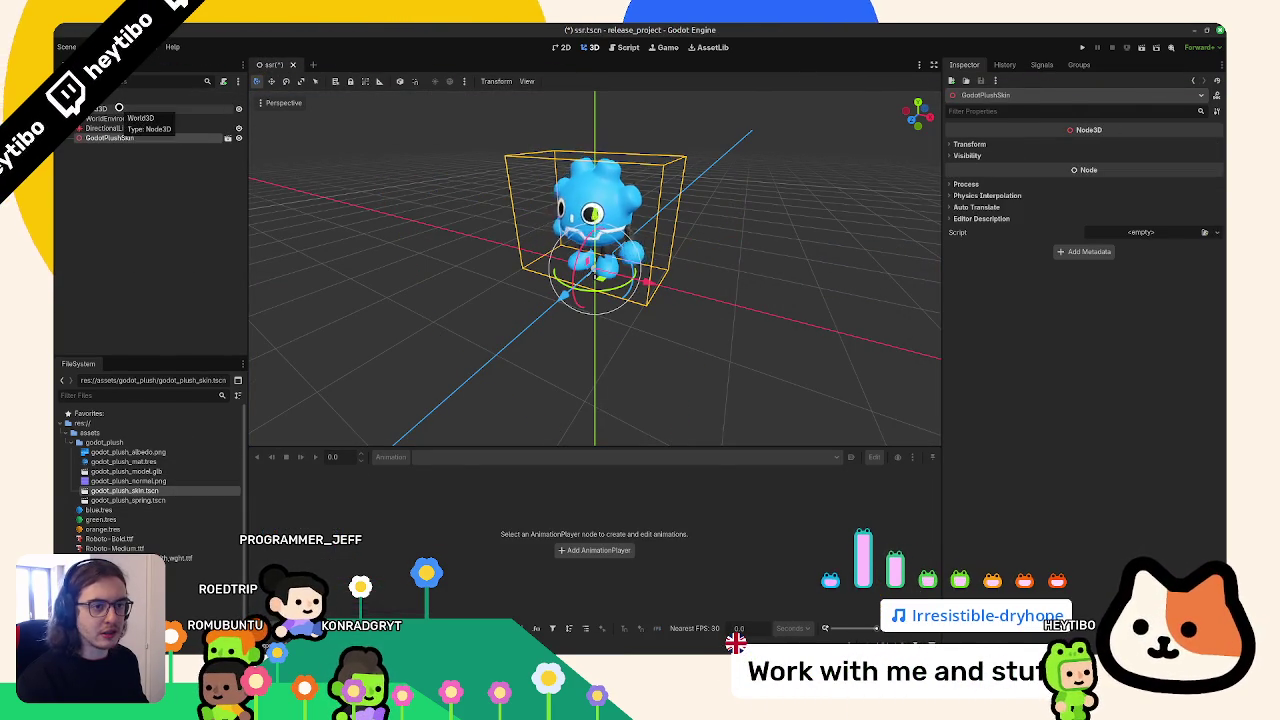
pyautogui.click(119, 107)
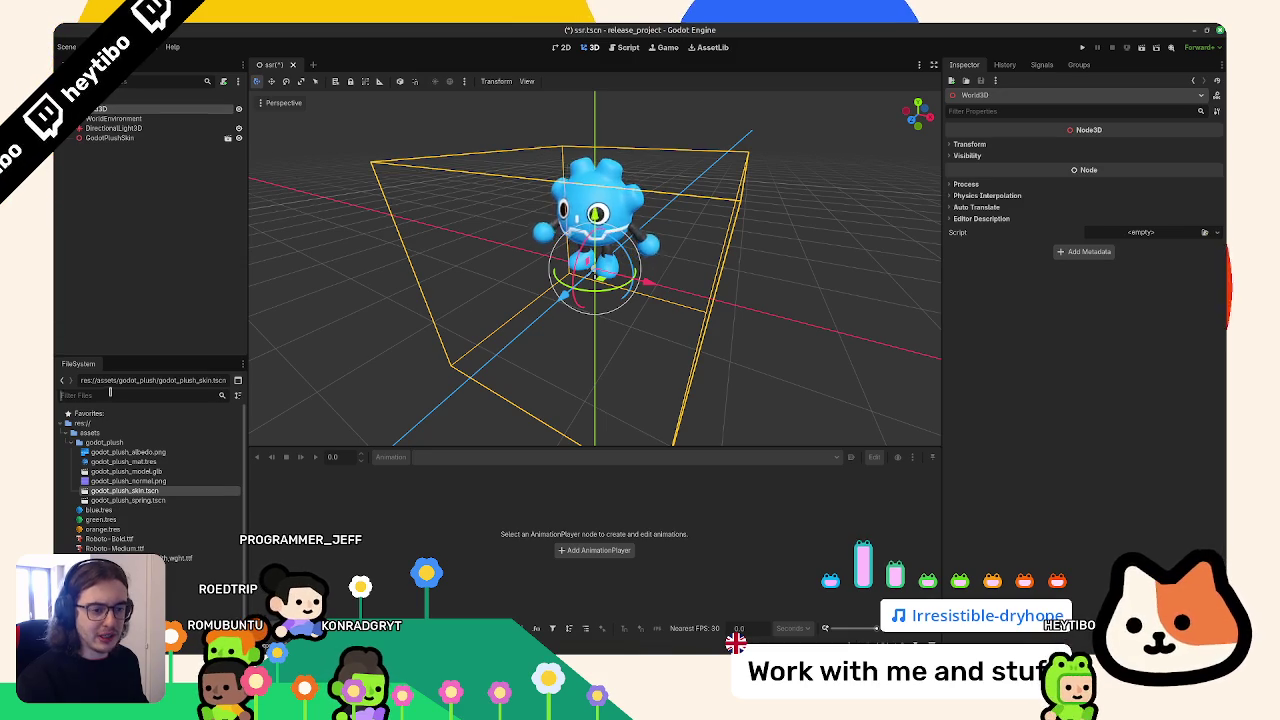
pyautogui.write('grid')
pyautogui.press('BackSpace')
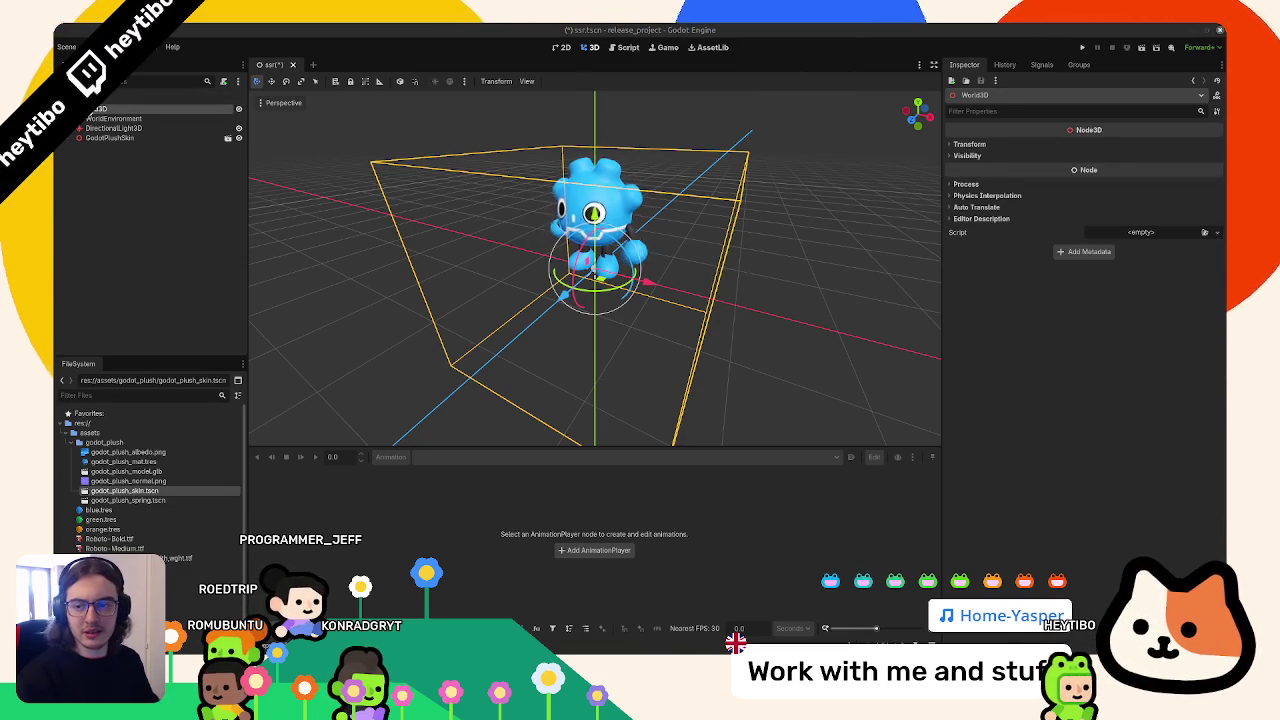
pyautogui.press('Return')
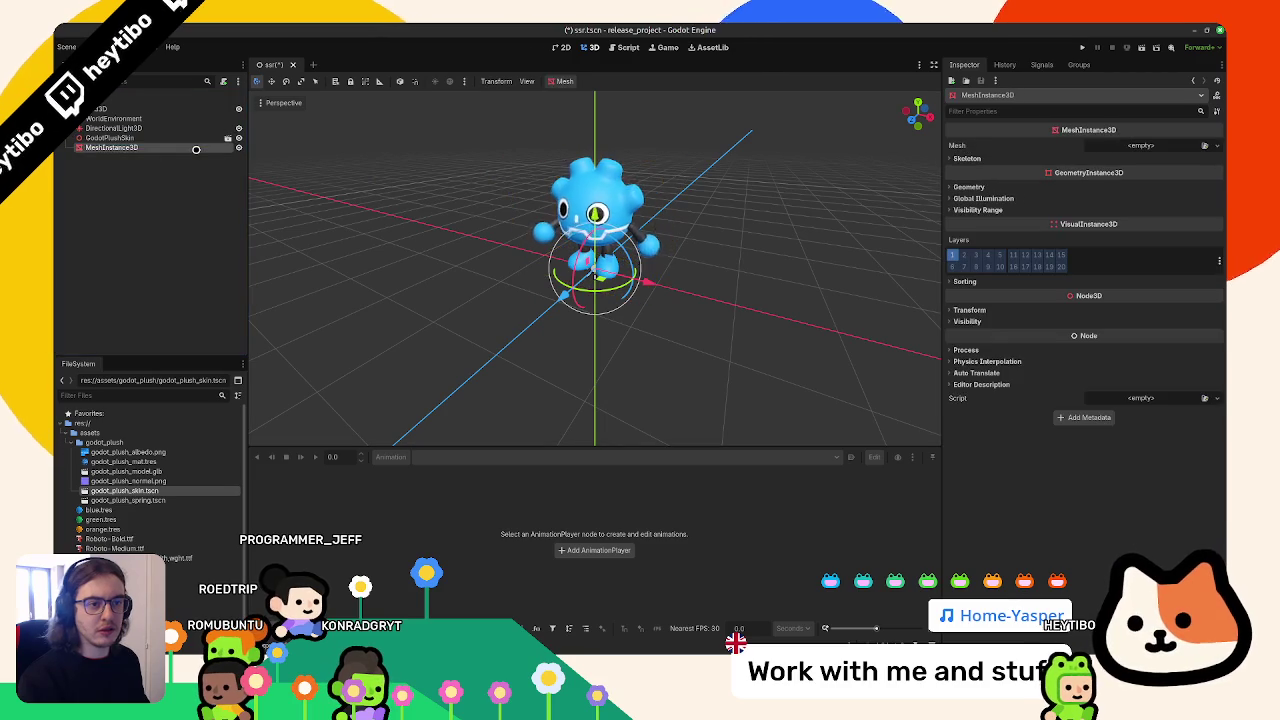
# Rename the mesh node to Floor and give it a 10 × 10 m PlaneMesh
pyautogui.doubleClick(196, 148)
pyautogui.write('Fidor')
pyautogui.press('Return')
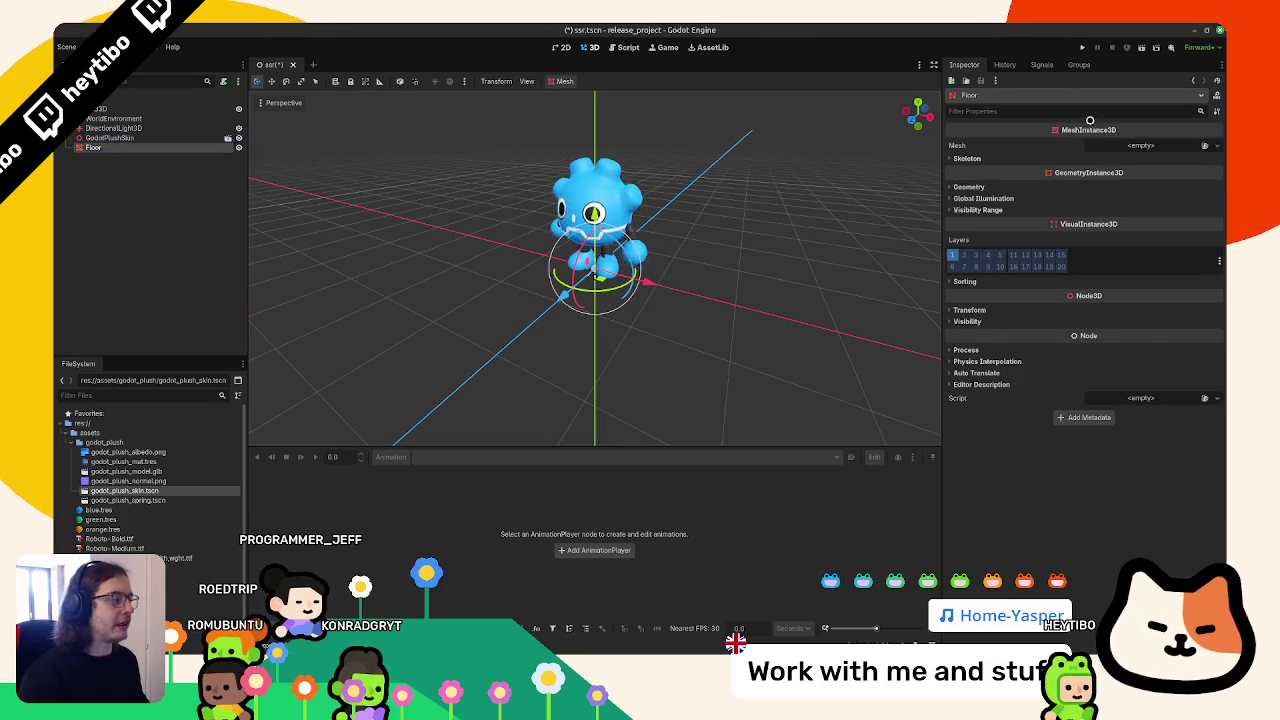
pyautogui.click(1106, 142)
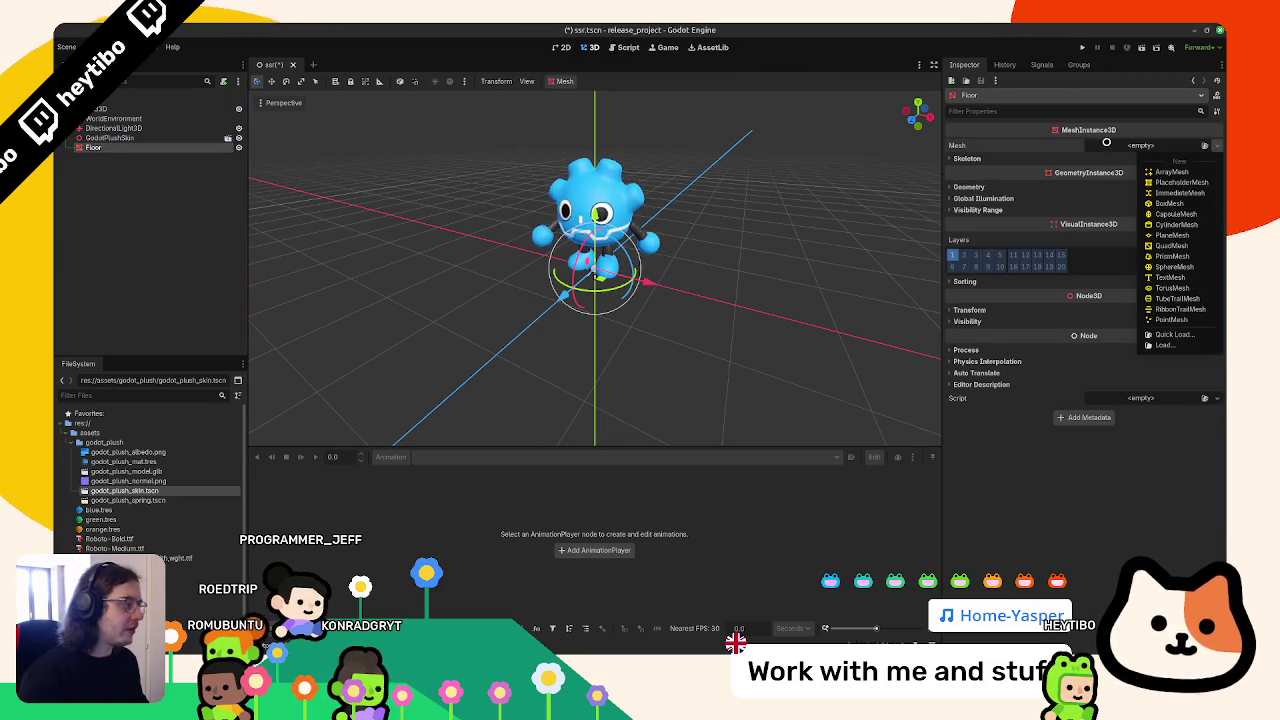
pyautogui.click(1188, 245)
pyautogui.click(1217, 153)
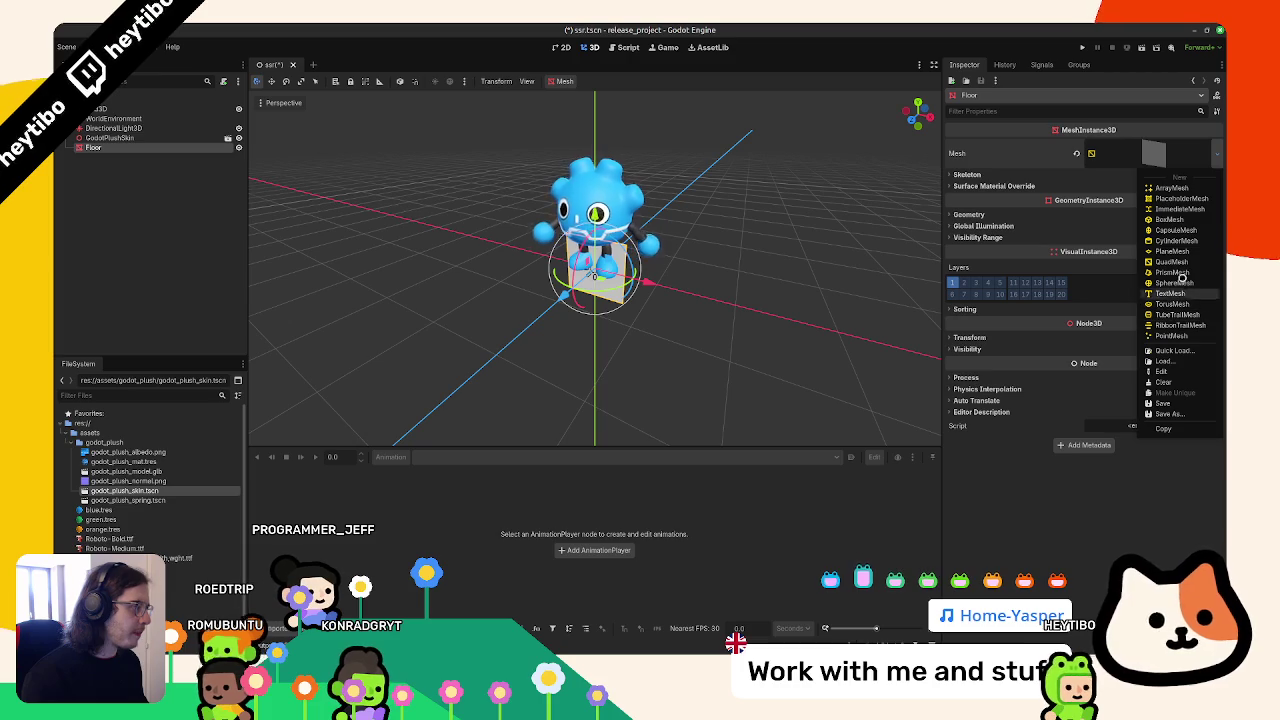
pyautogui.click(1178, 251)
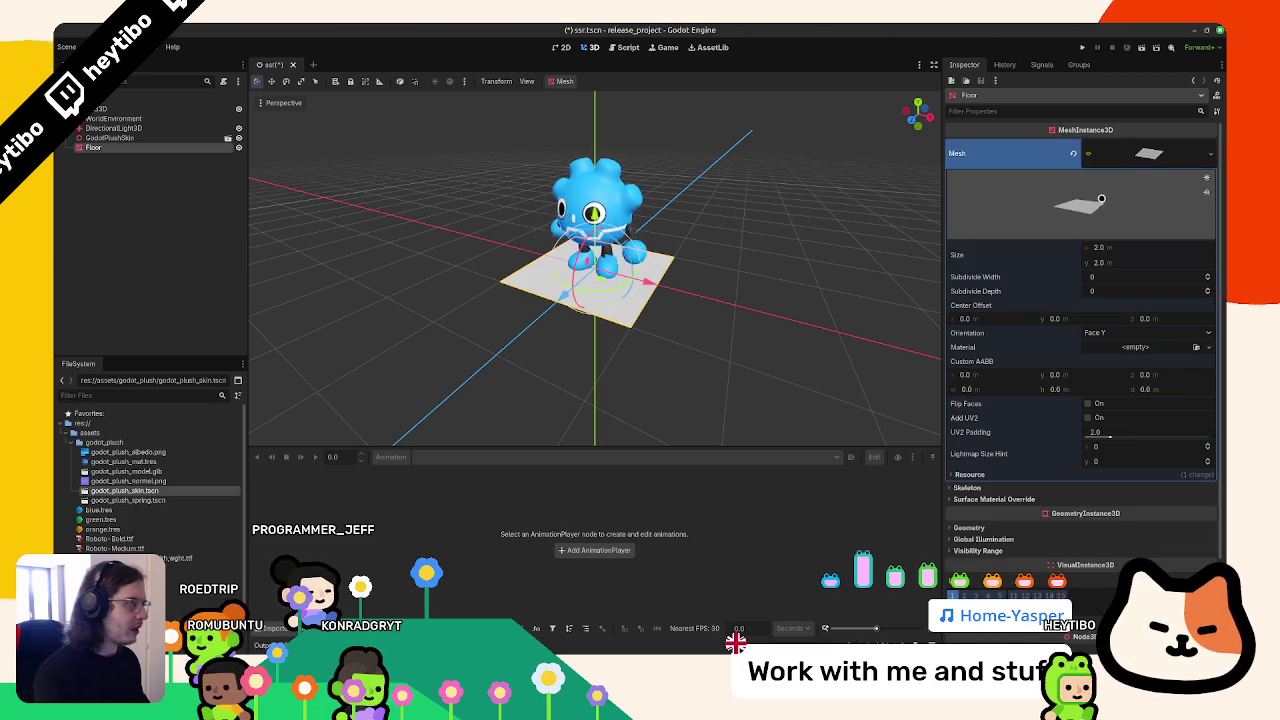
pyautogui.moveTo(1104, 248); pyautogui.dragTo(1040, 264)
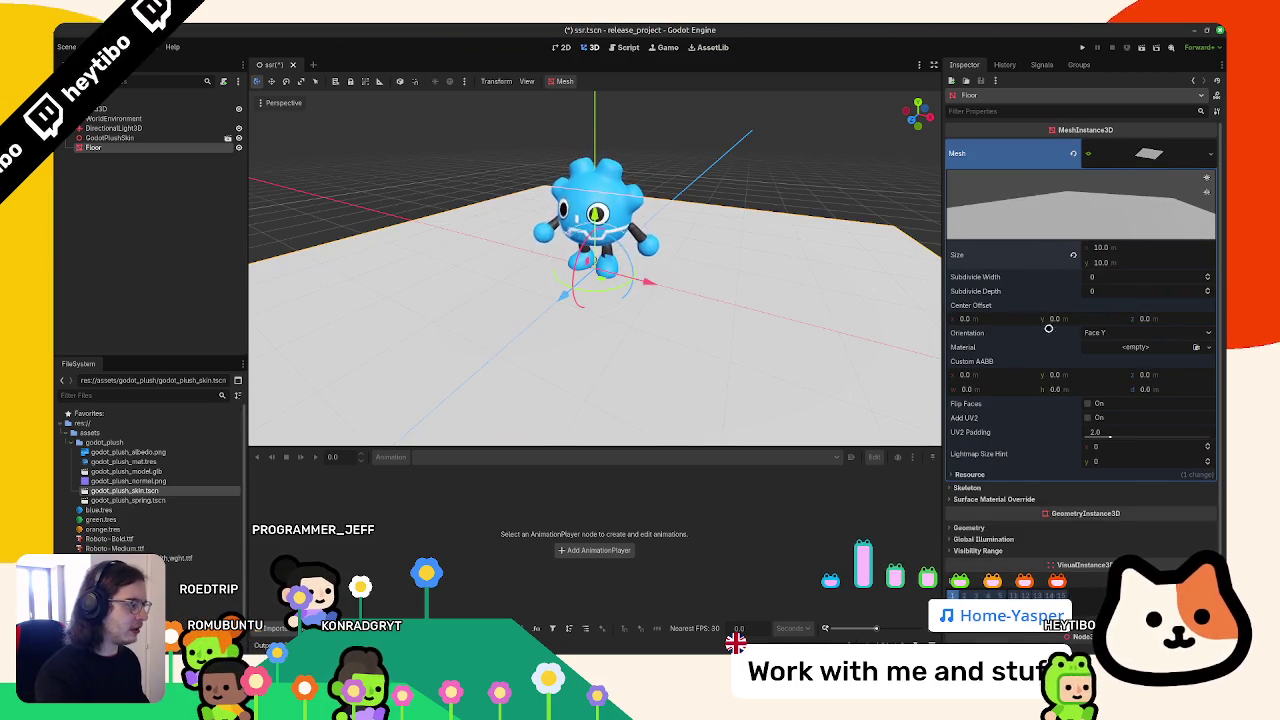
# Give Floor a new StandardMaterial3D override, undo a metallic trial, then select WorldEnvironment
pyautogui.click(970, 527)
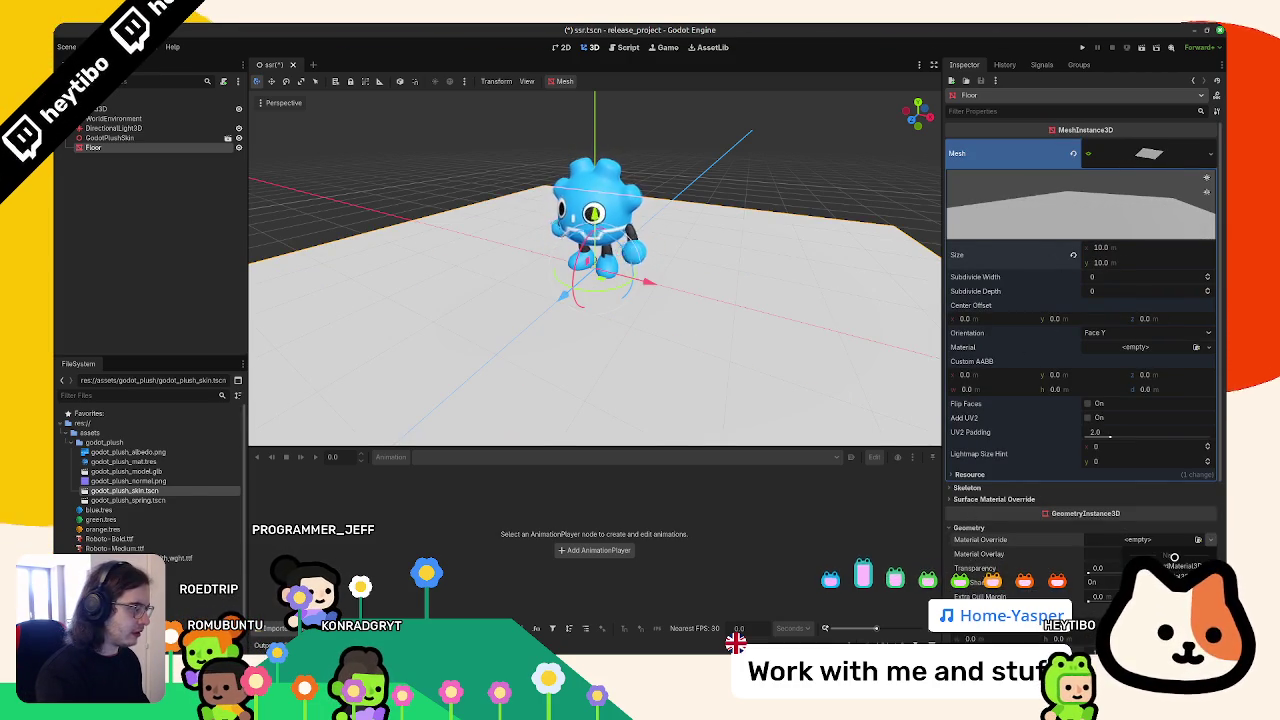
pyautogui.click(1176, 564)
pyautogui.scroll(-4, 1138, 531)
pyautogui.click(980, 499)
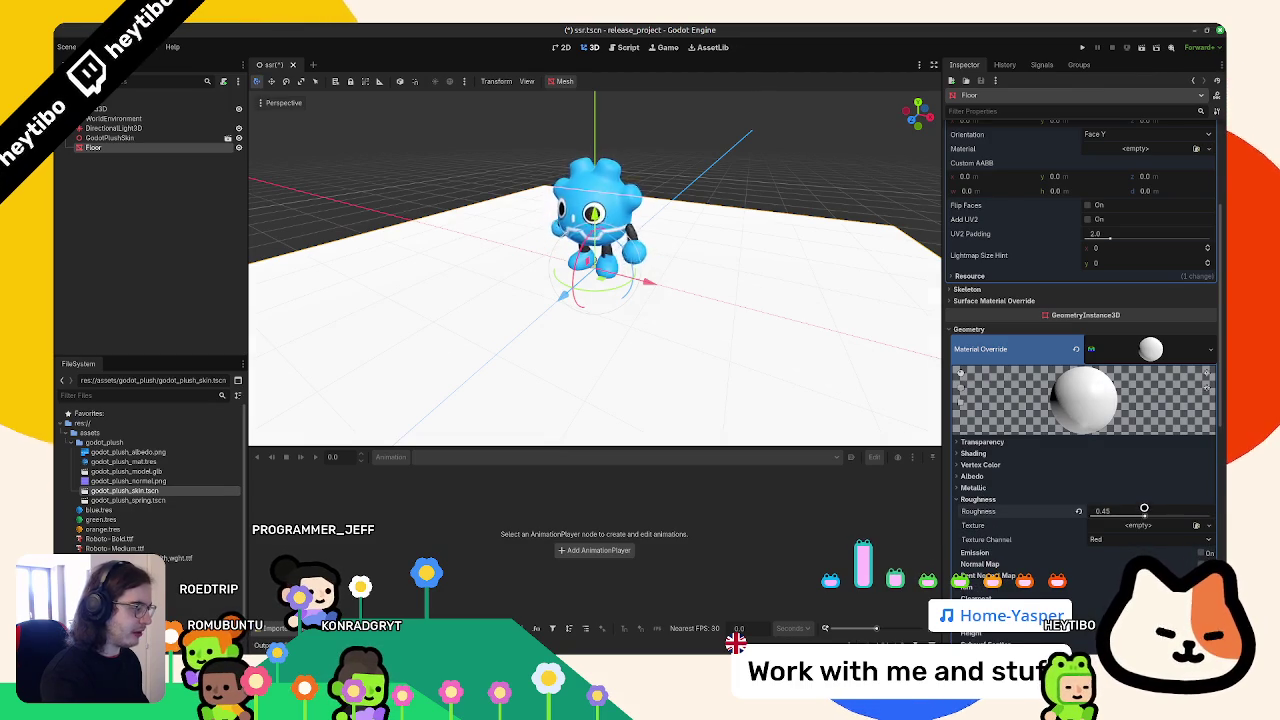
pyautogui.click(998, 485)
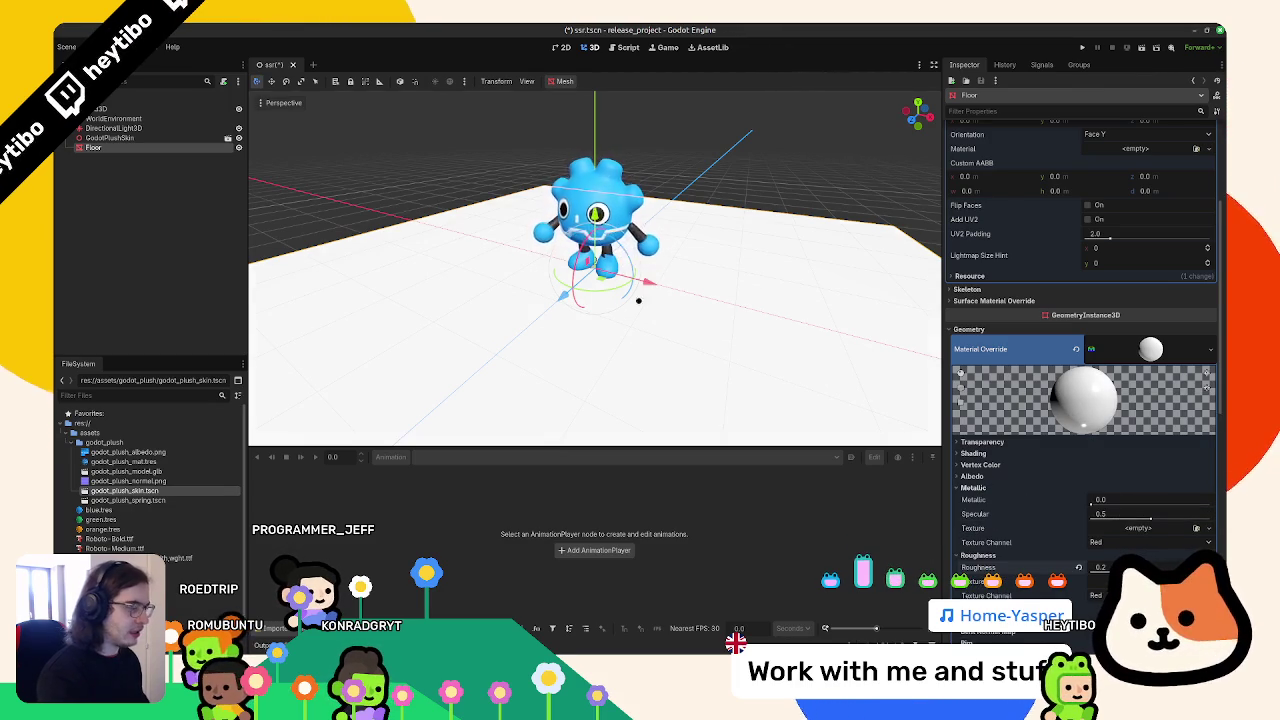
pyautogui.moveTo(1089, 500); pyautogui.dragTo(1224, 504)
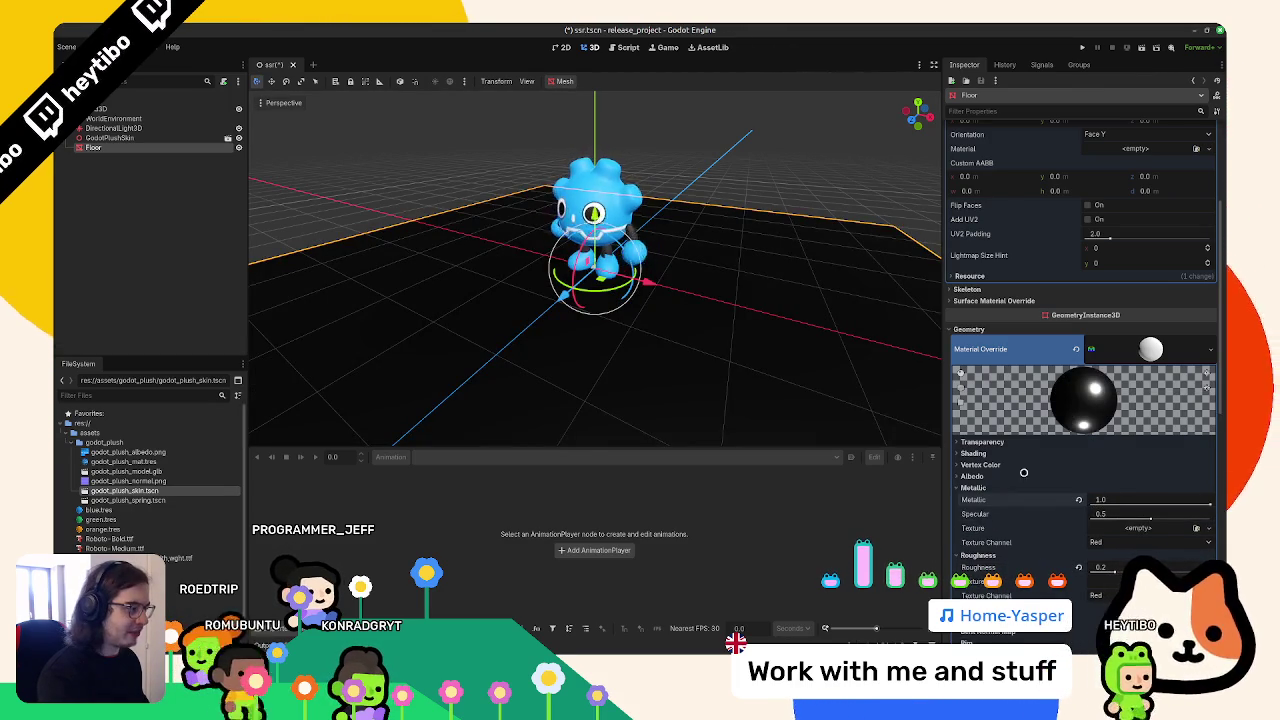
pyautogui.hotkey('ctrl', 'z')
pyautogui.click(113, 118)
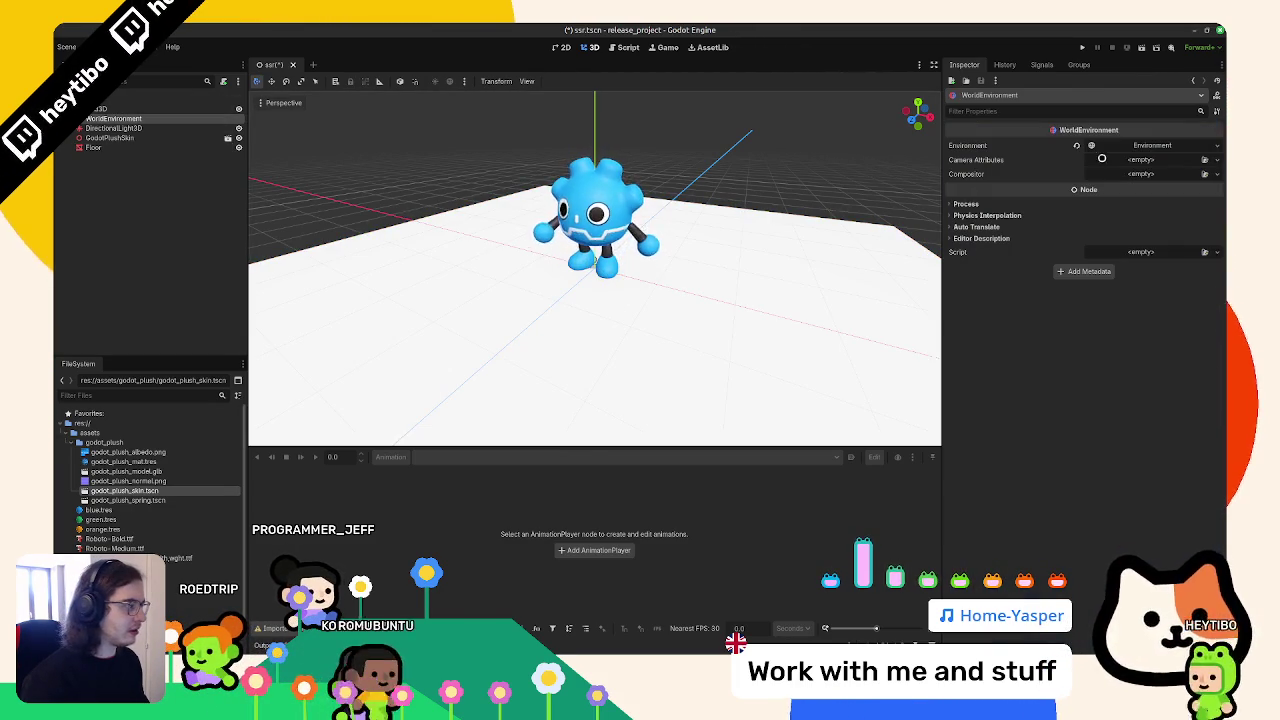
# Enable SSR in the WorldEnvironment's Environment, select Floor and save ssr.tscn
pyautogui.click(1151, 148)
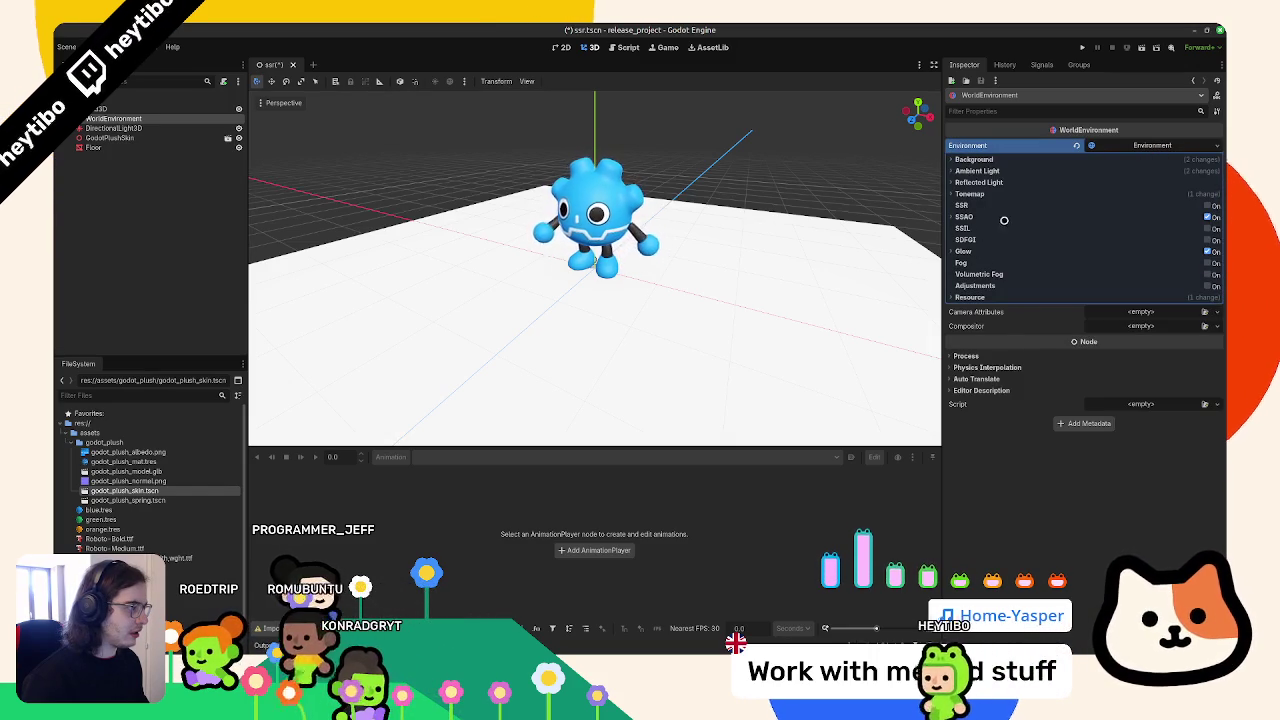
pyautogui.click(1205, 205)
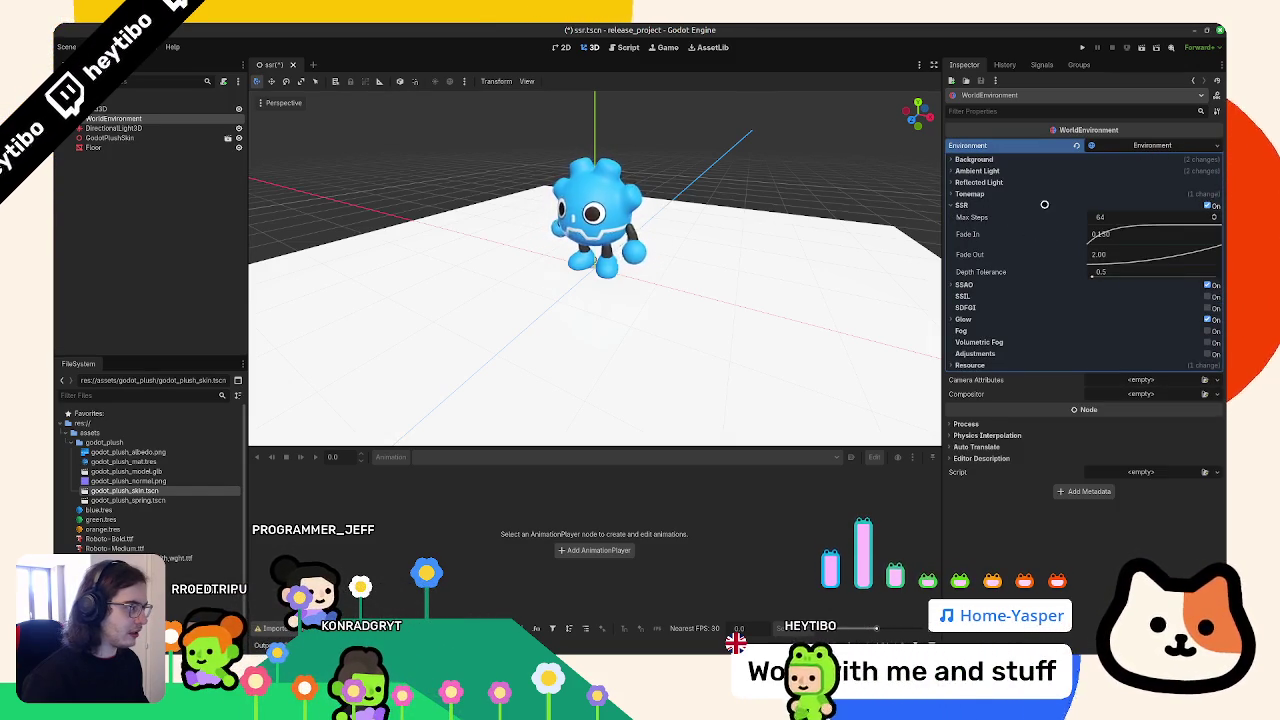
pyautogui.click(700, 288)
pyautogui.hotkey('ctrl', 's')
# Experiment with the floor's metallic, specular and roughness, leaving metallic at 0.0
pyautogui.moveTo(1090, 503)
pyautogui.mouseDown()
pyautogui.moveTo(1208, 508)
pyautogui.moveTo(1088, 505)
pyautogui.moveTo(1113, 517)
pyautogui.mouseUp()
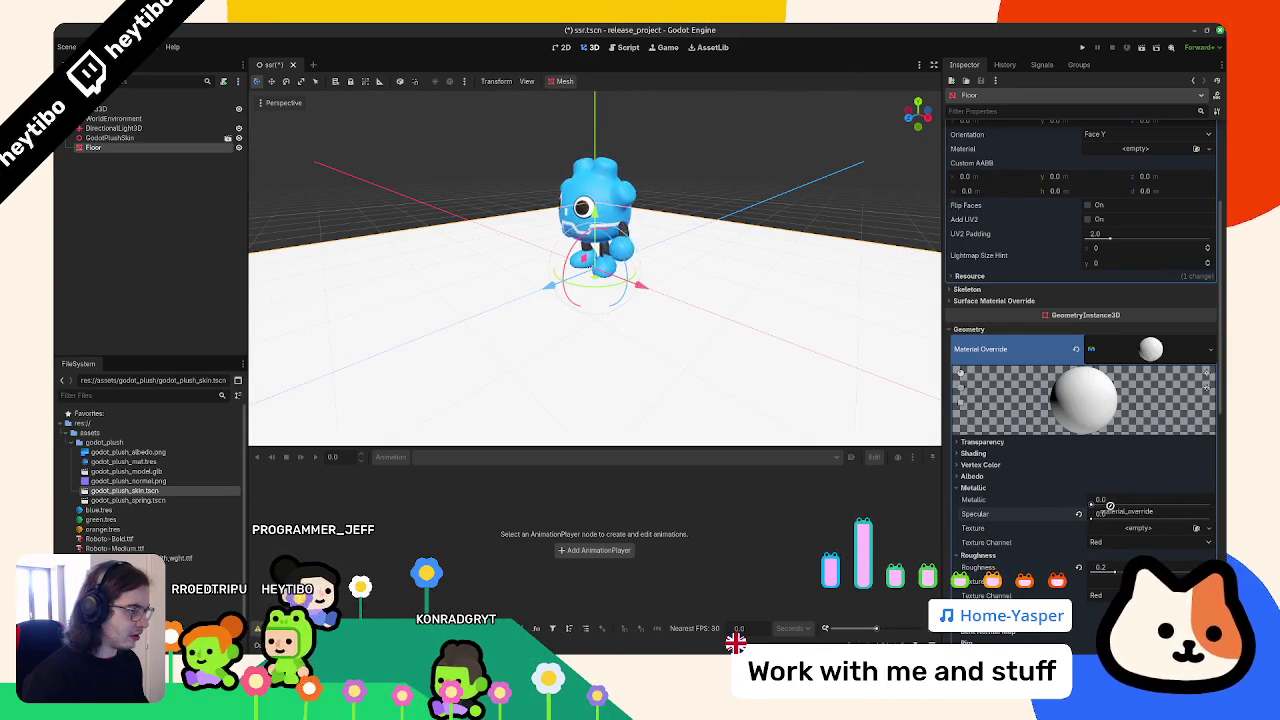
pyautogui.moveTo(1105, 503); pyautogui.dragTo(1192, 510)
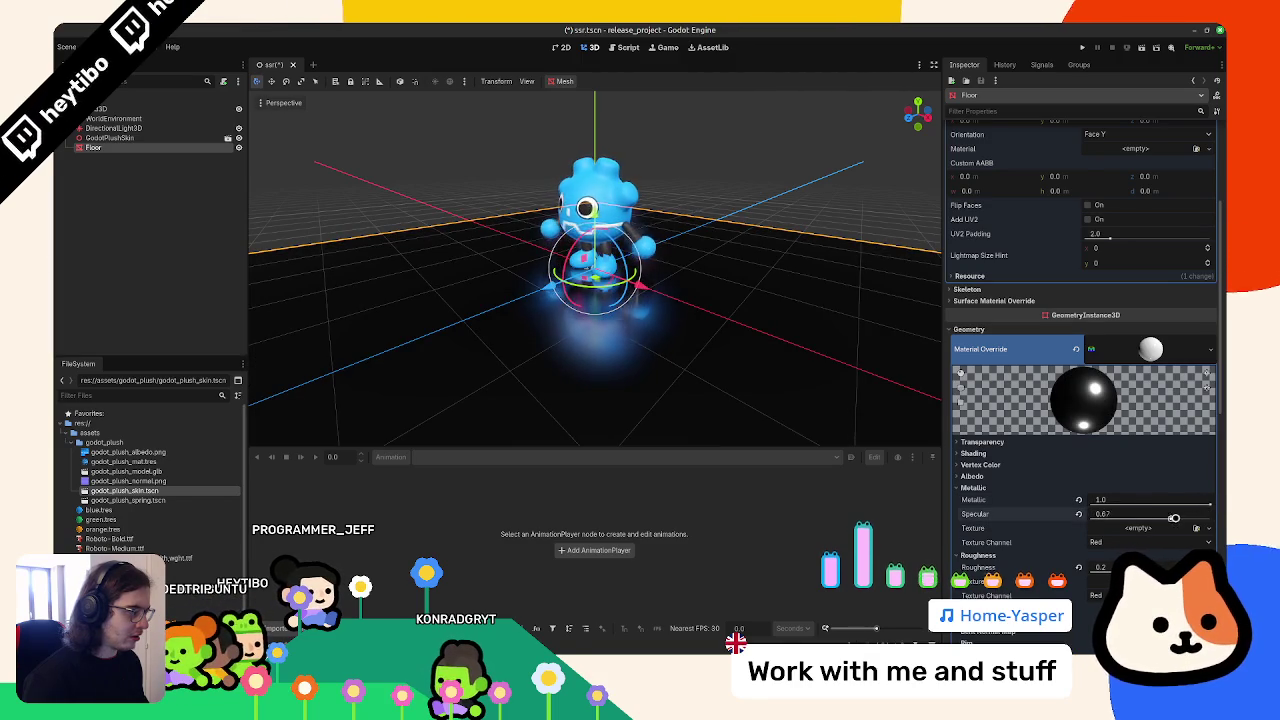
pyautogui.moveTo(1206, 503)
pyautogui.mouseDown()
pyautogui.moveTo(1098, 503)
pyautogui.moveTo(1210, 504)
pyautogui.mouseUp()
pyautogui.moveTo(740, 330)
pyautogui.mouseDown()
pyautogui.moveTo(760, 374)
pyautogui.moveTo(754, 314)
pyautogui.moveTo(769, 265)
pyautogui.moveTo(1046, 477)
pyautogui.mouseUp()
pyautogui.moveTo(1110, 568)
pyautogui.mouseDown()
pyautogui.moveTo(1033, 594)
pyautogui.moveTo(1095, 593)
pyautogui.mouseUp()
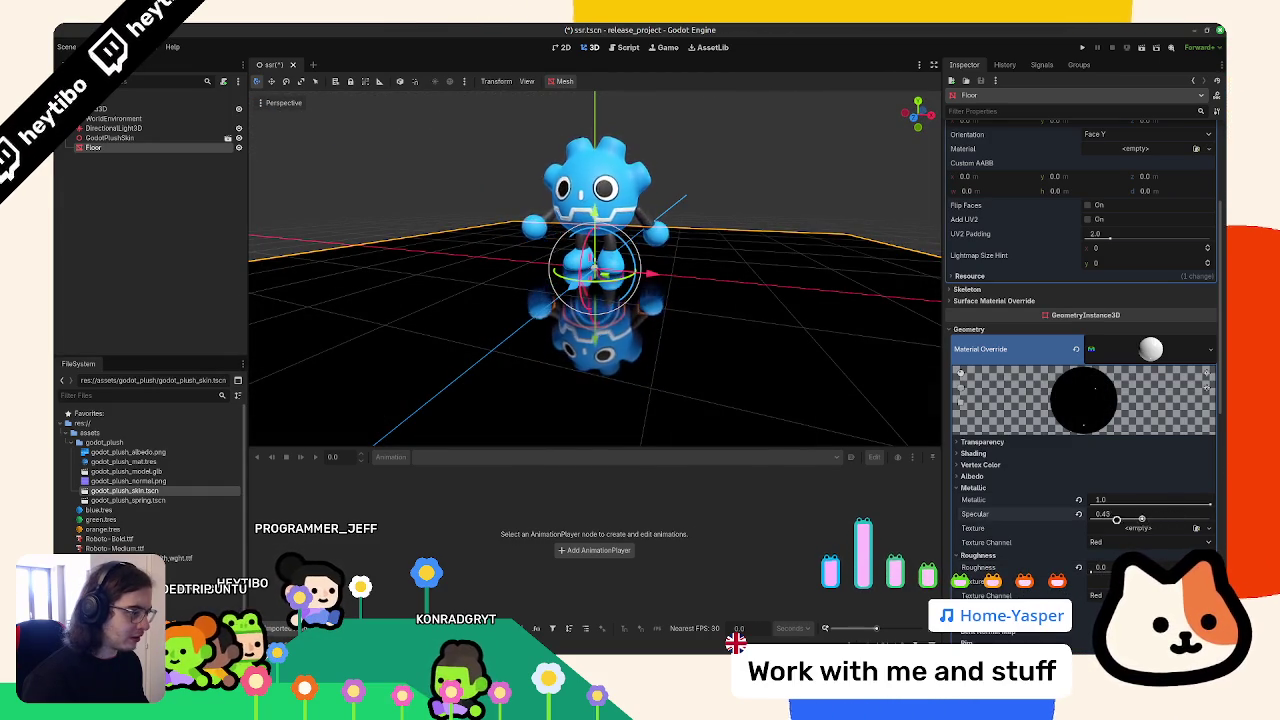
pyautogui.click(1079, 497)
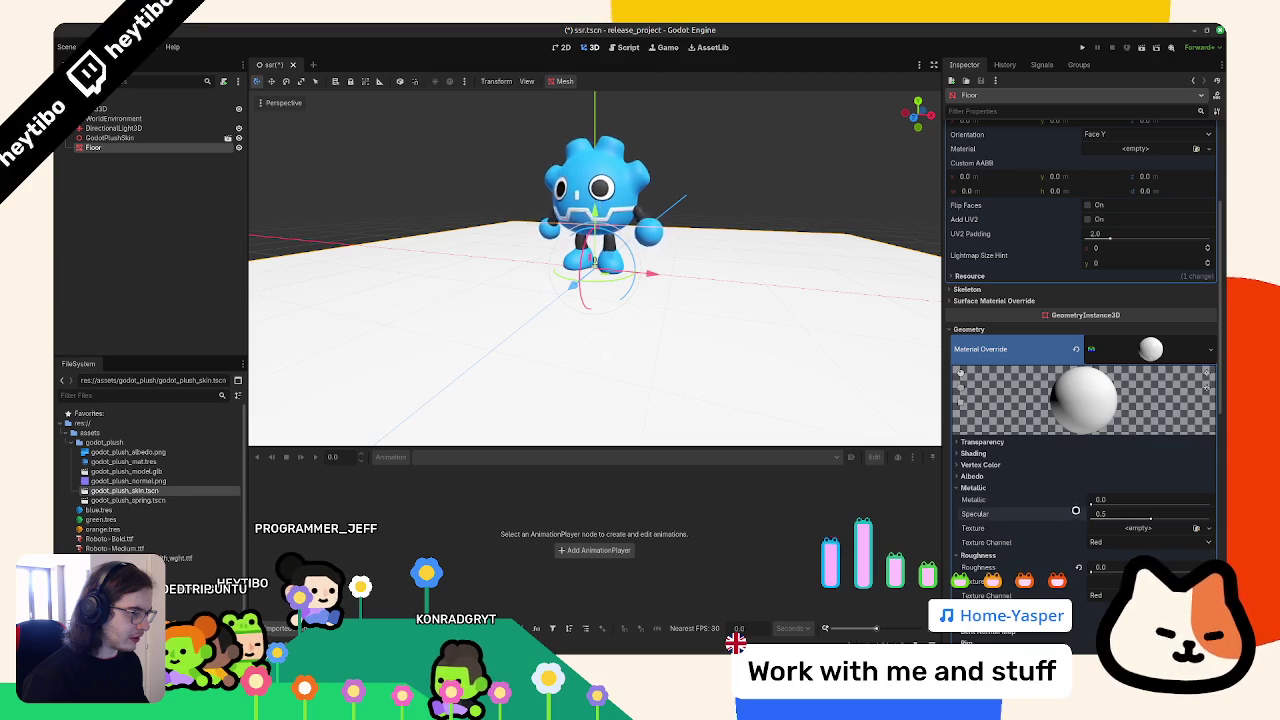
# Change the floor's albedo colour from white to grey
pyautogui.click(970, 477)
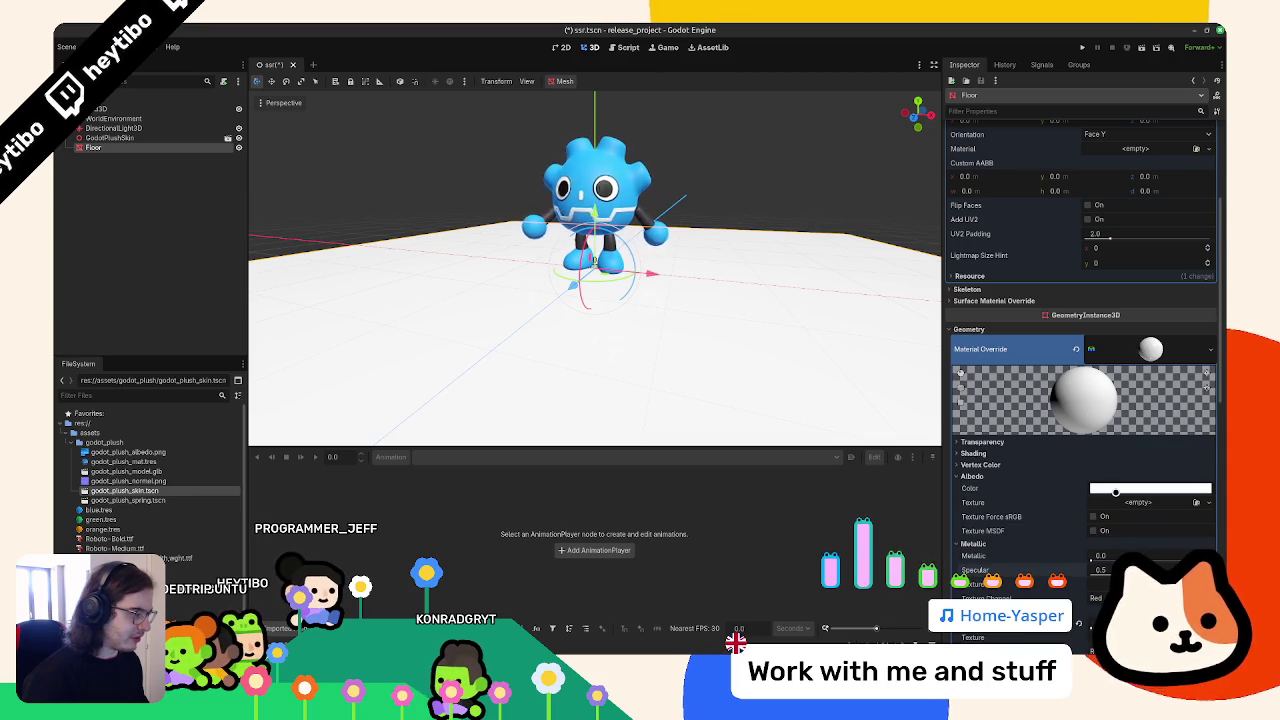
pyautogui.click(1150, 488)
pyautogui.moveTo(1210, 205)
pyautogui.mouseDown()
pyautogui.moveTo(1210, 300)
pyautogui.moveTo(1210, 215)
pyautogui.mouseUp()
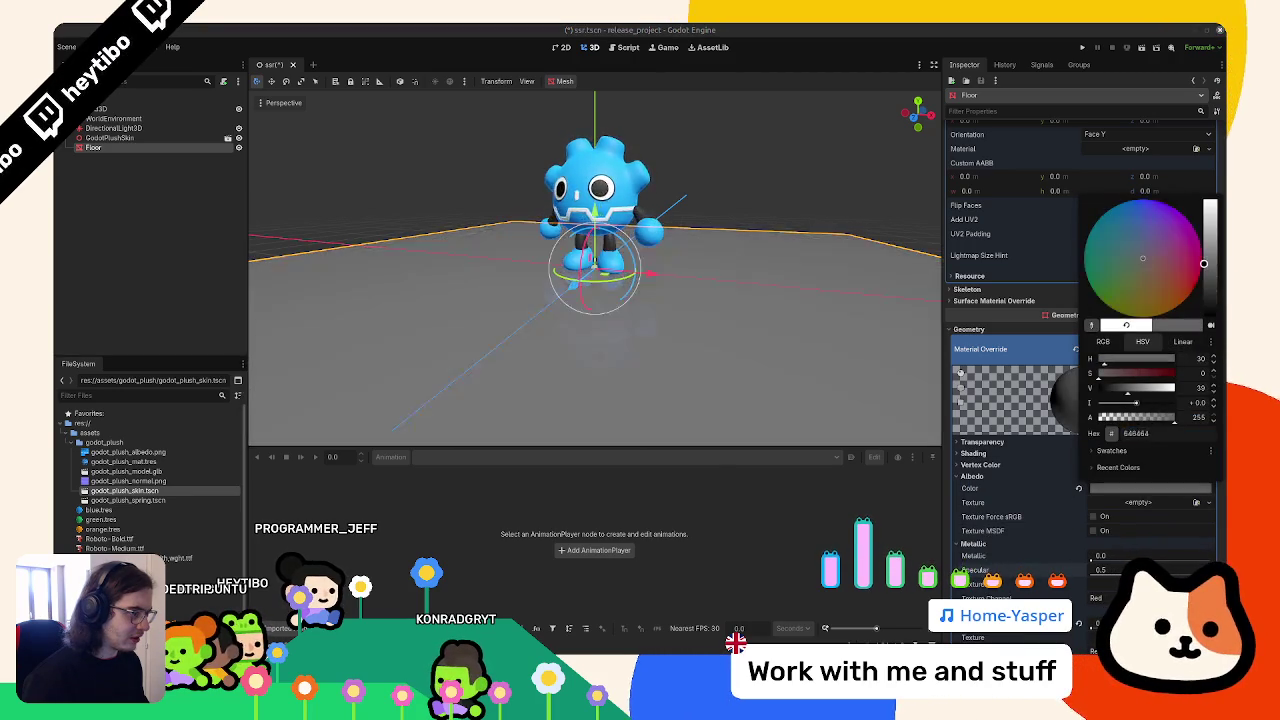
pyautogui.click(700, 250)
pyautogui.moveTo(700, 250)
pyautogui.mouseDown()
pyautogui.moveTo(734, 247)
pyautogui.moveTo(730, 215)
pyautogui.mouseUp()
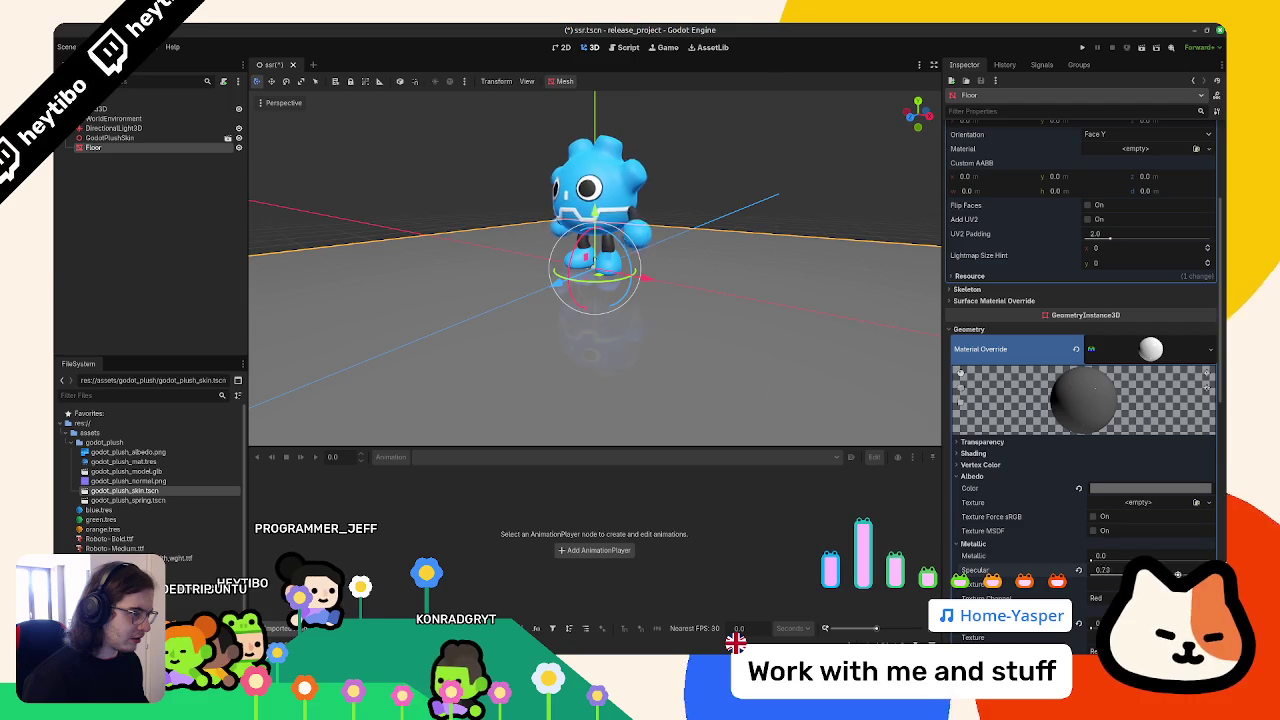
pyautogui.moveTo(730, 215); pyautogui.dragTo(834, 346)
pyautogui.scroll(-3, 1115, 547)
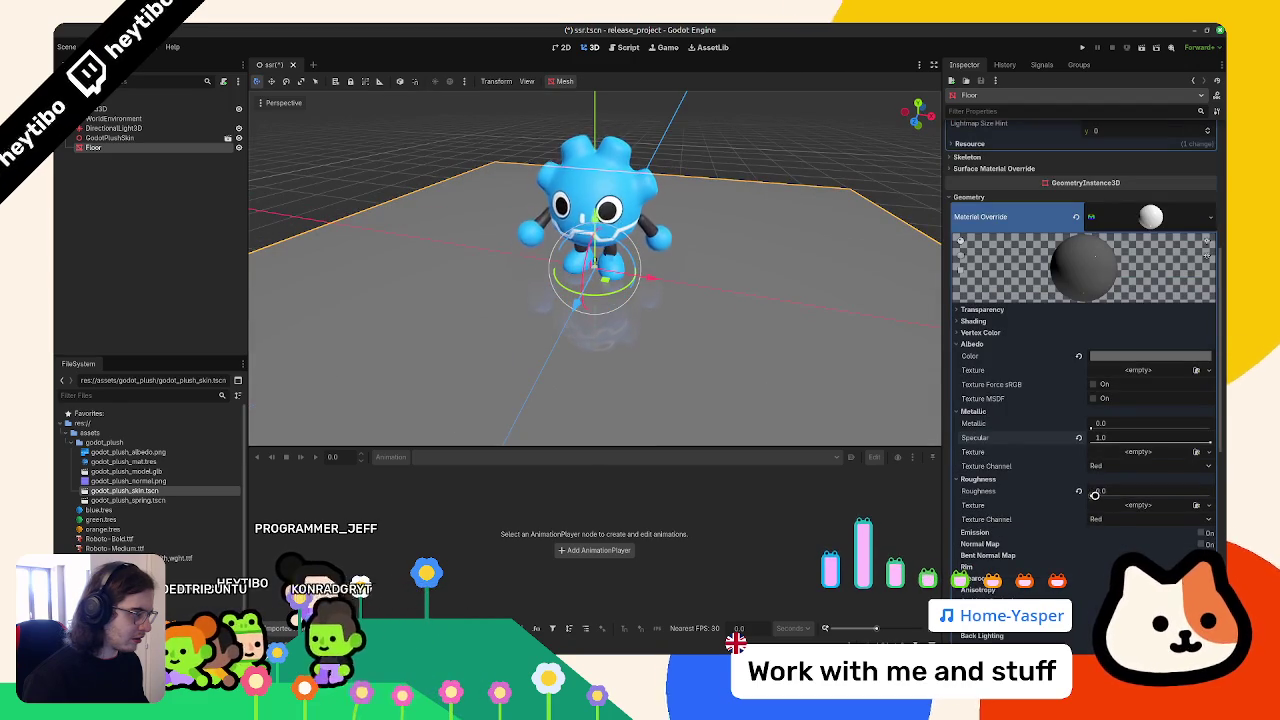
# Lower the floor's roughness to about 0.08 and fine-tune the grey albedo brightness
pyautogui.moveTo(1089, 492)
pyautogui.mouseDown()
pyautogui.moveTo(1125, 489)
pyautogui.moveTo(1099, 503)
pyautogui.mouseUp()
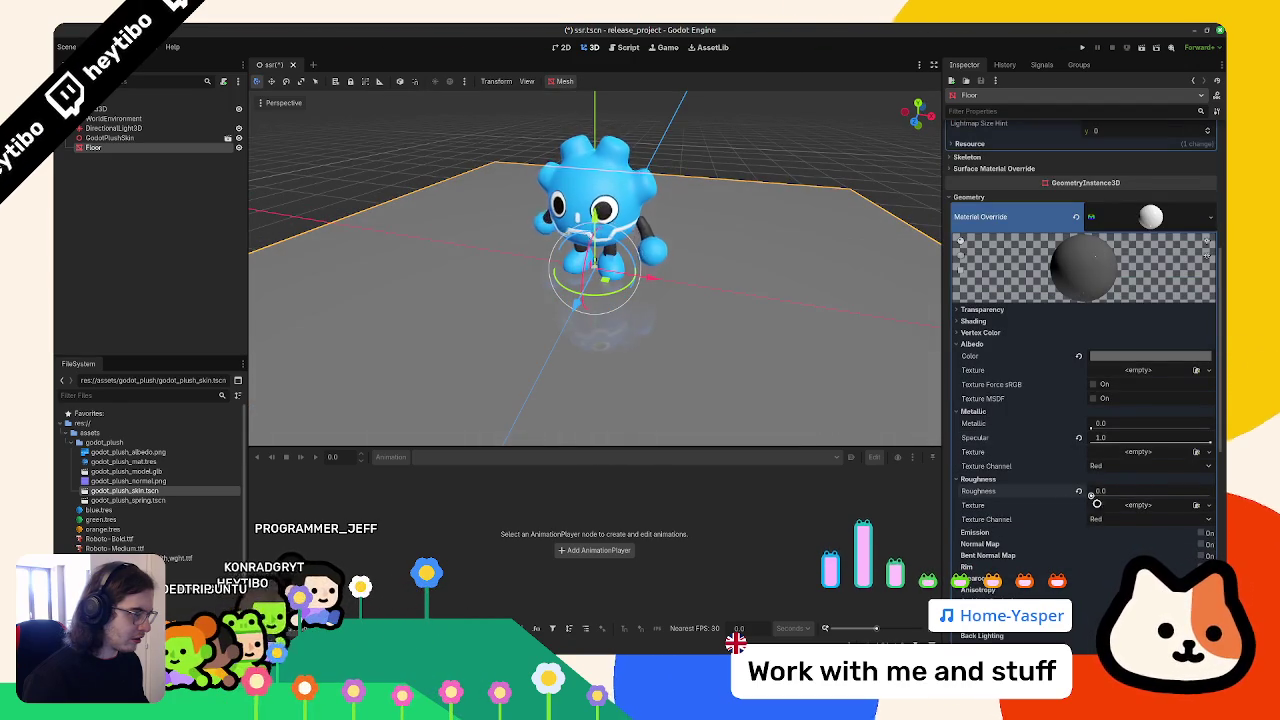
pyautogui.click(1180, 355)
pyautogui.moveTo(1212, 445)
pyautogui.mouseDown()
pyautogui.moveTo(1212, 488)
pyautogui.moveTo(1212, 440)
pyautogui.mouseUp()
pyautogui.click(722, 278)
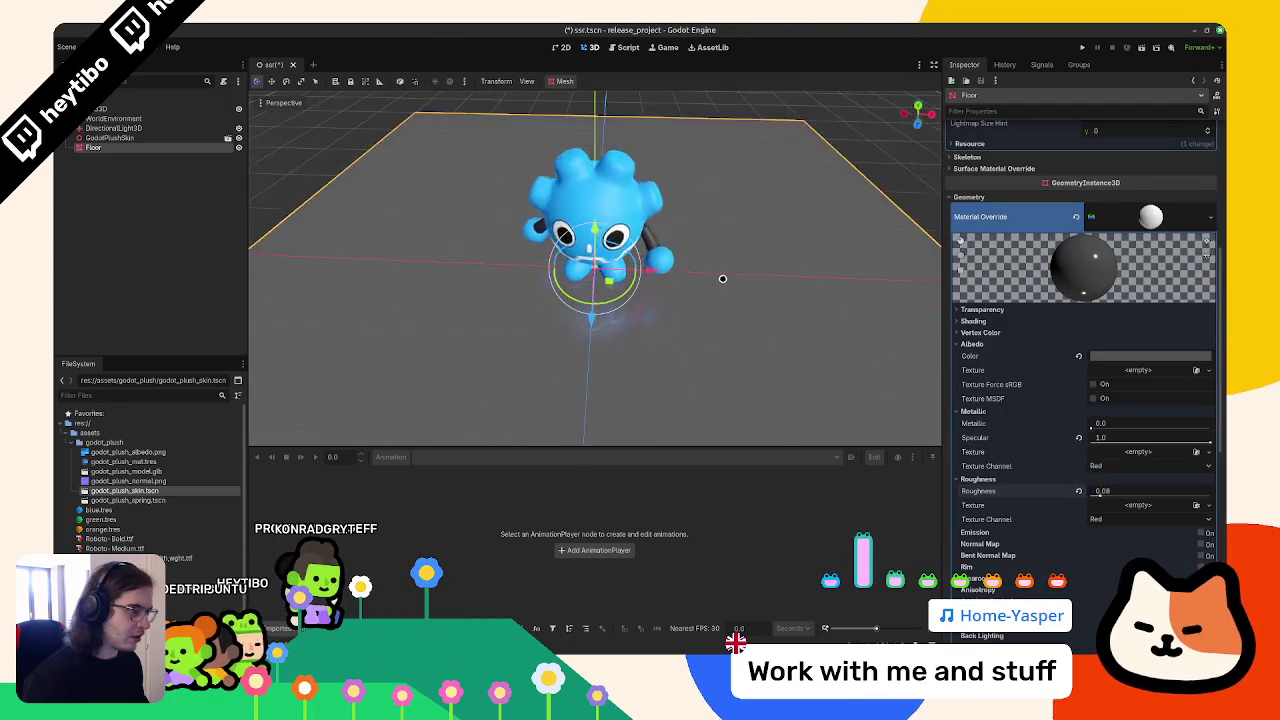
pyautogui.moveTo(722, 278); pyautogui.dragTo(729, 200)
pyautogui.click(729, 200)
pyautogui.scroll(3, 729, 200)
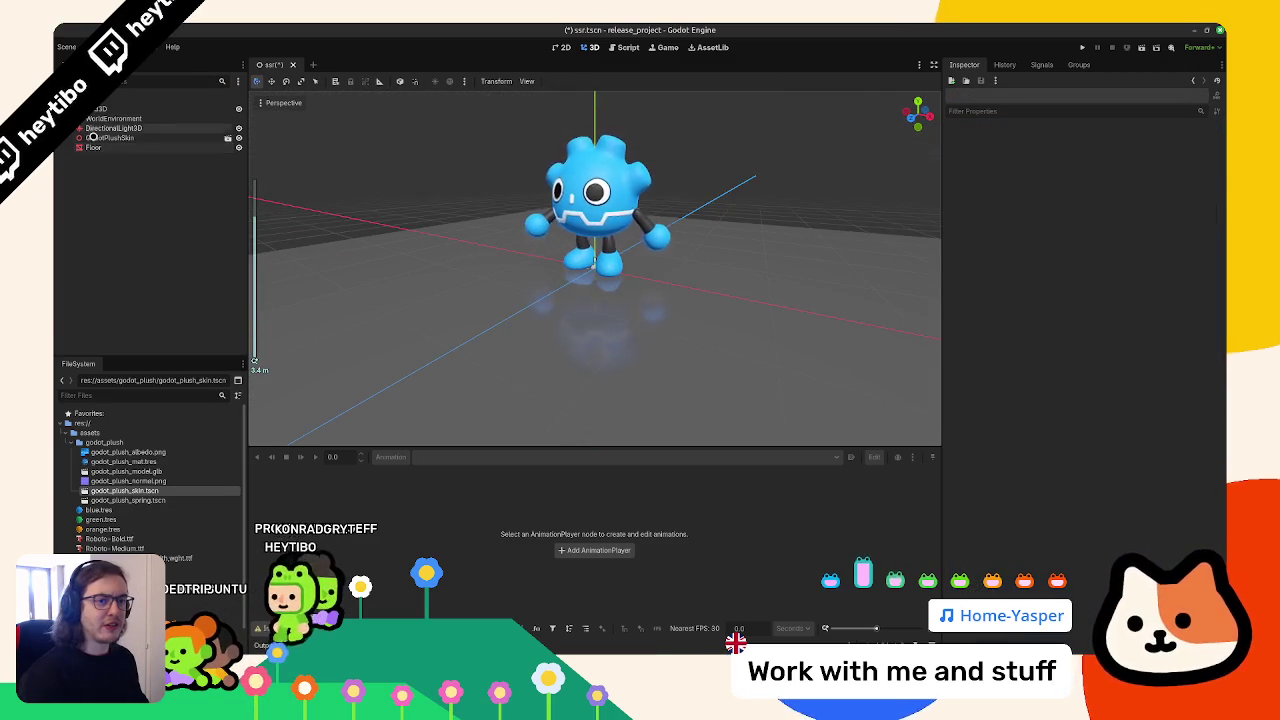
# Turn on DirectionalLight3D shadows so the plush casts one, and save the scene
pyautogui.click(100, 128)
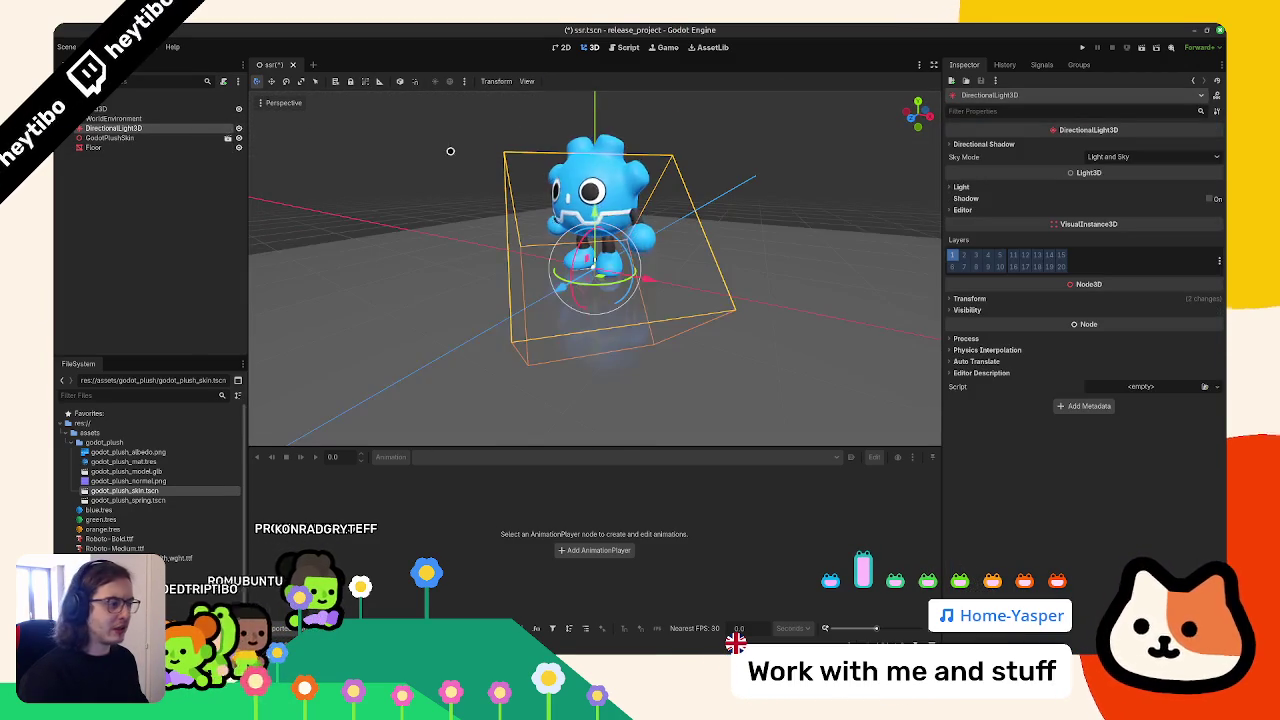
pyautogui.moveTo(815, 232); pyautogui.dragTo(989, 189)
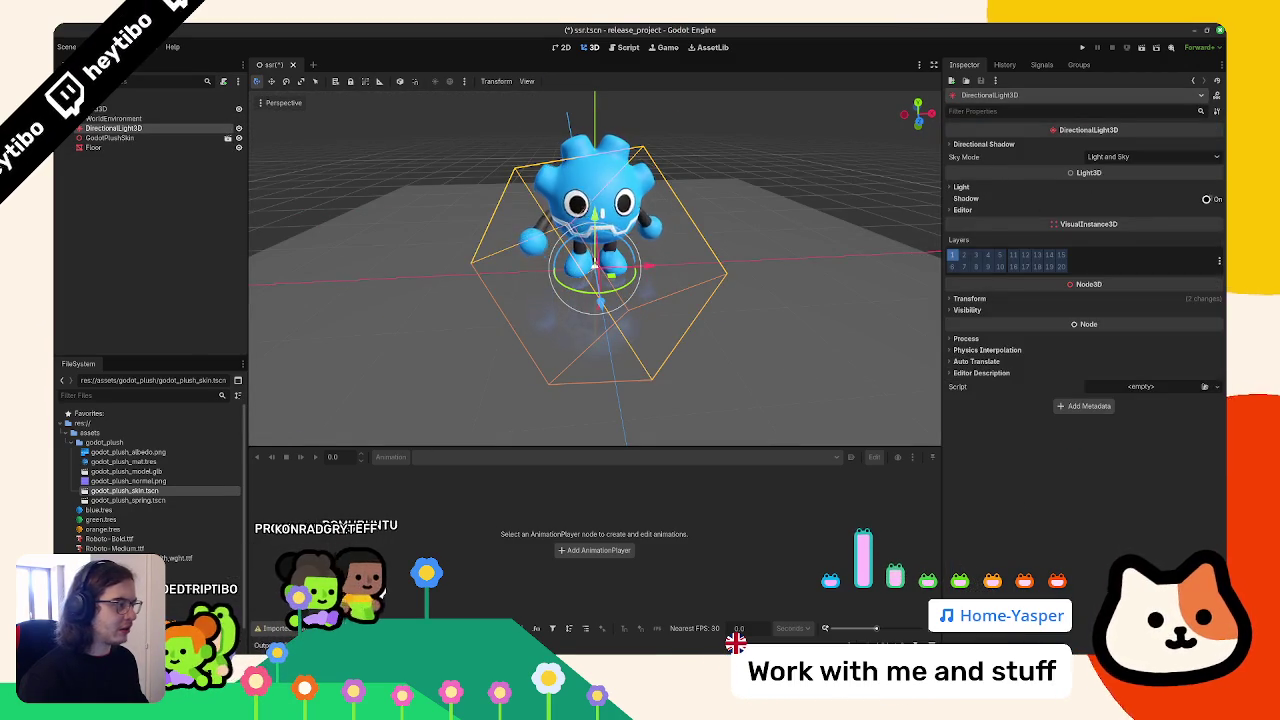
pyautogui.click(1206, 199)
pyautogui.scroll(2, 845, 185)
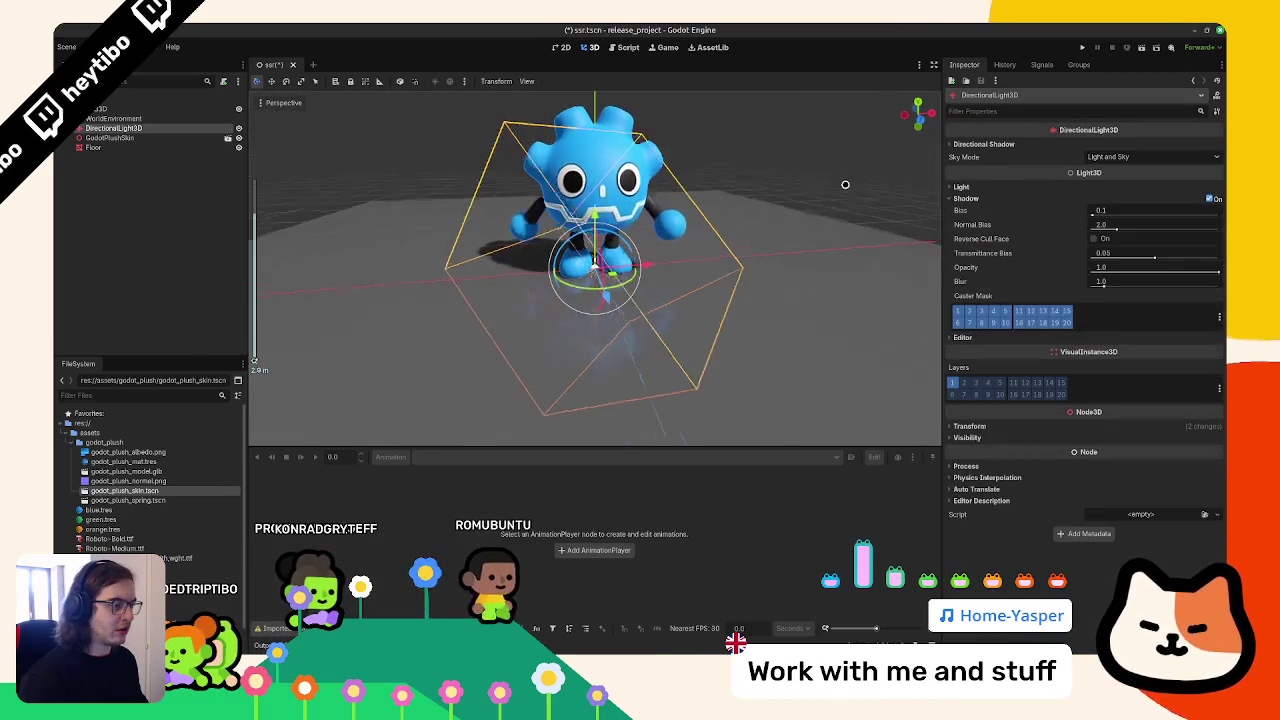
pyautogui.click(845, 185)
pyautogui.scroll(-6, 820, 177)
pyautogui.hotkey('ctrl', 's')
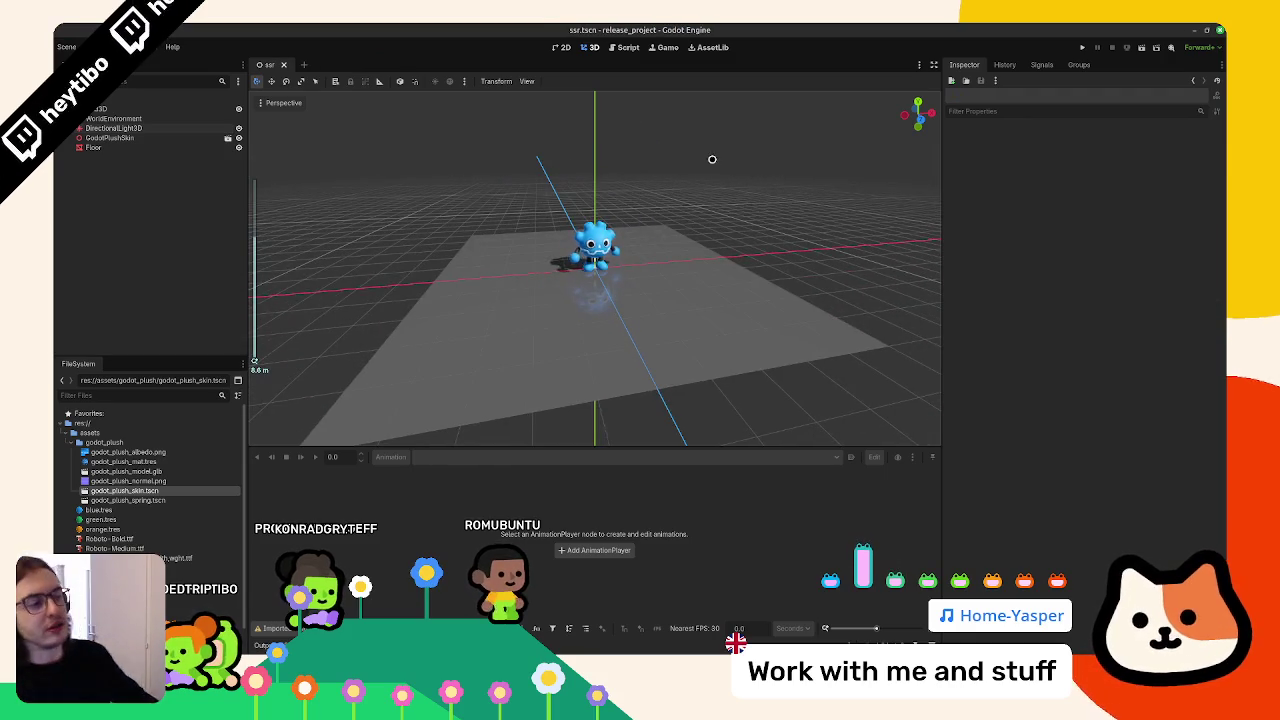
pyautogui.scroll(4, 713, 160)
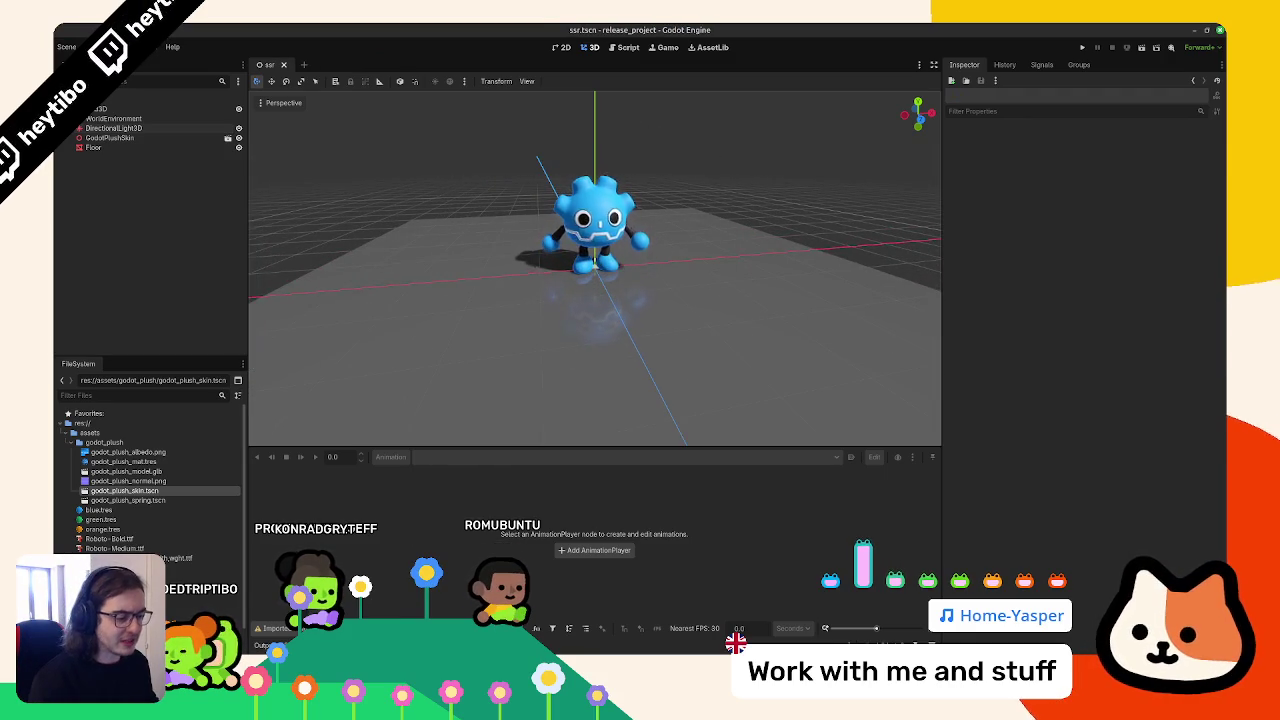
# Select WorldEnvironment and inspect its SSR Max Steps value before switching to the browser
pyautogui.hotkey('alt', 'Tab')
pyautogui.hotkey('alt', 'Tab')
pyautogui.click(163, 119)
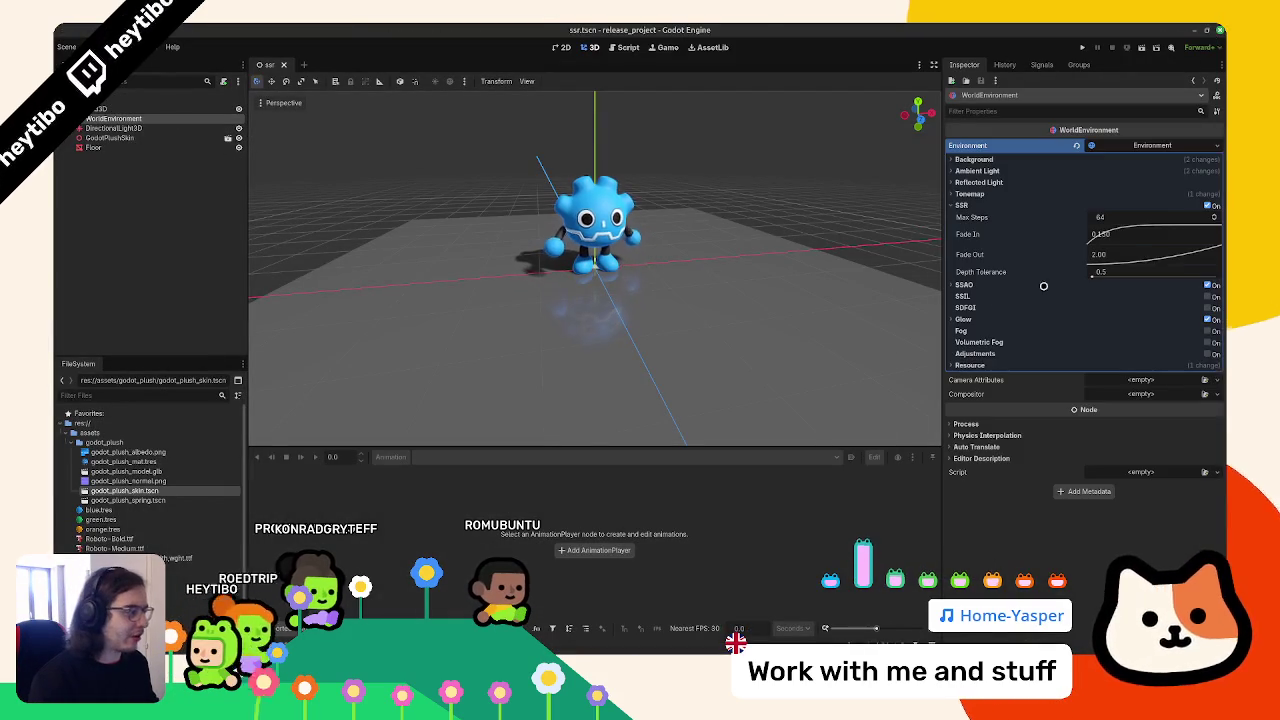
pyautogui.click(1116, 216)
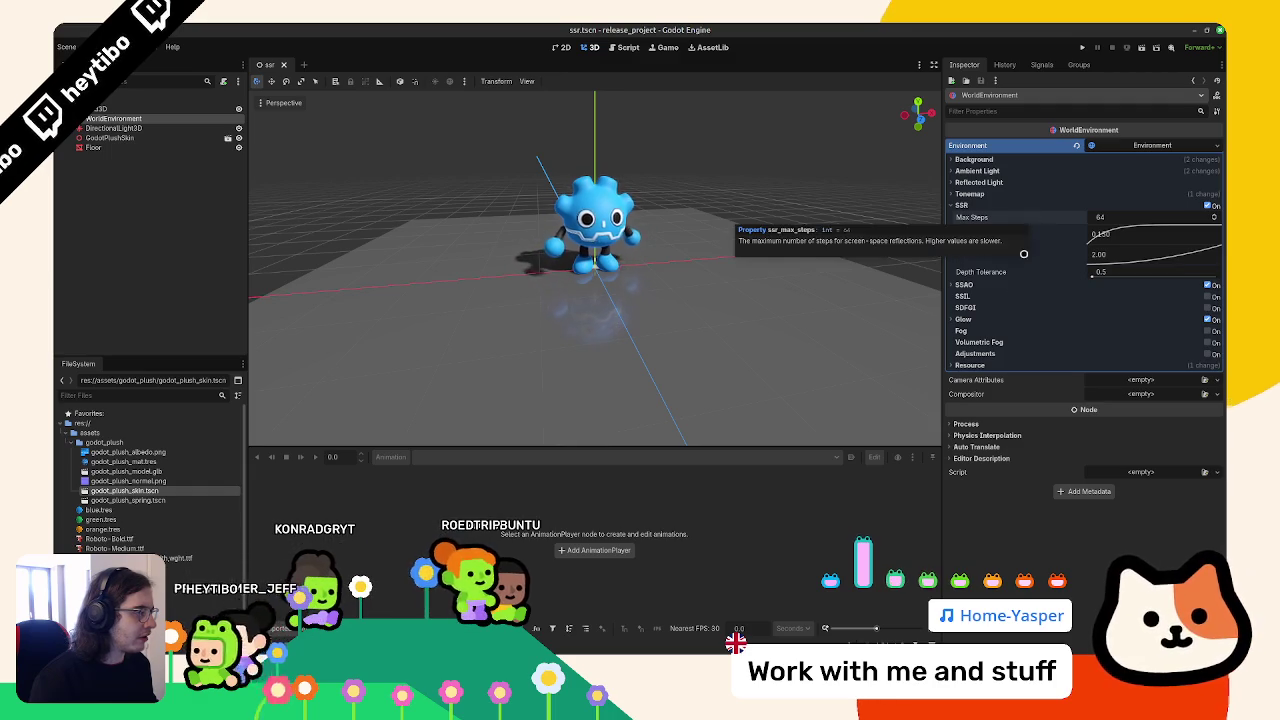
pyautogui.hotkey('alt', 'Tab')
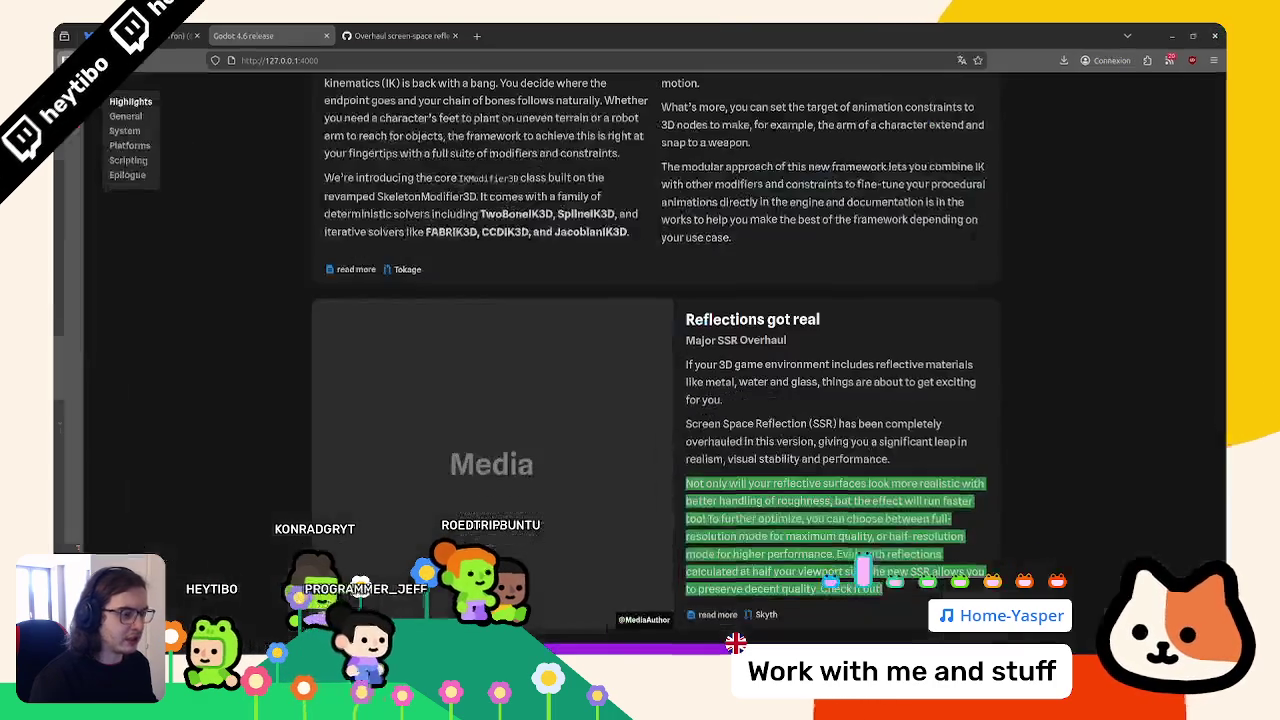
# Highlight the half-resolution and roughness-handling lines in the 'Reflections got real' section
pyautogui.click(400, 35)
pyautogui.click(258, 30)
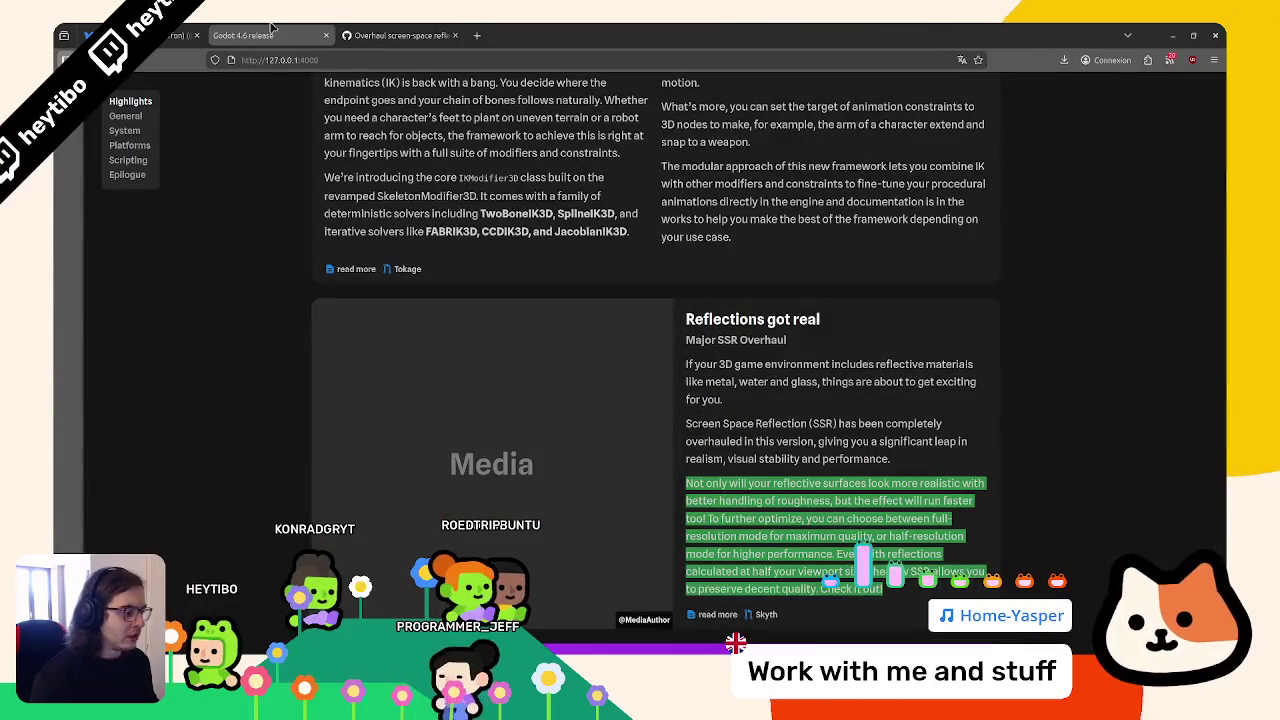
pyautogui.moveTo(889, 537); pyautogui.dragTo(986, 572)
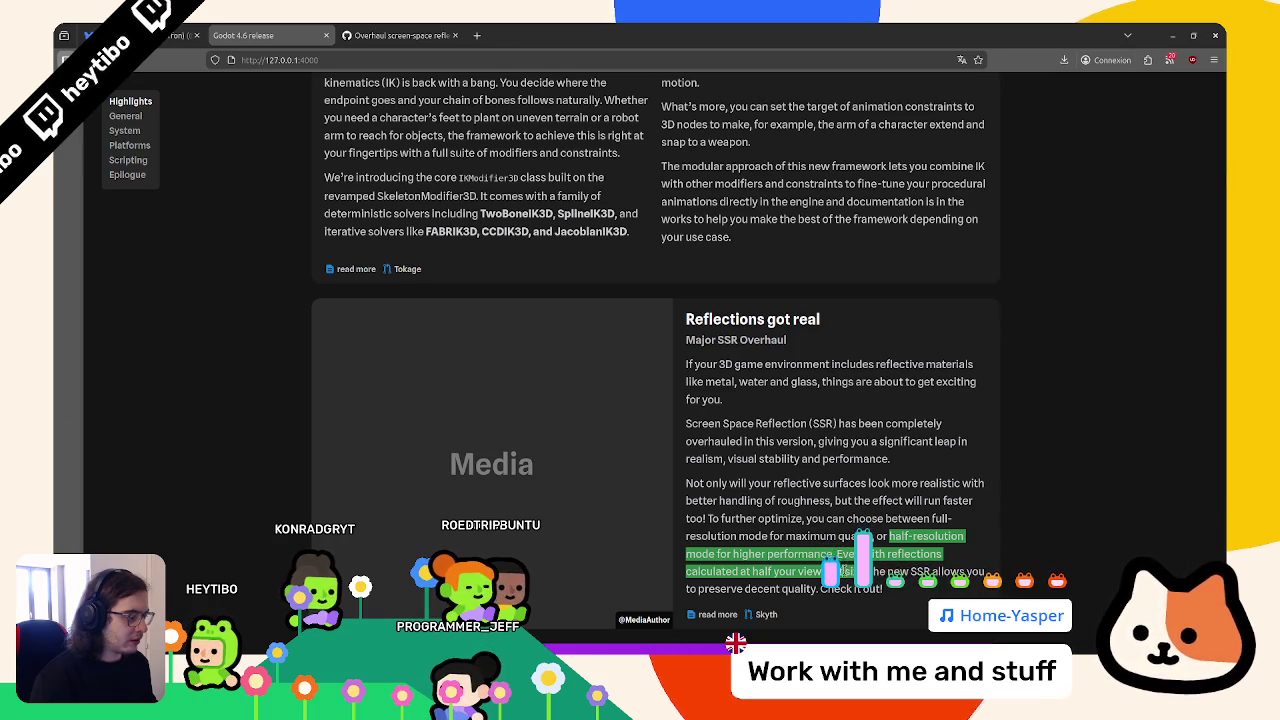
pyautogui.moveTo(749, 484)
pyautogui.mouseDown()
pyautogui.moveTo(773, 512)
pyautogui.moveTo(770, 500)
pyautogui.moveTo(817, 528)
pyautogui.moveTo(802, 553)
pyautogui.mouseUp()
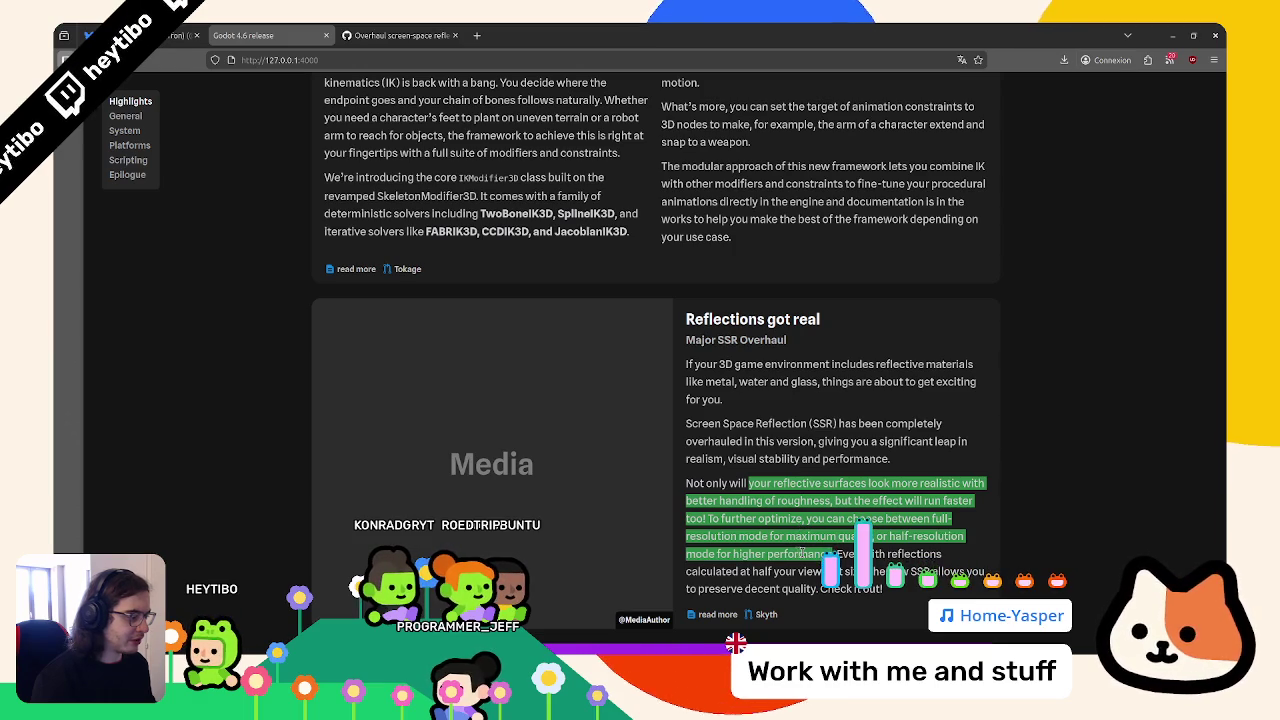
pyautogui.hotkey('alt', 'Tab')
# Search Project Settings for 'ssr' and browse the Rendering Device and Reflections sections
pyautogui.click(100, 47)
pyautogui.click(120, 72)
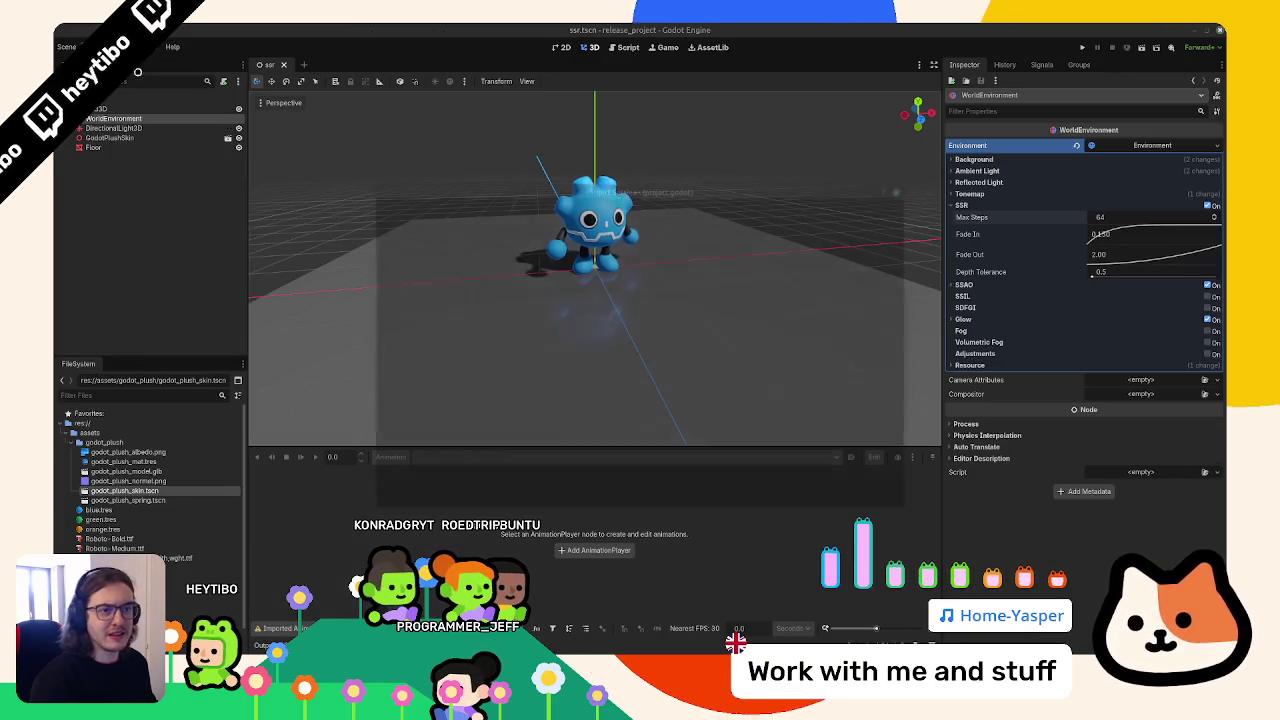
pyautogui.write('ssr')
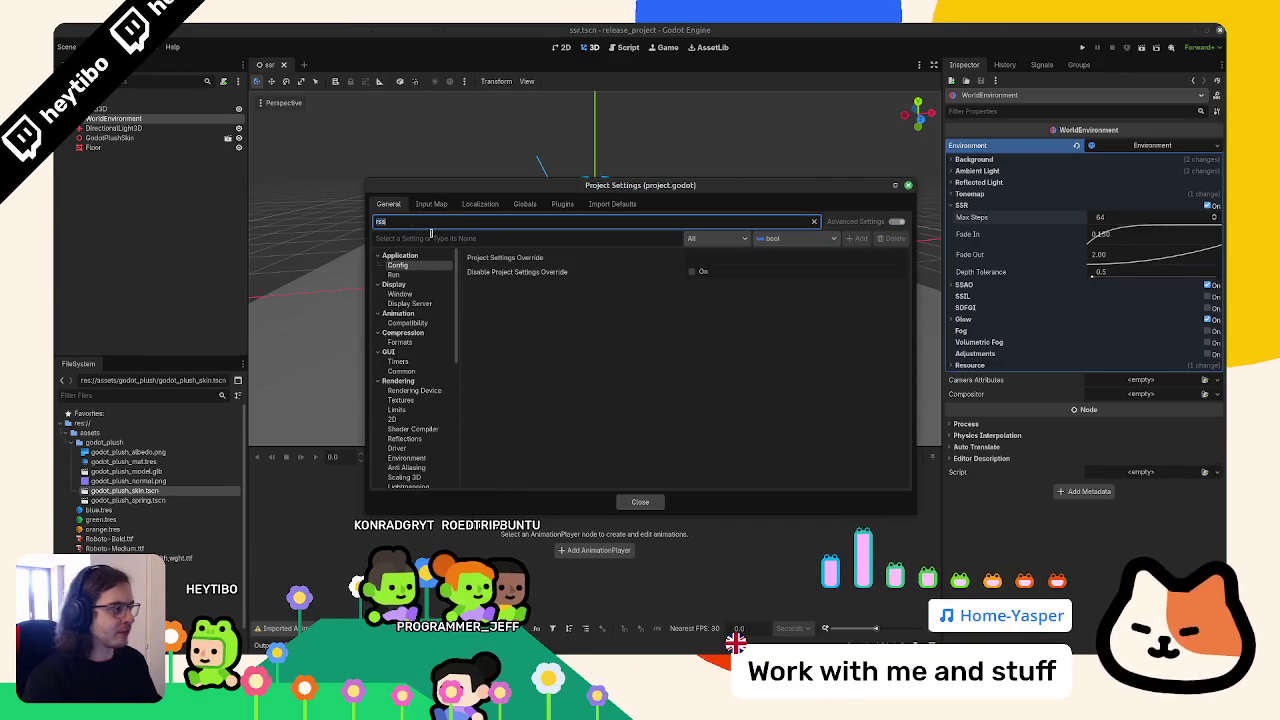
pyautogui.press('BackSpace')
pyautogui.press('BackSpace')
pyautogui.press('BackSpace')
pyautogui.write('ssr')
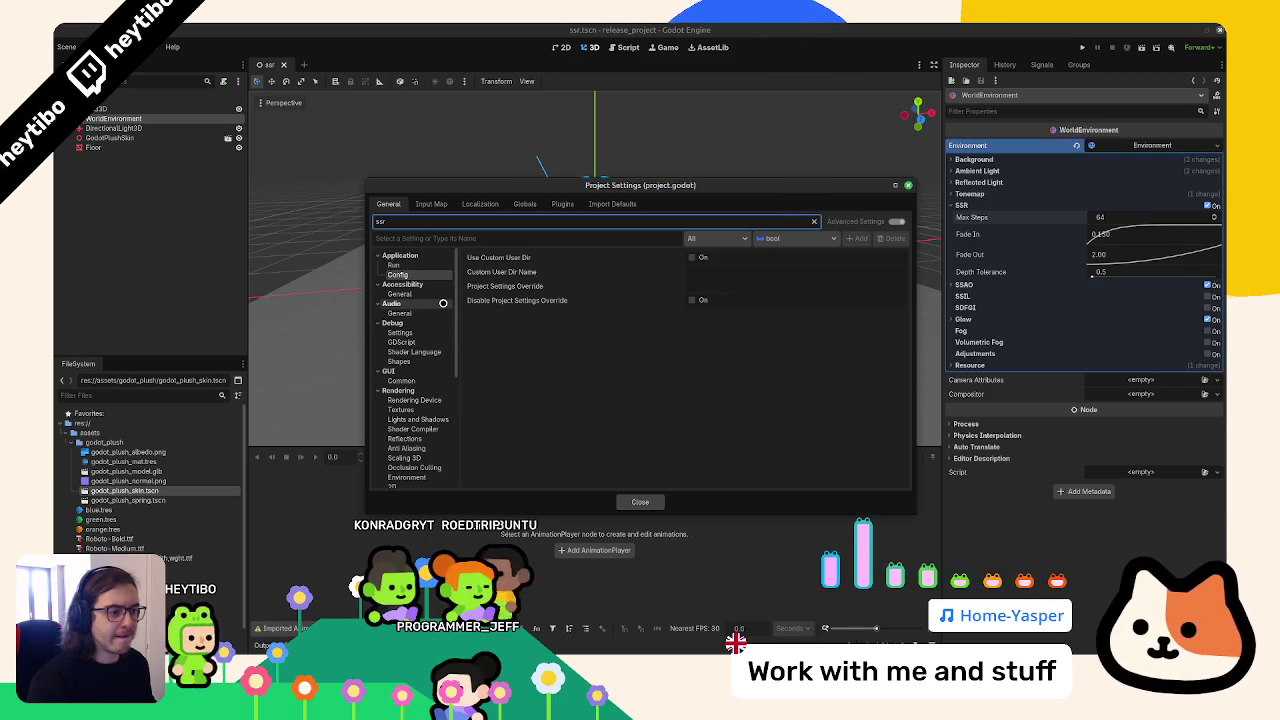
pyautogui.scroll(-1, 442, 301)
pyautogui.click(439, 370)
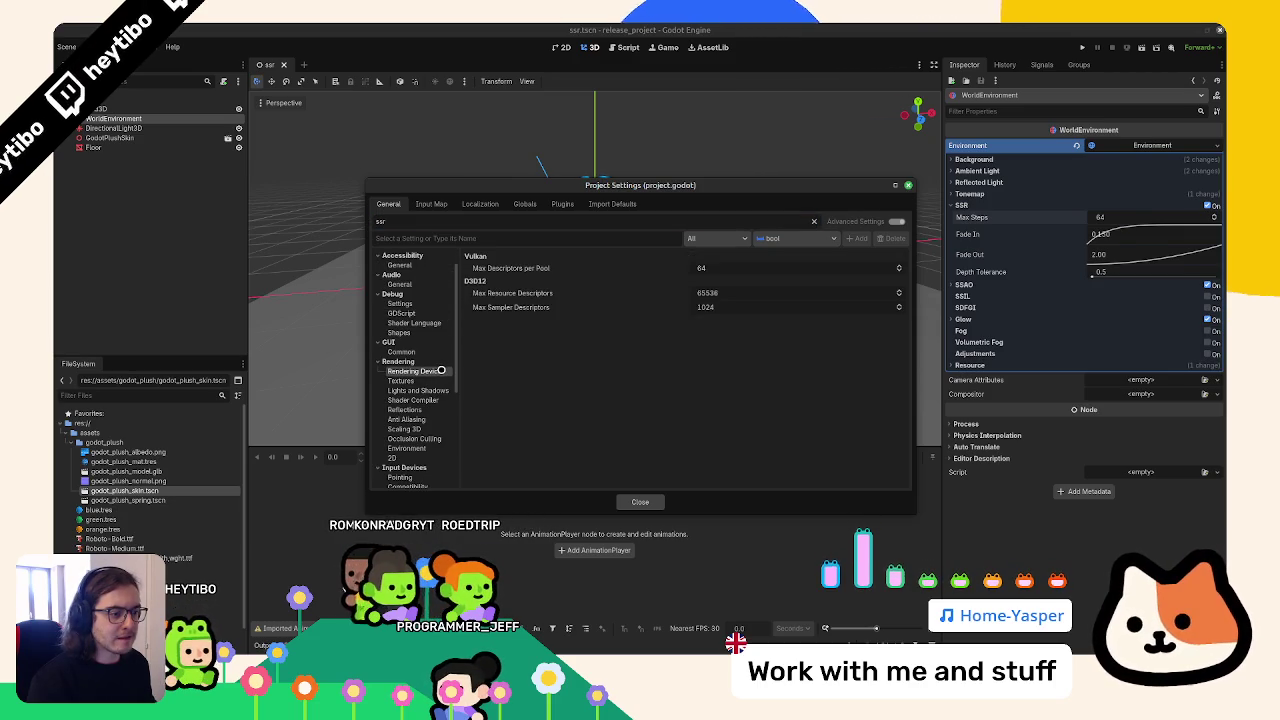
pyautogui.click(447, 408)
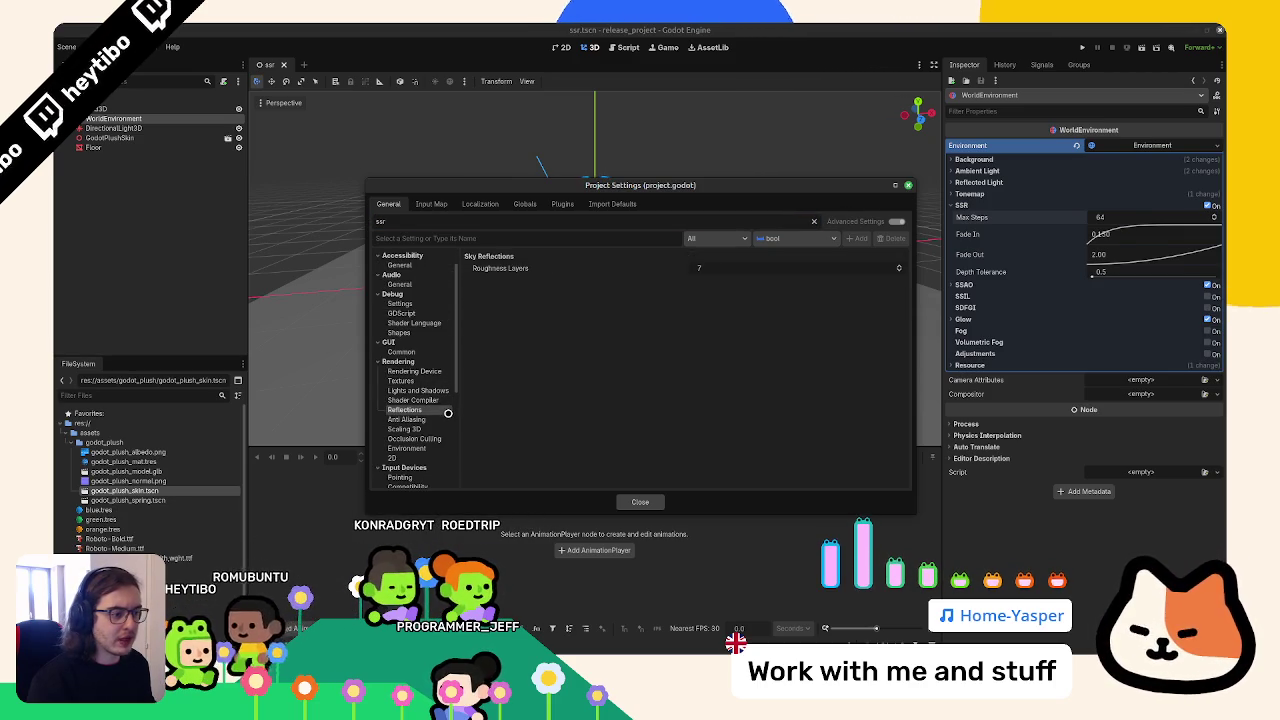
# Clear the filter, inspect Fast Filter High Quality, view the Renderer settings, then close
pyautogui.click(814, 221)
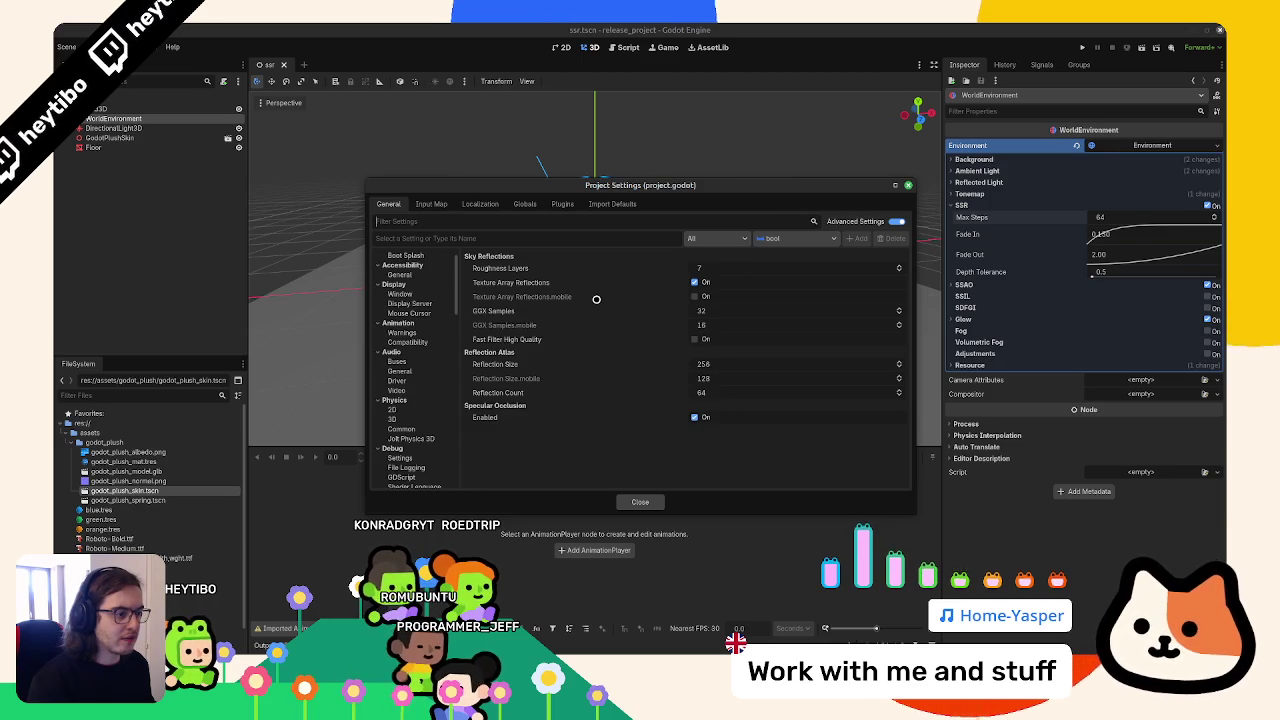
pyautogui.moveTo(596, 300)
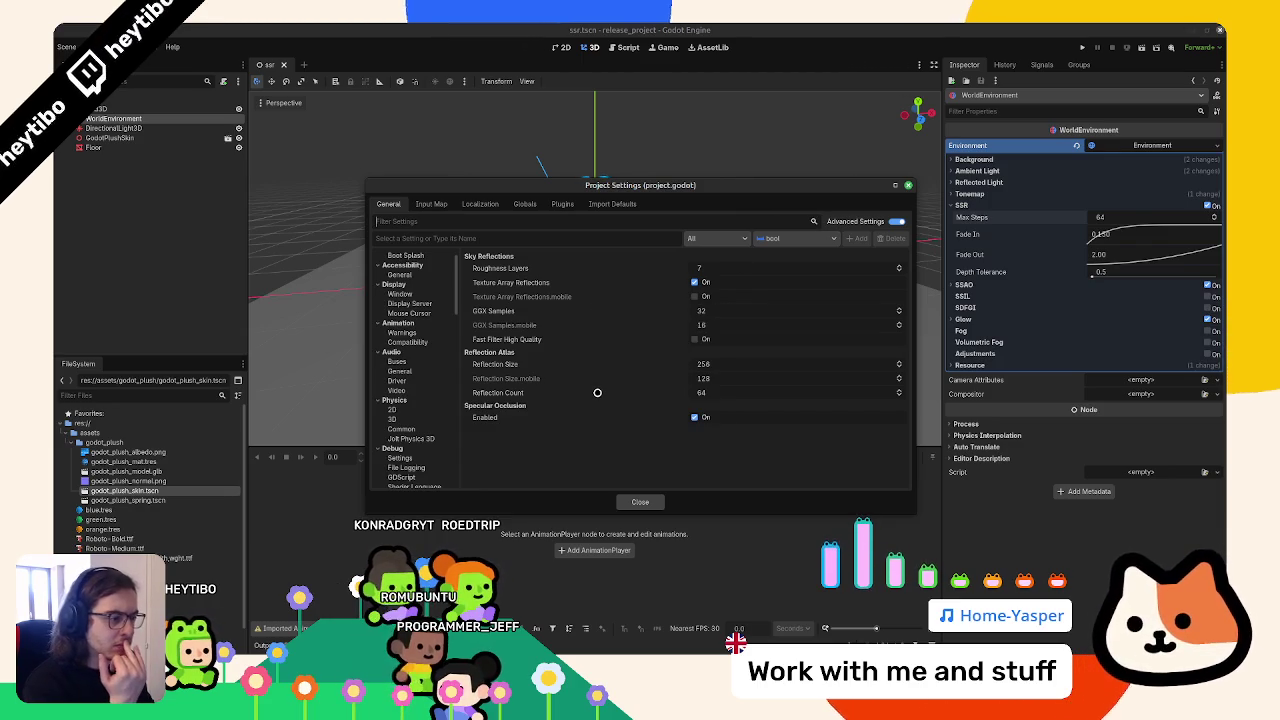
pyautogui.moveTo(597, 392)
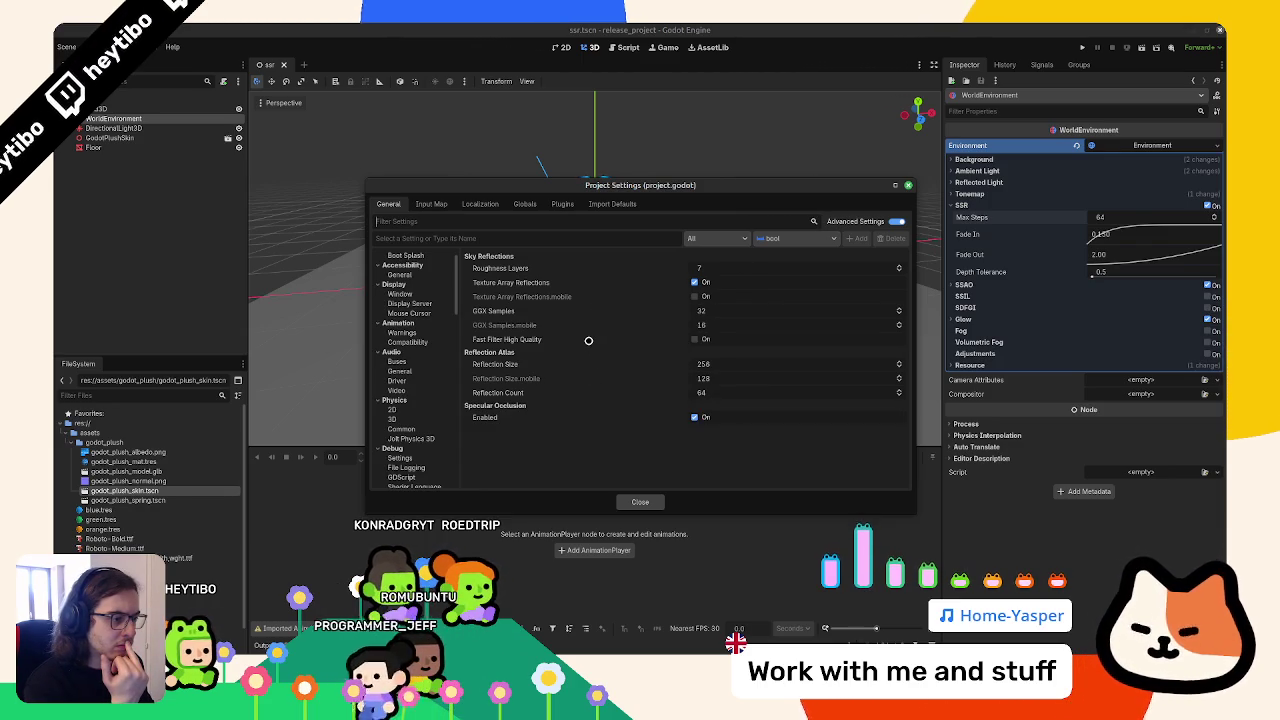
pyautogui.moveTo(588, 341)
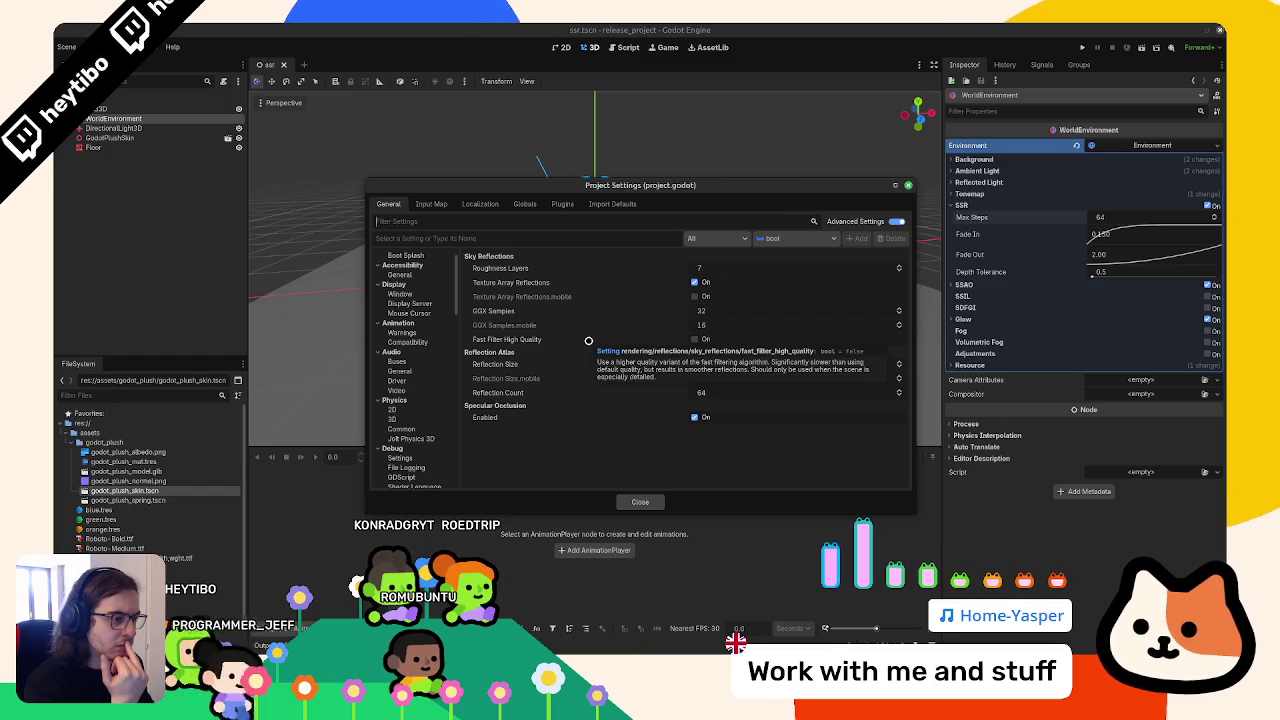
pyautogui.click(588, 341)
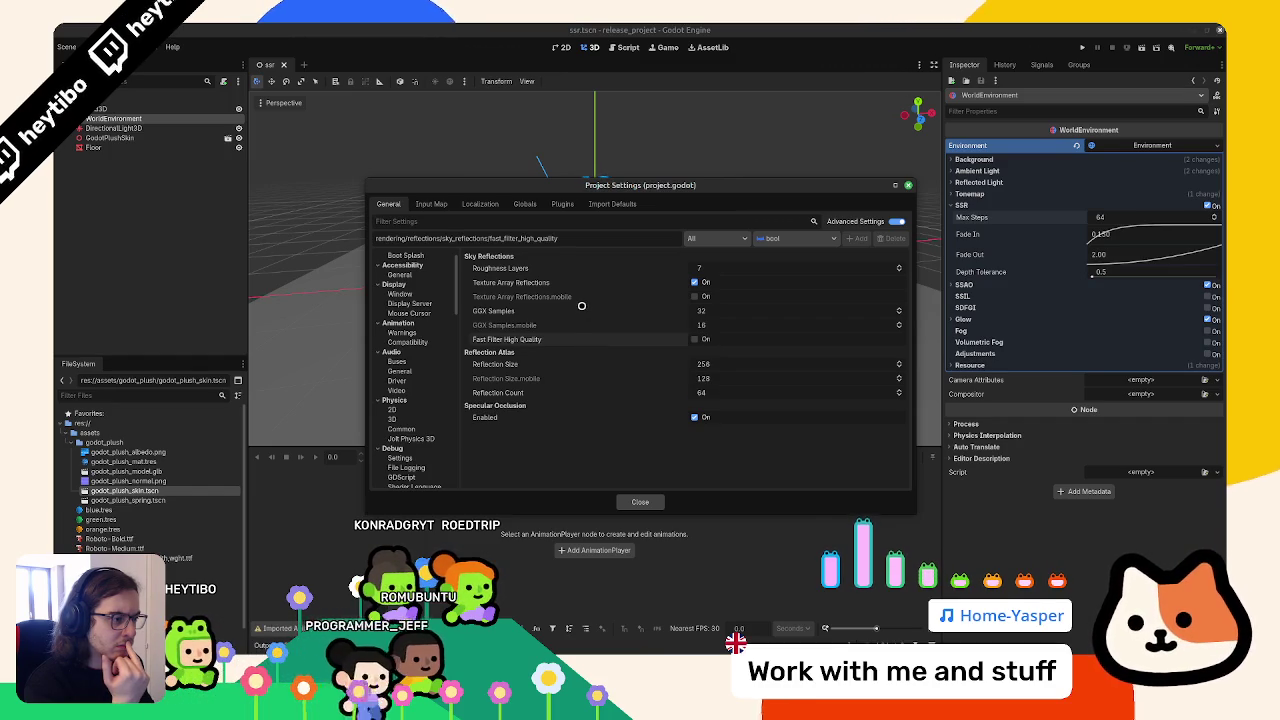
pyautogui.scroll(-10, 435, 396)
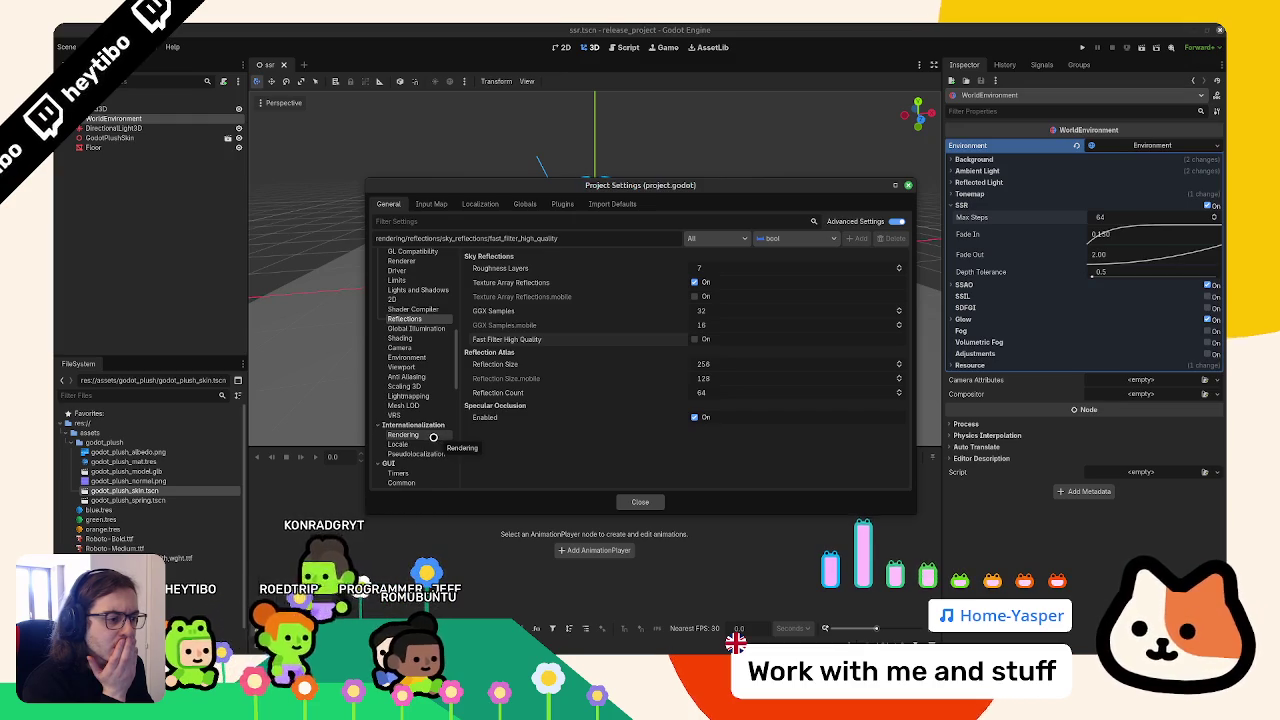
pyautogui.scroll(2, 431, 433)
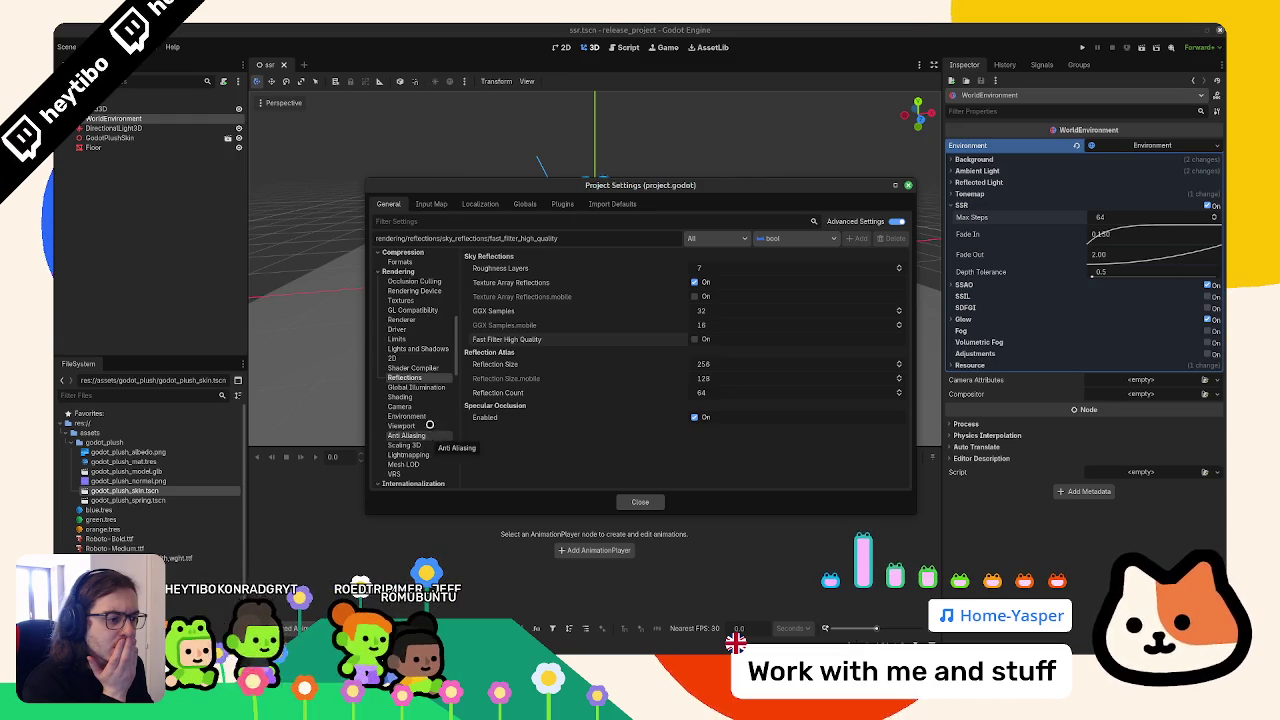
pyautogui.click(427, 320)
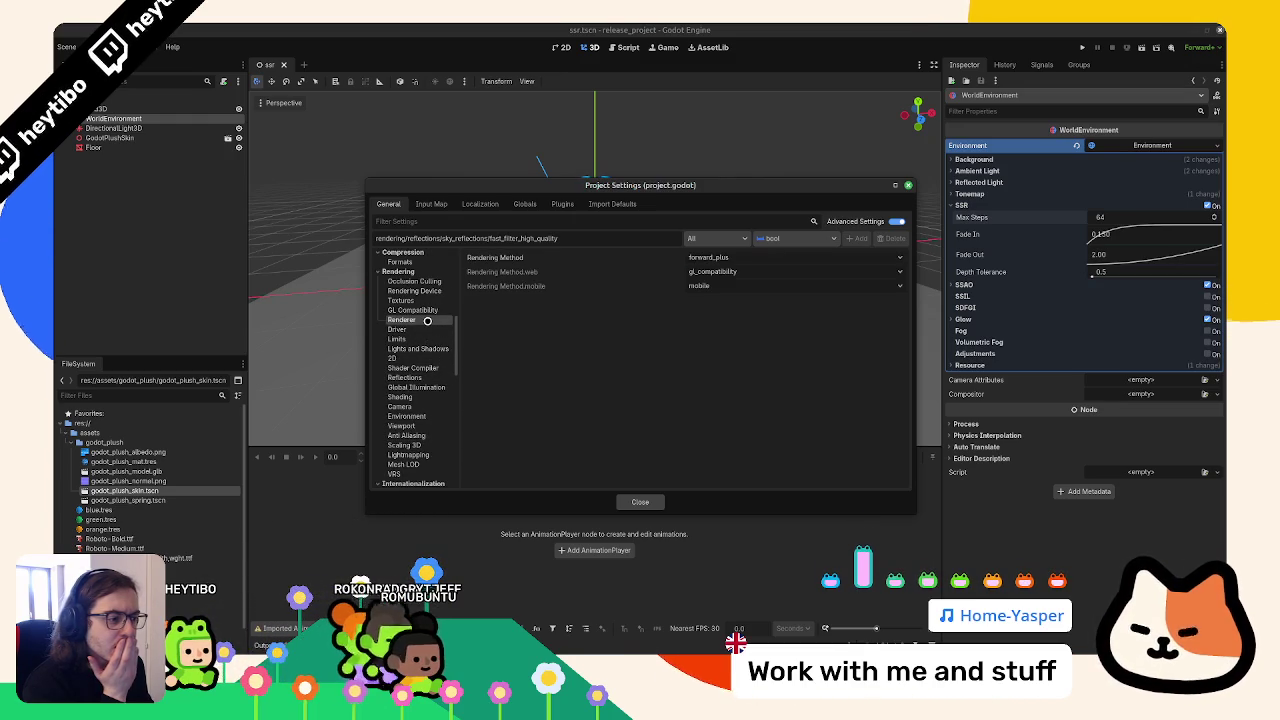
pyautogui.press('Escape')
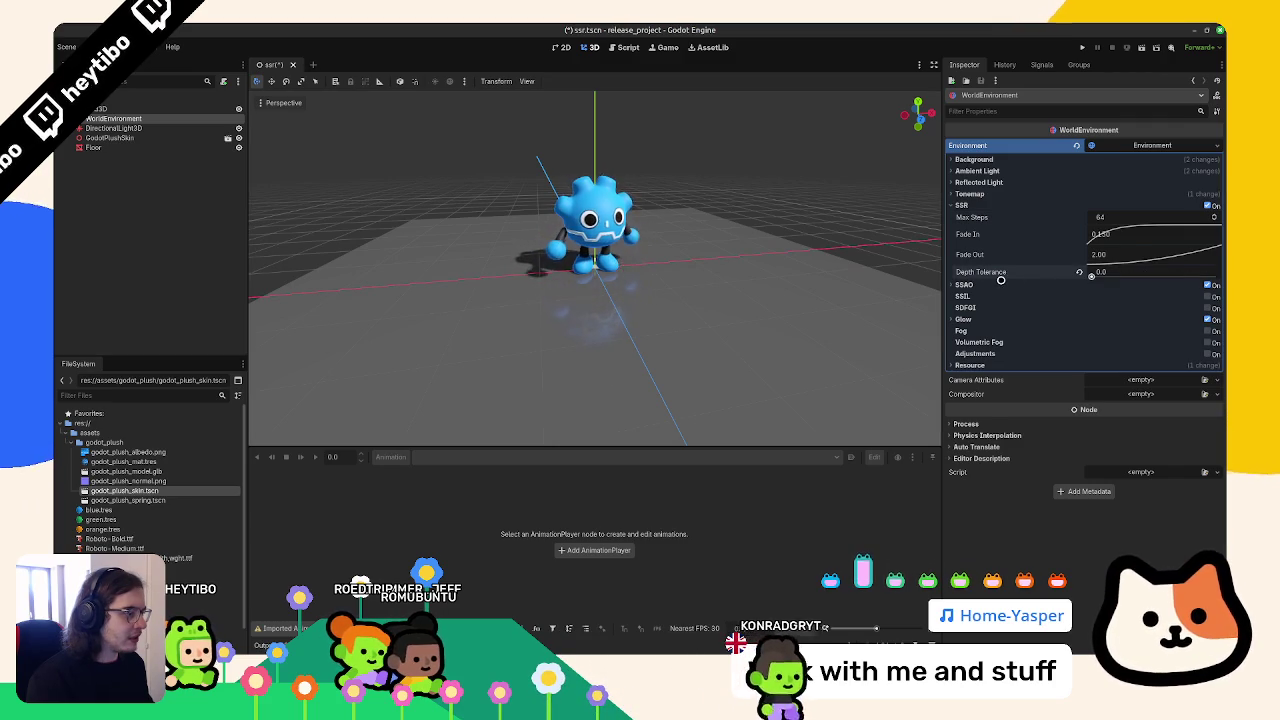
# Set the WorldEnvironment's SSR Depth Tolerance to 0.1
pyautogui.click(1127, 272)
pyautogui.write('0.1')
pyautogui.press('Return')
pyautogui.moveTo(927, 270)
pyautogui.mouseDown()
pyautogui.moveTo(734, 214)
pyautogui.moveTo(729, 234)
pyautogui.moveTo(776, 263)
pyautogui.moveTo(633, 251)
pyautogui.mouseUp()
# Reset the floor's albedo to white and return its metallic from 1.0 to 0.0
pyautogui.click(410, 253)
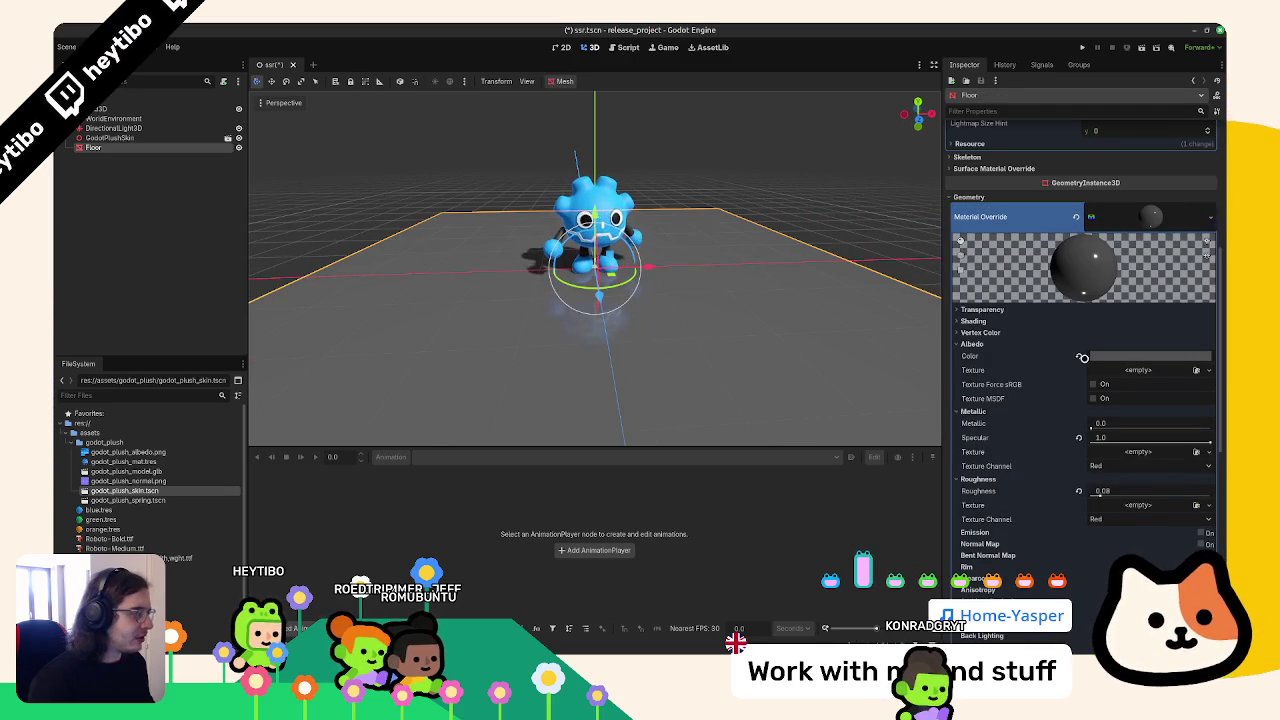
pyautogui.click(1082, 357)
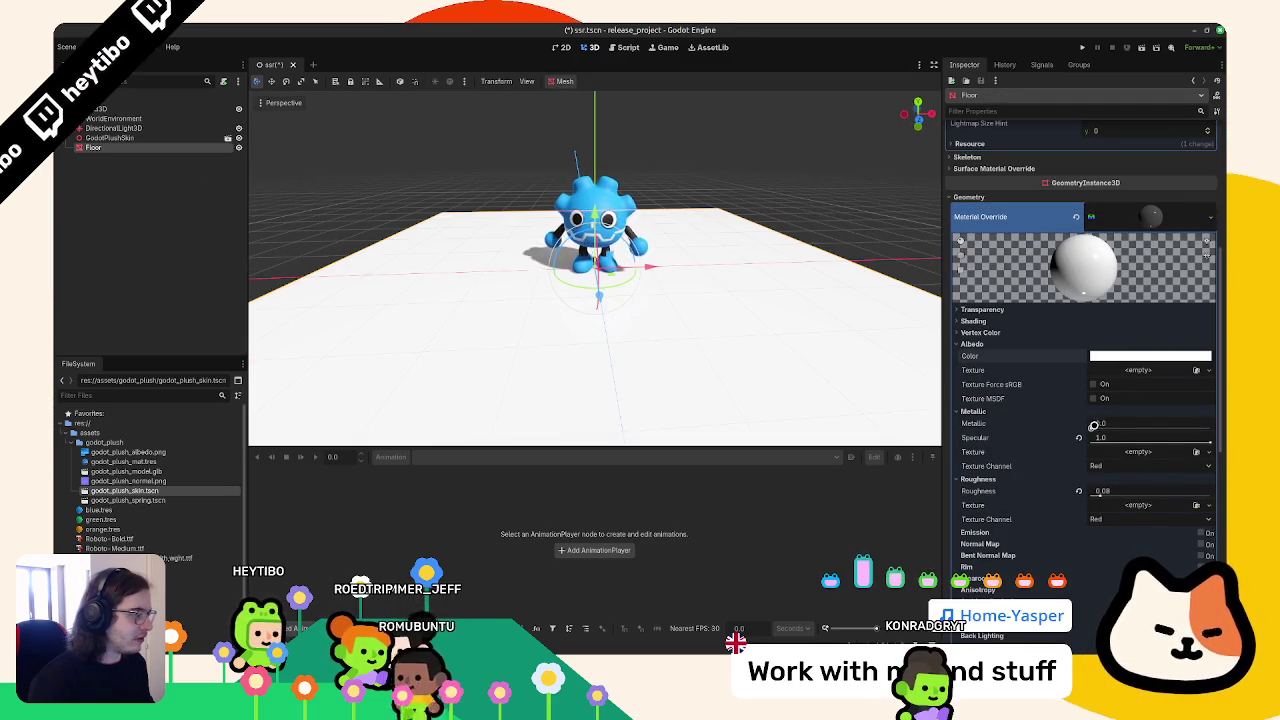
pyautogui.moveTo(1100, 424); pyautogui.dragTo(1210, 424)
pyautogui.moveTo(750, 328); pyautogui.dragTo(700, 330)
pyautogui.click(1078, 423)
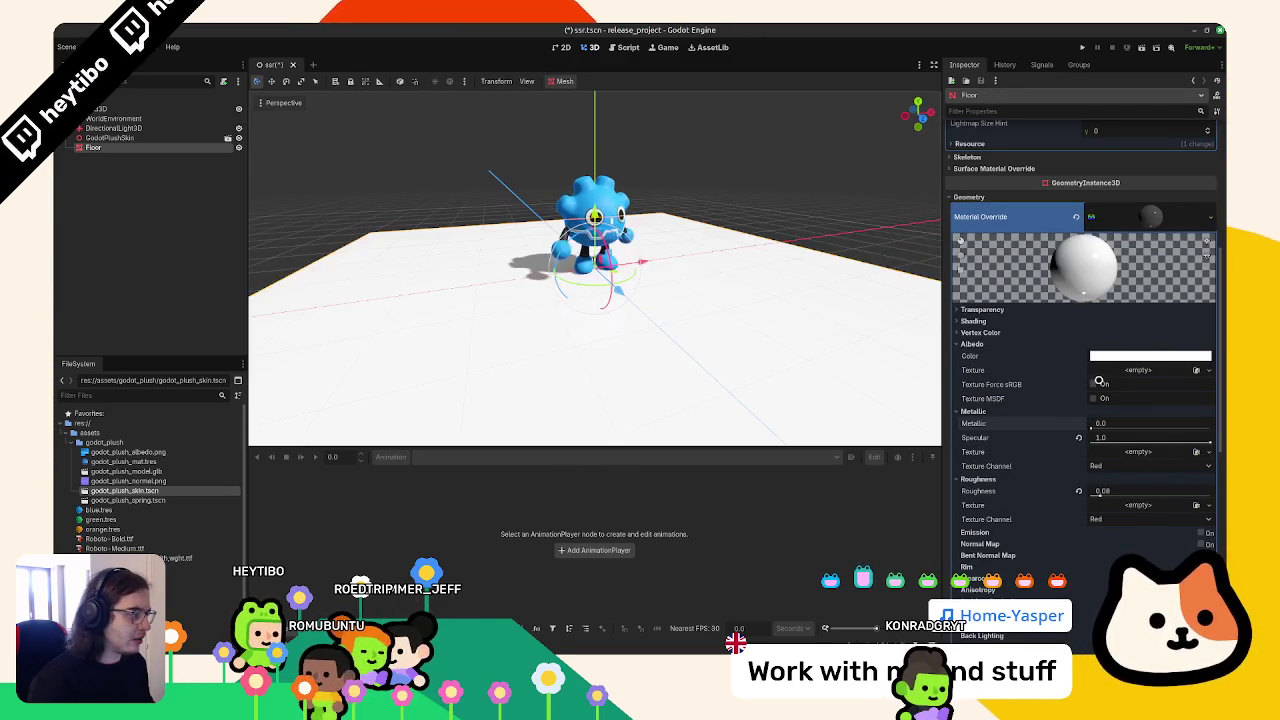
pyautogui.hotkey('alt', 'Tab')
pyautogui.hotkey('ctrl', 'Tab')
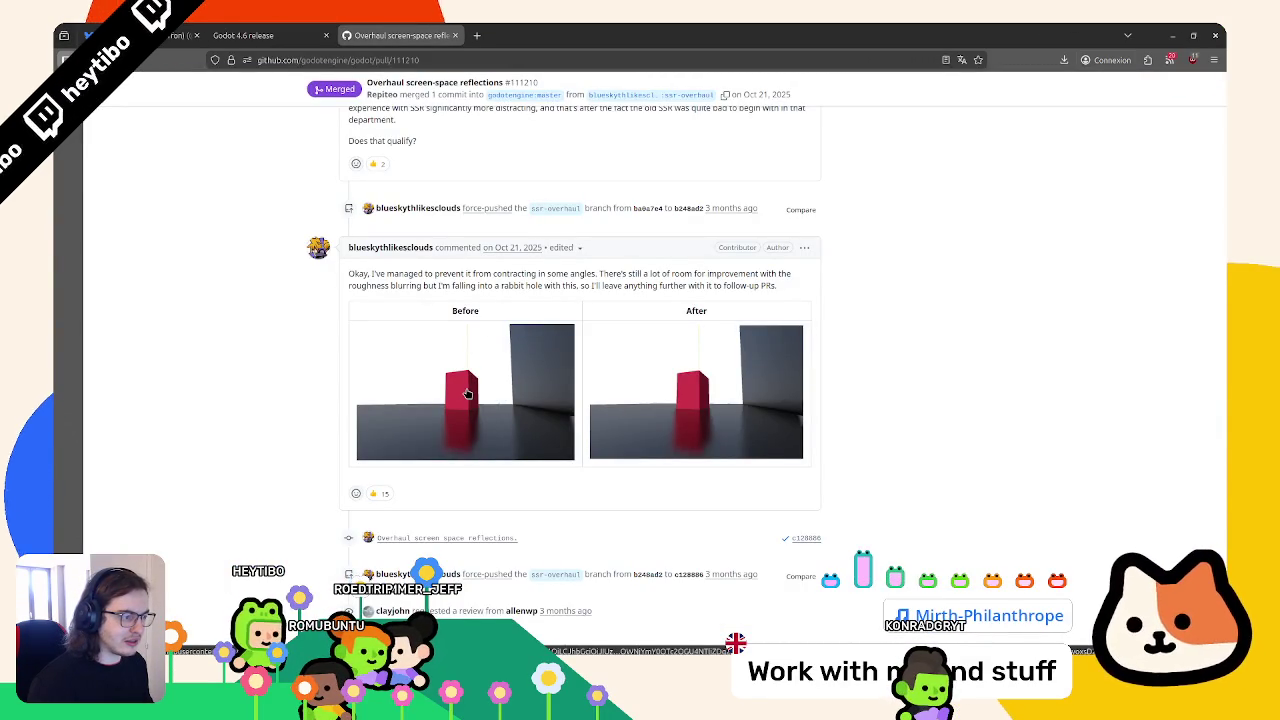
# Scroll the SSR pull request, then highlight the realistic-reflection and half-resolution release-note text
pyautogui.scroll(-15, 467, 393)
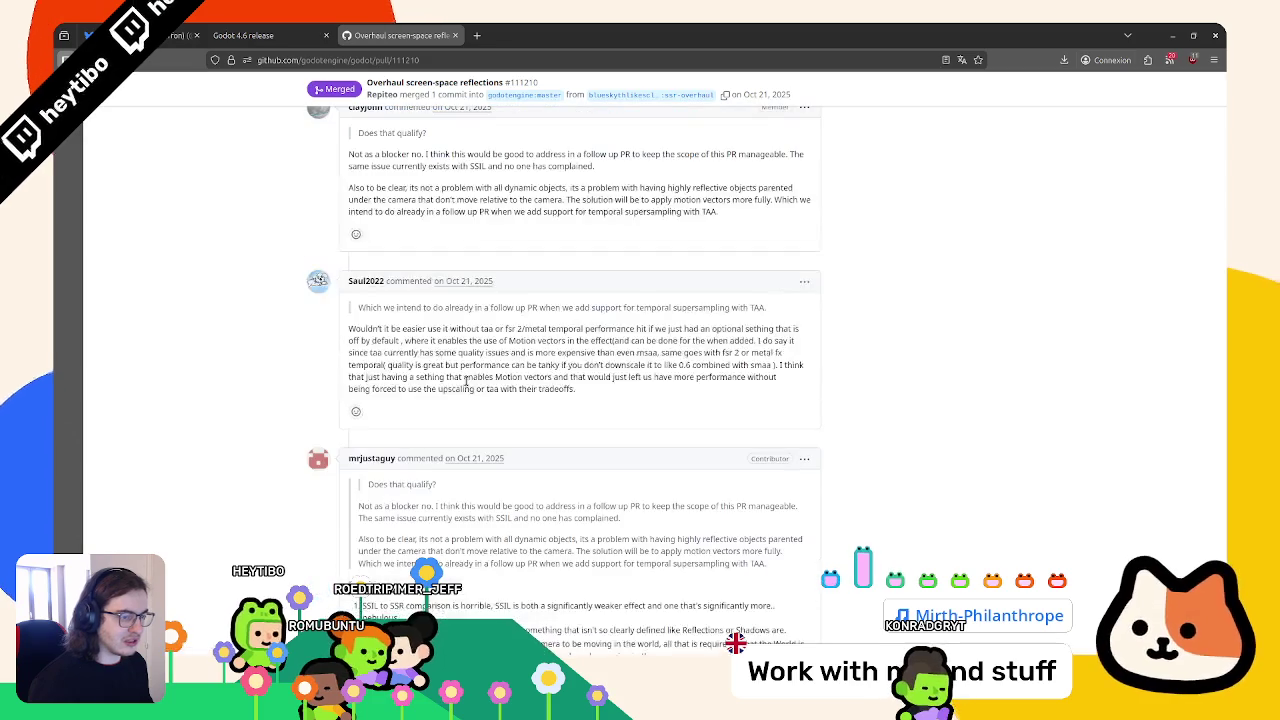
pyautogui.scroll(-3, 432, 342)
pyautogui.hotkey('ctrl', 'shift', 'Tab')
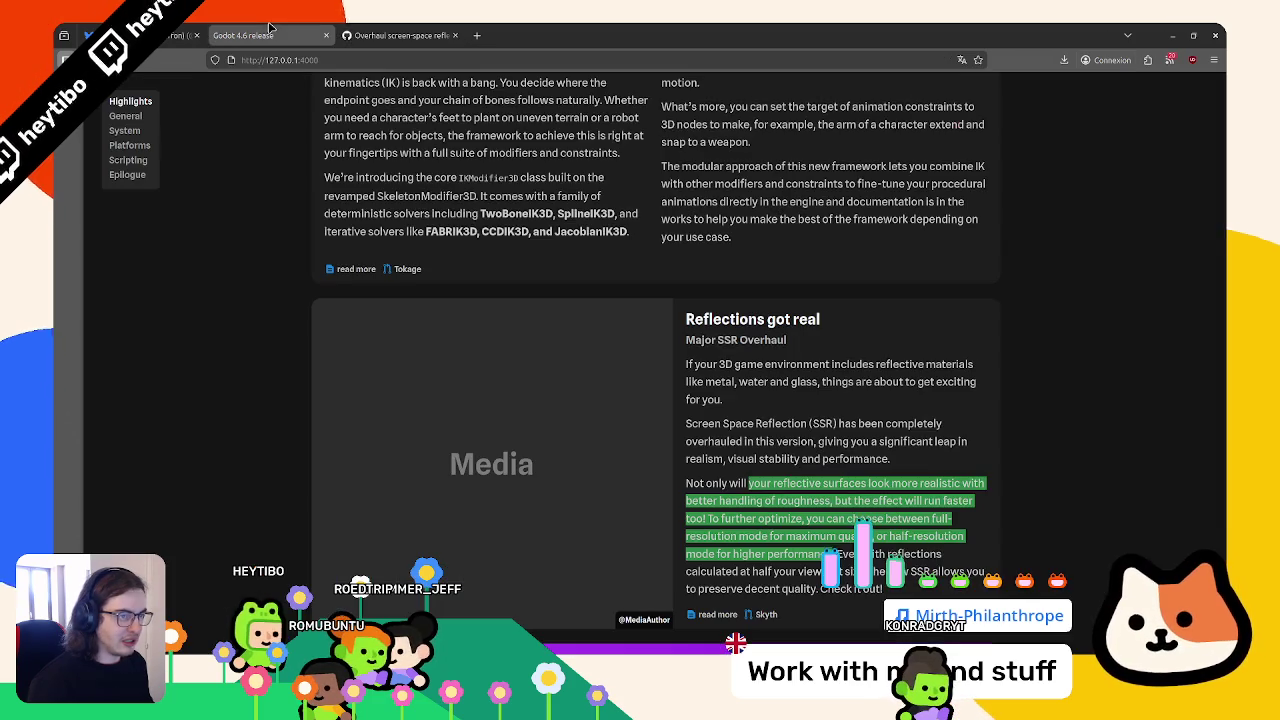
pyautogui.moveTo(823, 484)
pyautogui.mouseDown()
pyautogui.moveTo(868, 490)
pyautogui.moveTo(810, 513)
pyautogui.mouseUp()
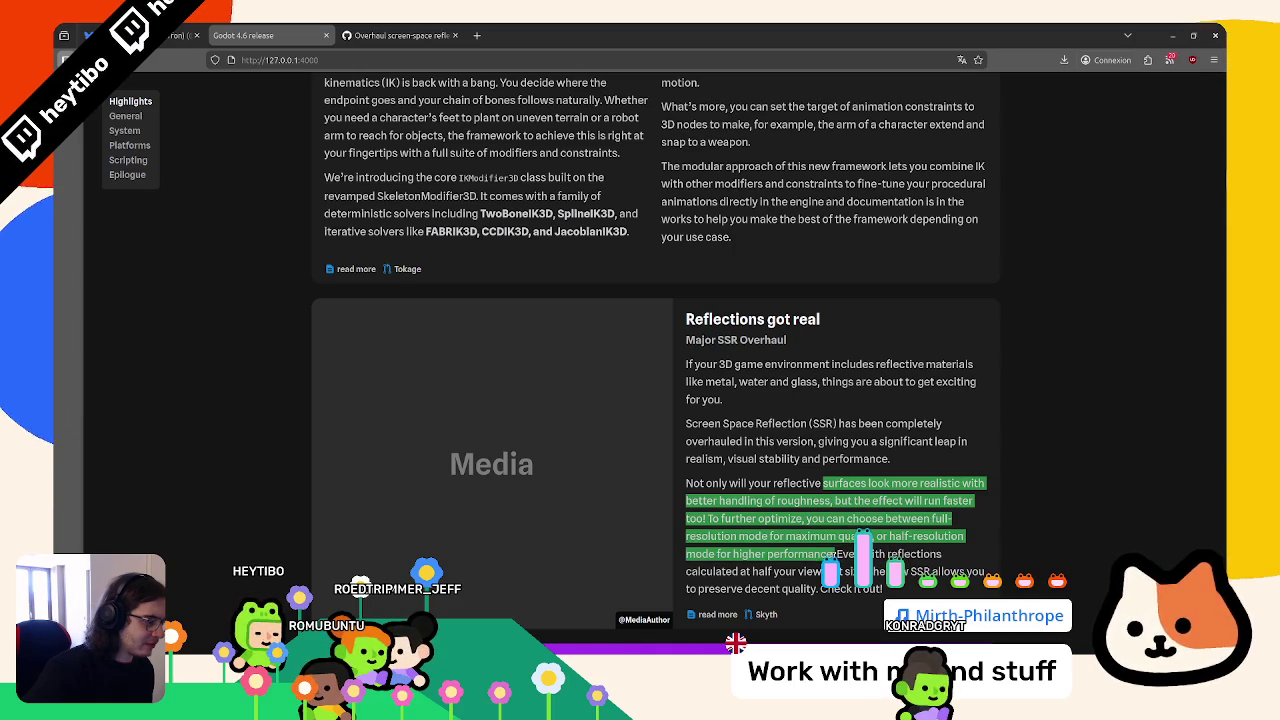
pyautogui.moveTo(835, 554)
pyautogui.mouseDown()
pyautogui.moveTo(828, 571)
pyautogui.moveTo(852, 589)
pyautogui.moveTo(840, 529)
pyautogui.moveTo(738, 536)
pyautogui.moveTo(858, 540)
pyautogui.mouseUp()
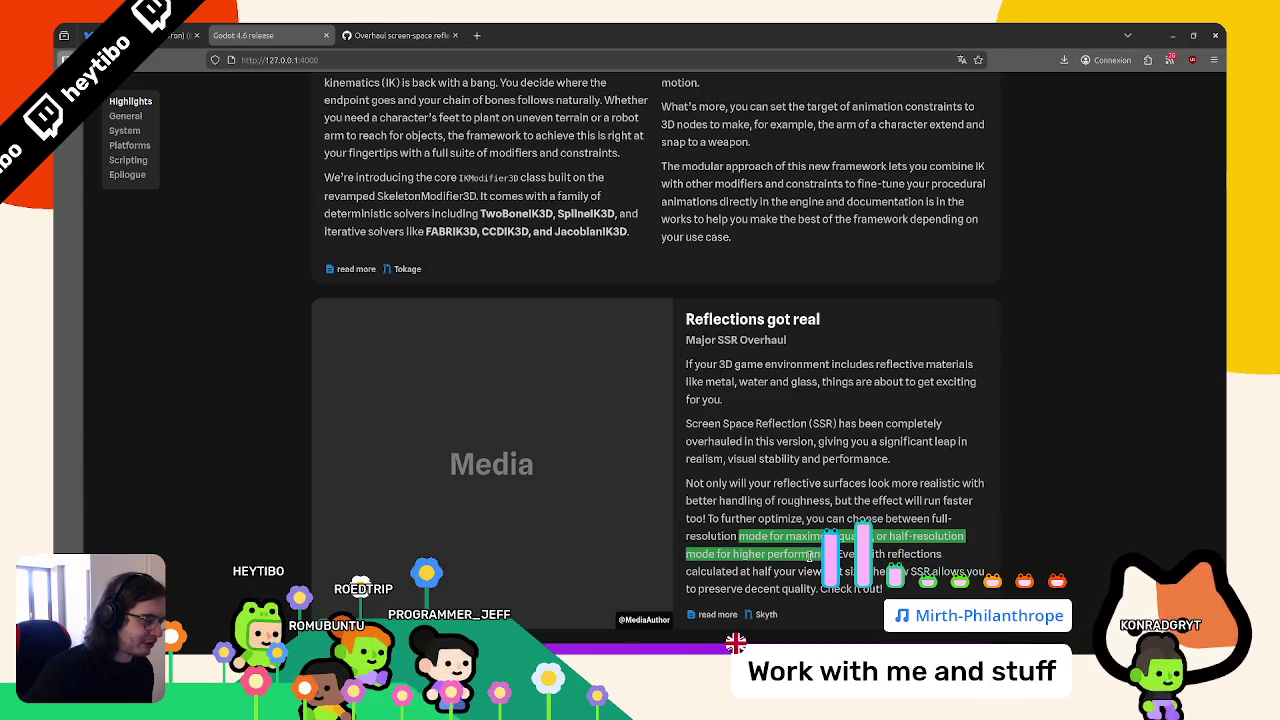
pyautogui.hotkey('alt', 'Tab')
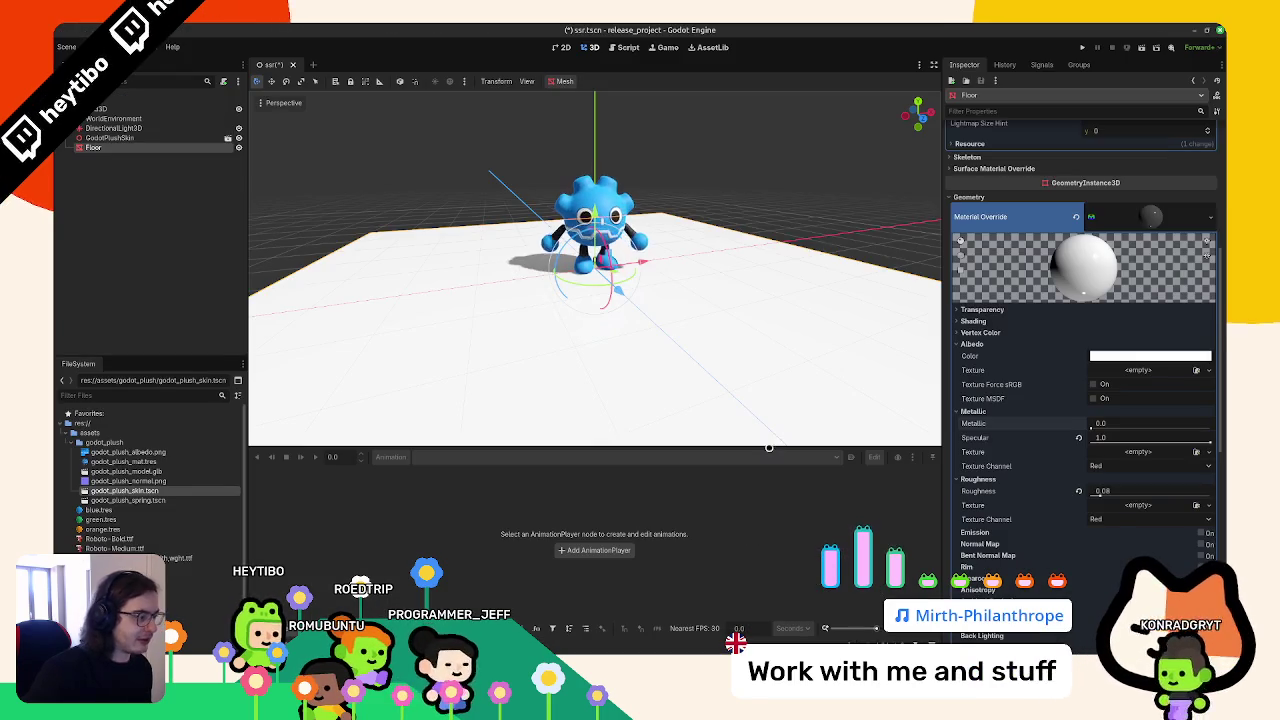
# Set the WorldEnvironment's SSR Max Steps from 64 to 128 and open Project Settings
pyautogui.click(120, 118)
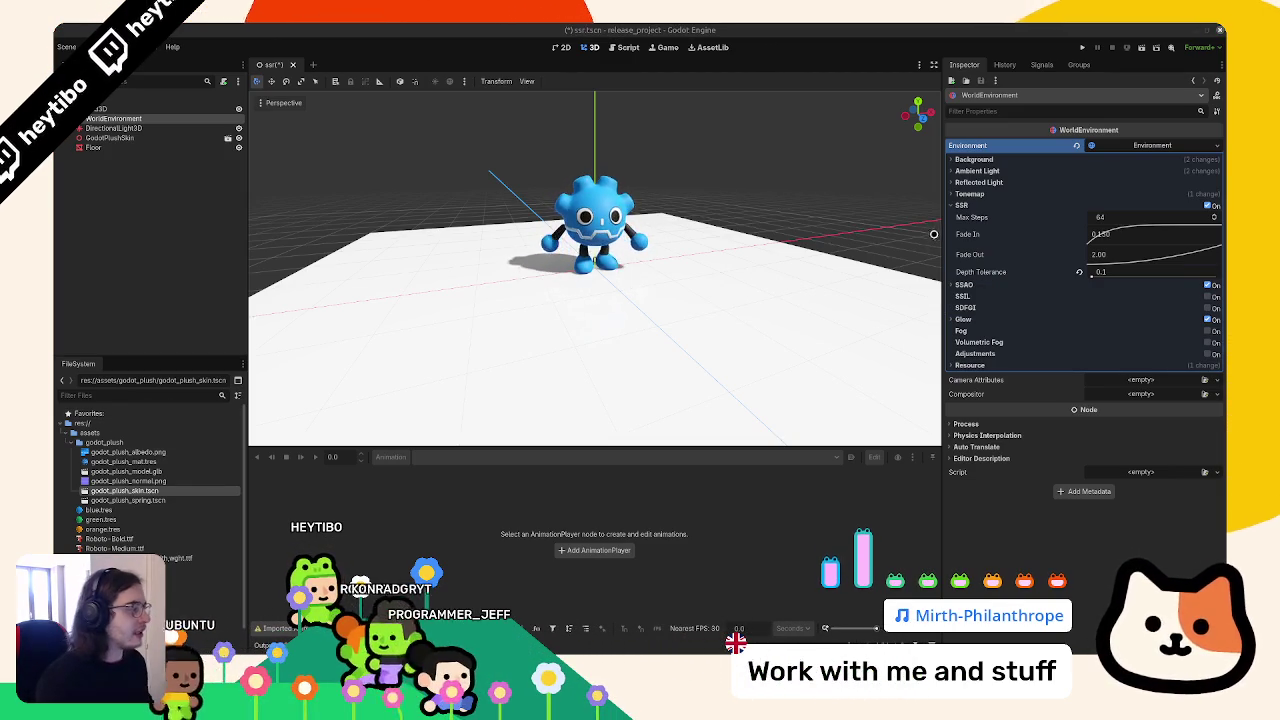
pyautogui.click(1130, 206)
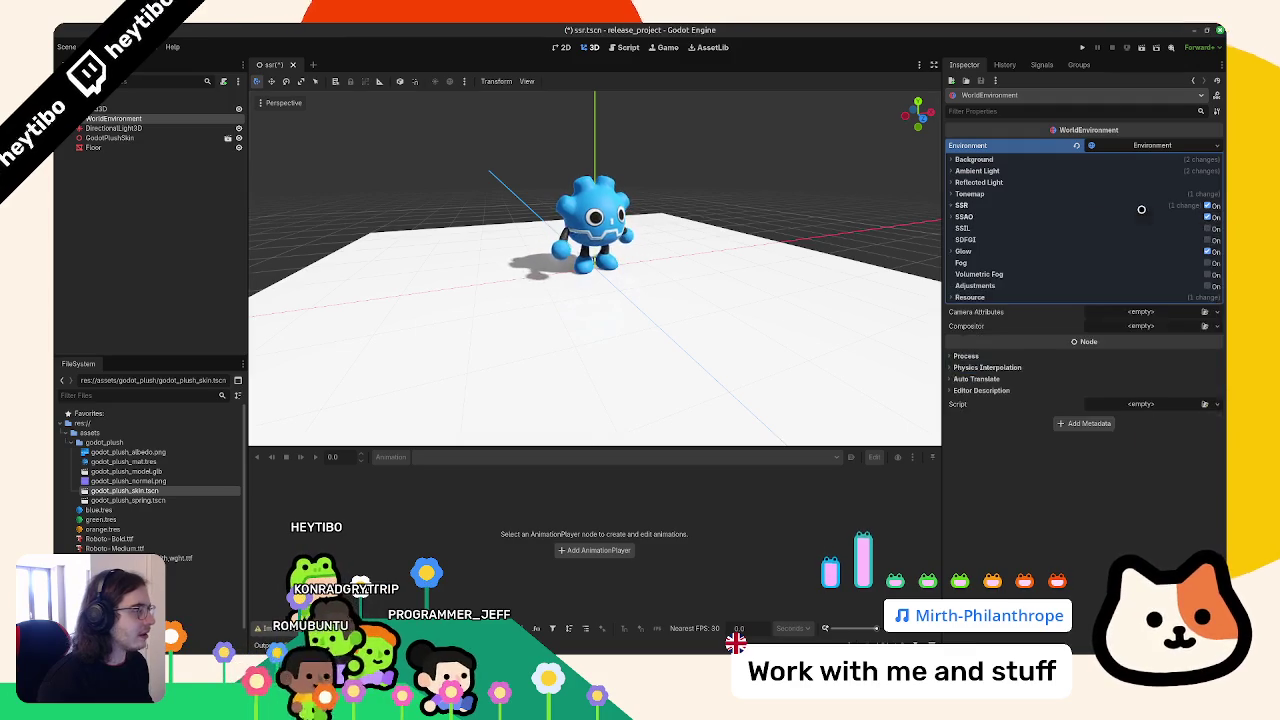
pyautogui.click(1140, 209)
pyautogui.click(1141, 212)
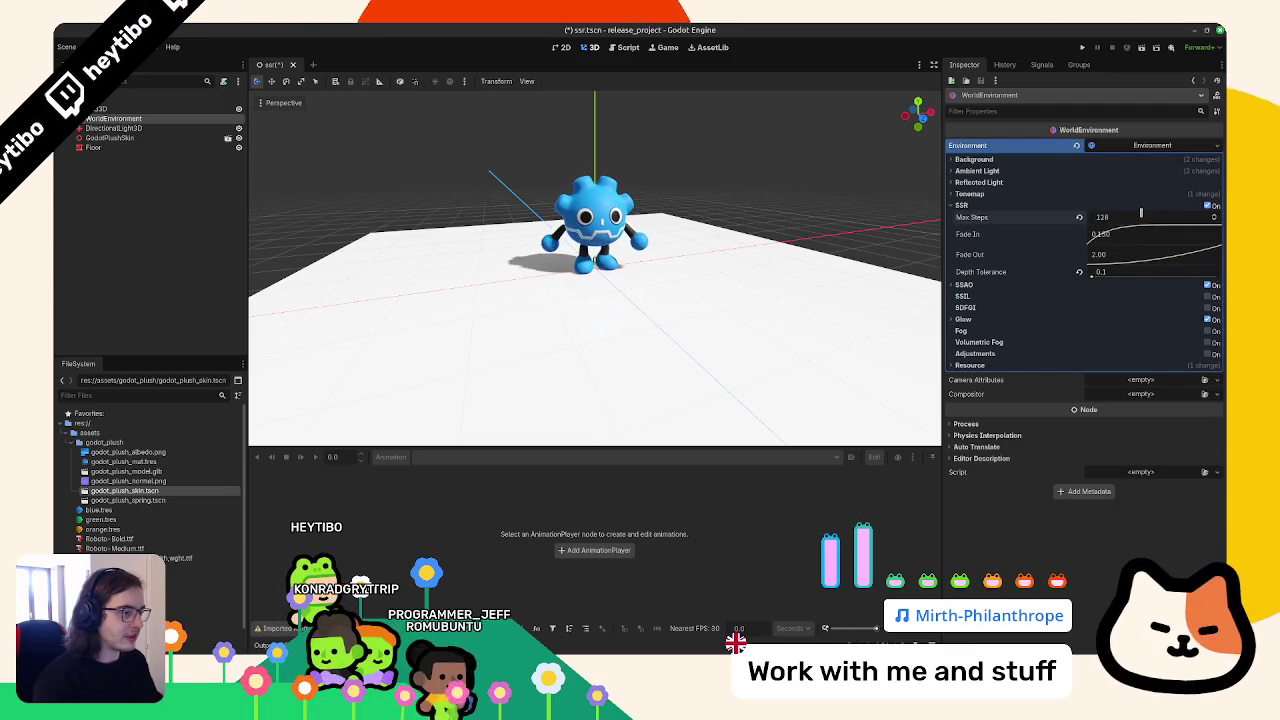
pyautogui.click(98, 47)
pyautogui.click(120, 68)
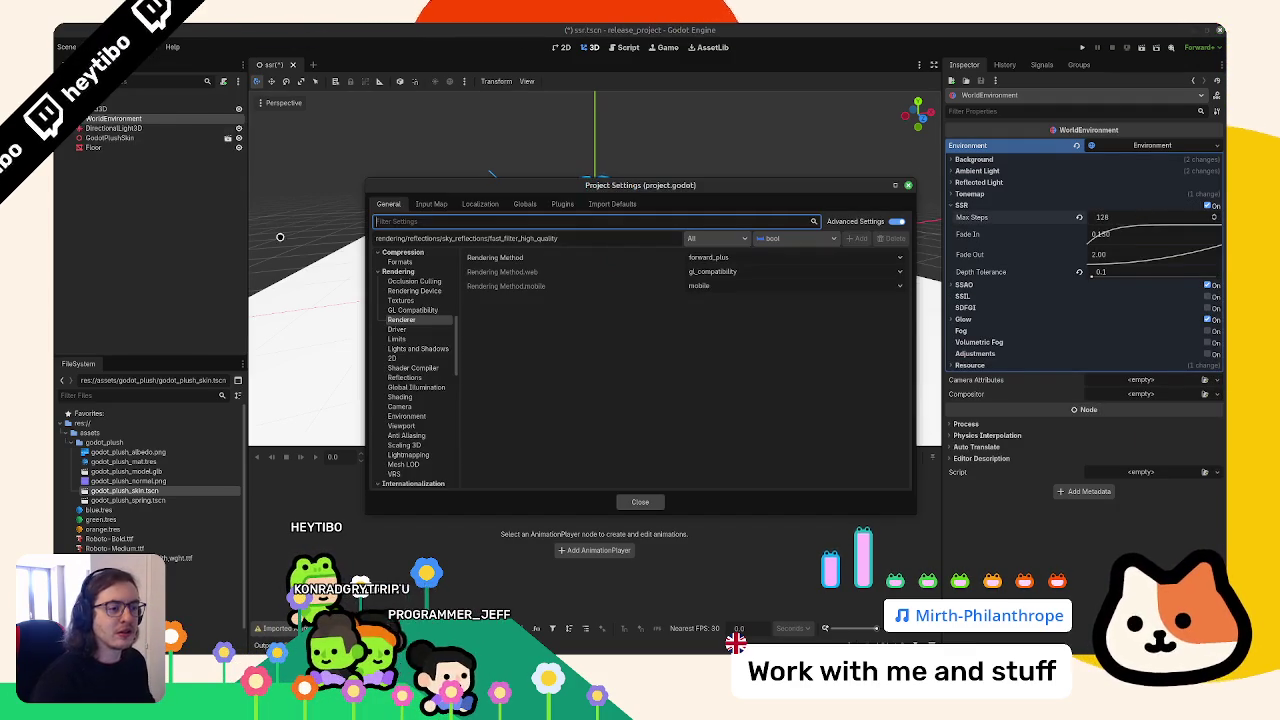
# Filter settings by 'SSR' and untick Rendering > Environment Screen Space Reflection Half Size
pyautogui.write('SRS')
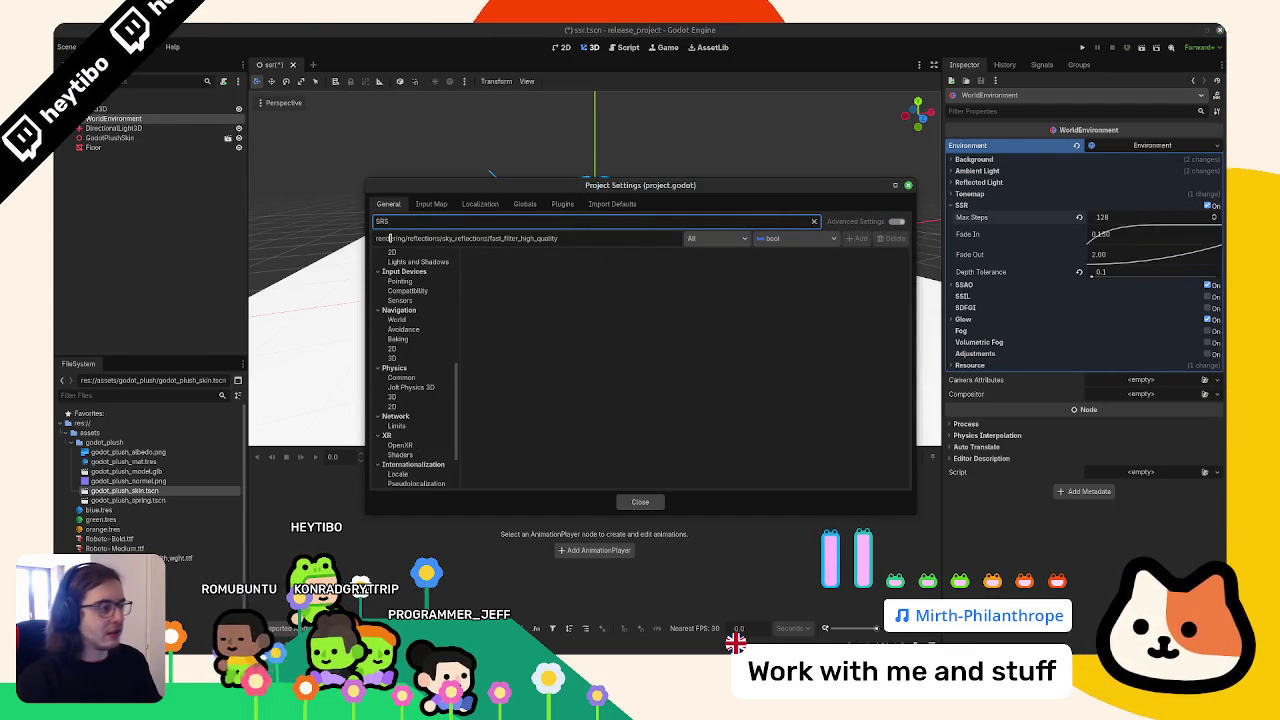
pyautogui.press('BackSpace')
pyautogui.press('BackSpace')
pyautogui.write('SR')
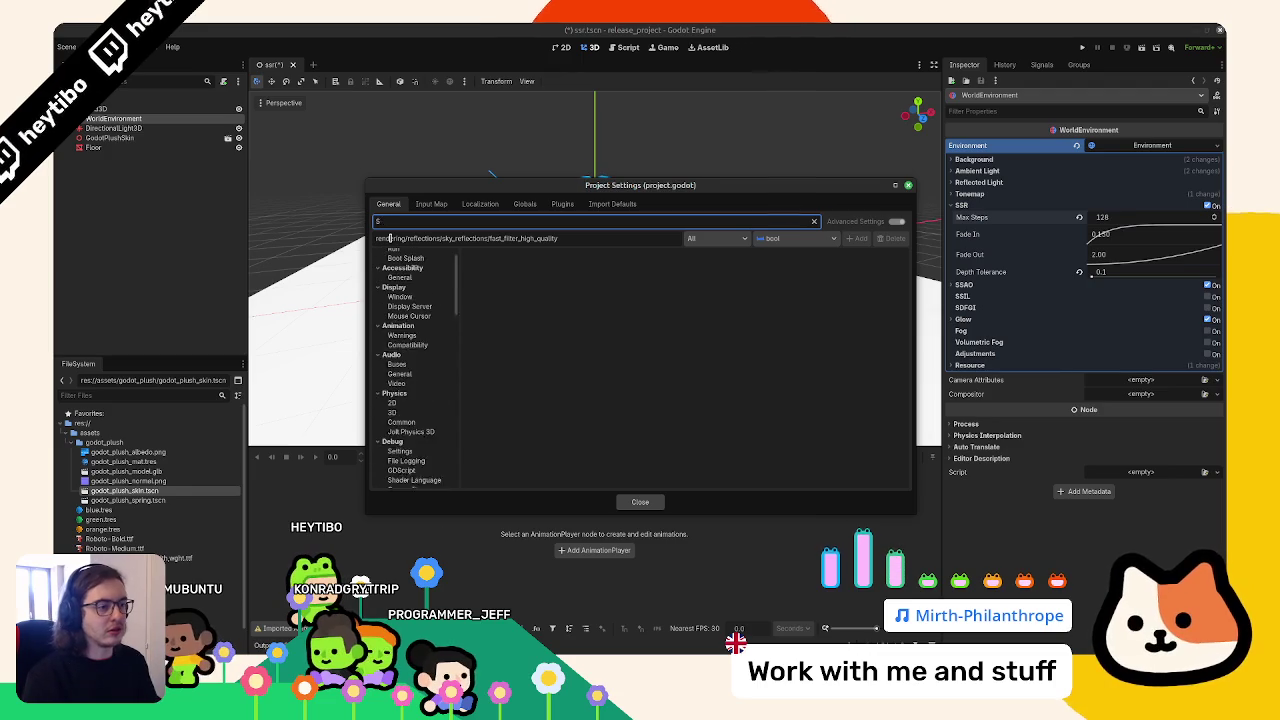
pyautogui.press('BackSpace')
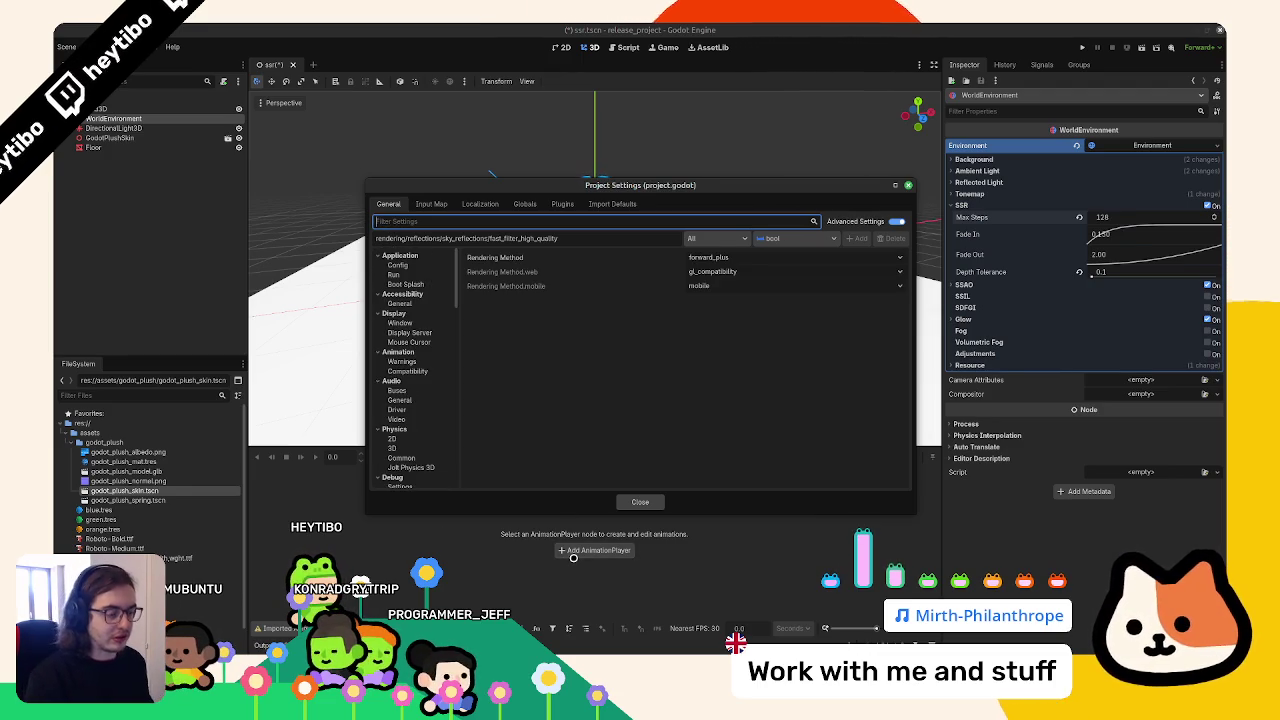
pyautogui.hotkey('alt', 'Tab')
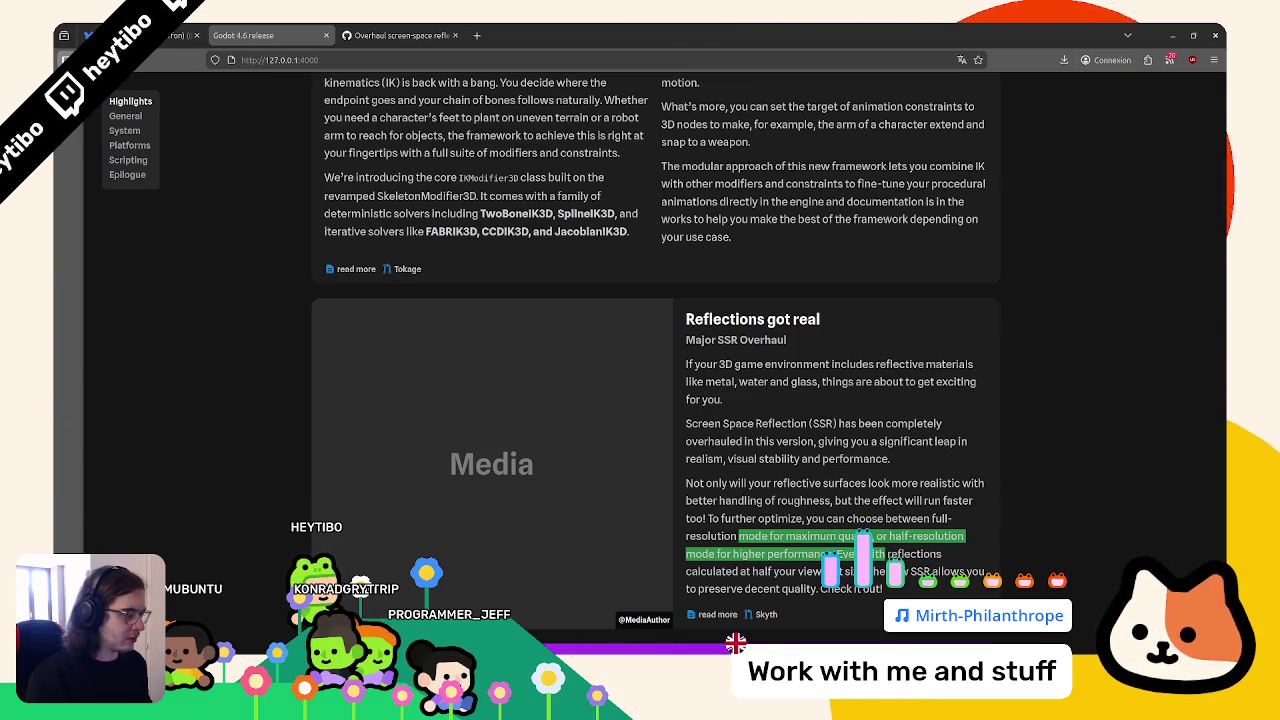
pyautogui.hotkey('alt', 'Tab')
pyautogui.write('SSR')
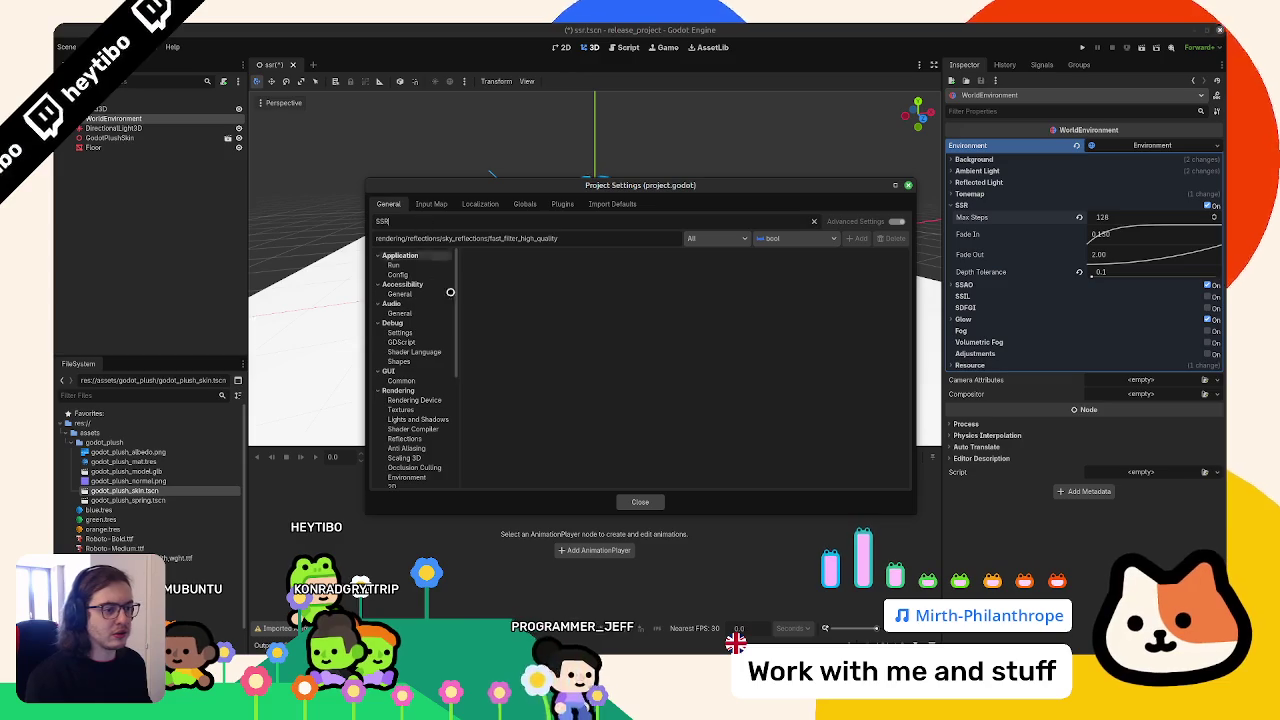
pyautogui.scroll(-3, 440, 300)
pyautogui.click(441, 364)
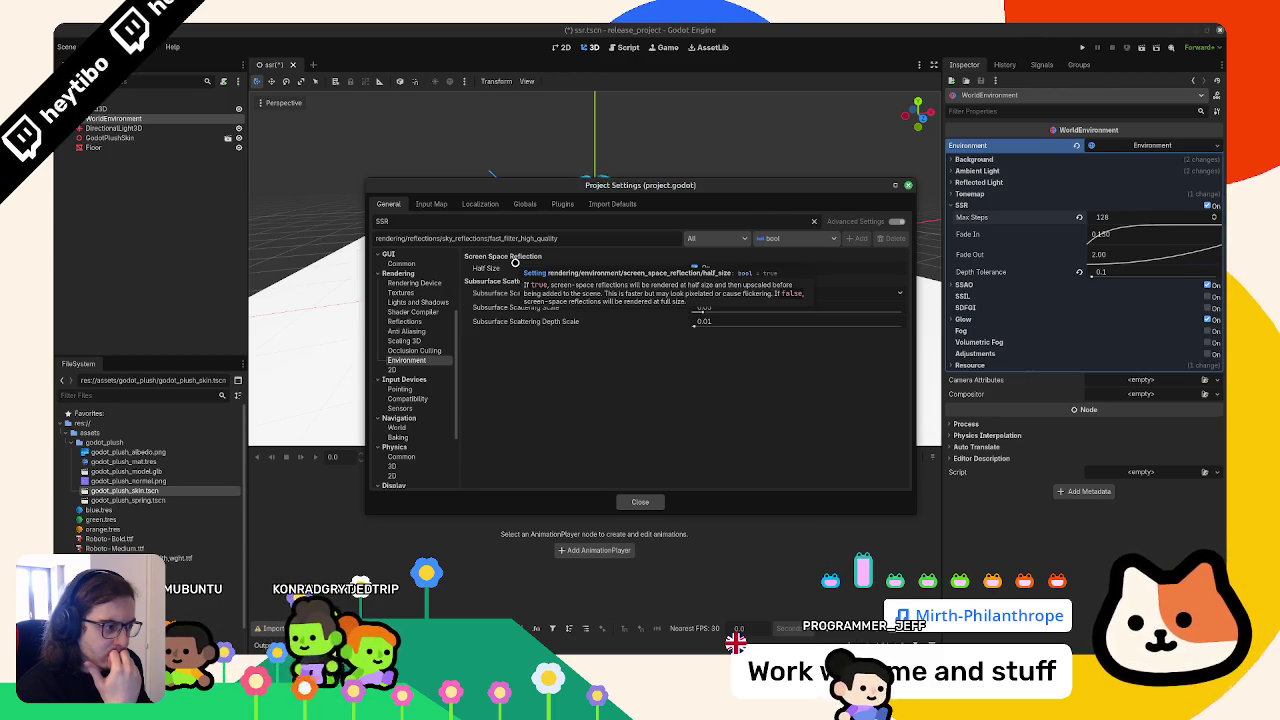
pyautogui.click(690, 268)
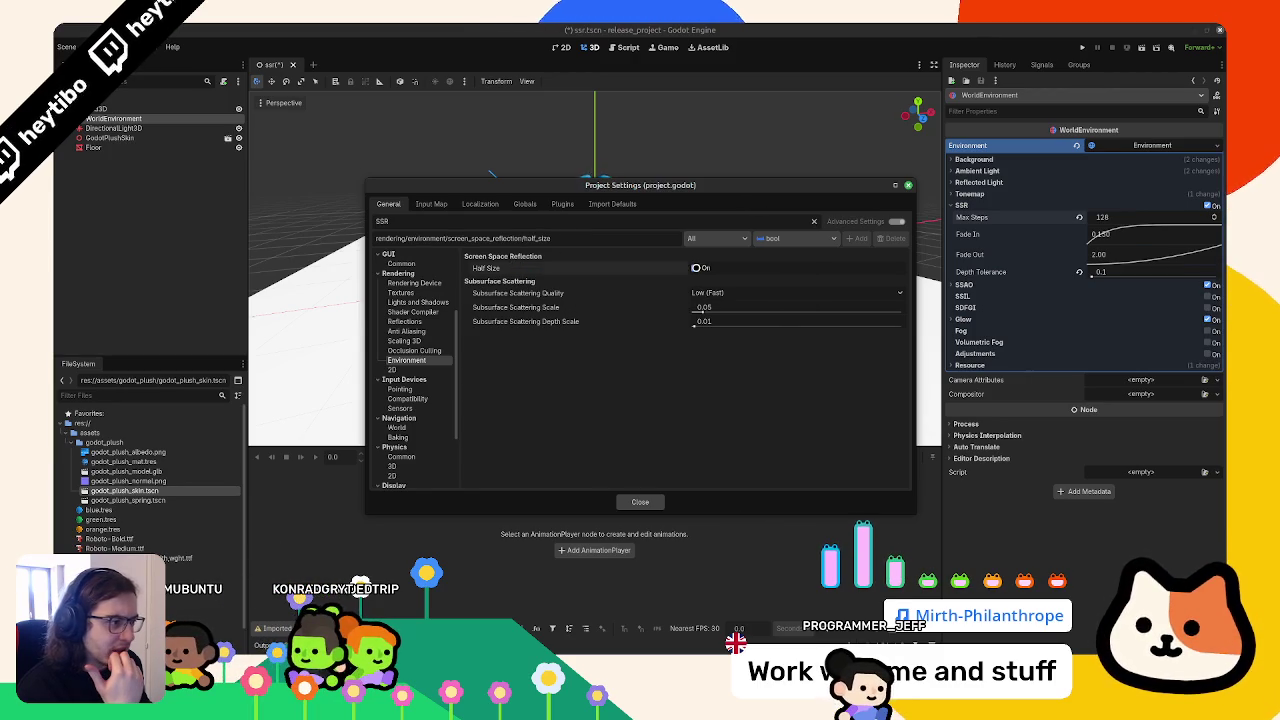
# Clear the SSR filter, look through the full settings list, and close Project Settings
pyautogui.click(814, 222)
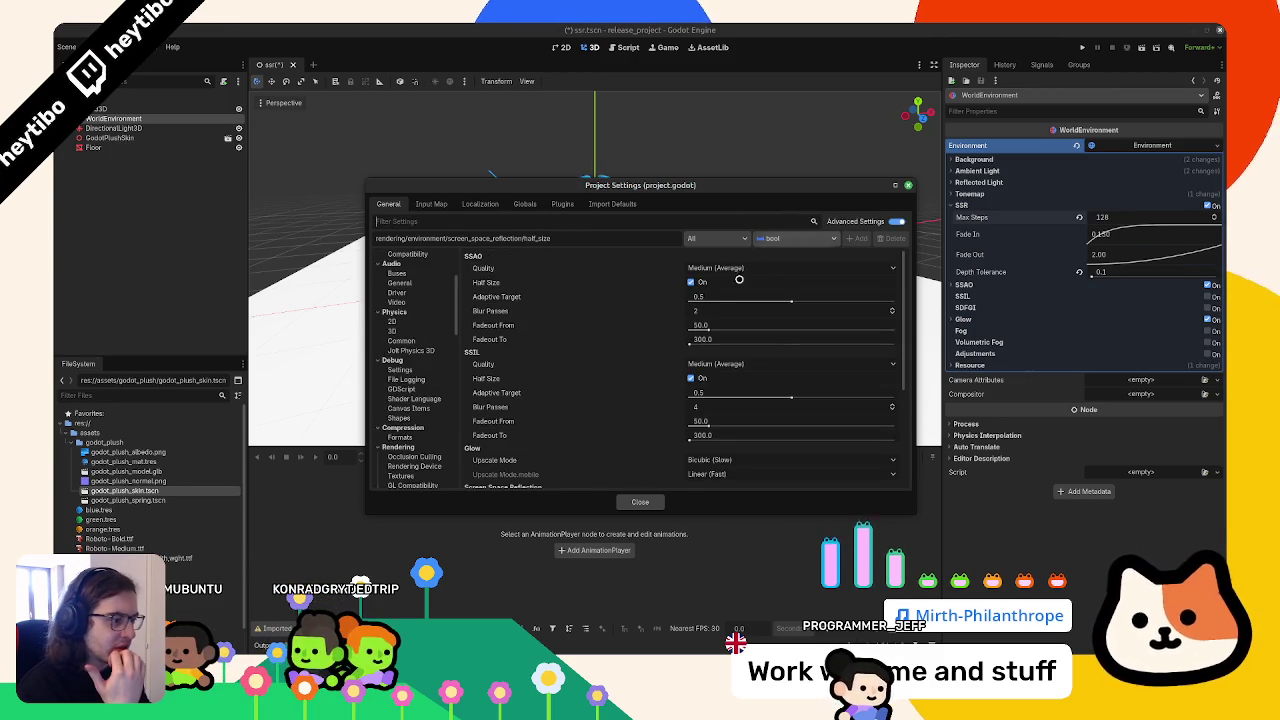
pyautogui.scroll(-3, 615, 346)
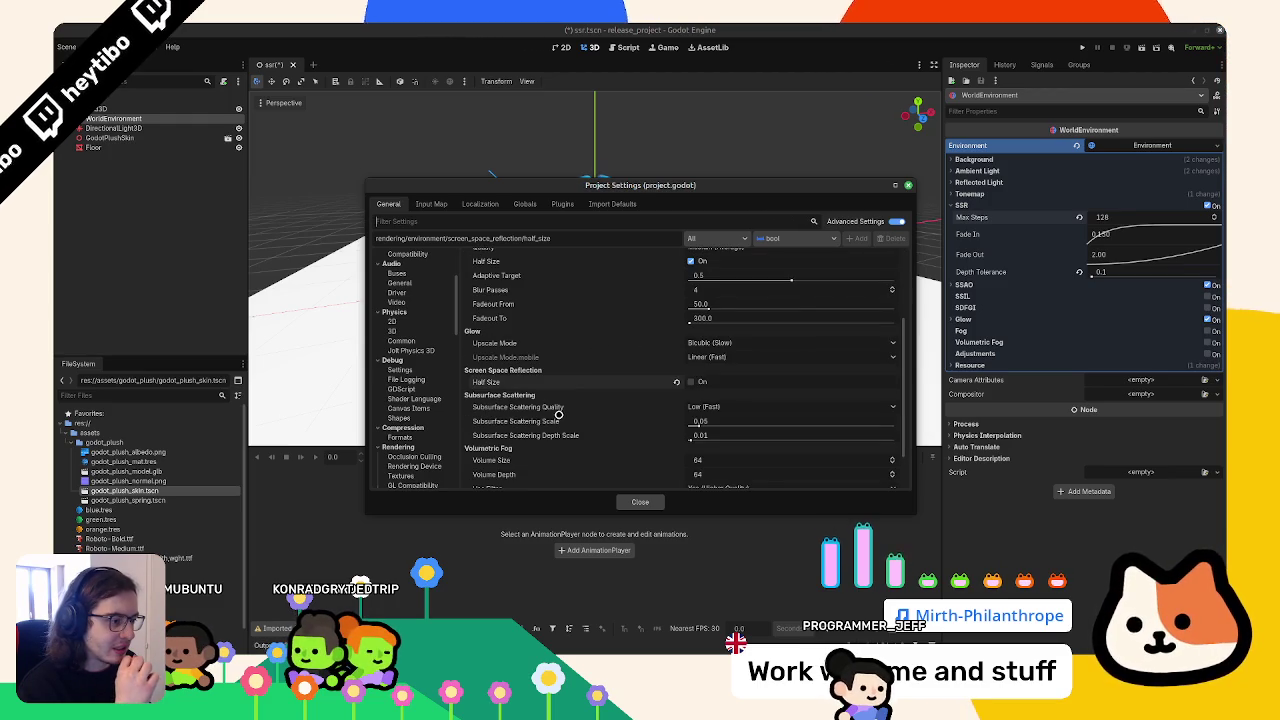
pyautogui.scroll(-1, 557, 413)
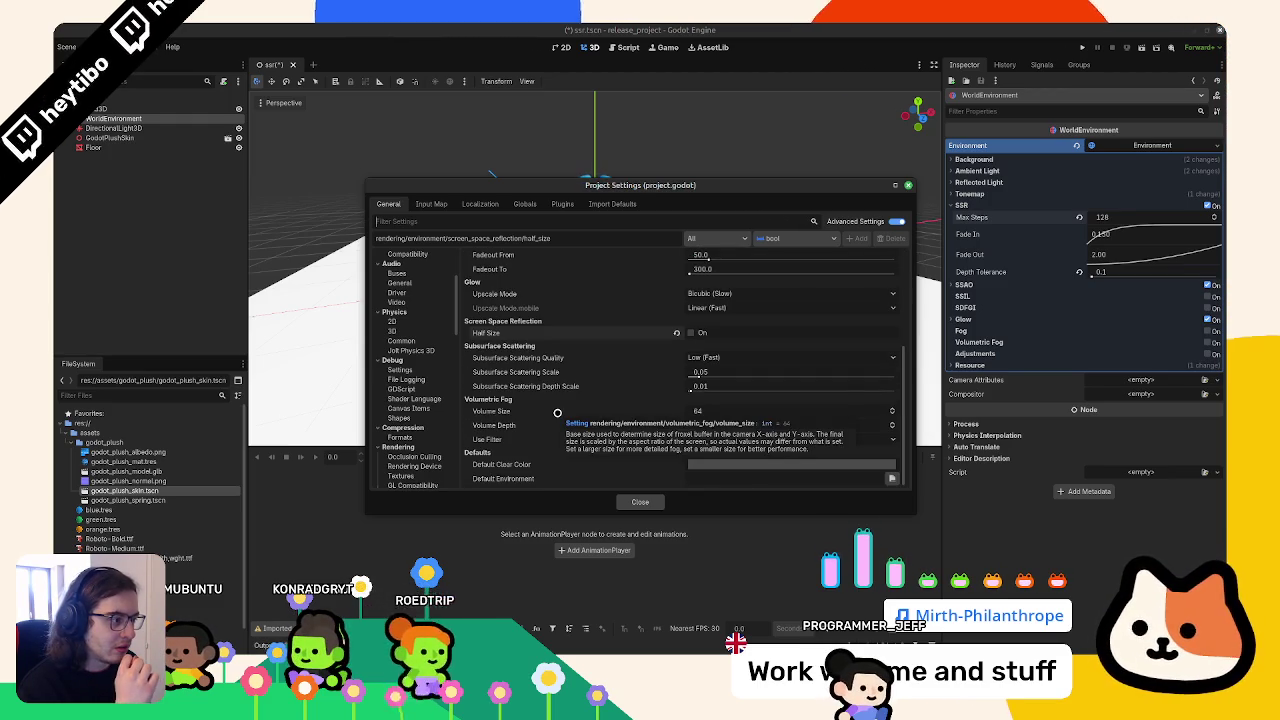
pyautogui.scroll(3, 557, 413)
pyautogui.click(628, 503)
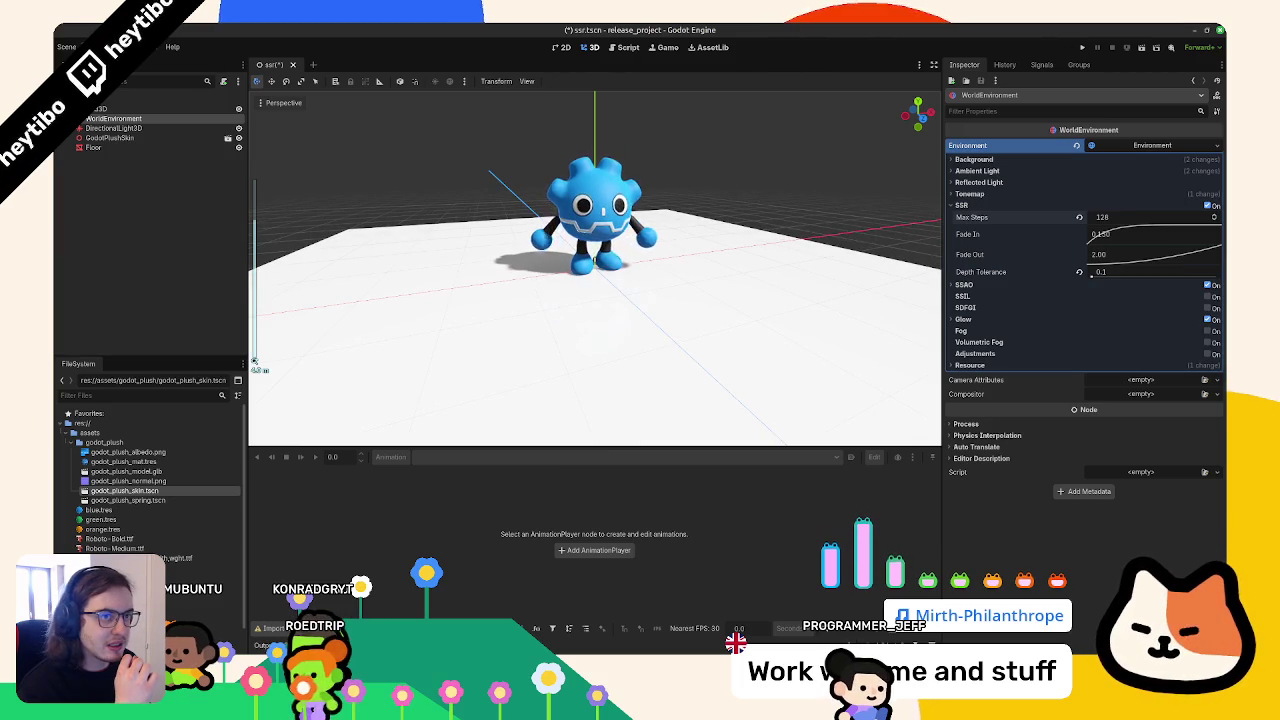
# Select the Floor and set its material roughness to 0.08
pyautogui.click(394, 286)
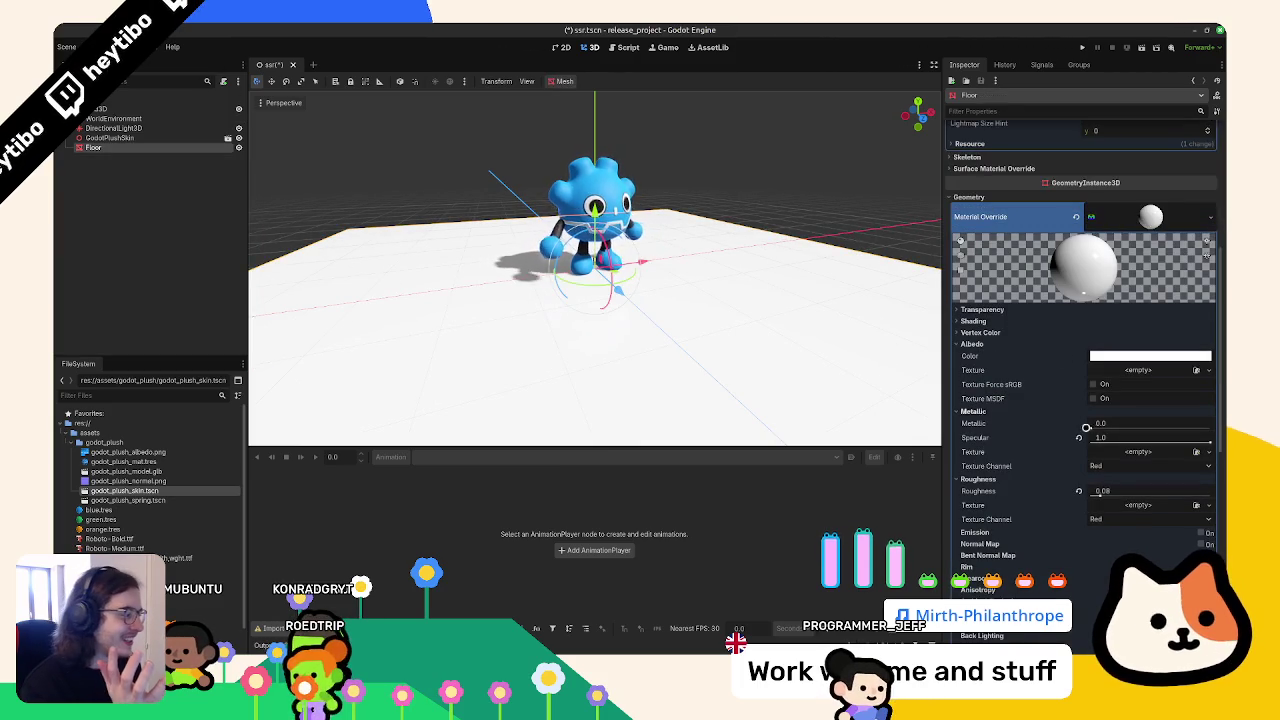
pyautogui.moveTo(1091, 428)
pyautogui.mouseDown()
pyautogui.moveTo(1186, 440)
pyautogui.moveTo(1067, 451)
pyautogui.mouseUp()
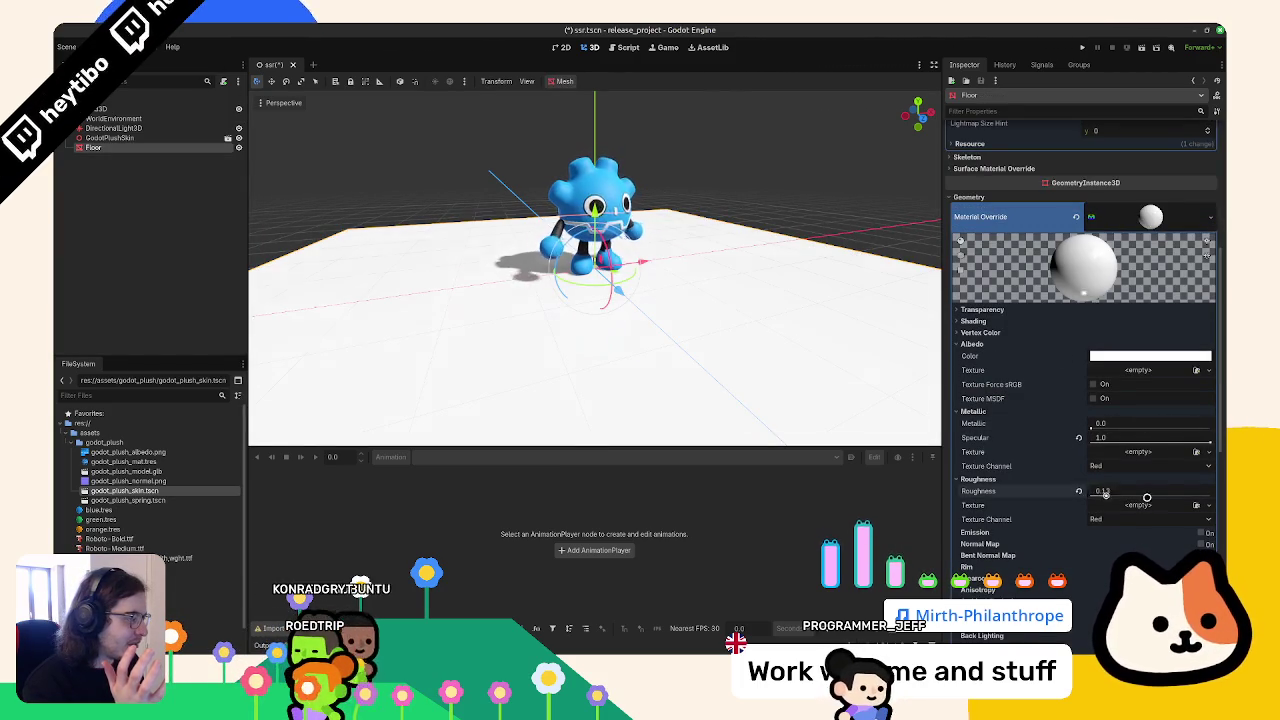
pyautogui.moveTo(1134, 497); pyautogui.dragTo(1142, 497)
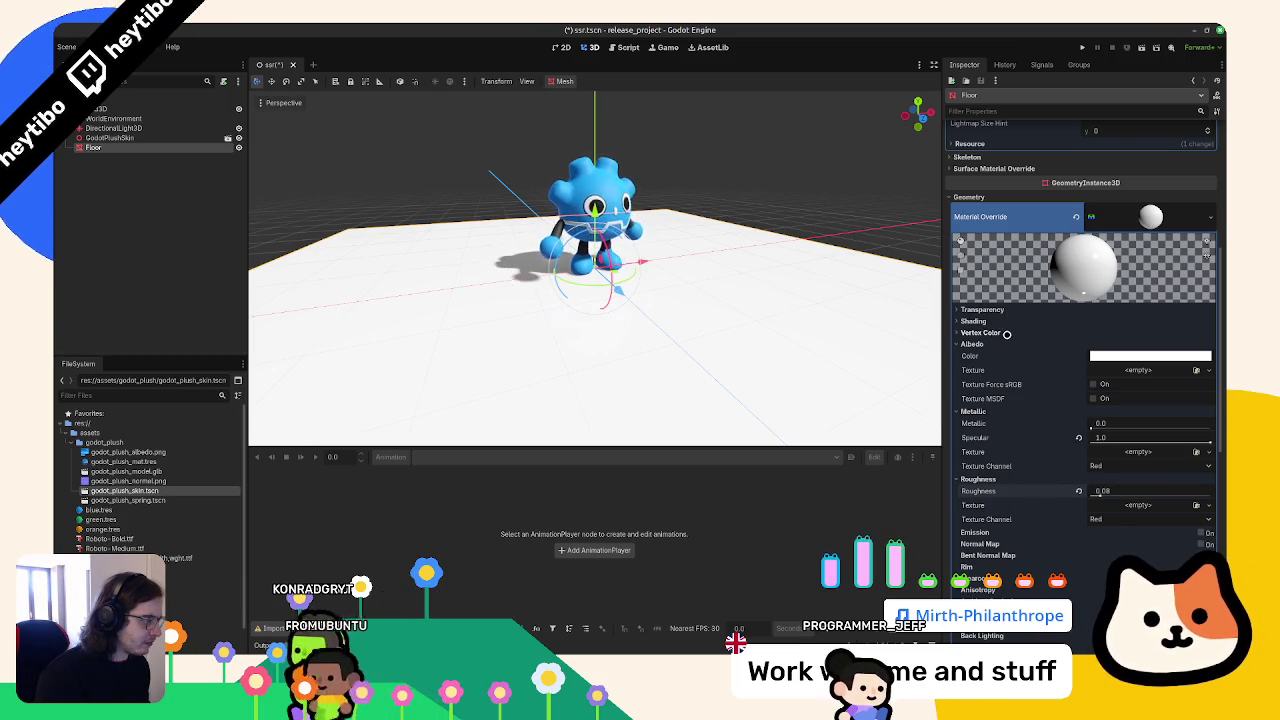
# Darken the Floor's albedo colour to black and view its reflection from a low angle
pyautogui.click(1116, 354)
pyautogui.moveTo(1208, 378); pyautogui.dragTo(1207, 485)
pyautogui.moveTo(760, 340)
pyautogui.mouseDown()
pyautogui.moveTo(797, 289)
pyautogui.moveTo(794, 334)
pyautogui.moveTo(797, 289)
pyautogui.moveTo(759, 366)
pyautogui.mouseUp()
pyautogui.scroll(-3, 759, 366)
pyautogui.moveTo(866, 388)
pyautogui.mouseDown()
pyautogui.moveTo(674, 197)
pyautogui.moveTo(600, 160)
pyautogui.moveTo(489, 123)
pyautogui.moveTo(451, 149)
pyautogui.moveTo(414, 211)
pyautogui.moveTo(566, 160)
pyautogui.moveTo(689, 147)
pyautogui.moveTo(714, 169)
pyautogui.moveTo(723, 285)
pyautogui.mouseUp()
pyautogui.click(489, 123)
pyautogui.scroll(3, 723, 290)
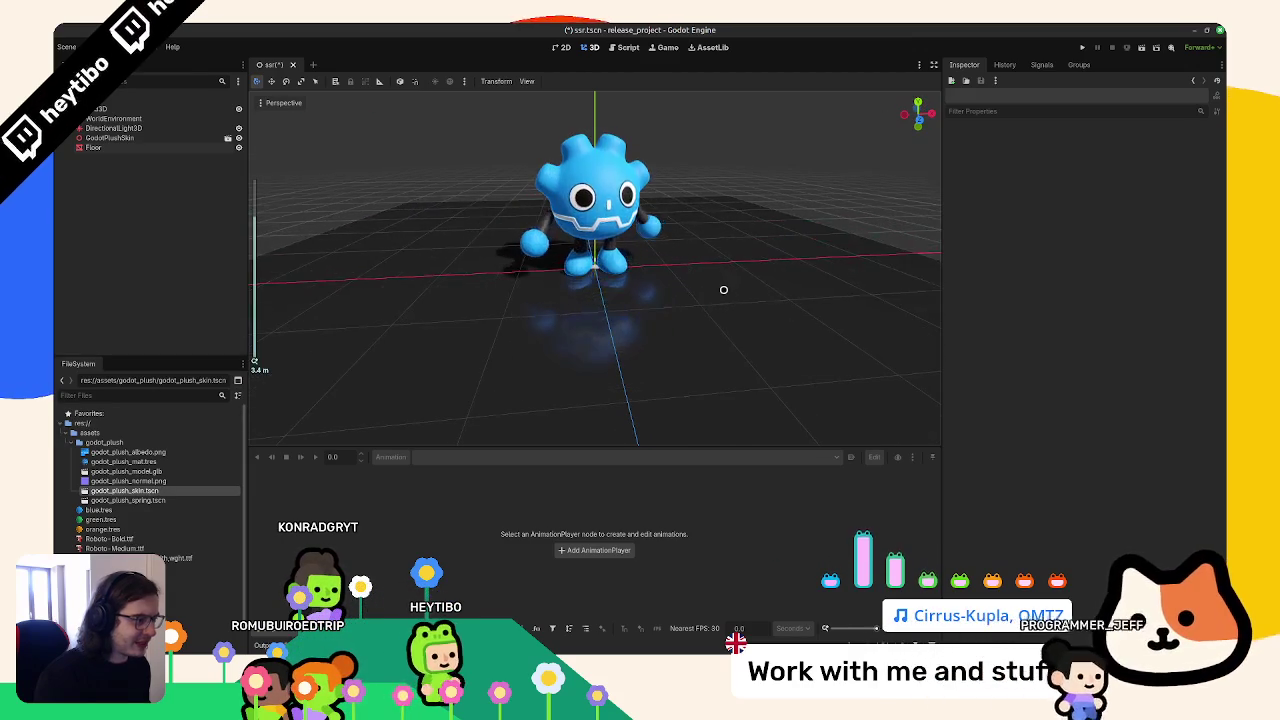
# Set the Floor material to metallic 1.0 and roughness 0.0, and adjust its specular
pyautogui.click(723, 290)
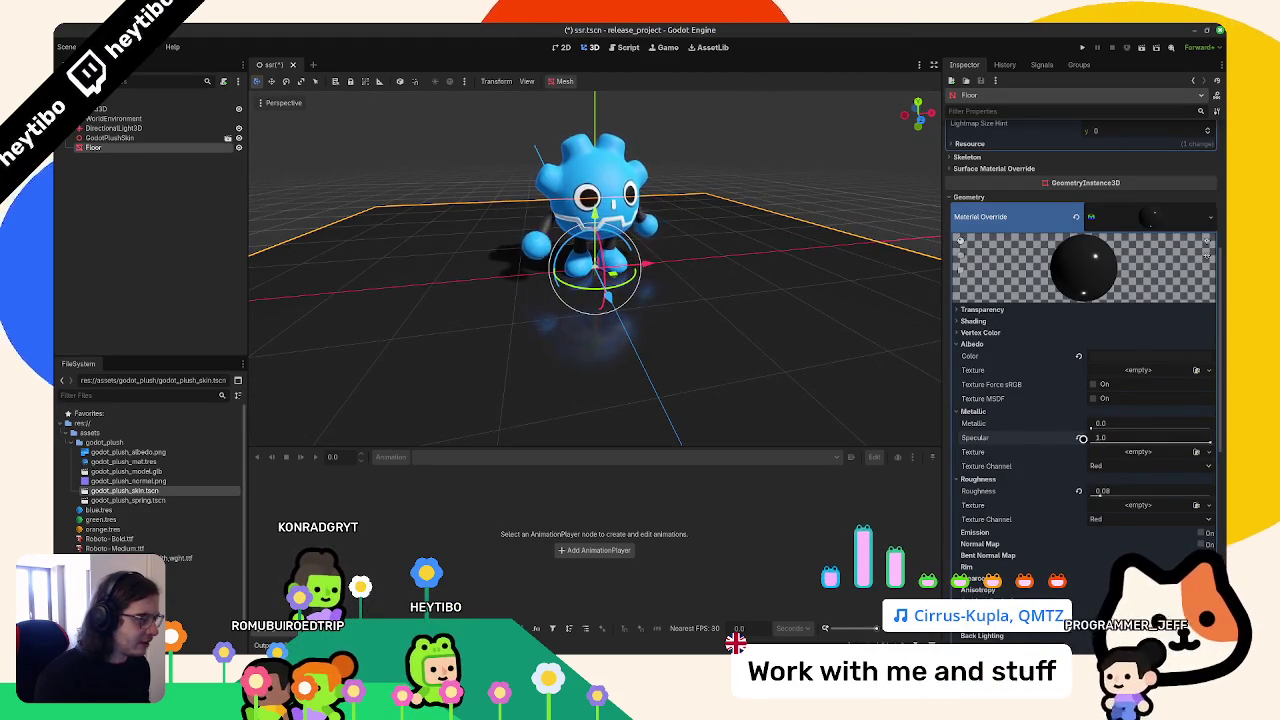
pyautogui.moveTo(1130, 424); pyautogui.dragTo(1210, 424)
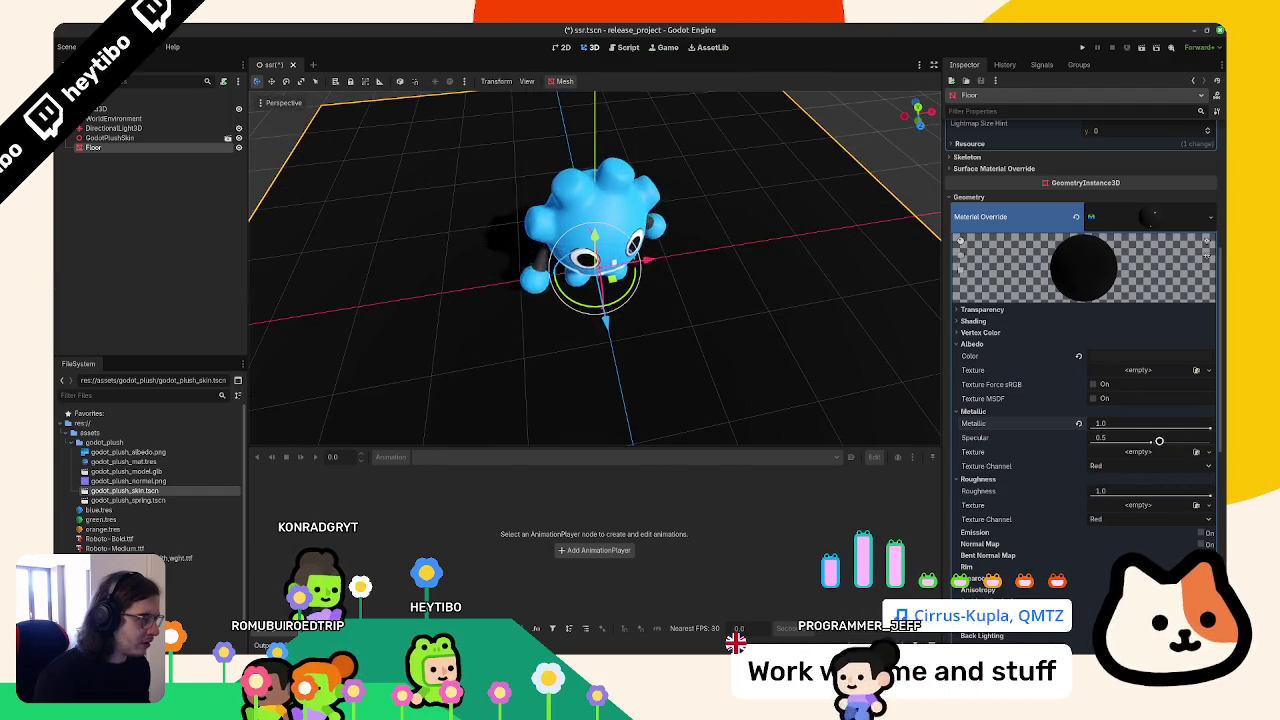
pyautogui.moveTo(1200, 491); pyautogui.dragTo(1086, 491)
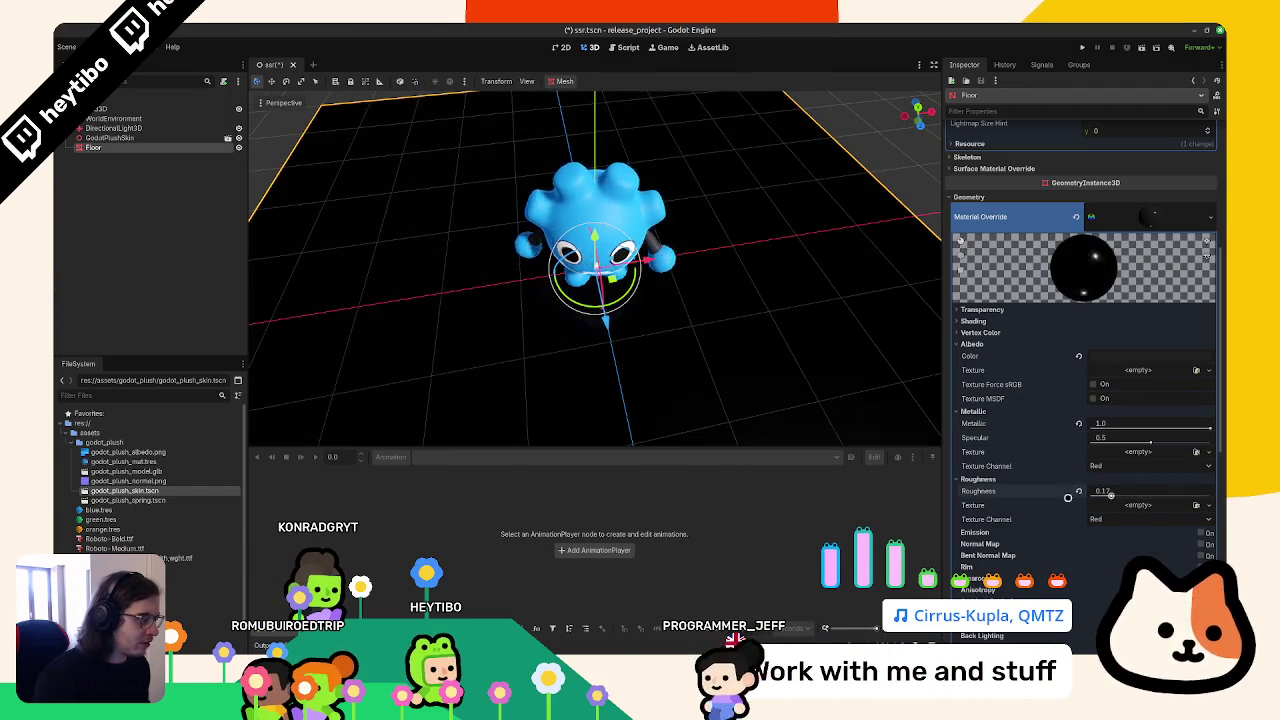
pyautogui.scroll(-3, 740, 286)
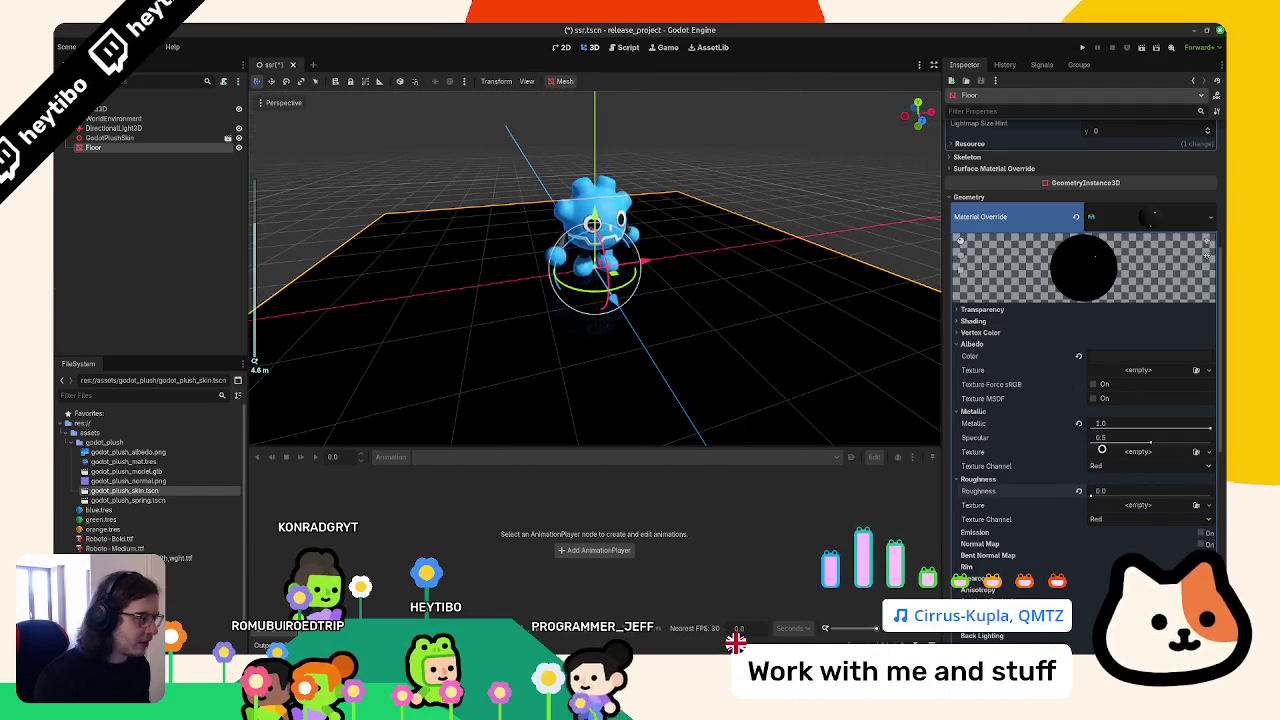
pyautogui.moveTo(1150, 442); pyautogui.dragTo(1210, 442)
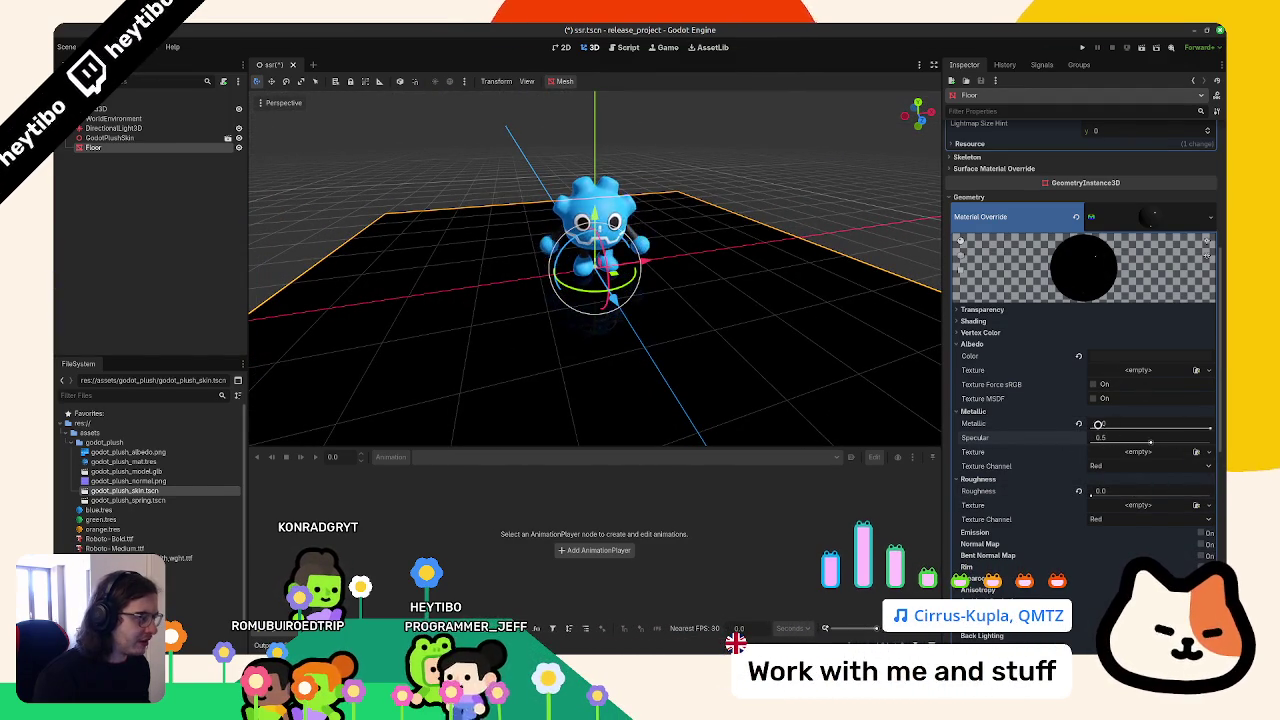
# Give the Floor a light grey albedo colour and save ssr.tscn
pyautogui.moveTo(880, 300); pyautogui.dragTo(792, 276)
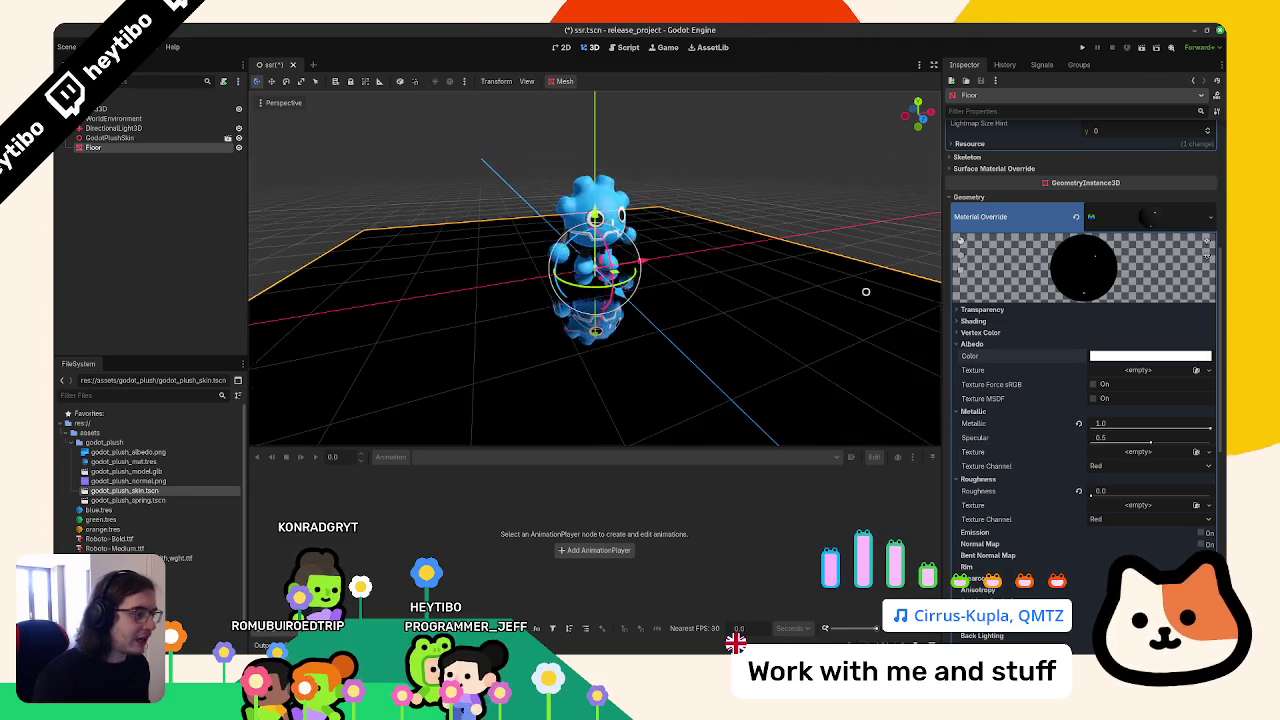
pyautogui.moveTo(891, 269)
pyautogui.mouseDown()
pyautogui.moveTo(737, 200)
pyautogui.moveTo(760, 210)
pyautogui.mouseUp()
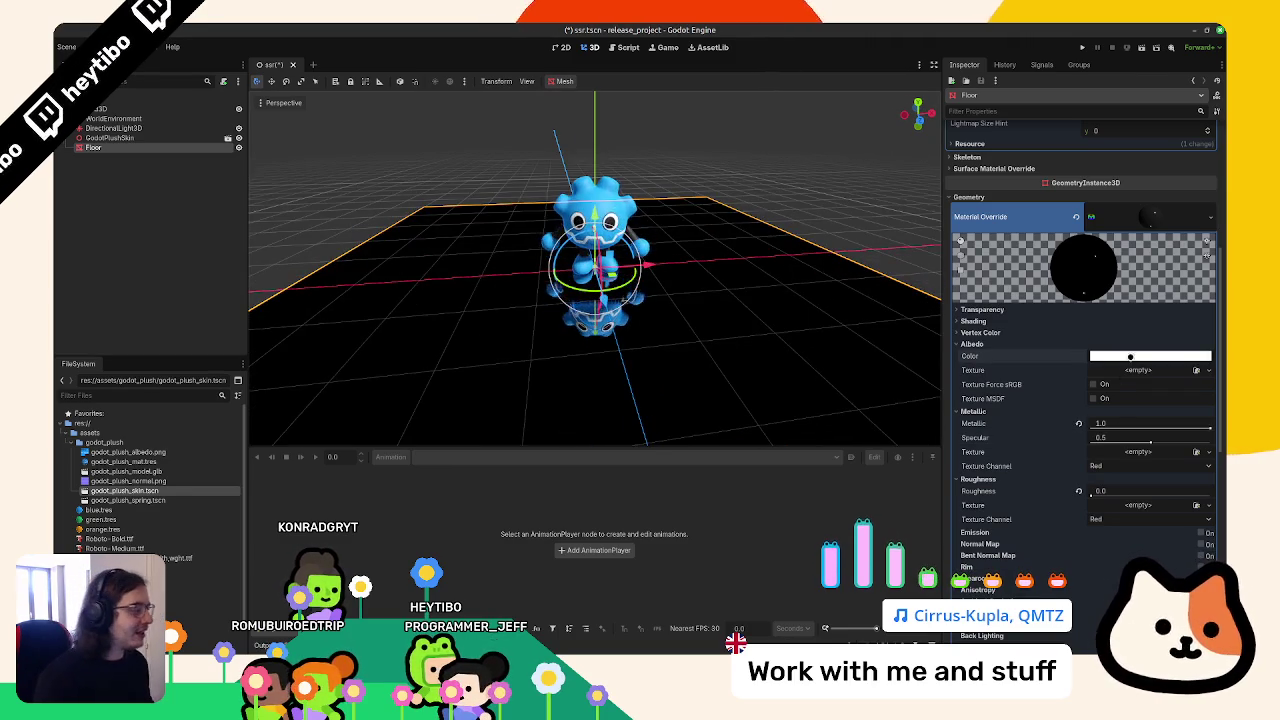
pyautogui.click(1150, 356)
pyautogui.click(1210, 494)
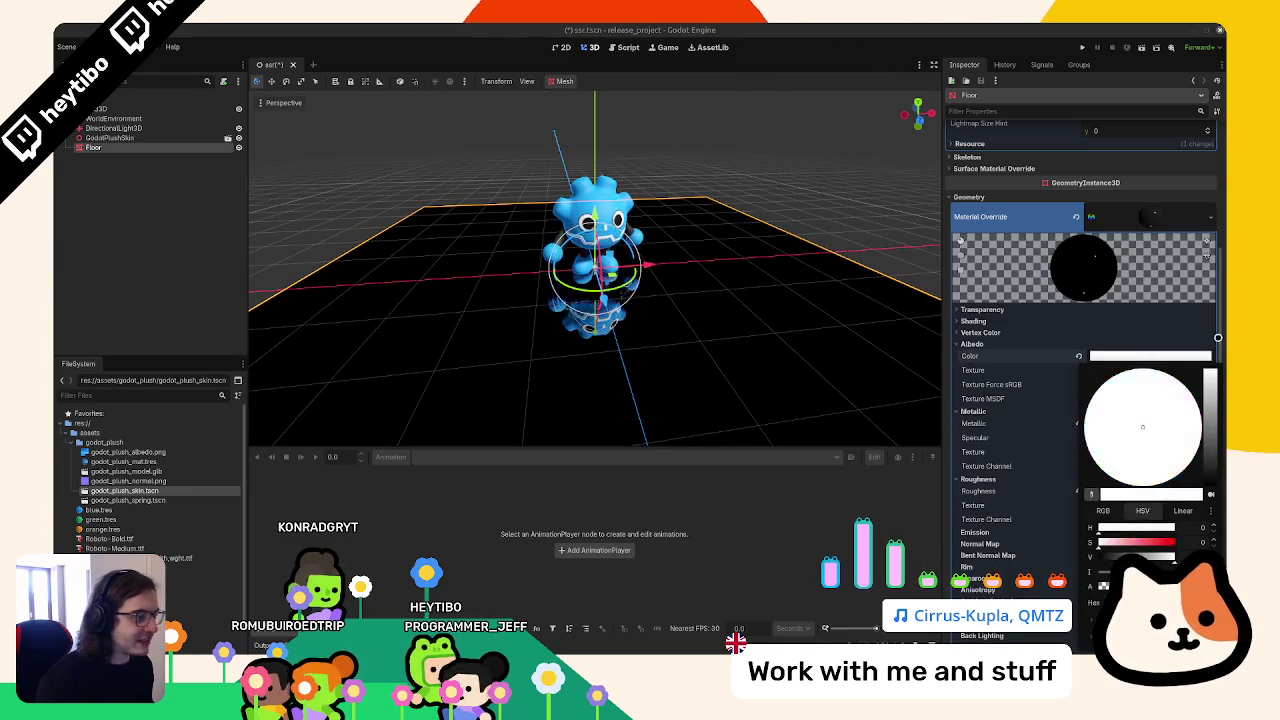
pyautogui.moveTo(812, 282)
pyautogui.mouseDown()
pyautogui.moveTo(783, 211)
pyautogui.moveTo(757, 246)
pyautogui.moveTo(789, 214)
pyautogui.moveTo(819, 217)
pyautogui.moveTo(706, 129)
pyautogui.moveTo(720, 143)
pyautogui.moveTo(680, 149)
pyautogui.moveTo(661, 204)
pyautogui.moveTo(677, 143)
pyautogui.mouseUp()
pyautogui.hotkey('ctrl', 's')
pyautogui.scroll(8, 357, 156)
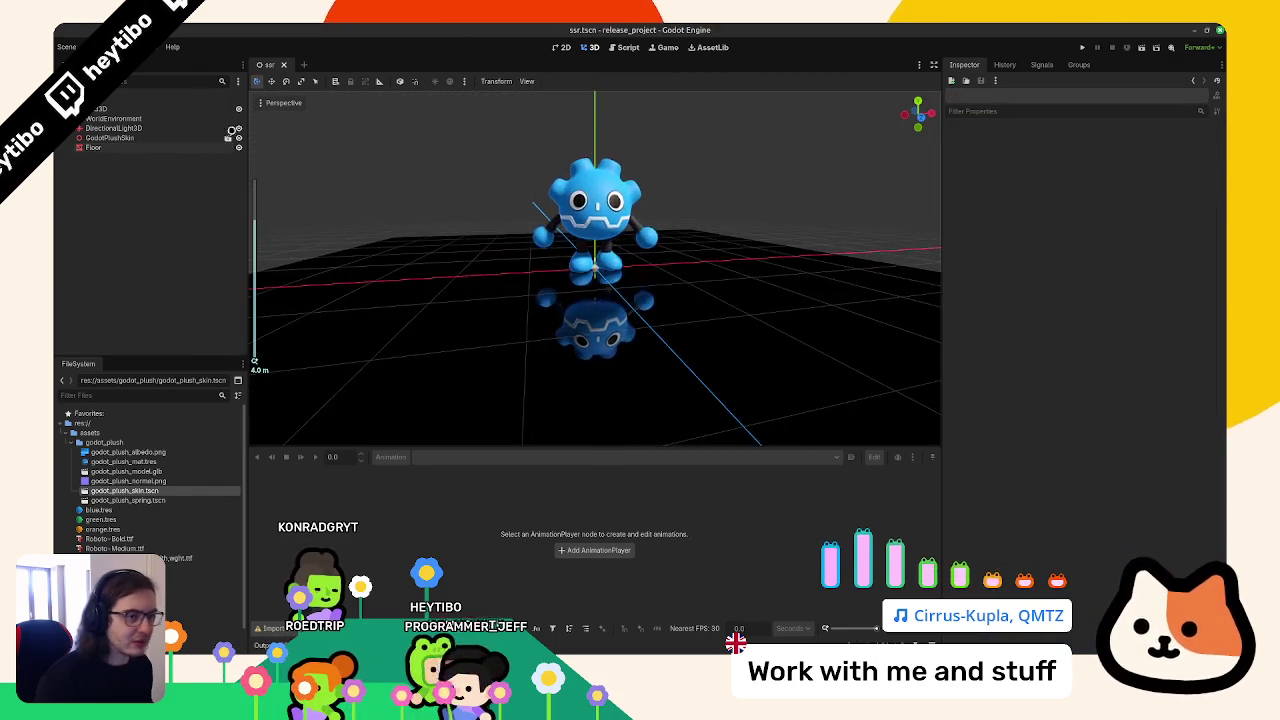
pyautogui.click(87, 120)
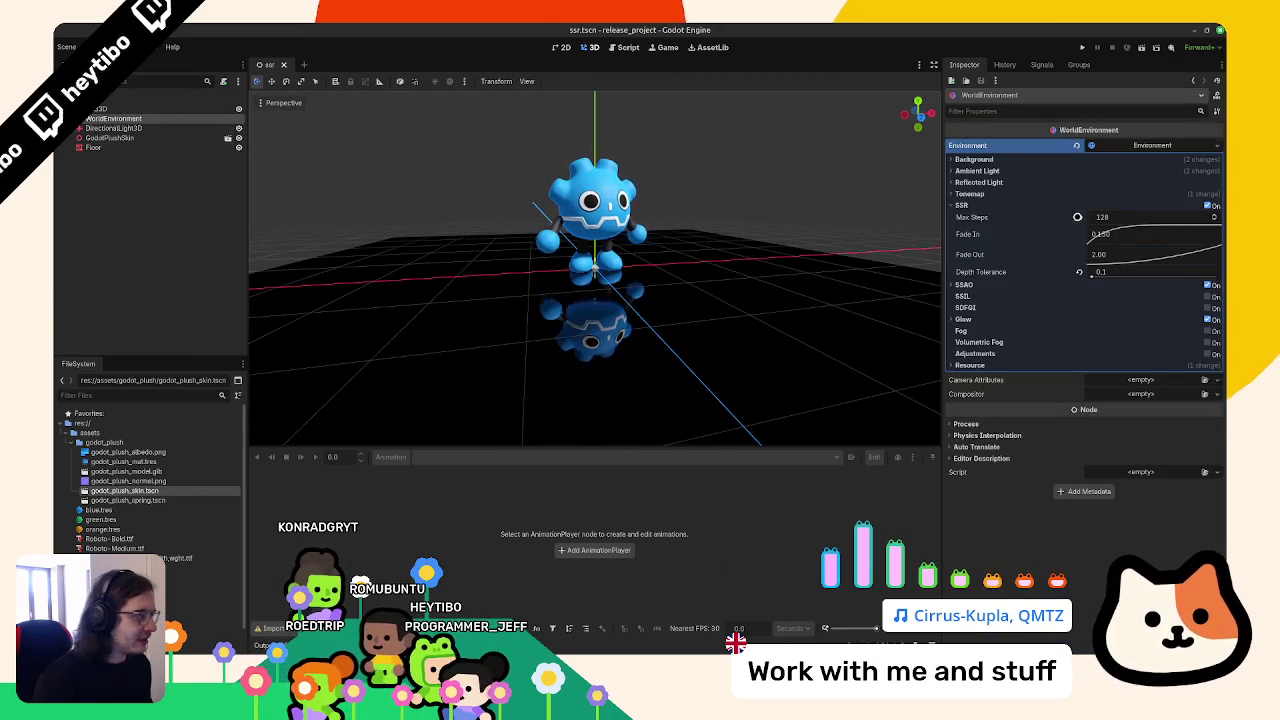
# Raise SSR Depth Tolerance to 0.5, then move the Godot plush along the Y axis
pyautogui.moveTo(1082, 271); pyautogui.dragTo(1079, 272)
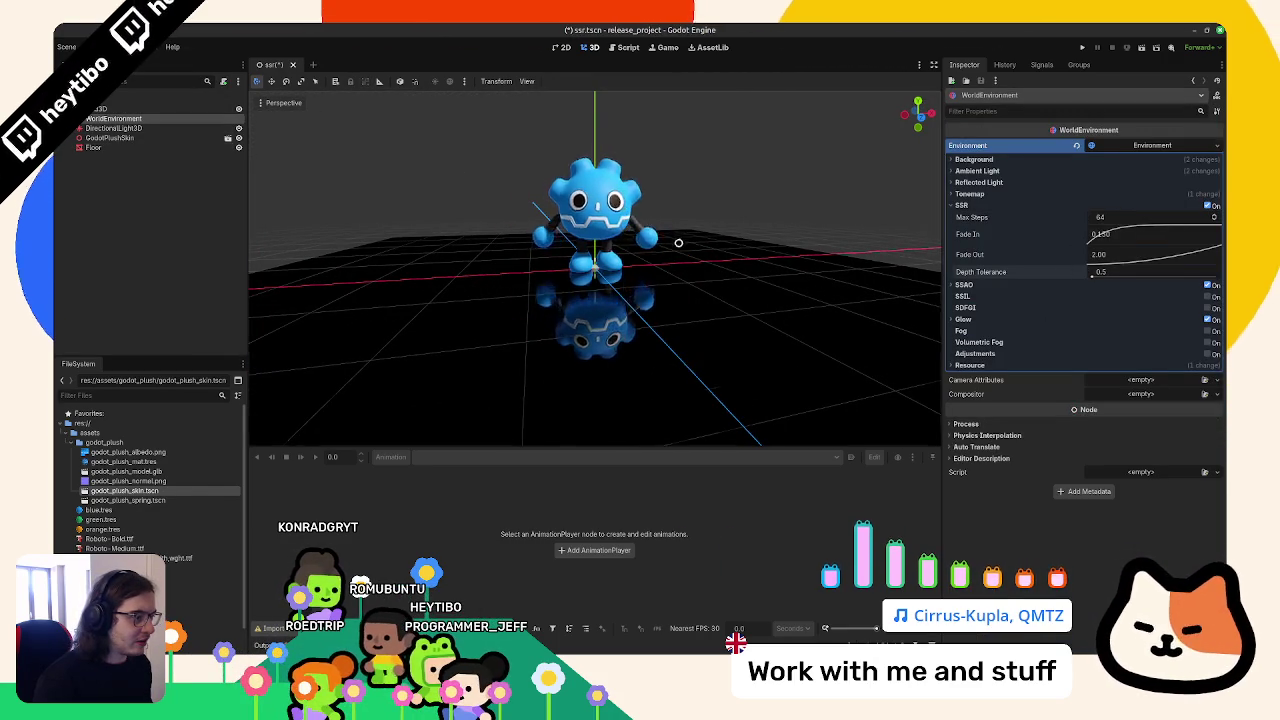
pyautogui.scroll(2, 670, 275)
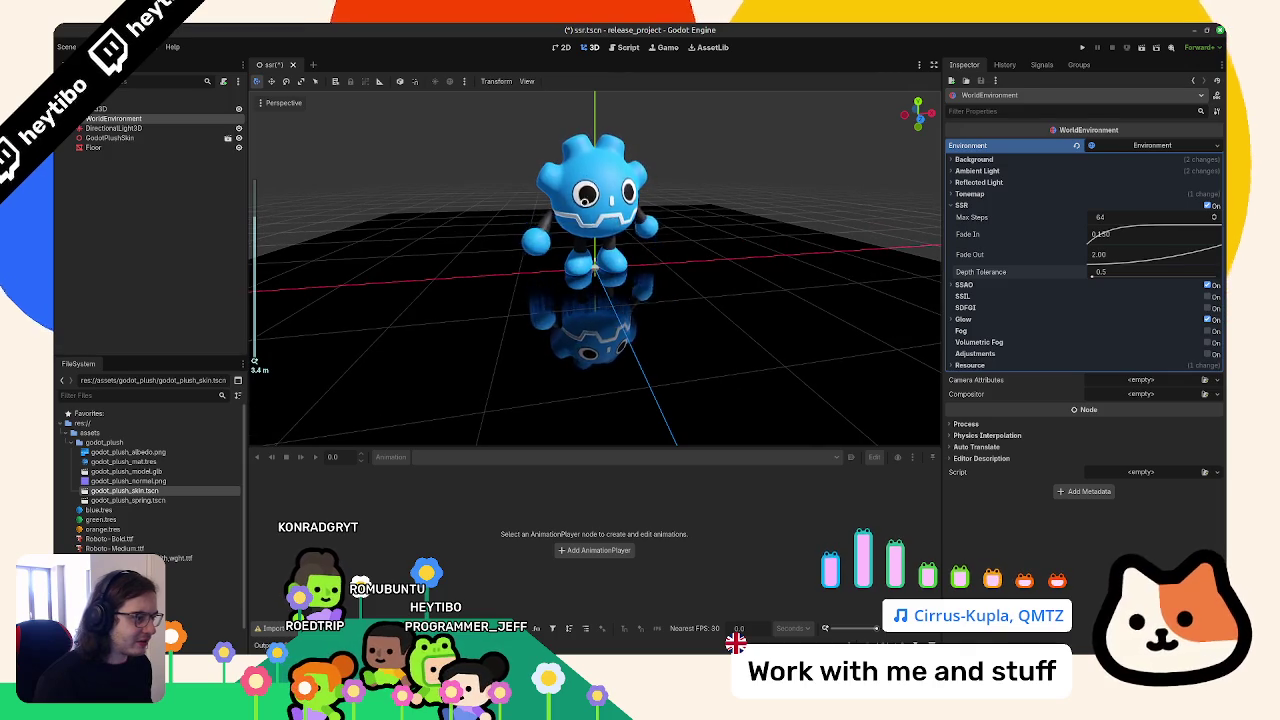
pyautogui.click(588, 242)
pyautogui.press('g')
pyautogui.press('y')
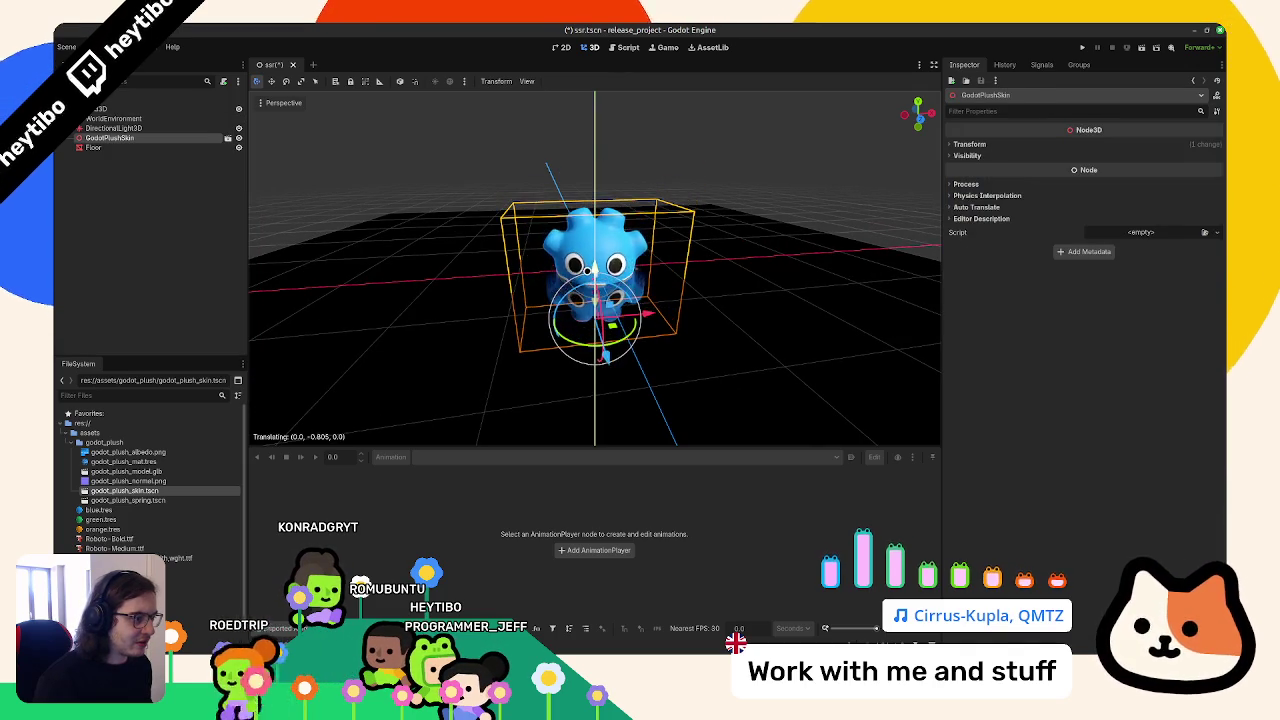
# On the WorldEnvironment, change SSR Fade In from 0.15 to 1.00
pyautogui.click(130, 120)
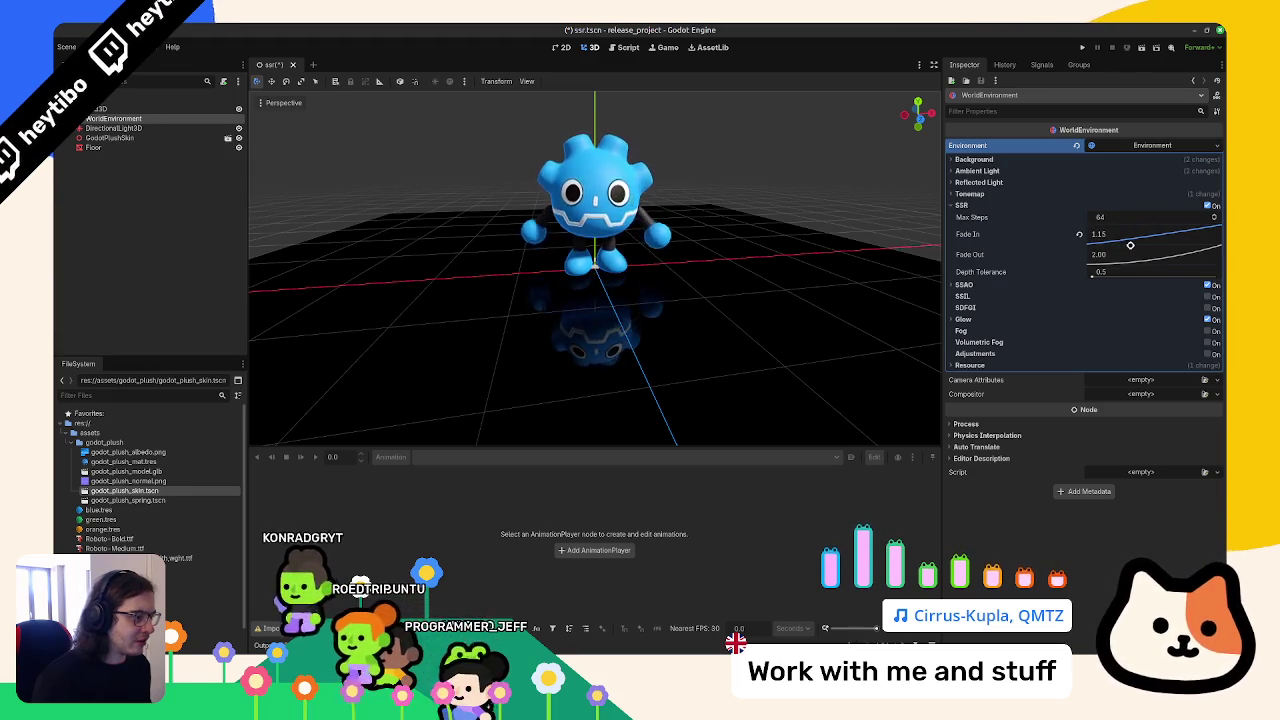
pyautogui.click(1134, 236)
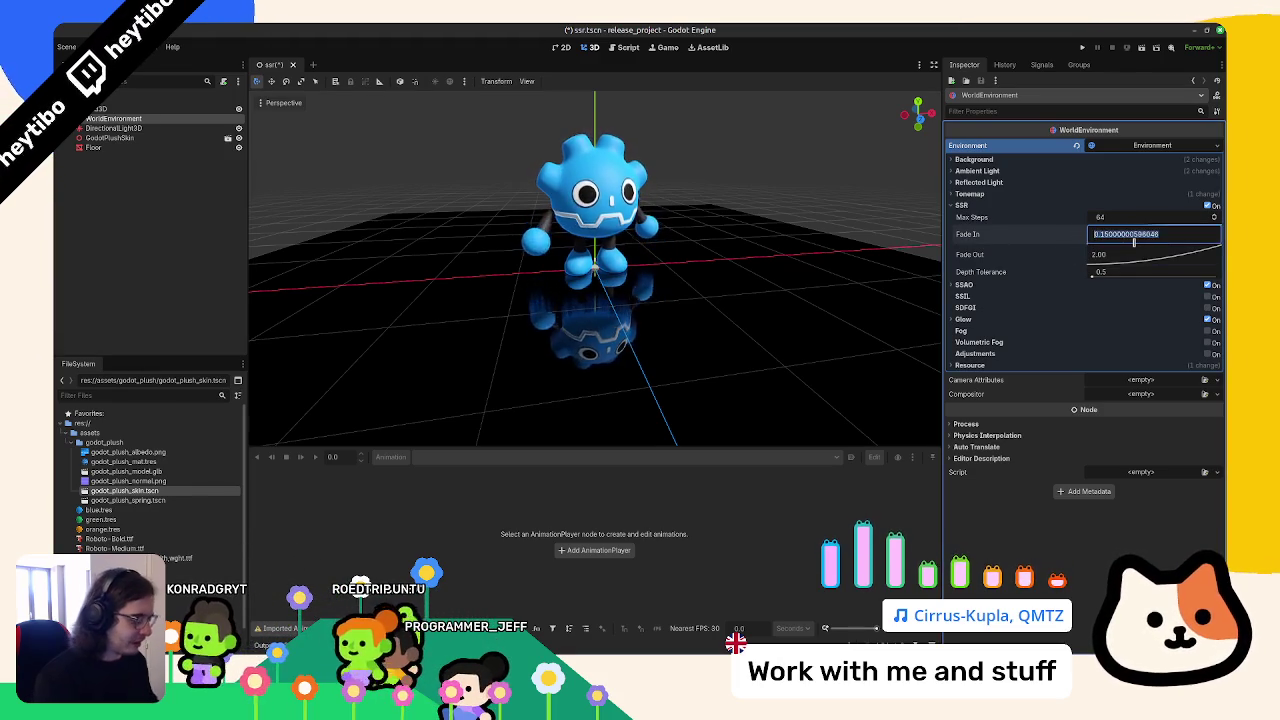
pyautogui.scroll(-5, 671, 197)
# Select the Floor, reset its albedo to white, lower metallic, and try a grey colour
pyautogui.click(1137, 235)
pyautogui.click(93, 147)
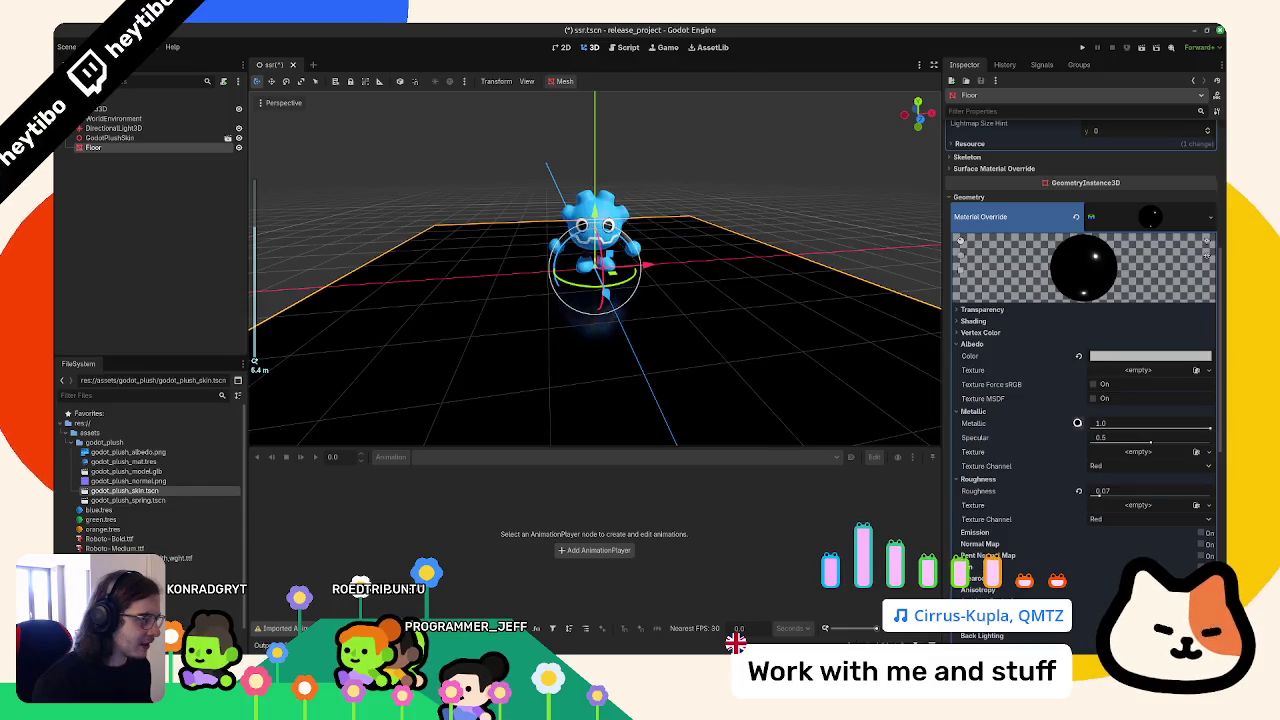
pyautogui.click(1081, 355)
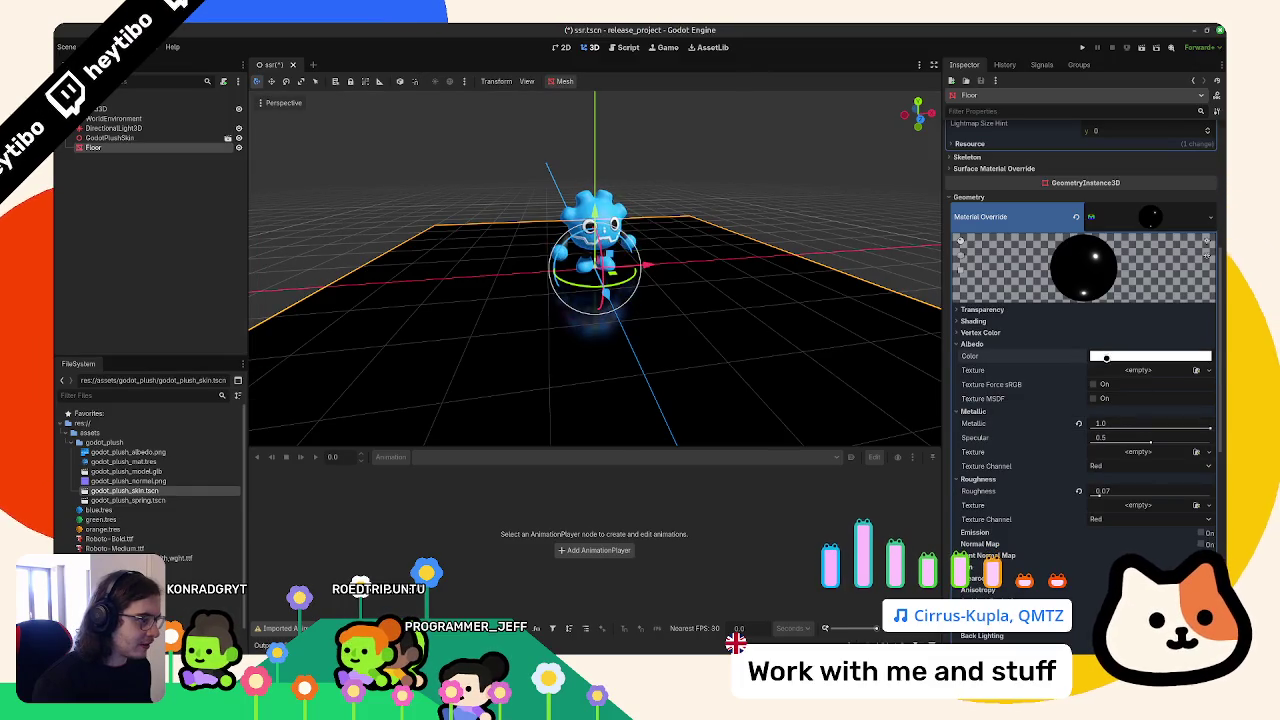
pyautogui.moveTo(1209, 429); pyautogui.dragTo(1023, 437)
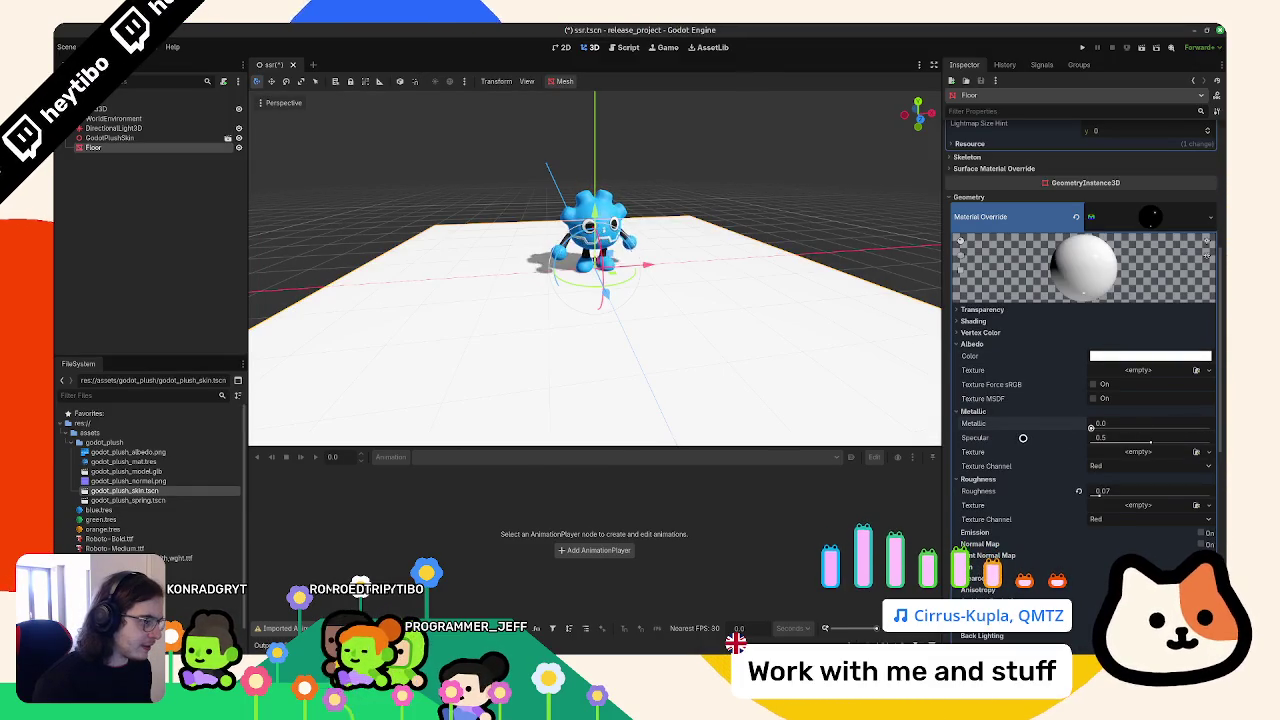
pyautogui.click(1128, 356)
pyautogui.moveTo(1210, 372)
pyautogui.mouseDown()
pyautogui.moveTo(1210, 486)
pyautogui.moveTo(1210, 420)
pyautogui.mouseUp()
pyautogui.click(863, 397)
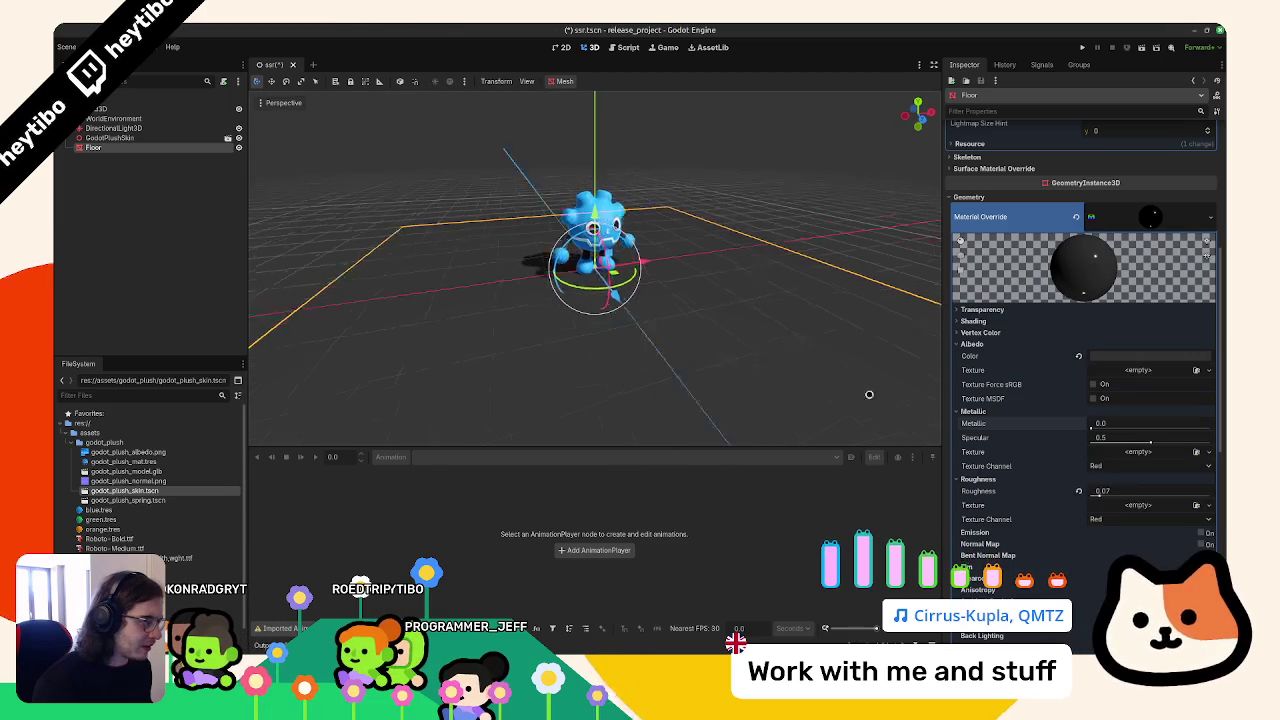
# Make the Floor fully smooth, lower its specular, darken its base colour, and set metallic to 1.0
pyautogui.moveTo(1098, 493); pyautogui.dragTo(971, 494)
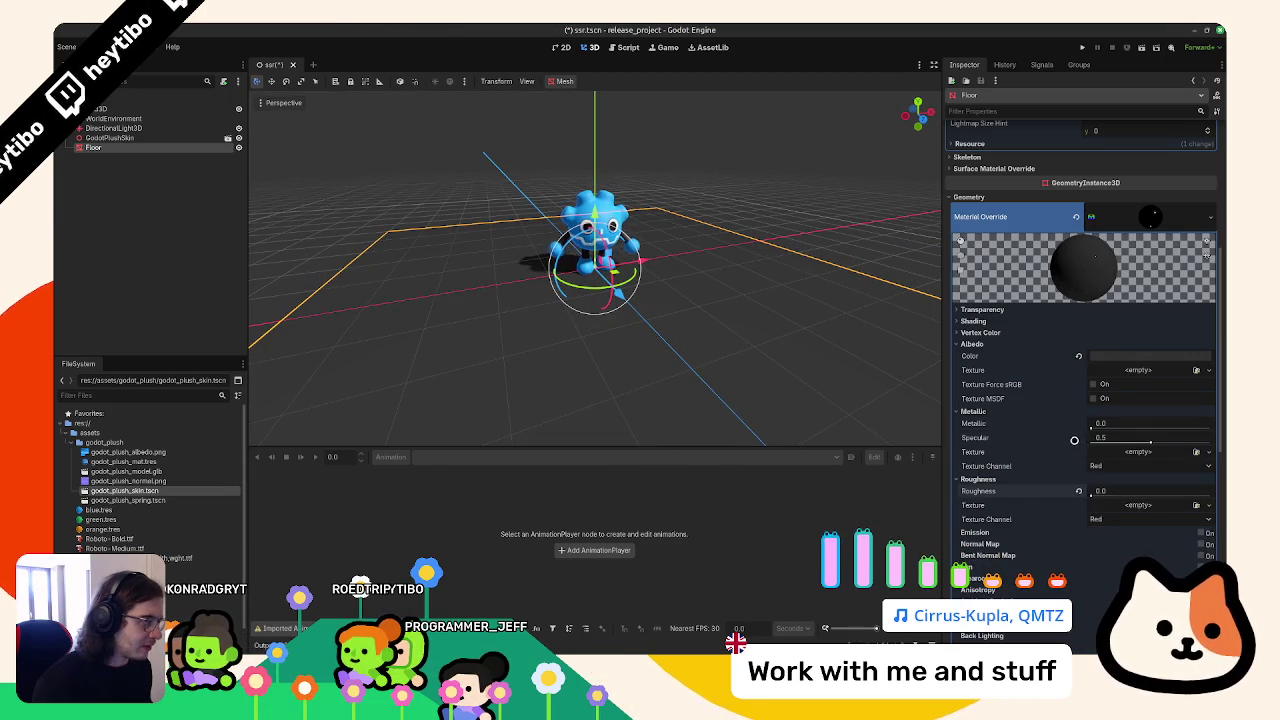
pyautogui.moveTo(1151, 445); pyautogui.dragTo(1076, 441)
pyautogui.moveTo(909, 376)
pyautogui.mouseDown()
pyautogui.moveTo(808, 343)
pyautogui.moveTo(851, 352)
pyautogui.mouseUp()
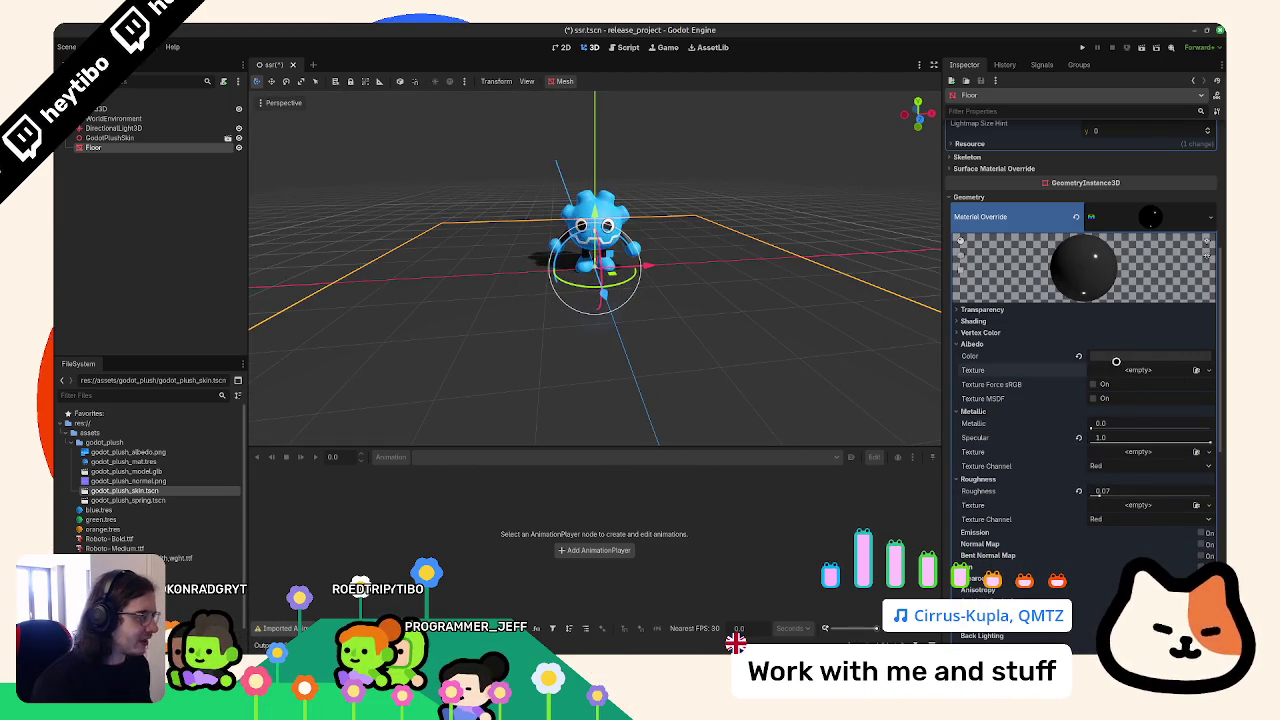
pyautogui.click(1120, 356)
pyautogui.moveTo(1206, 447)
pyautogui.mouseDown()
pyautogui.moveTo(1208, 470)
pyautogui.moveTo(1212, 430)
pyautogui.moveTo(1212, 480)
pyautogui.mouseUp()
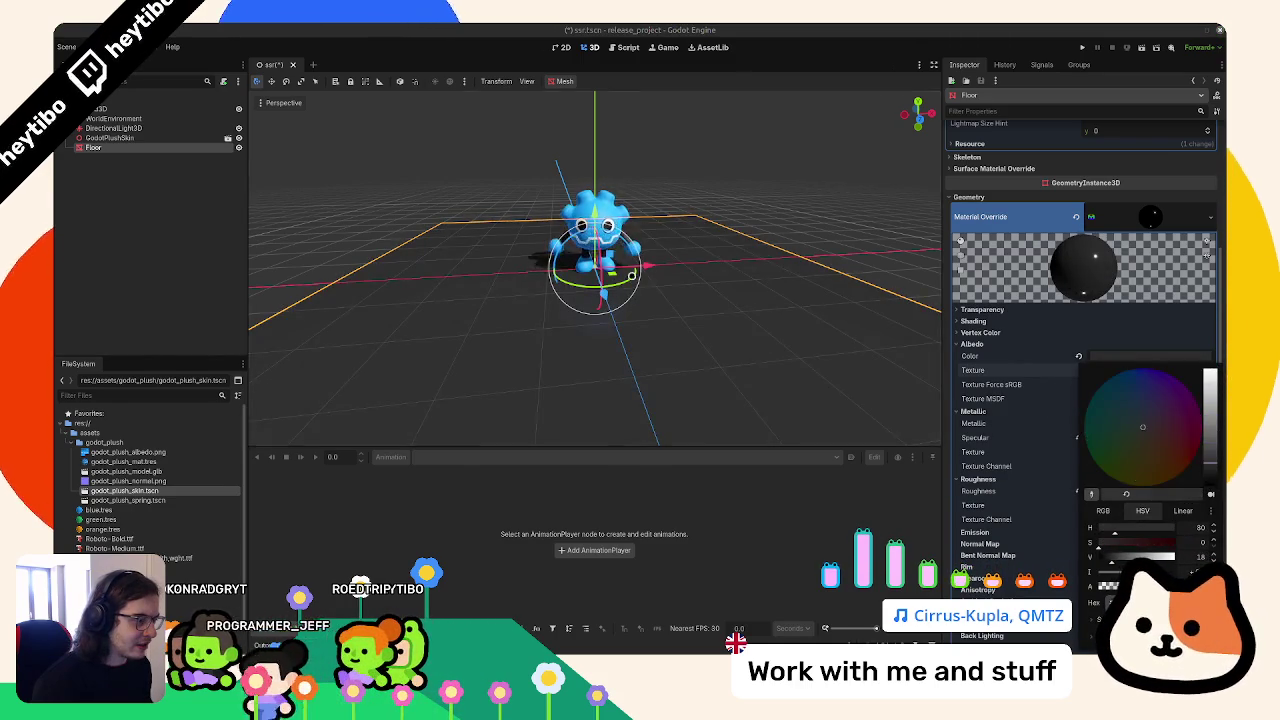
pyautogui.scroll(3, 665, 264)
pyautogui.scroll(2, 665, 264)
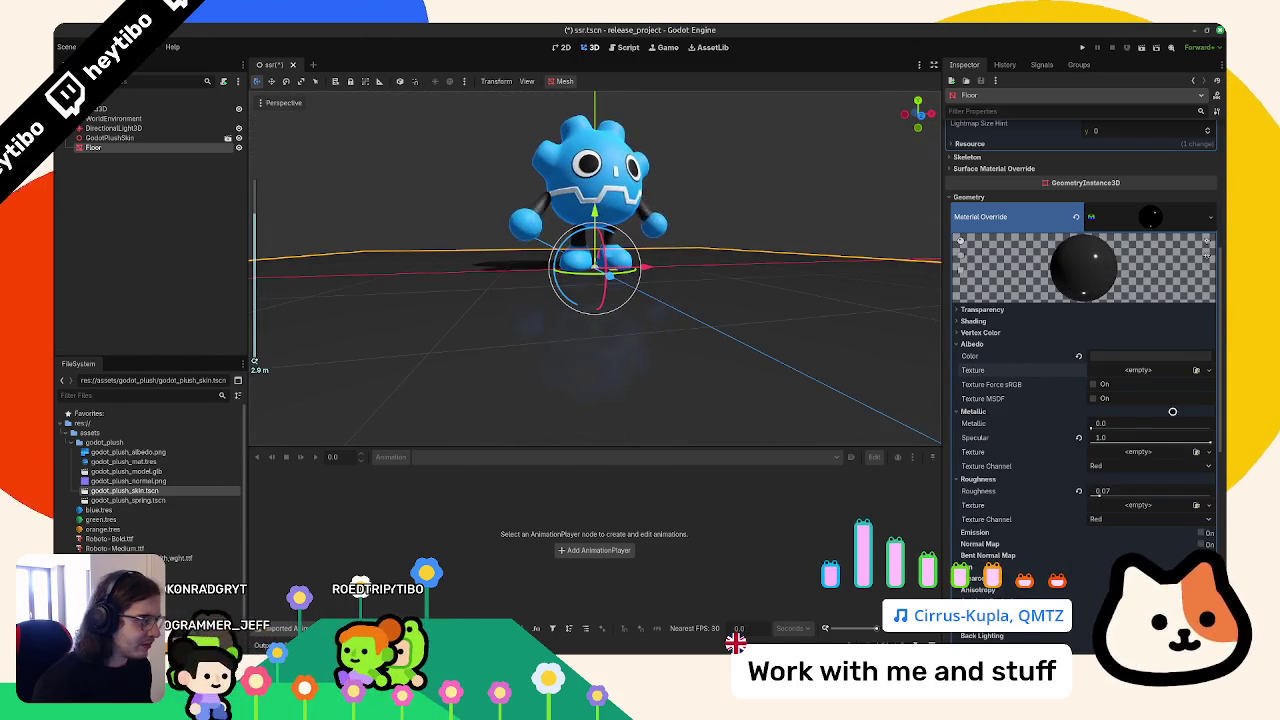
pyautogui.moveTo(1088, 428); pyautogui.dragTo(1224, 448)
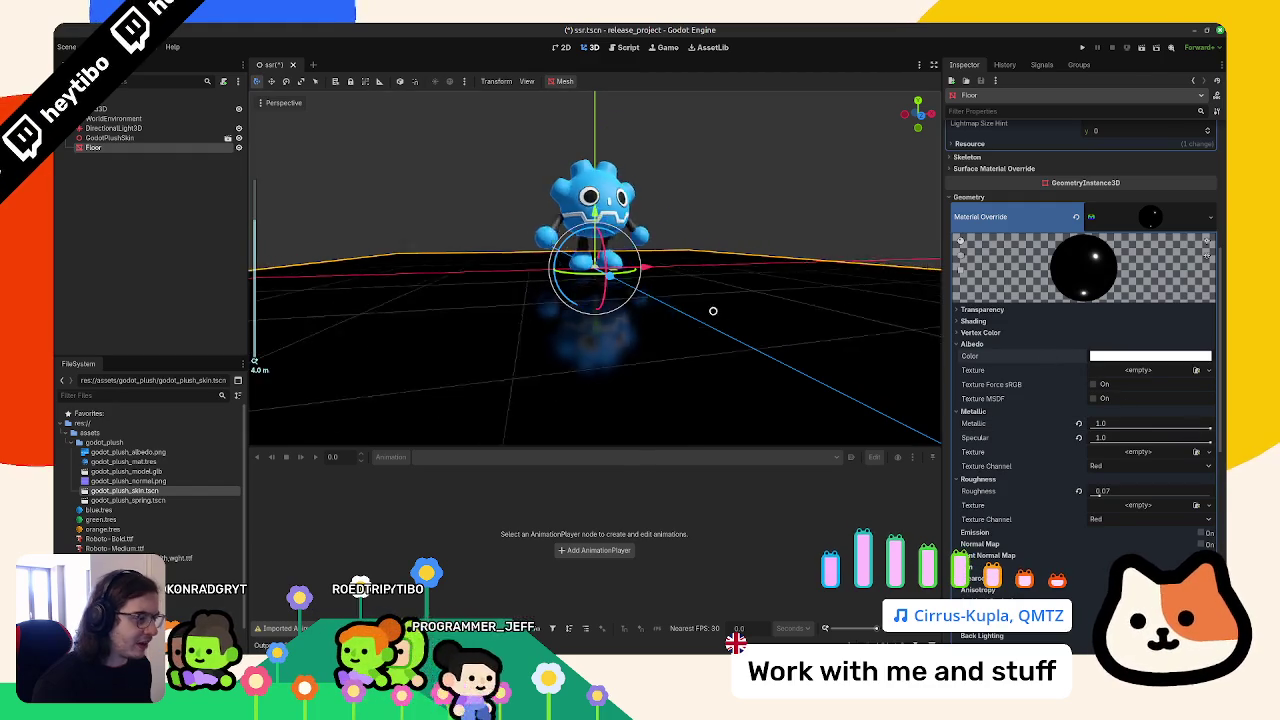
pyautogui.scroll(-5, 714, 294)
pyautogui.click(749, 219)
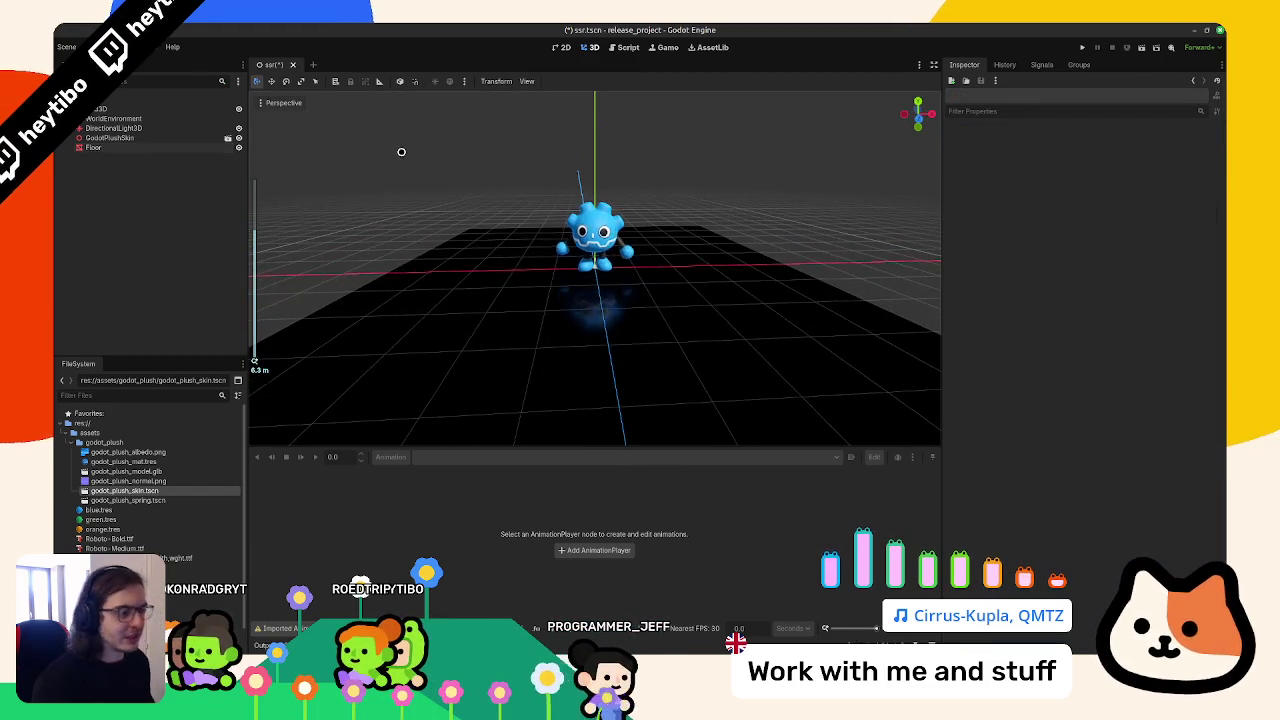
# Select the WorldEnvironment and brighten its Ambient Light colour
pyautogui.click(144, 109)
pyautogui.click(113, 118)
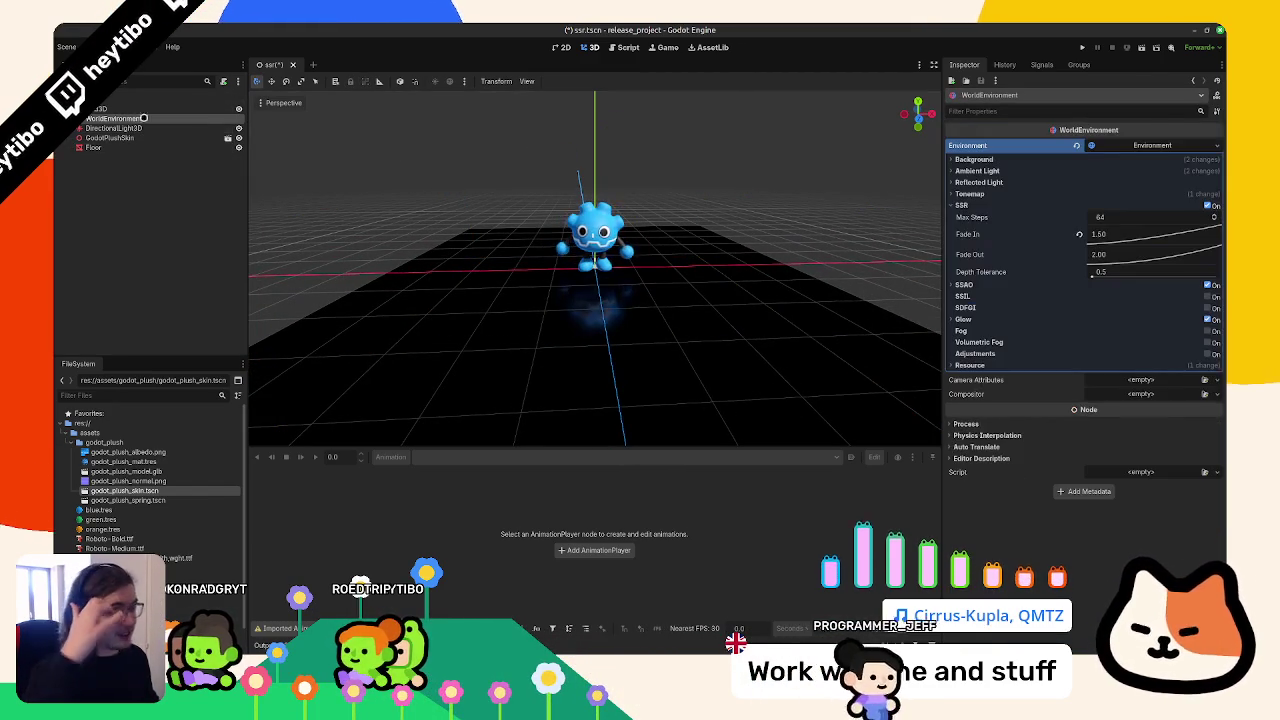
pyautogui.click(979, 173)
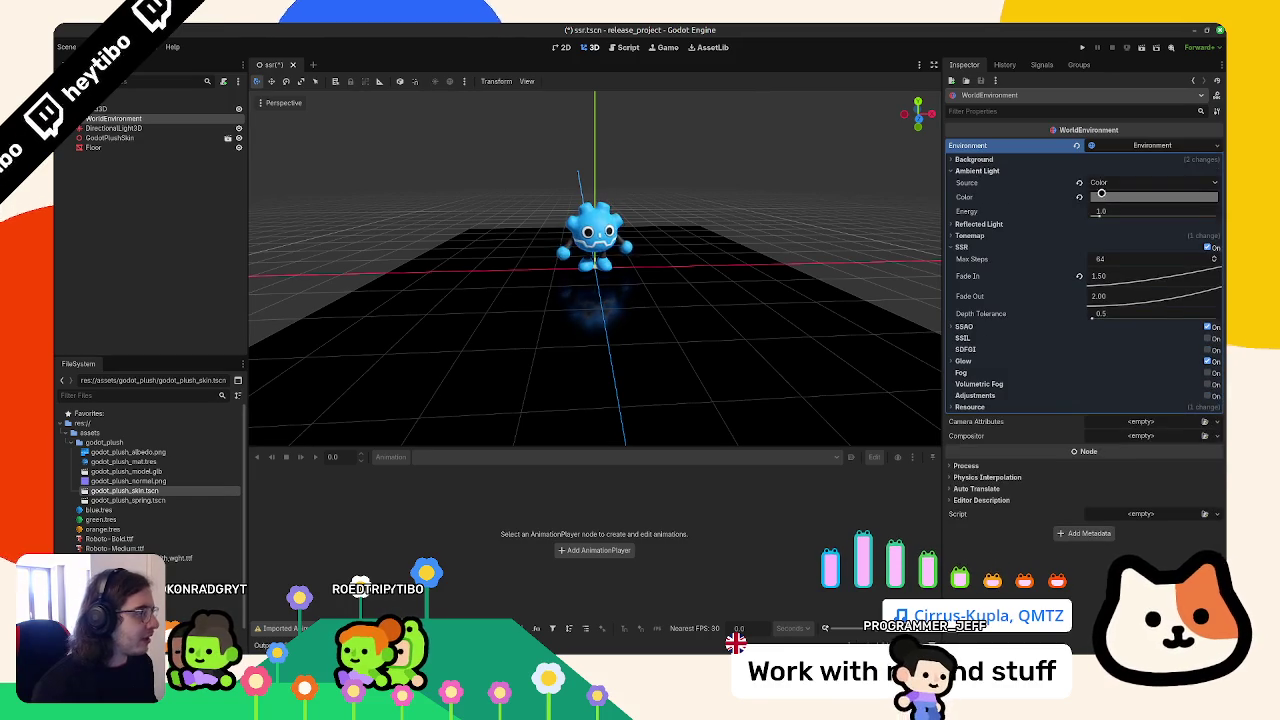
pyautogui.click(1093, 197)
pyautogui.moveTo(1213, 251); pyautogui.dragTo(1213, 212)
pyautogui.click(743, 185)
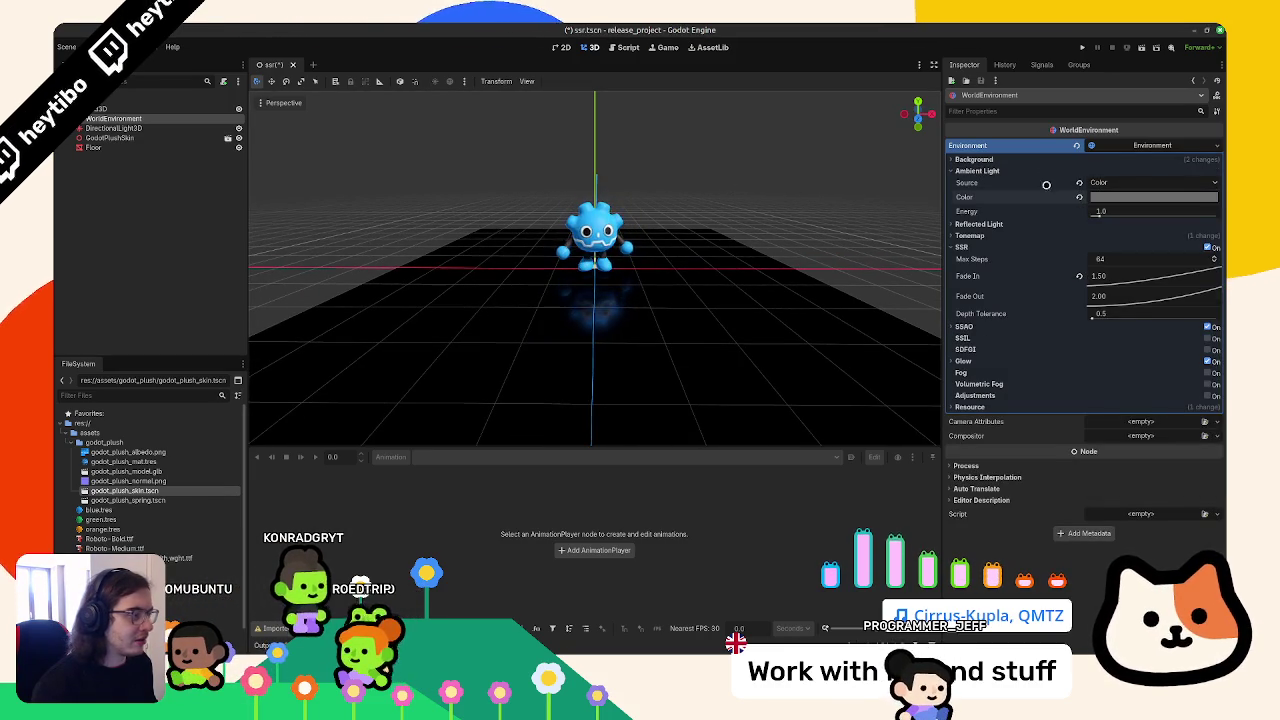
# Expand Background and keep the ambient light Source set to Color
pyautogui.click(971, 160)
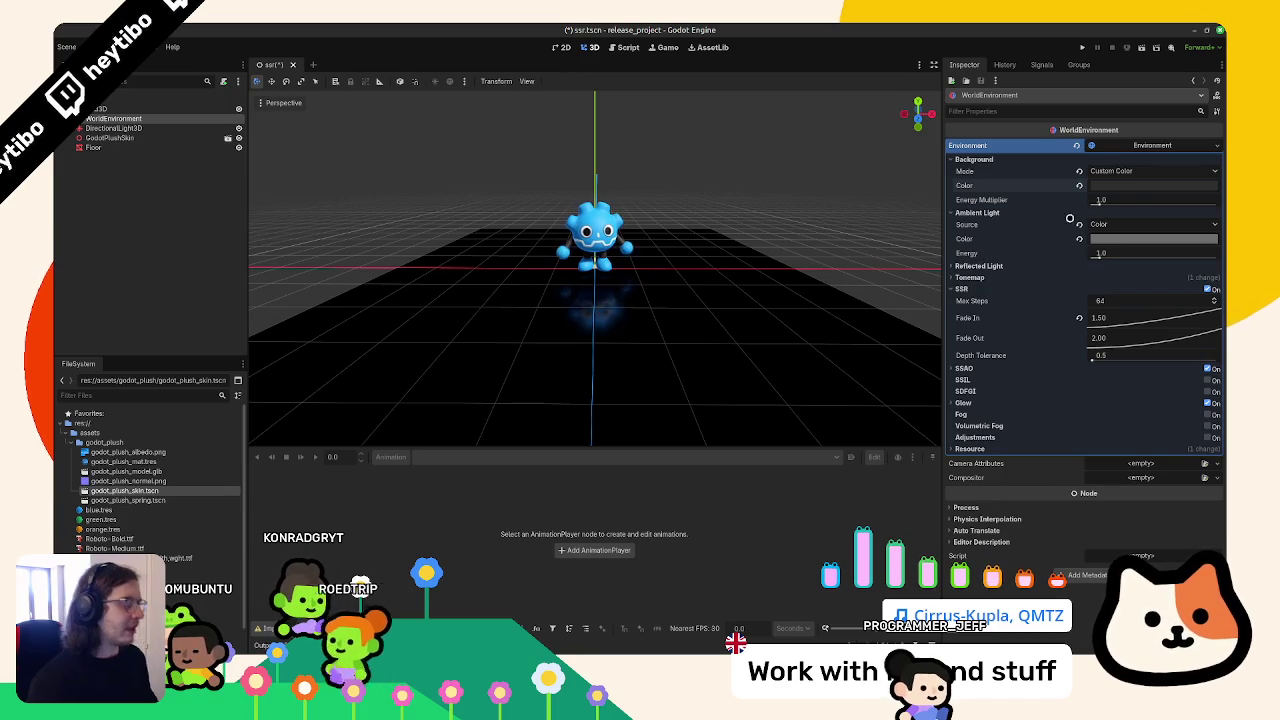
pyautogui.click(1122, 224)
pyautogui.click(1110, 261)
pyautogui.scroll(3, 714, 234)
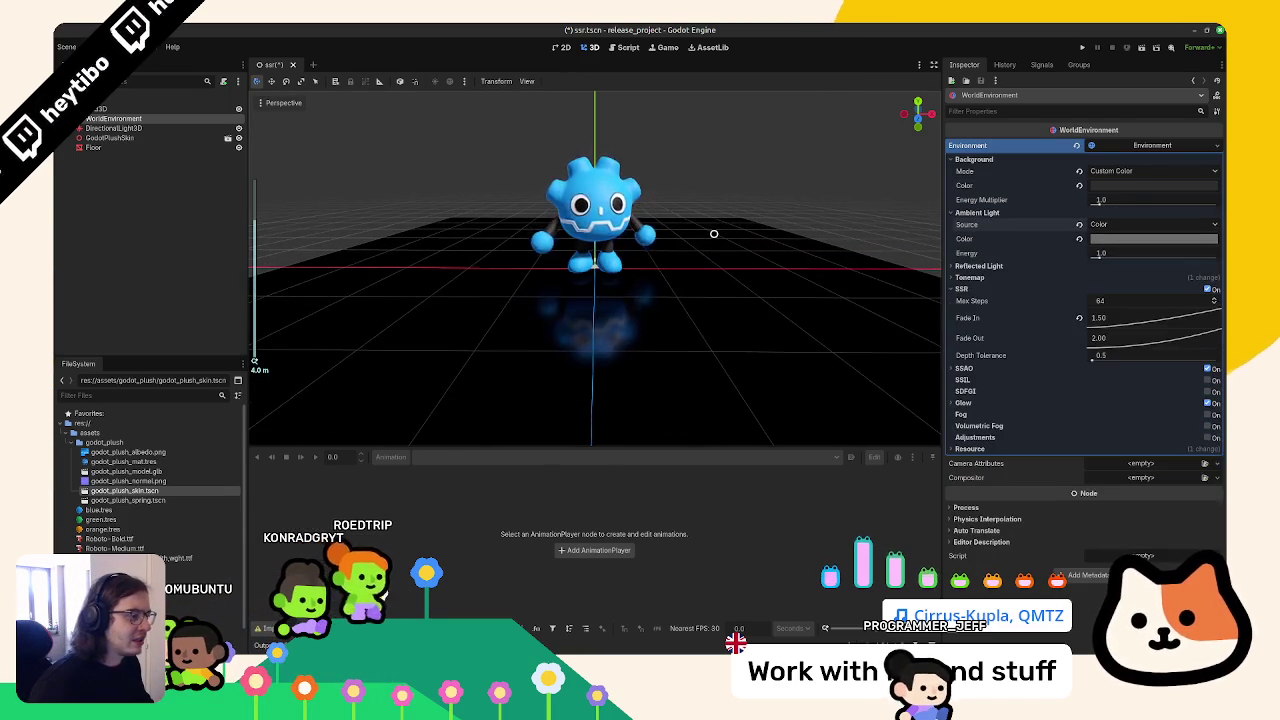
pyautogui.scroll(-5, 714, 234)
pyautogui.moveTo(443, 200)
pyautogui.mouseDown()
pyautogui.moveTo(486, 229)
pyautogui.moveTo(160, 121)
pyautogui.mouseUp()
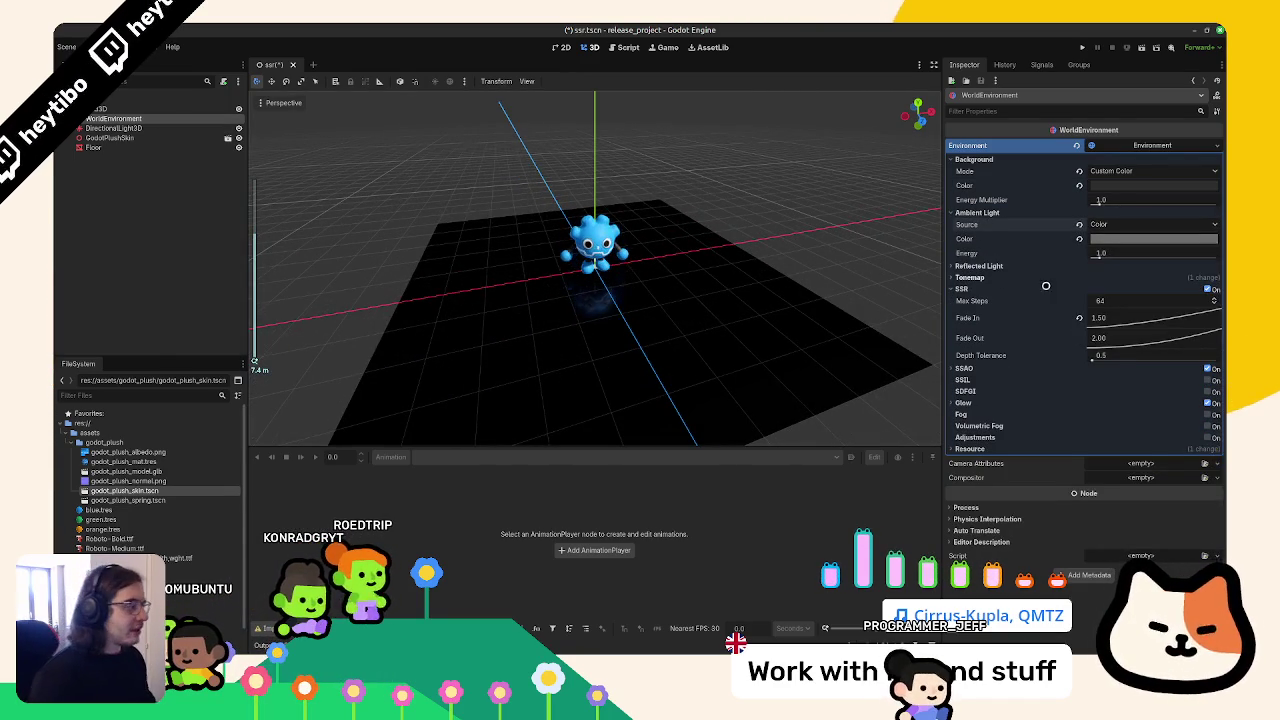
# Enable environment fog in Depth mode with a black light colour
pyautogui.click(1205, 414)
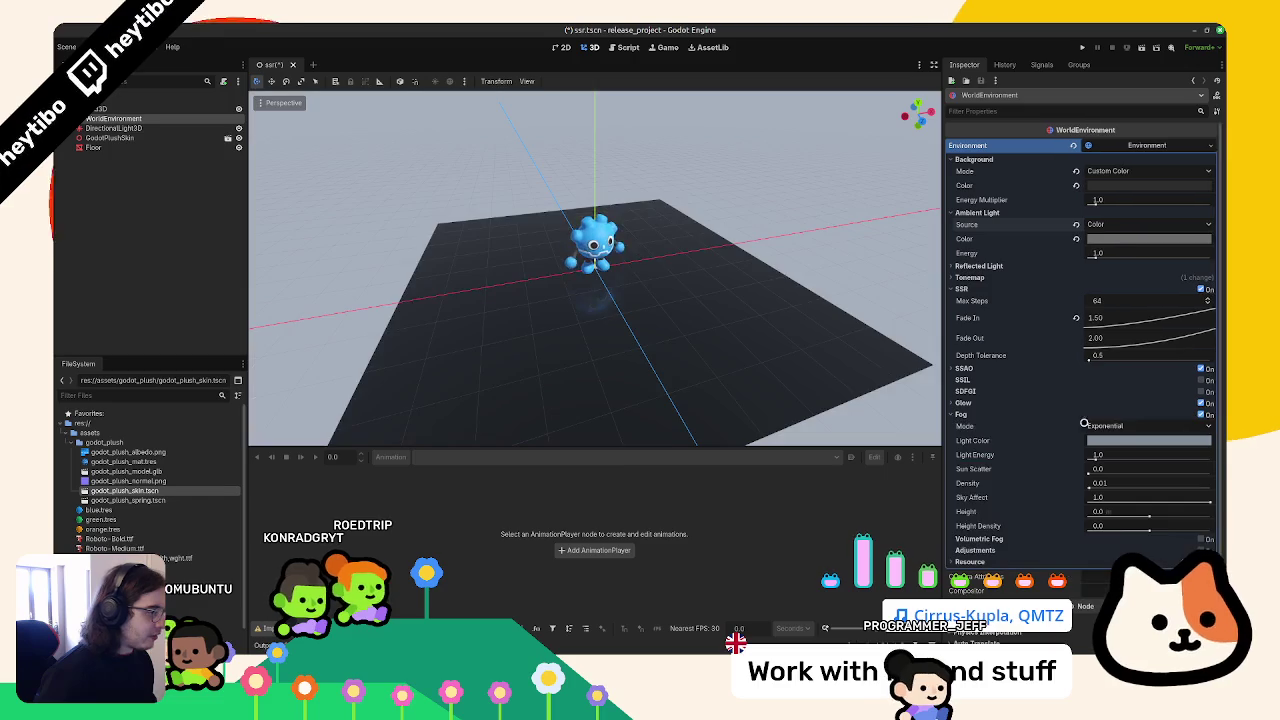
pyautogui.click(1113, 441)
pyautogui.click(1110, 426)
pyautogui.click(1110, 426)
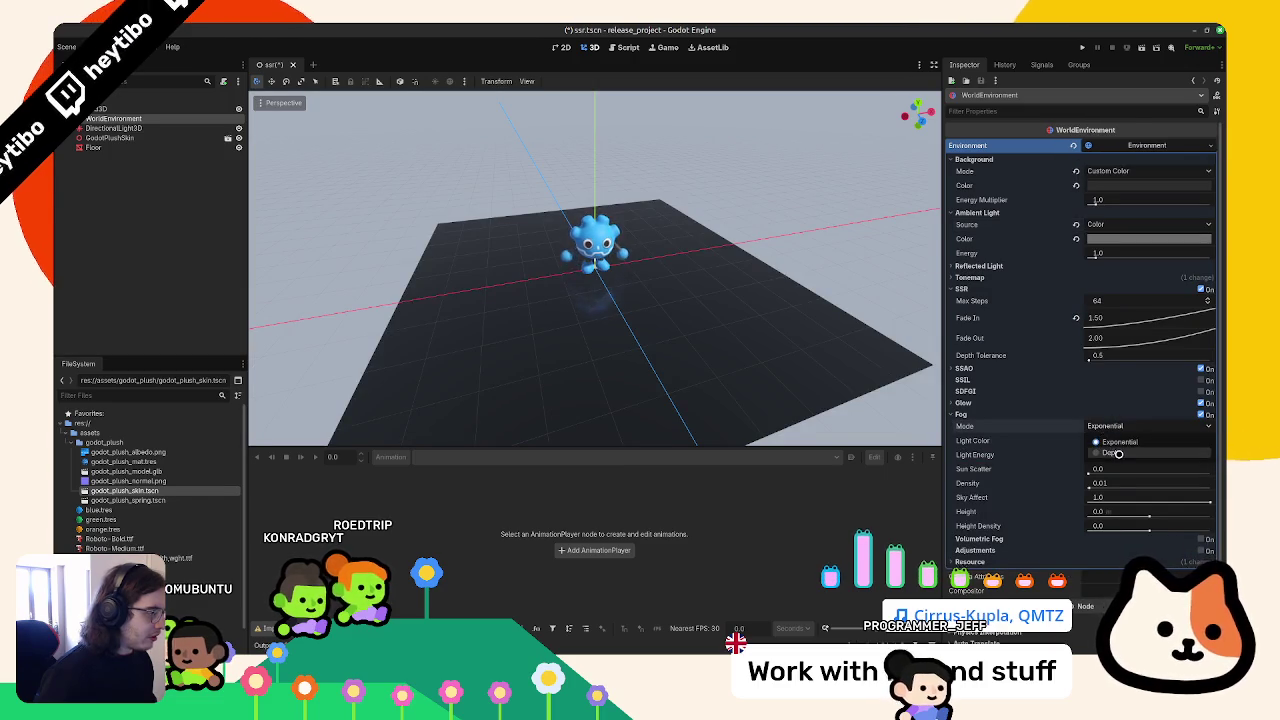
pyautogui.click(1110, 443)
pyautogui.click(1110, 443)
pyautogui.moveTo(1200, 340); pyautogui.dragTo(1090, 340)
pyautogui.click(703, 306)
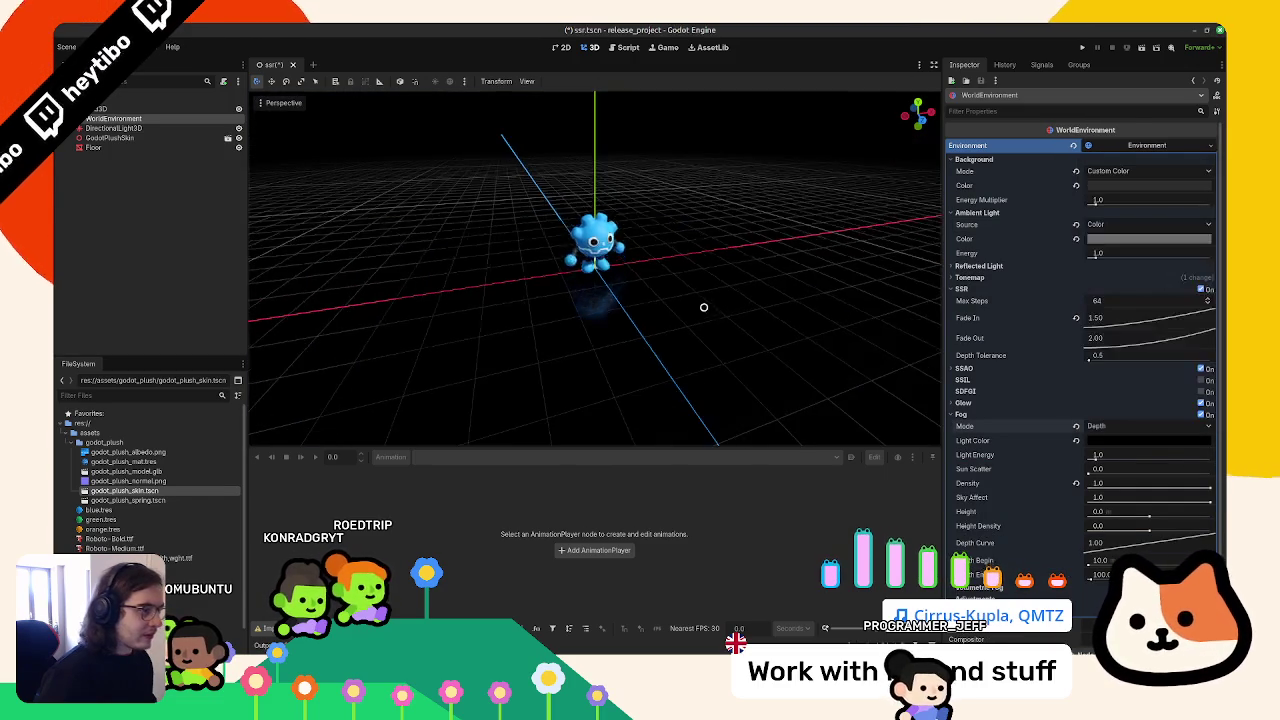
pyautogui.scroll(5, 686, 254)
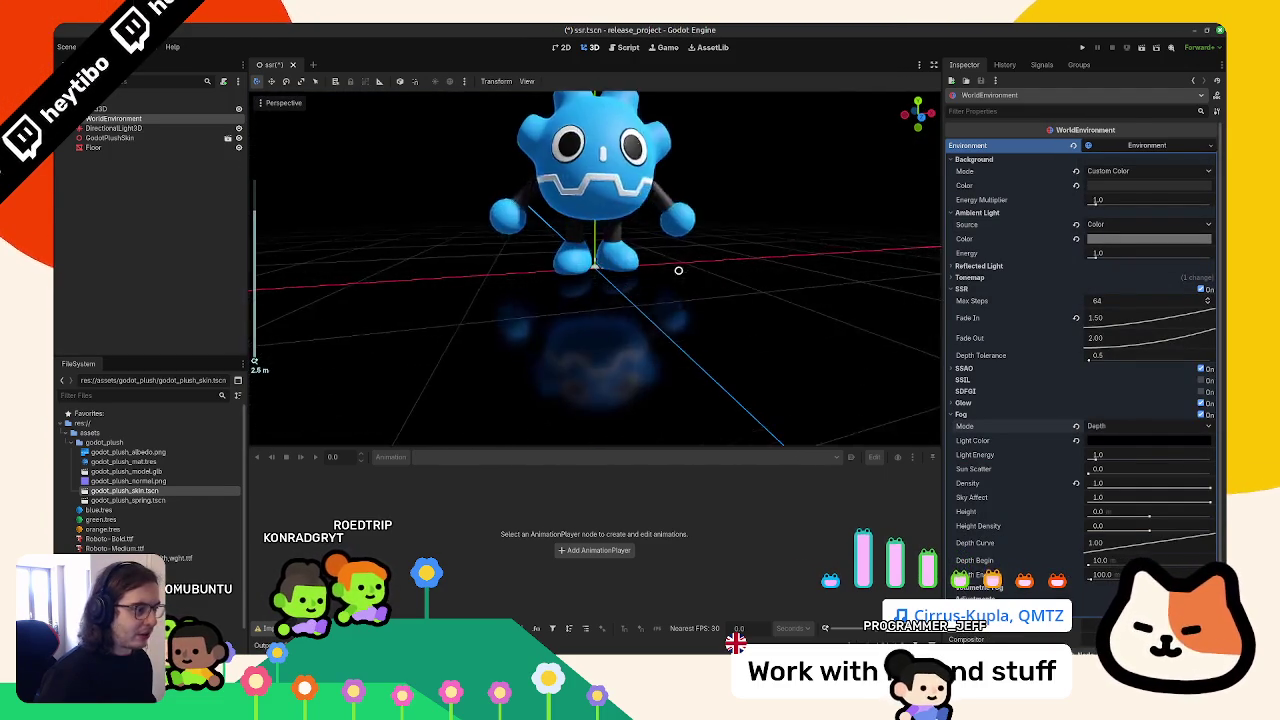
pyautogui.moveTo(680, 280); pyautogui.dragTo(570, 230)
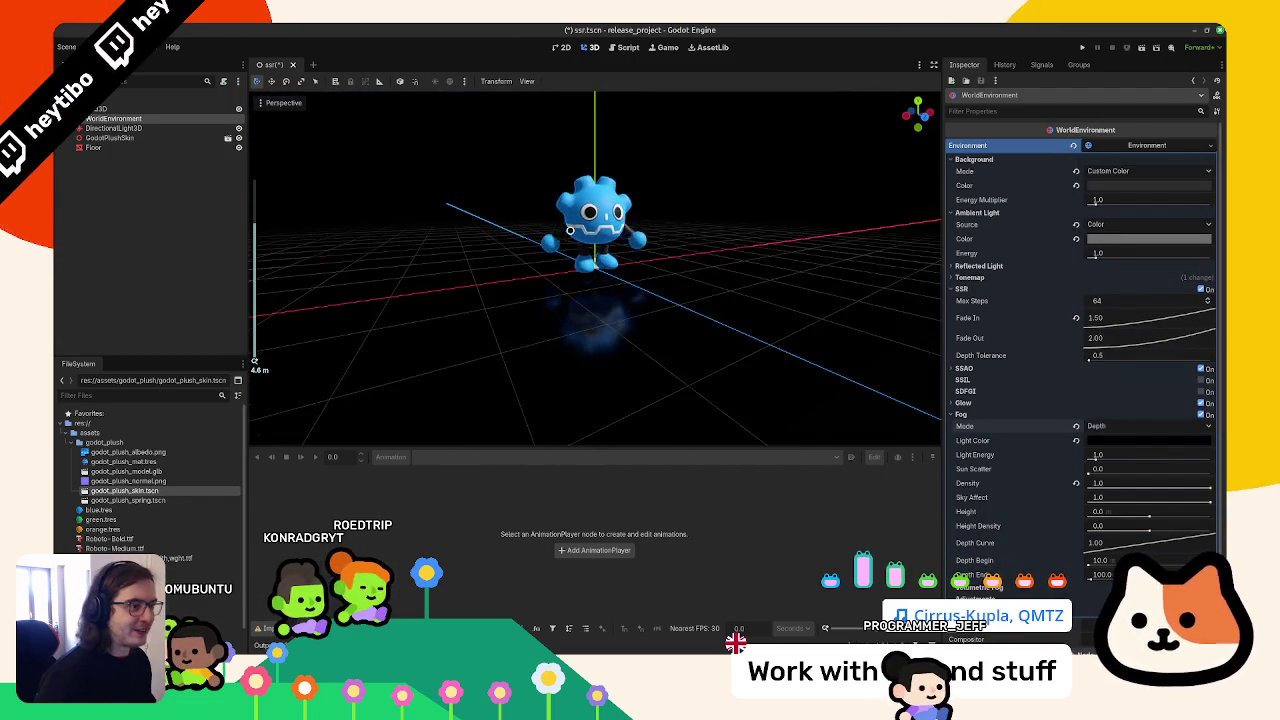
# Hide the viewport grid and save ssr.tscn
pyautogui.click(534, 82)
pyautogui.click(572, 189)
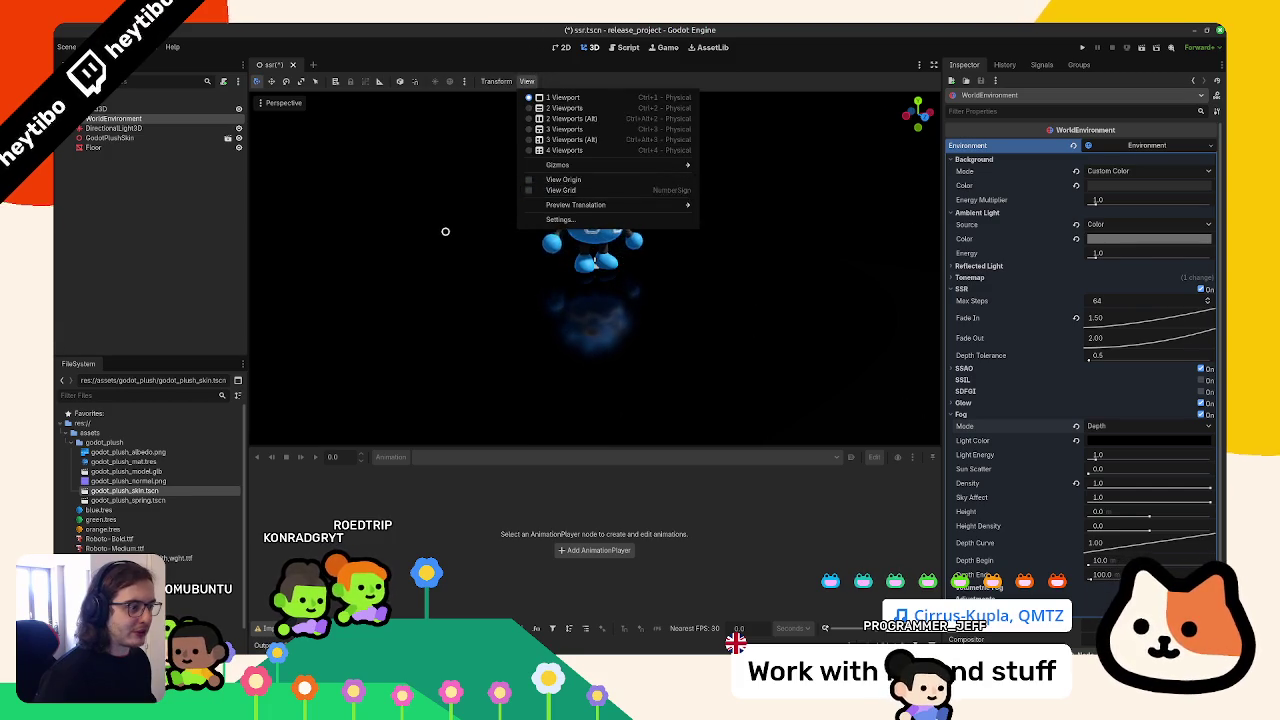
pyautogui.click(443, 229)
pyautogui.hotkey('ctrl', 's')
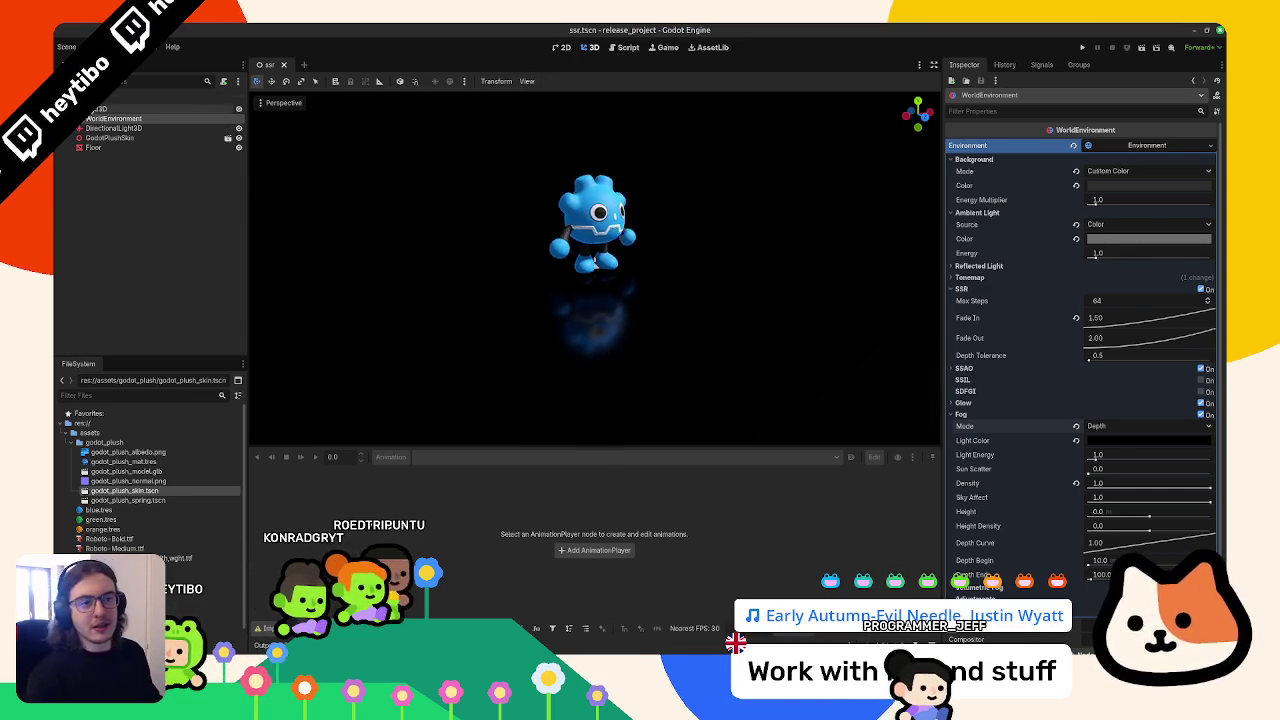
# Add a MeshInstance3D with a BoxMesh under the root and place it beside the plush
pyautogui.click(98, 108)
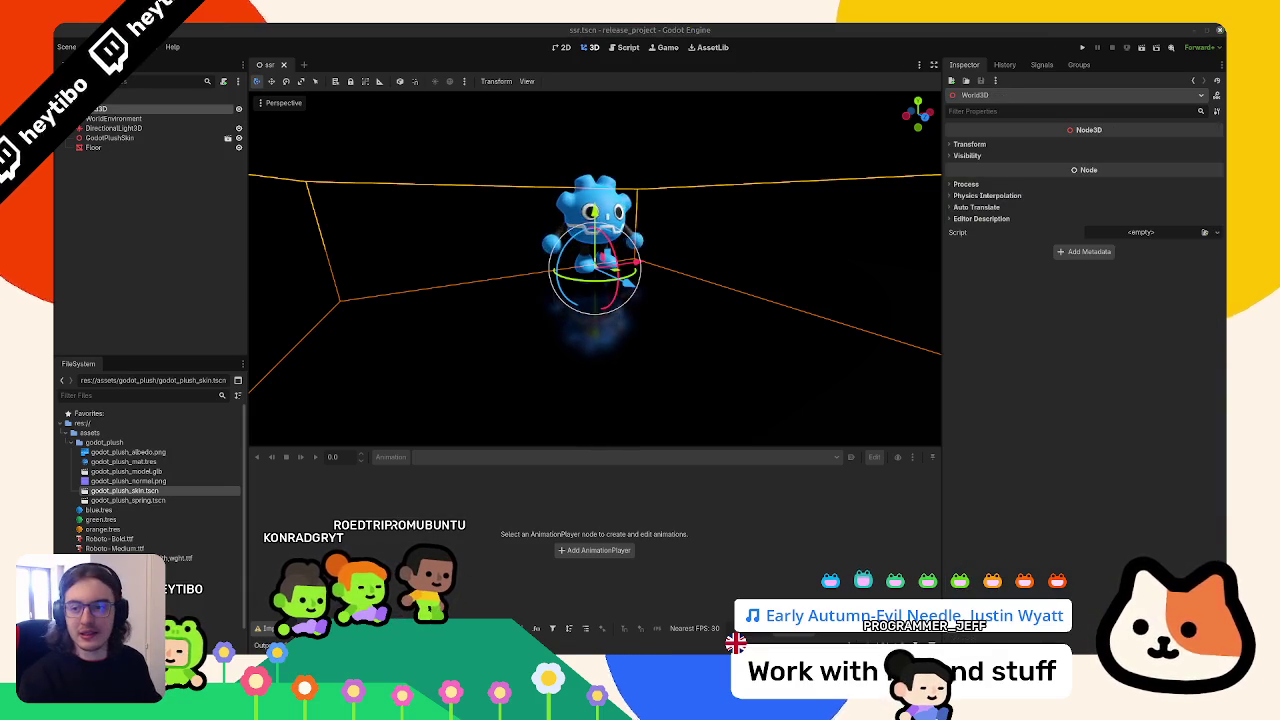
pyautogui.hotkey('ctrl', 'v')
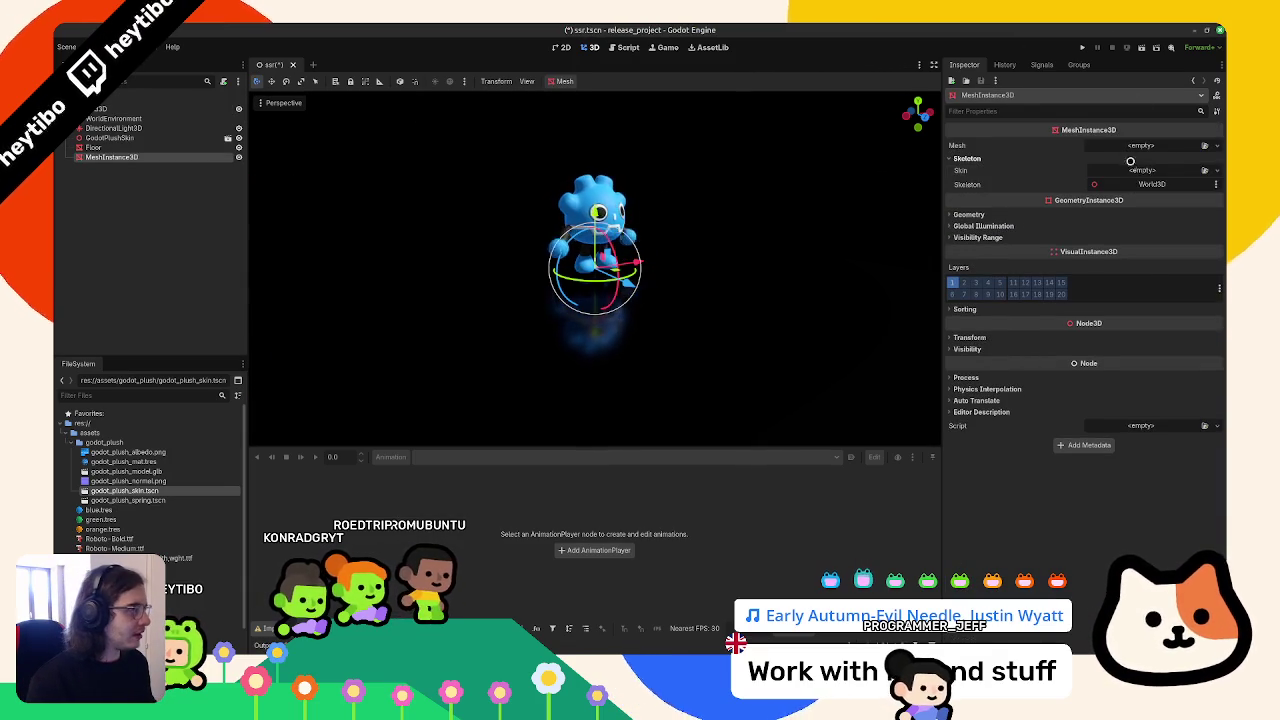
pyautogui.click(1158, 145)
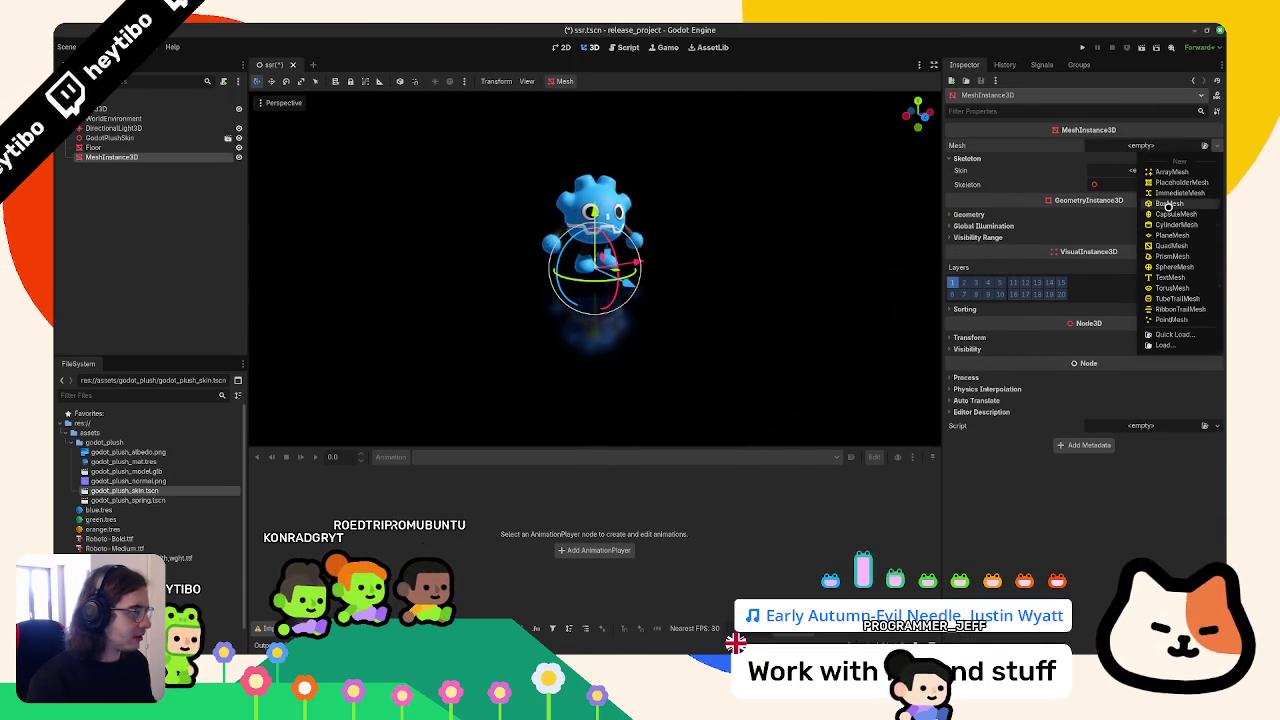
pyautogui.click(1165, 205)
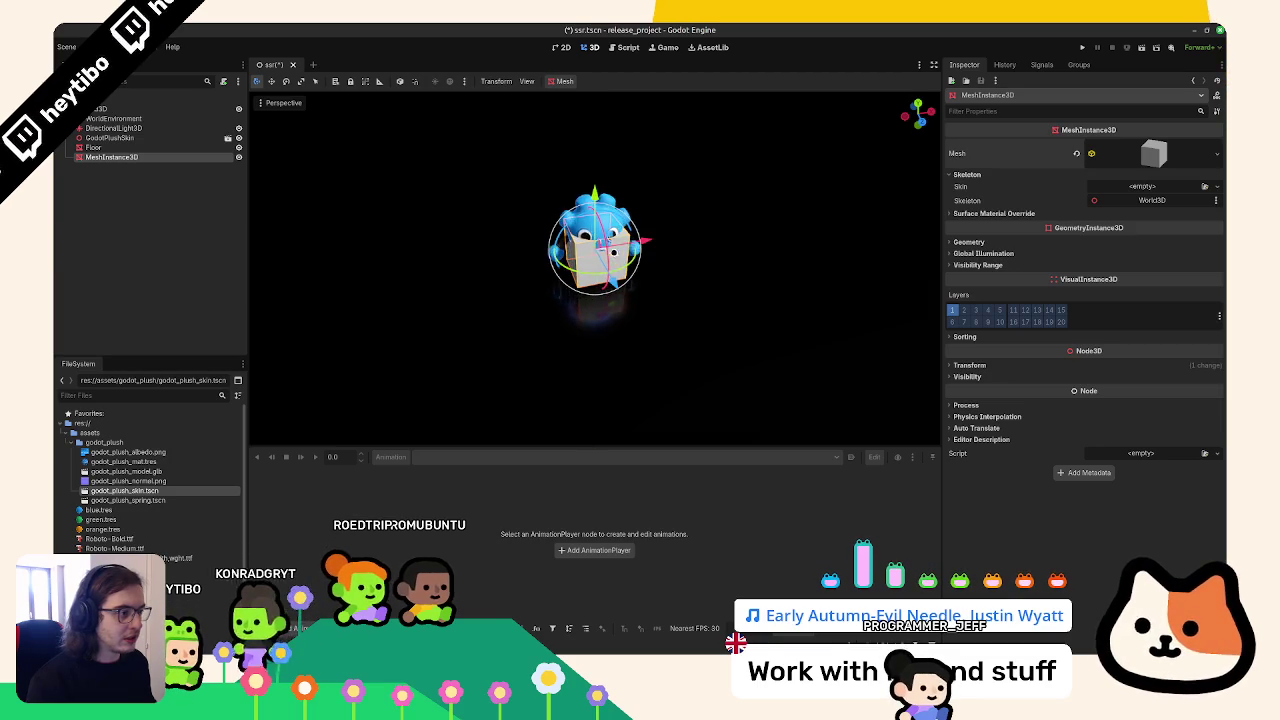
pyautogui.moveTo(597, 245)
pyautogui.mouseDown()
pyautogui.moveTo(646, 194)
pyautogui.moveTo(655, 205)
pyautogui.moveTo(470, 215)
pyautogui.mouseUp()
# Duplicate the box, change its mesh to a SphereMesh, and raise it above the floor
pyautogui.hotkey('ctrl', 'd')
pyautogui.click(1217, 153)
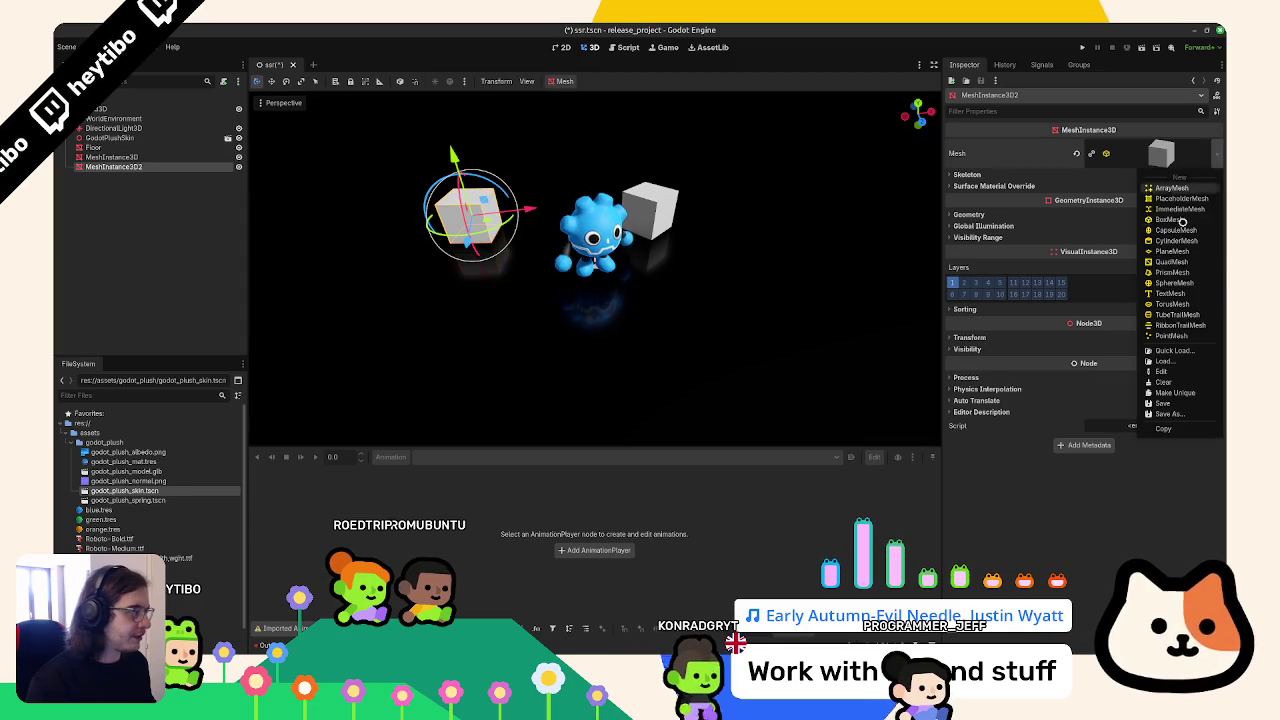
pyautogui.click(1175, 278)
pyautogui.click(1150, 153)
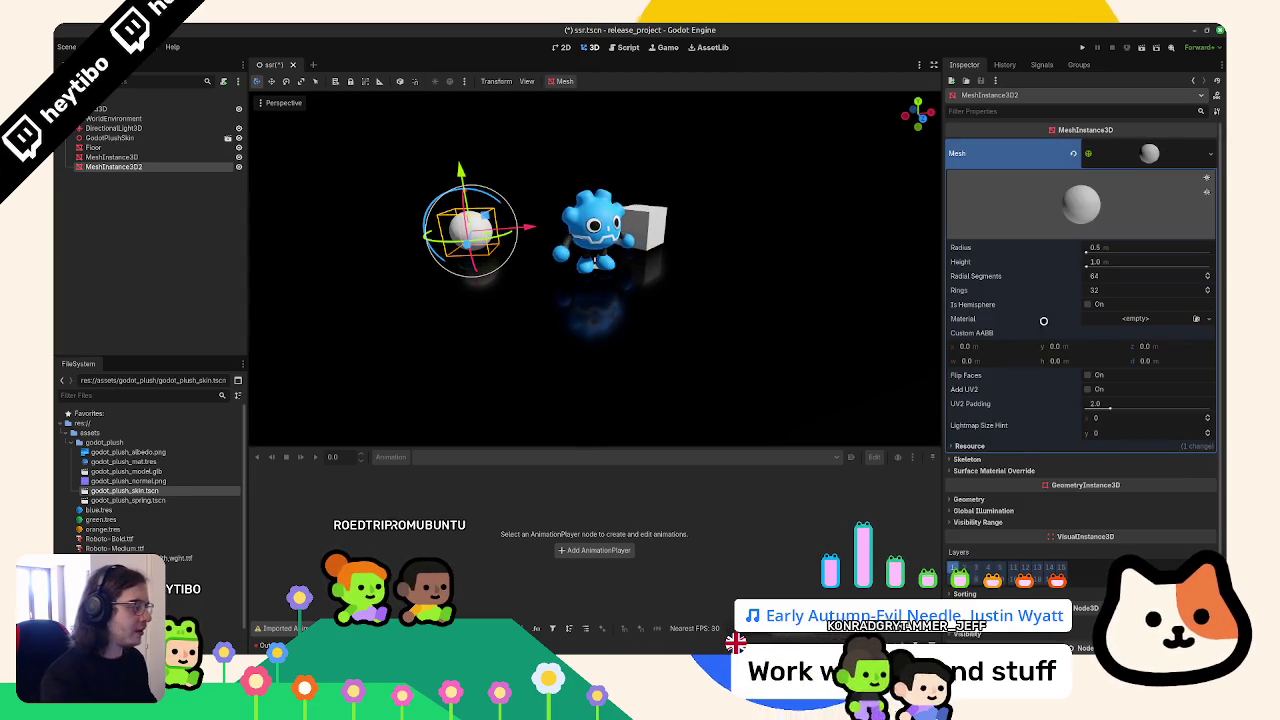
pyautogui.scroll(-3, 988, 541)
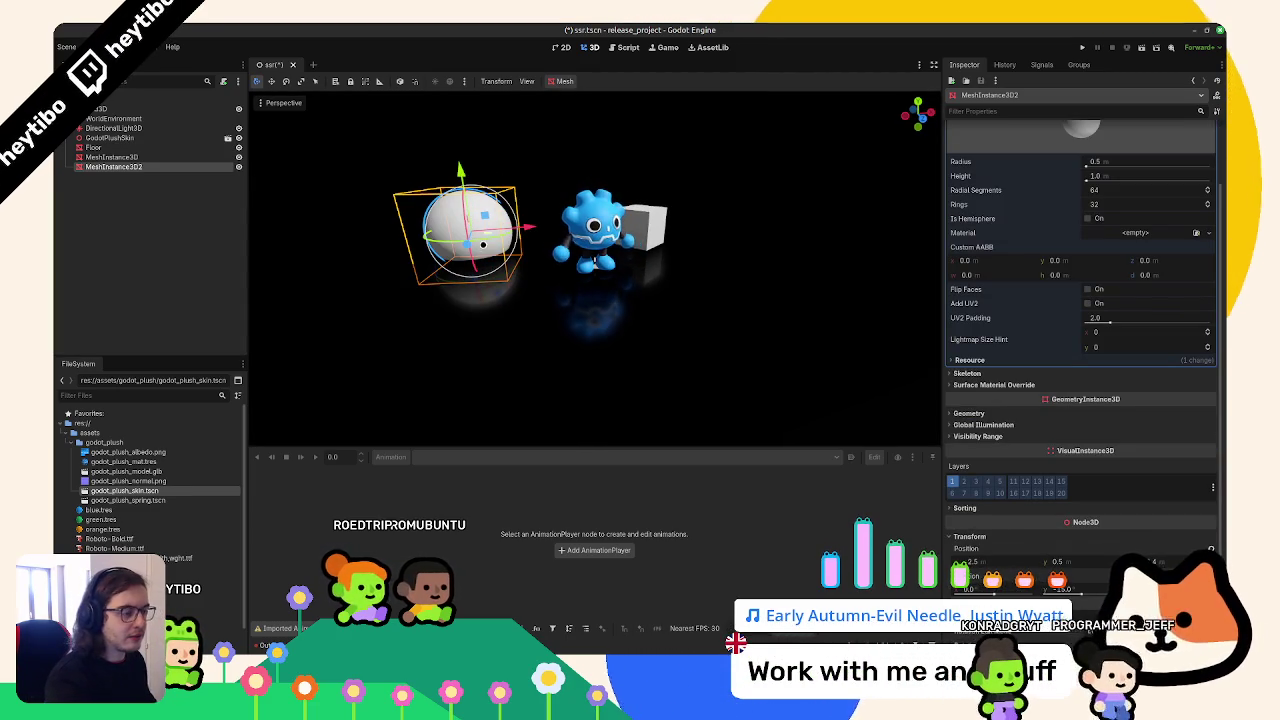
pyautogui.moveTo(461, 175)
pyautogui.mouseDown()
pyautogui.moveTo(470, 140)
pyautogui.moveTo(500, 260)
pyautogui.moveTo(528, 306)
pyautogui.moveTo(255, 363)
pyautogui.mouseUp()
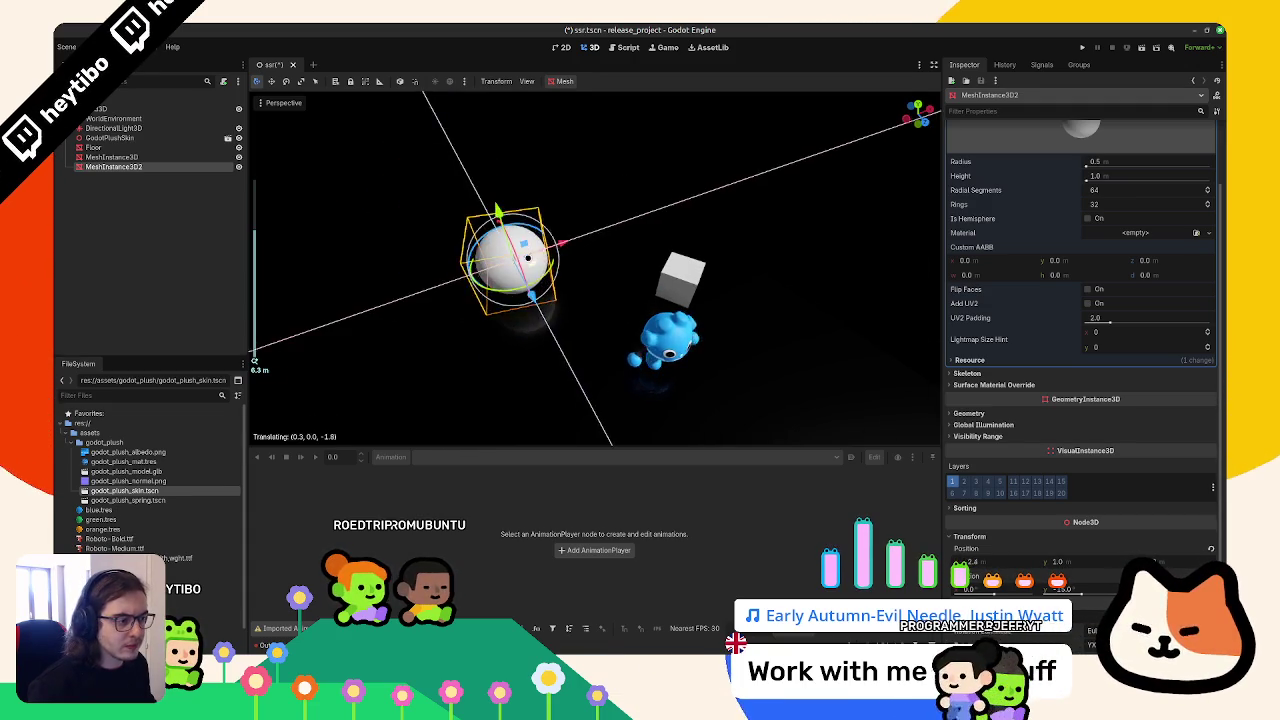
# Duplicate the sphere, set its Scale to 4, and move it vertically into place
pyautogui.hotkey('ctrl', 'd')
pyautogui.press('g')
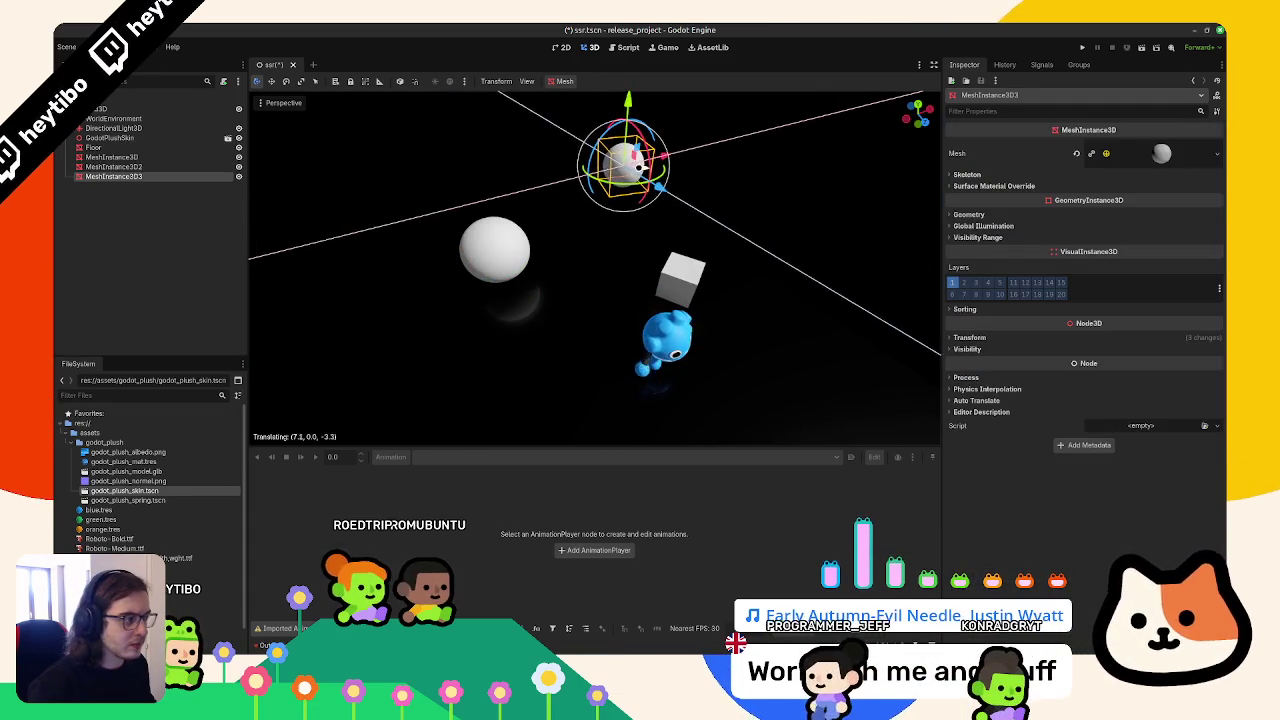
pyautogui.click(828, 387)
pyautogui.click(969, 337)
pyautogui.click(963, 417)
pyautogui.write('4')
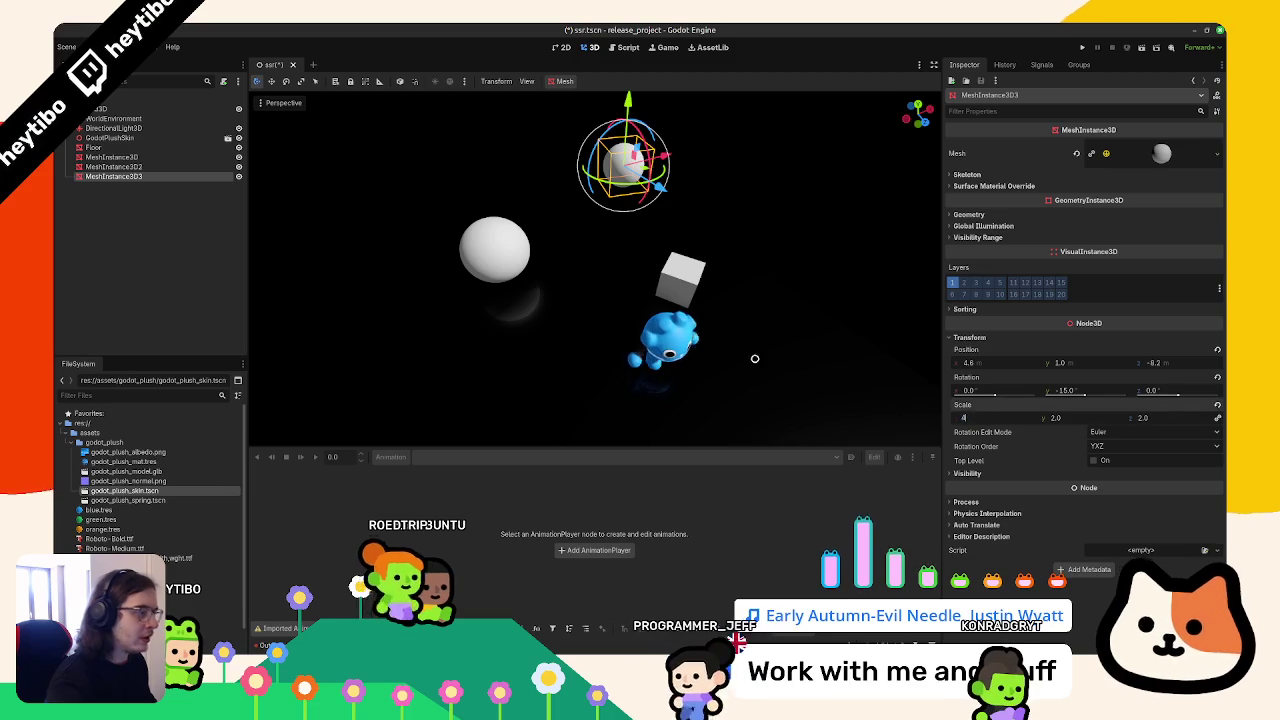
pyautogui.press('Return')
pyautogui.press('g')
pyautogui.press('y')
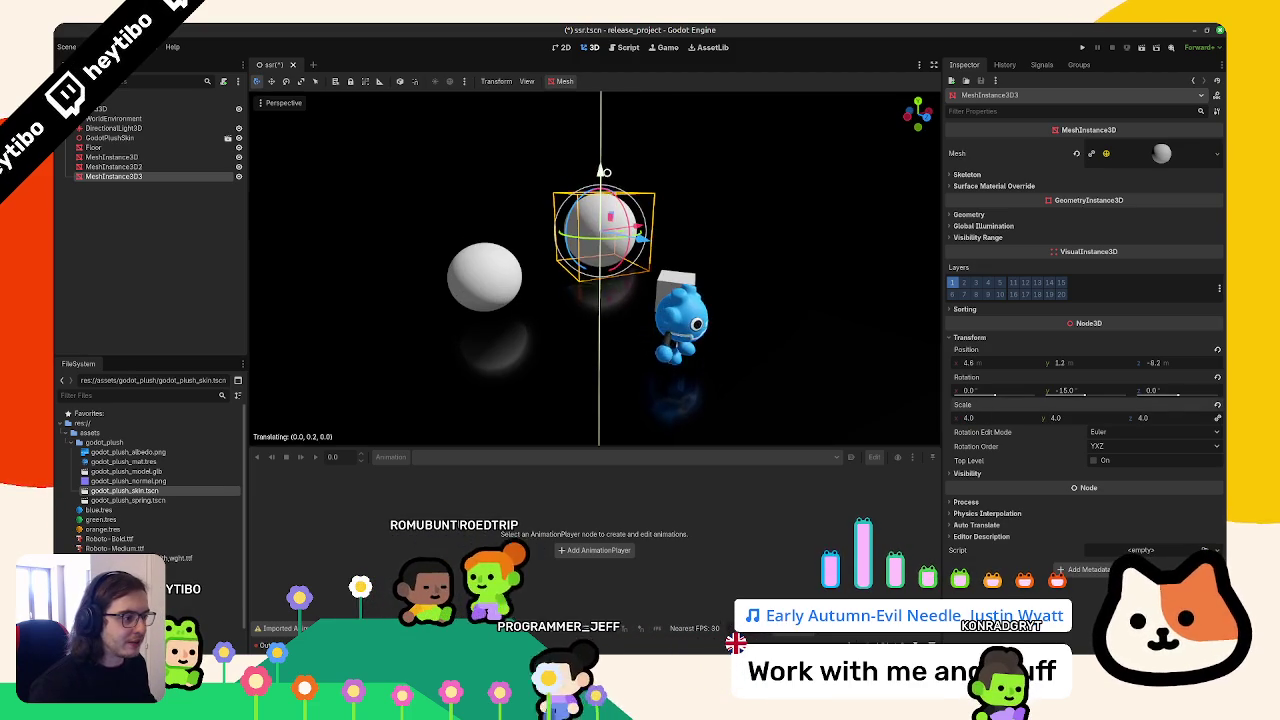
pyautogui.click(604, 339)
pyautogui.click(604, 339)
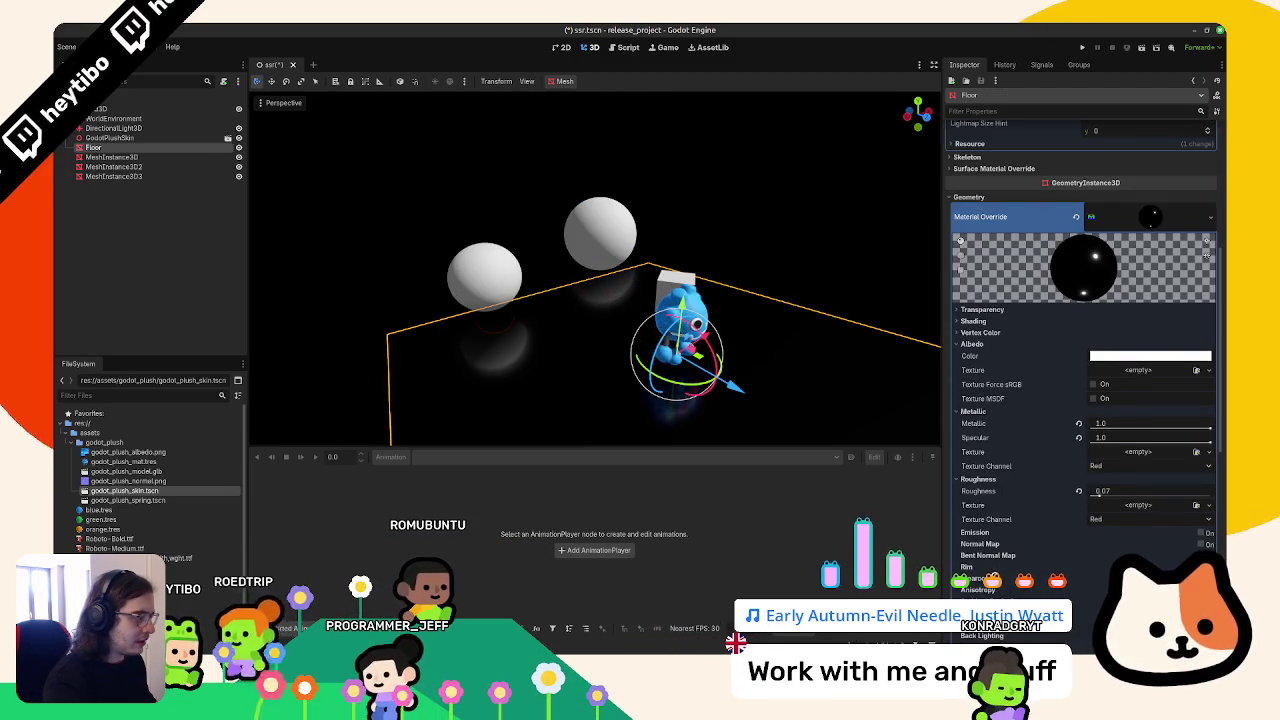
# Enlarge the Floor PlaneMesh Size to 200 m
pyautogui.scroll(-5, 1002, 516)
pyautogui.scroll(10, 1002, 516)
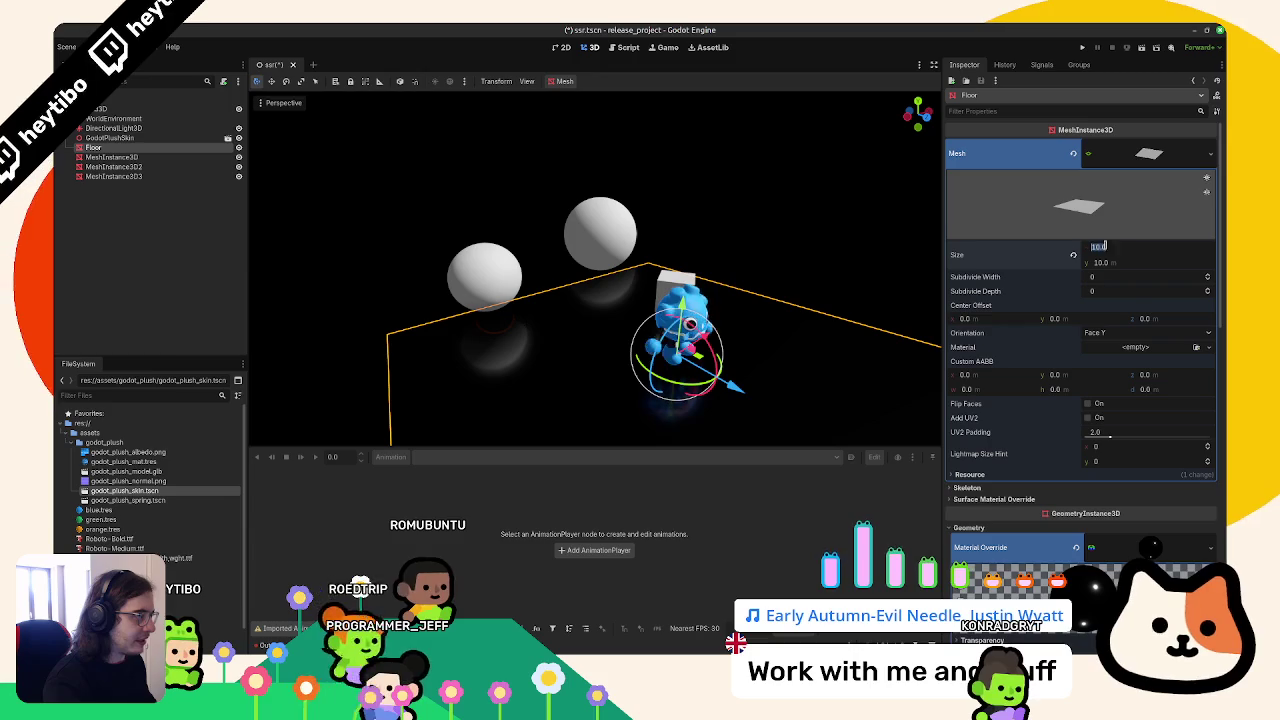
pyautogui.press('Tab')
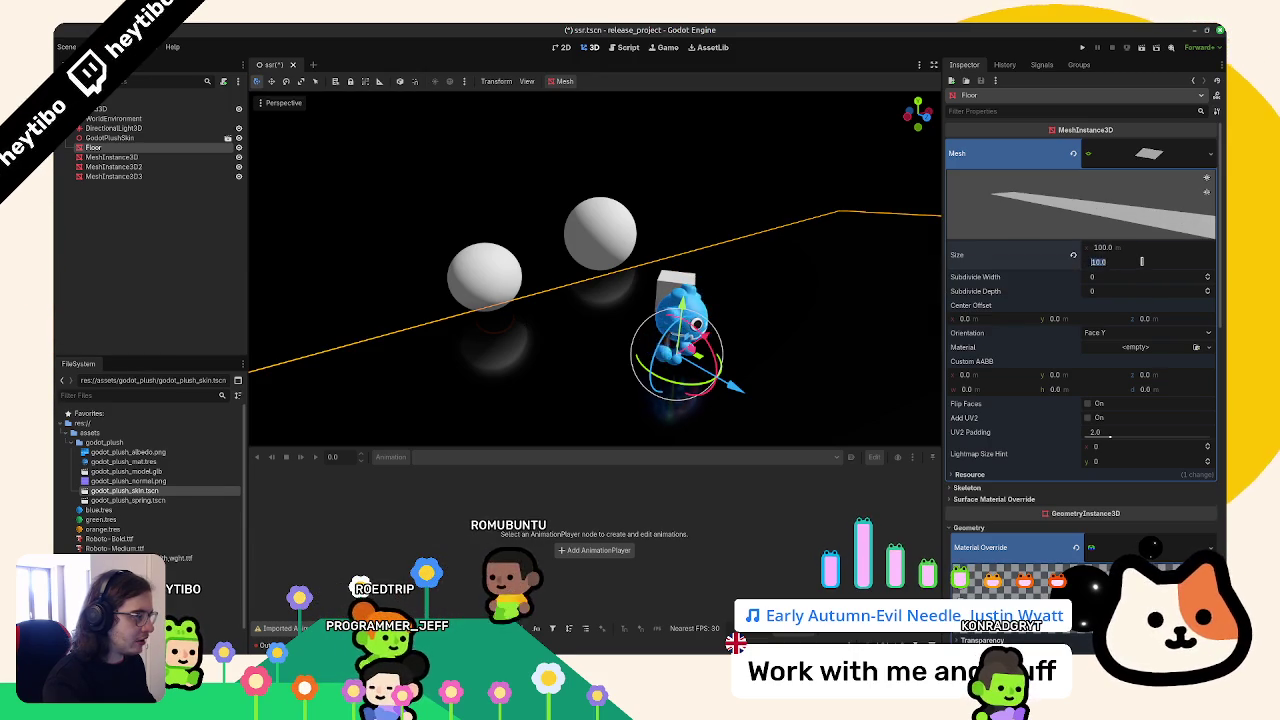
pyautogui.write('100')
pyautogui.press('Return')
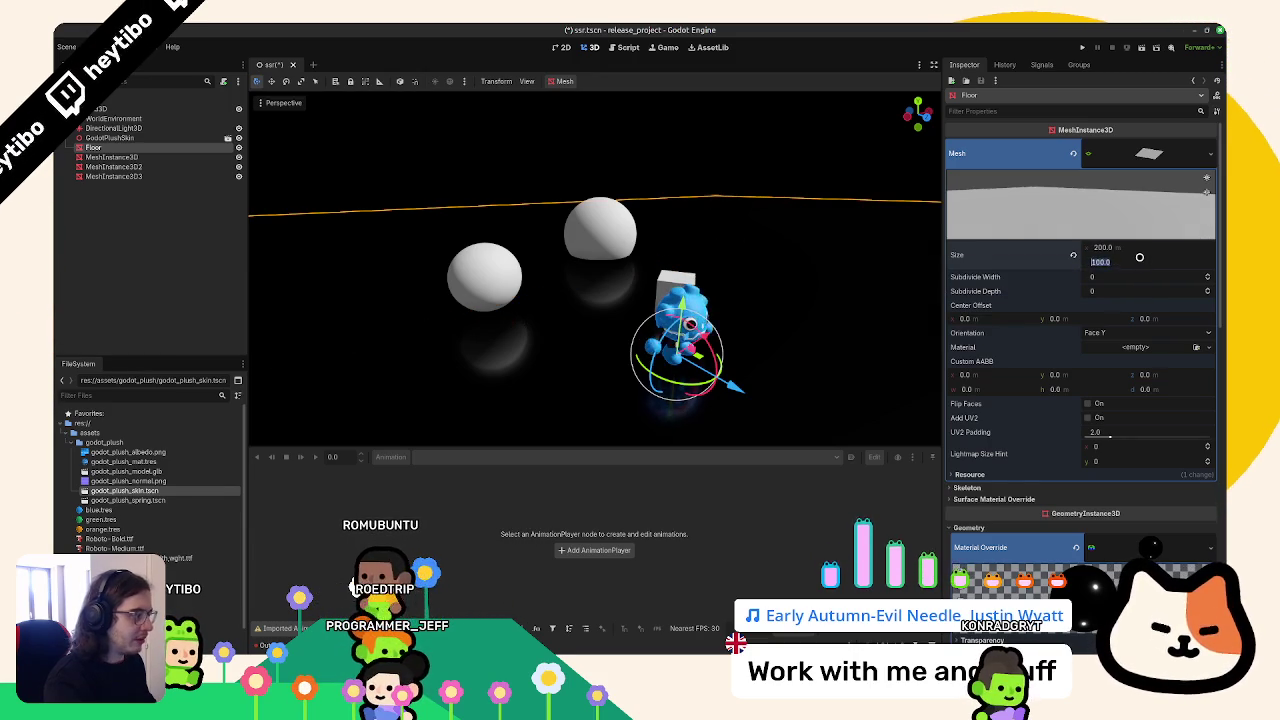
pyautogui.press('Return')
# Raise the scale-4 sphere to a height of 2.0, checking it in Front view
pyautogui.click(583, 205)
pyautogui.moveTo(601, 160); pyautogui.dragTo(657, 131)
pyautogui.press('KP_1')
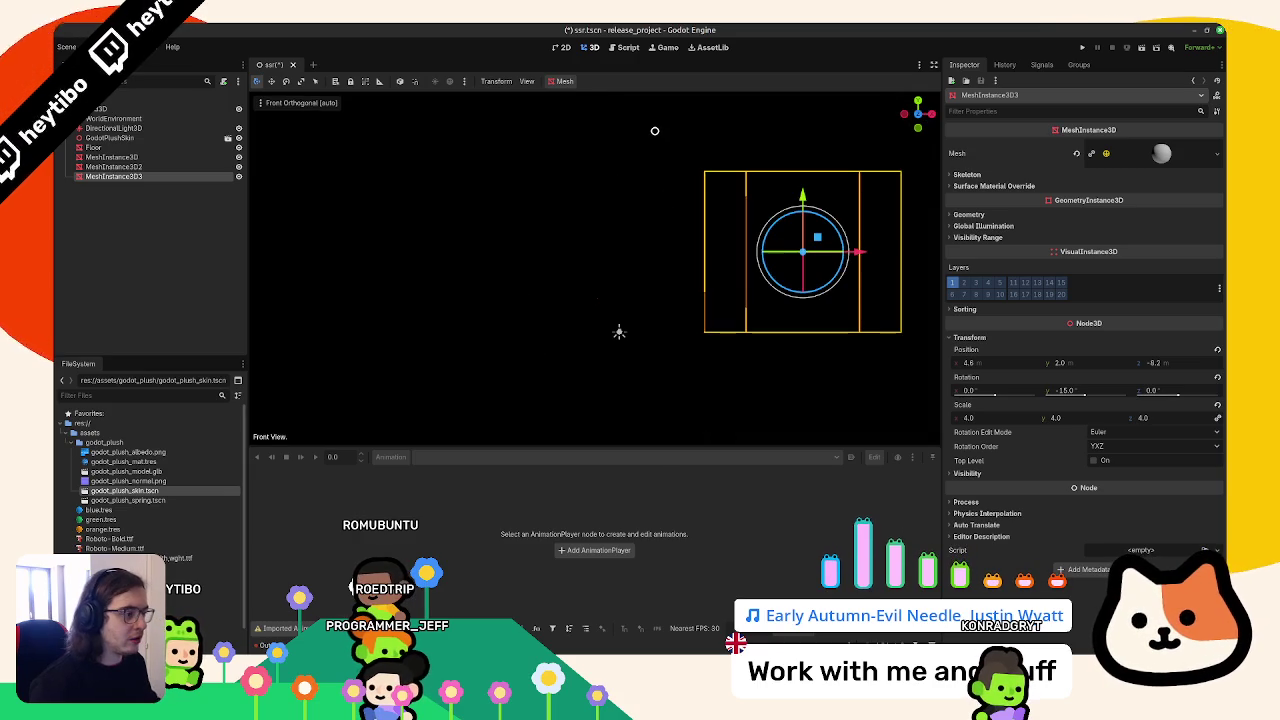
pyautogui.press('KP_5')
pyautogui.scroll(-3, 651, 134)
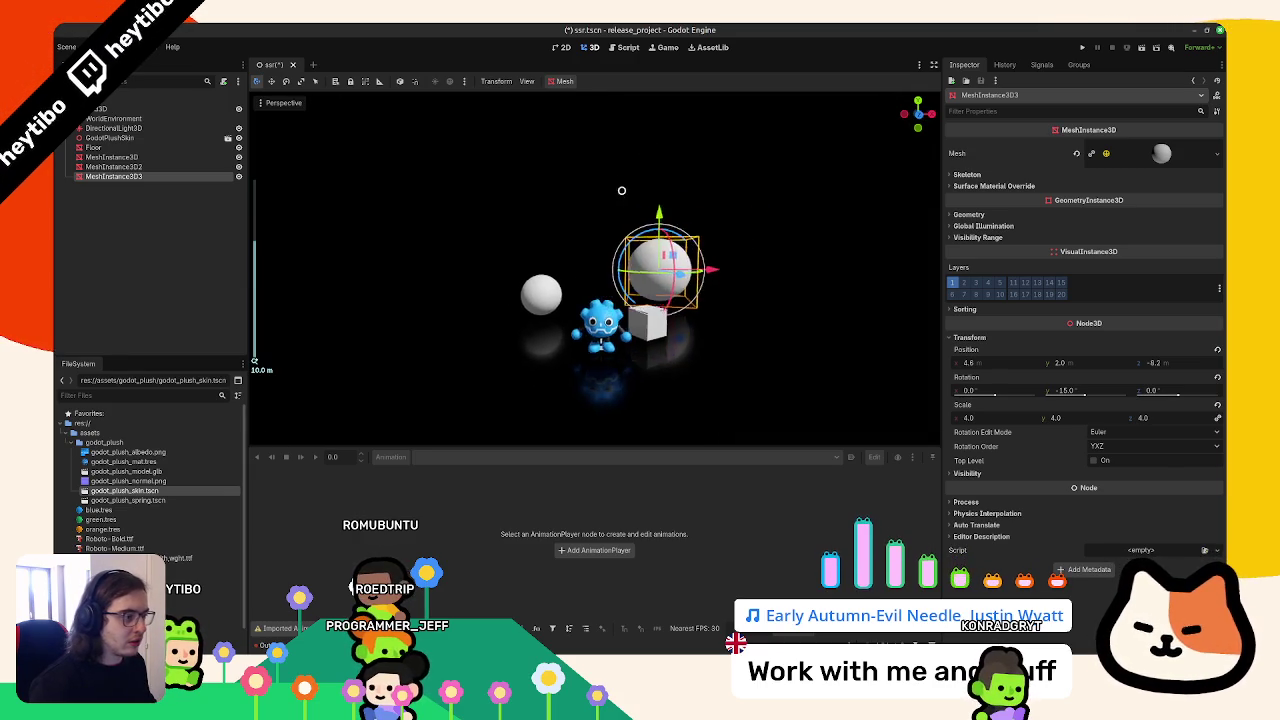
# Apply green.tres to the left sphere, blue.tres to the upper sphere and orange.tres to the cube
pyautogui.doubleClick(111, 157)
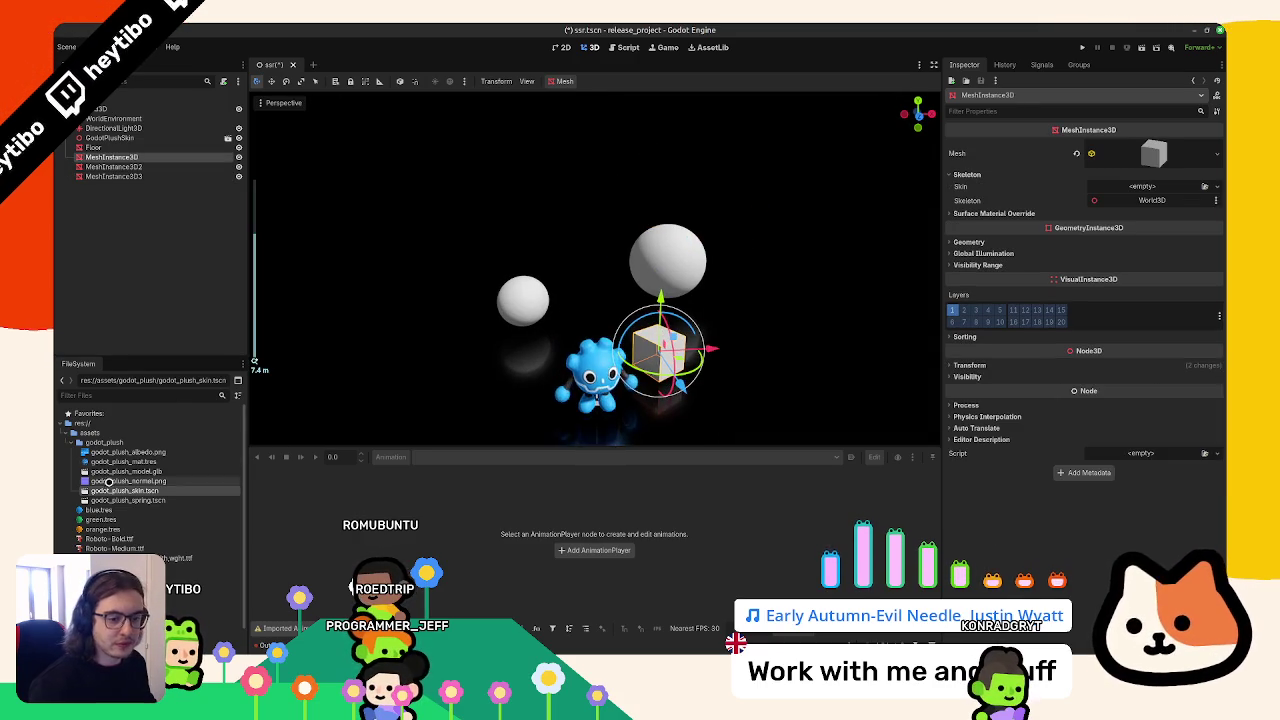
pyautogui.moveTo(97, 519); pyautogui.dragTo(522, 300)
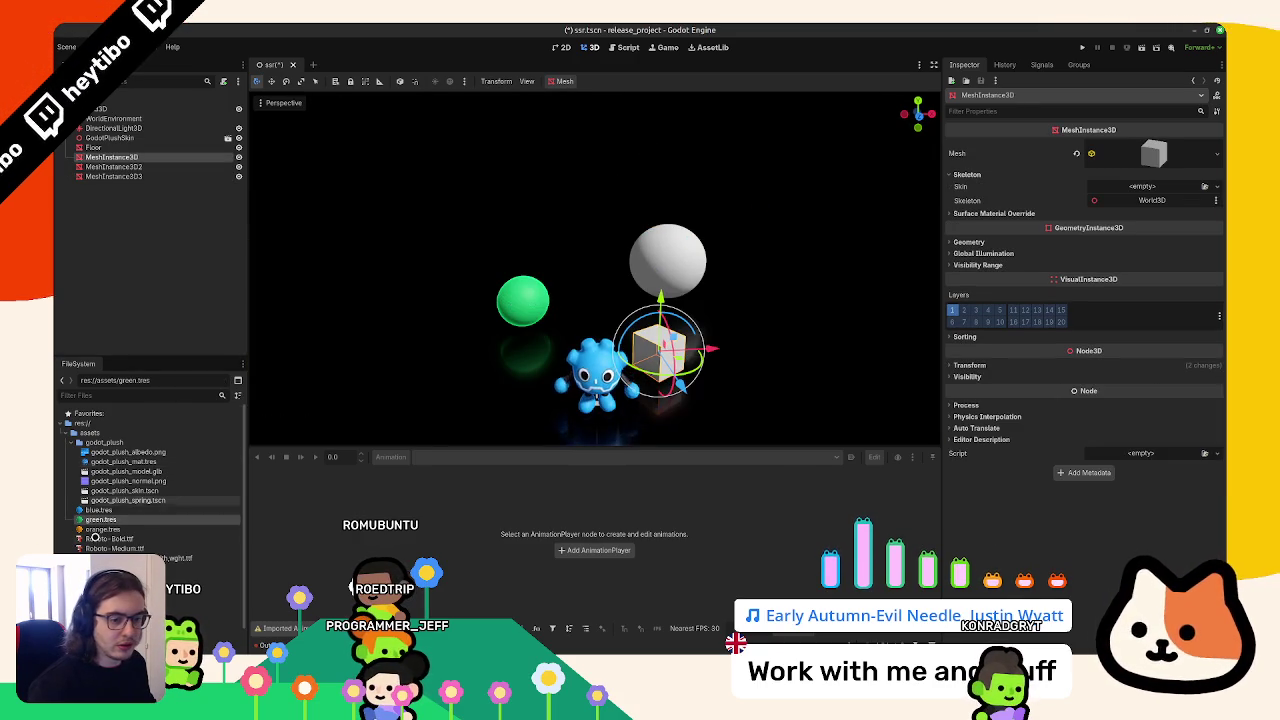
pyautogui.moveTo(97, 510); pyautogui.dragTo(684, 276)
pyautogui.moveTo(96, 532); pyautogui.dragTo(648, 374)
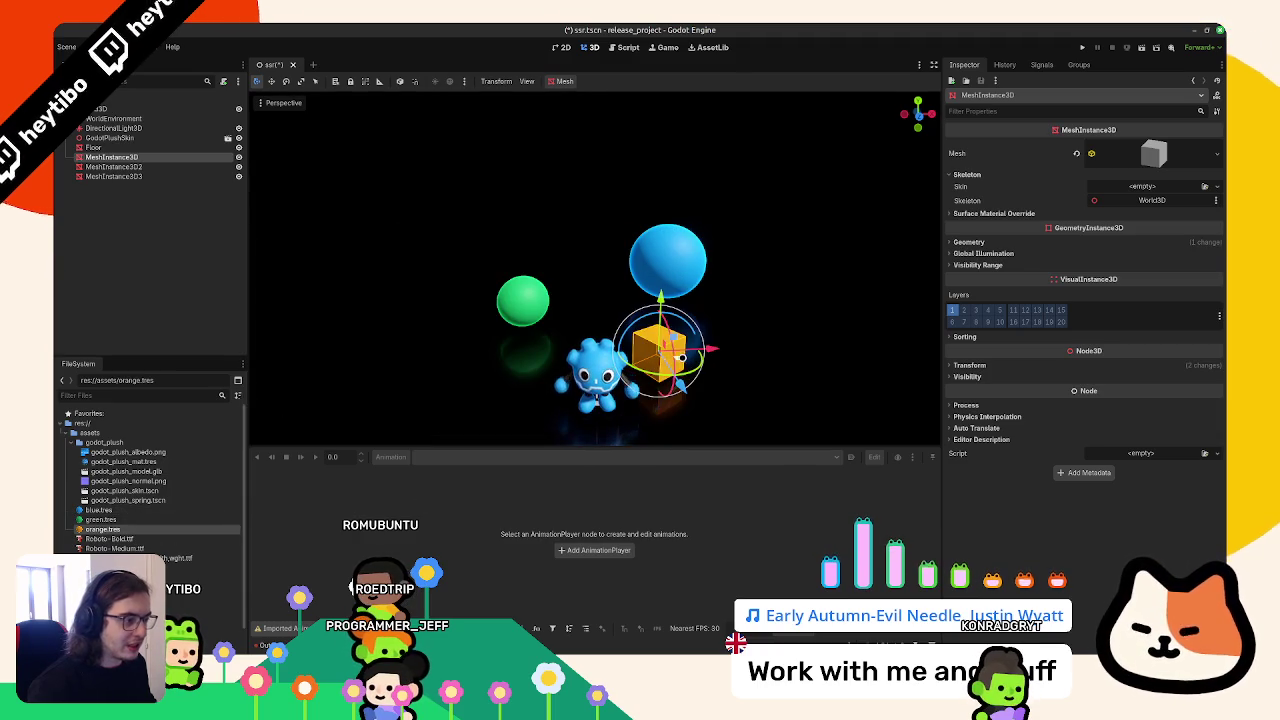
# Duplicate the orange cube, place the copy left of the plush, and show its geometry settings
pyautogui.press('g')
pyautogui.hotkey('ctrl', 'd')
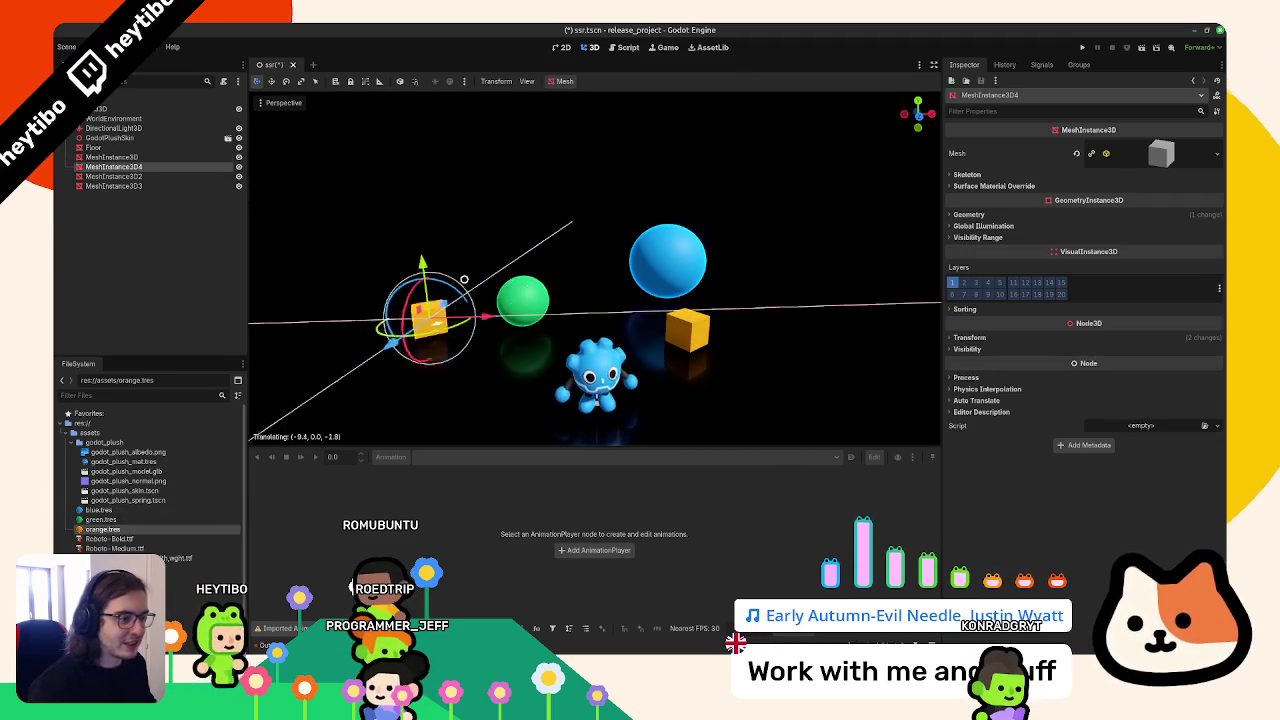
pyautogui.press('Return')
pyautogui.scroll(-2, 597, 300)
pyautogui.scroll(1, 519, 383)
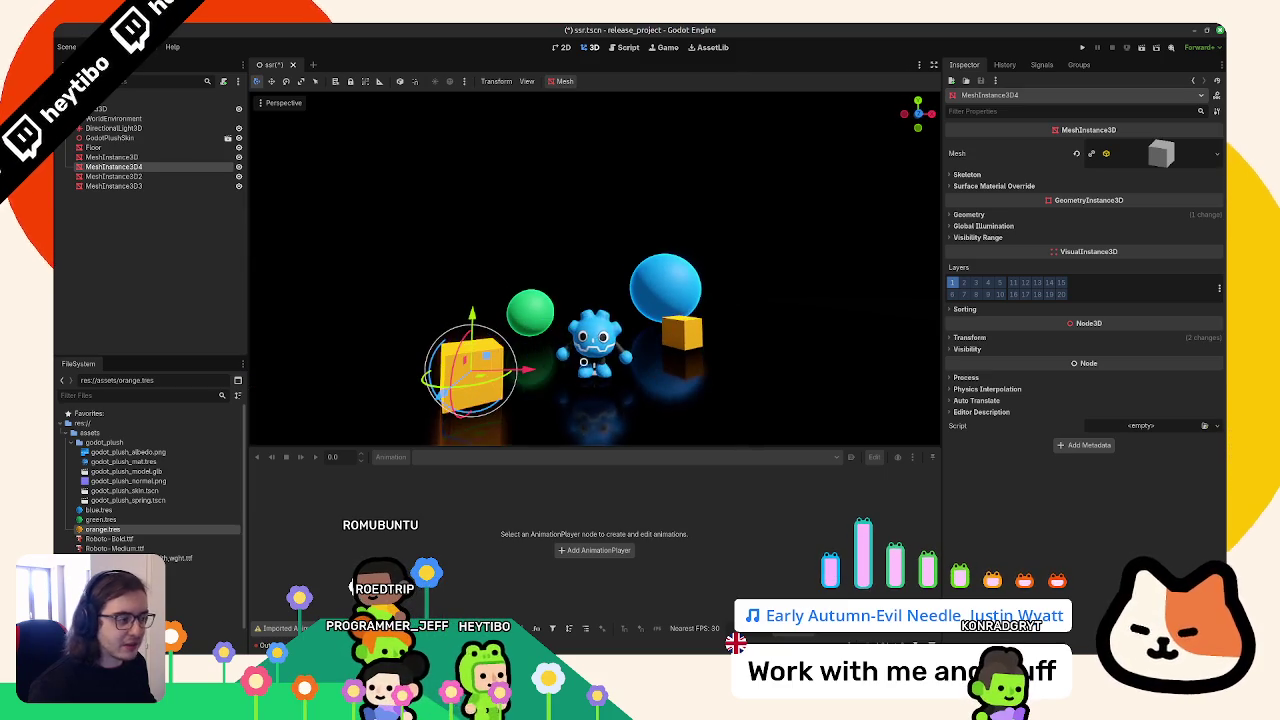
pyautogui.click(993, 216)
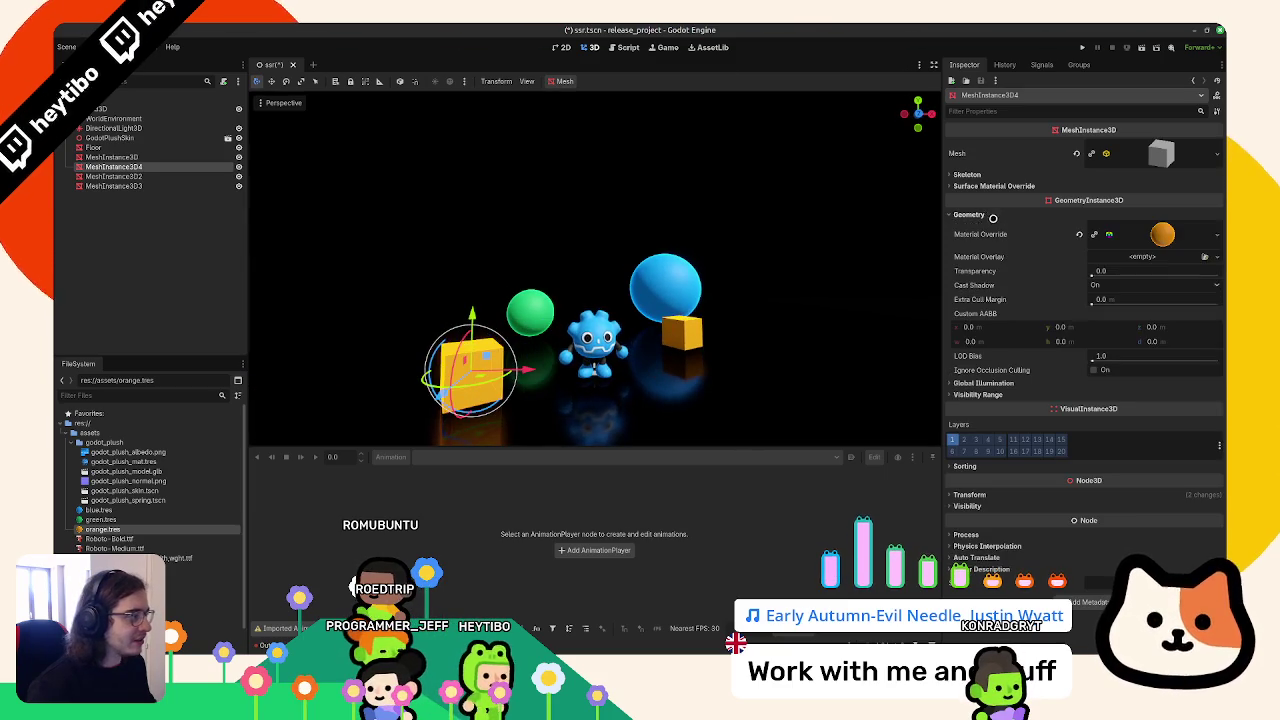
# Duplicate orange.tres as a new material named red.tres
pyautogui.rightClick(110, 526)
pyautogui.click(173, 561)
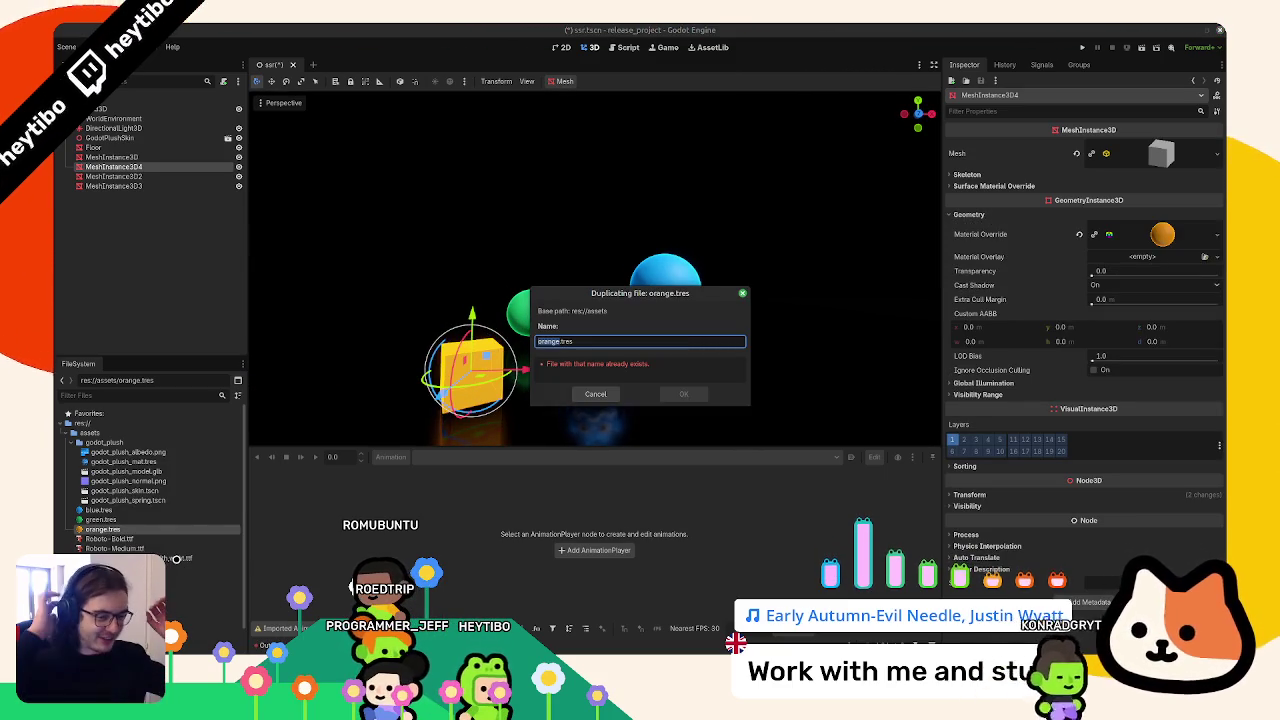
pyautogui.write('red')
pyautogui.press('Return')
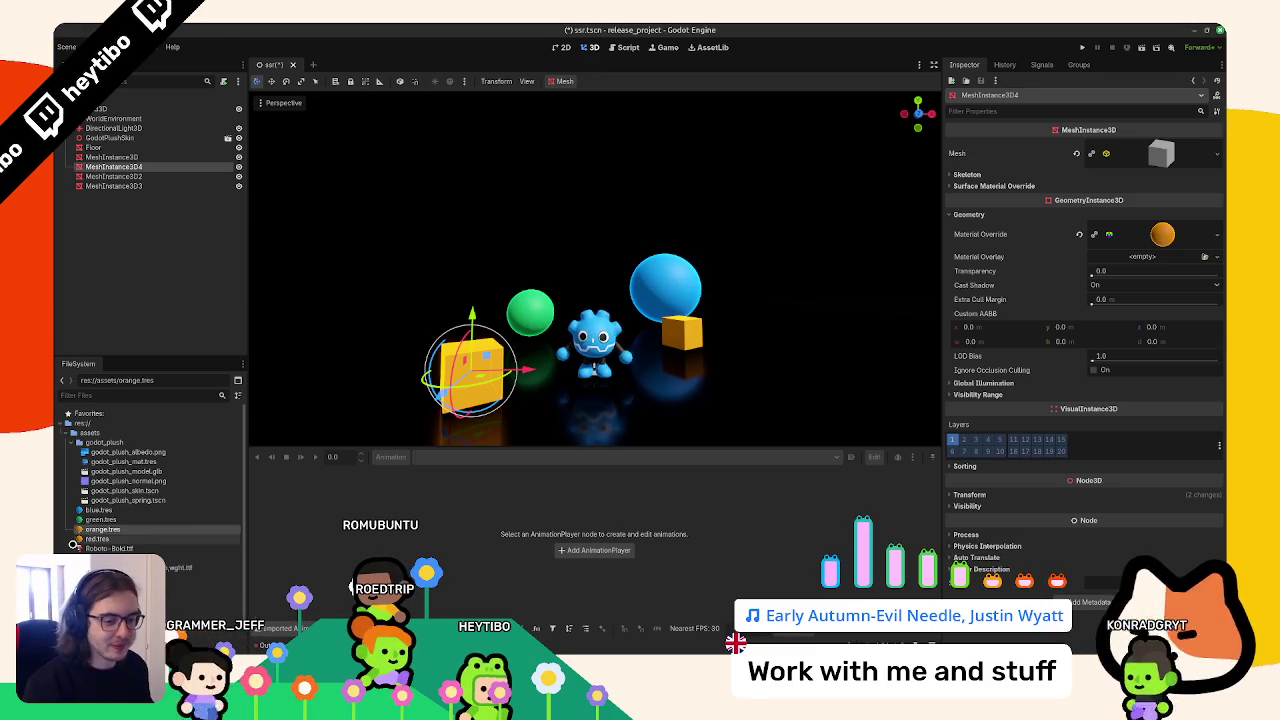
# Assign red.tres as the new cube's material override, tune its albedo toward red from ff805d, and save
pyautogui.moveTo(97, 538)
pyautogui.mouseDown()
pyautogui.moveTo(465, 384)
pyautogui.moveTo(1160, 234)
pyautogui.mouseUp()
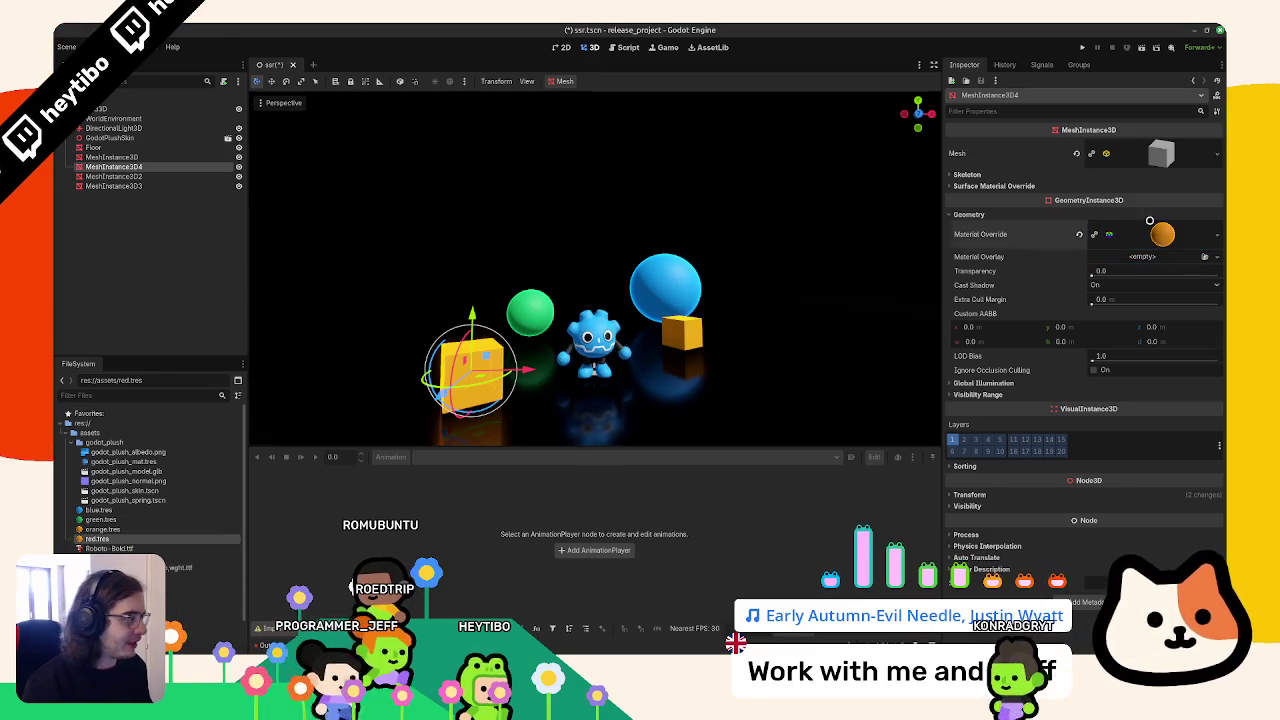
pyautogui.click(1160, 234)
pyautogui.click(993, 361)
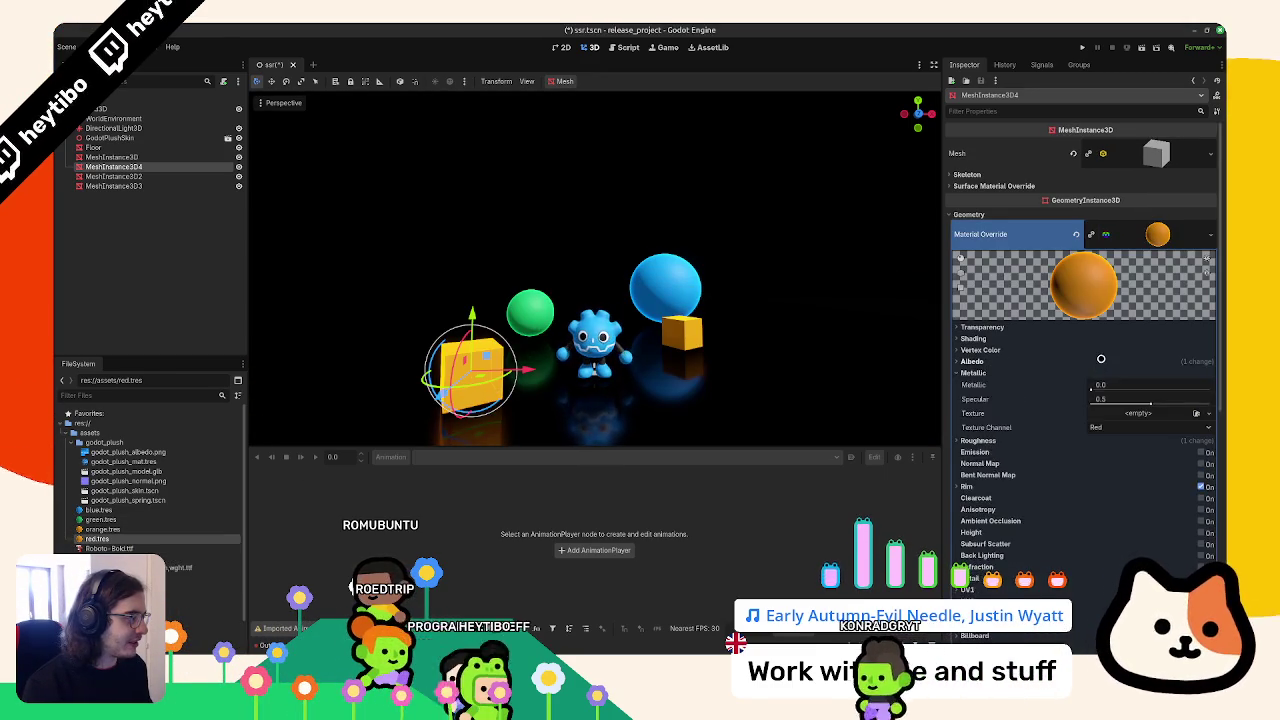
pyautogui.click(1150, 373)
pyautogui.write('ff805d')
pyautogui.press('Return')
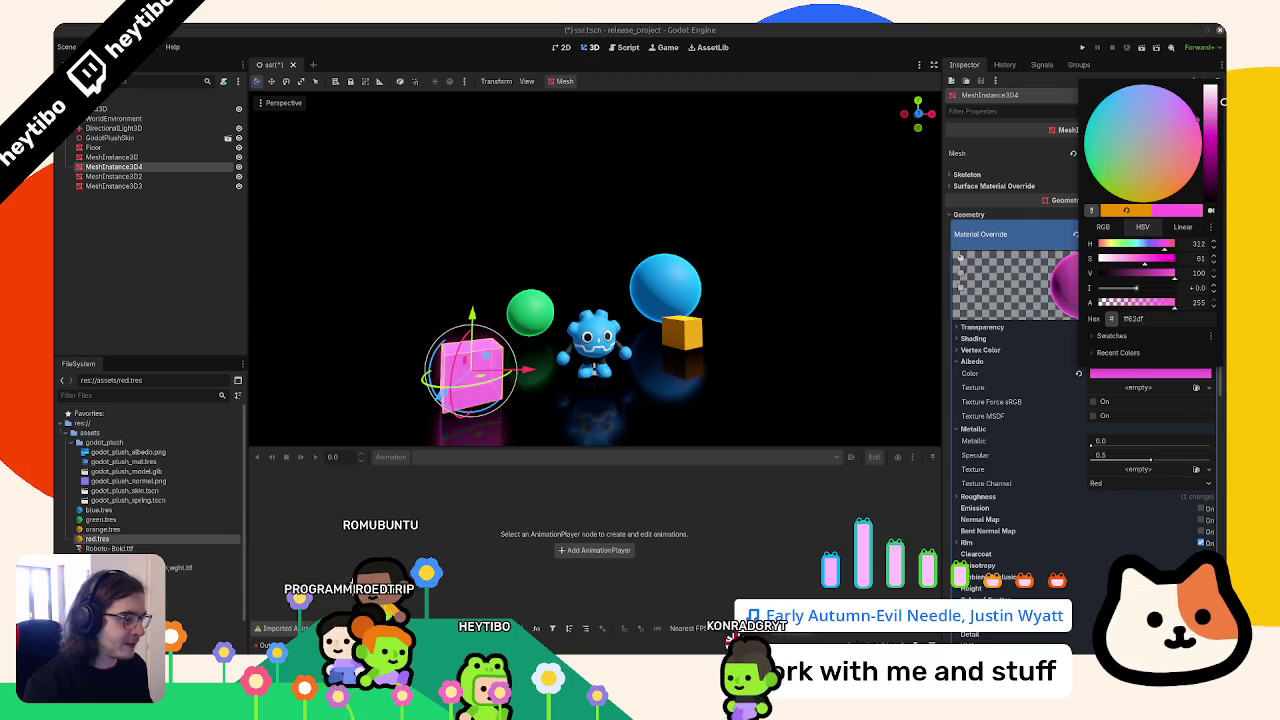
pyautogui.moveTo(1190, 178)
pyautogui.mouseDown()
pyautogui.moveTo(1200, 125)
pyautogui.moveTo(1180, 188)
pyautogui.moveTo(1191, 173)
pyautogui.mouseUp()
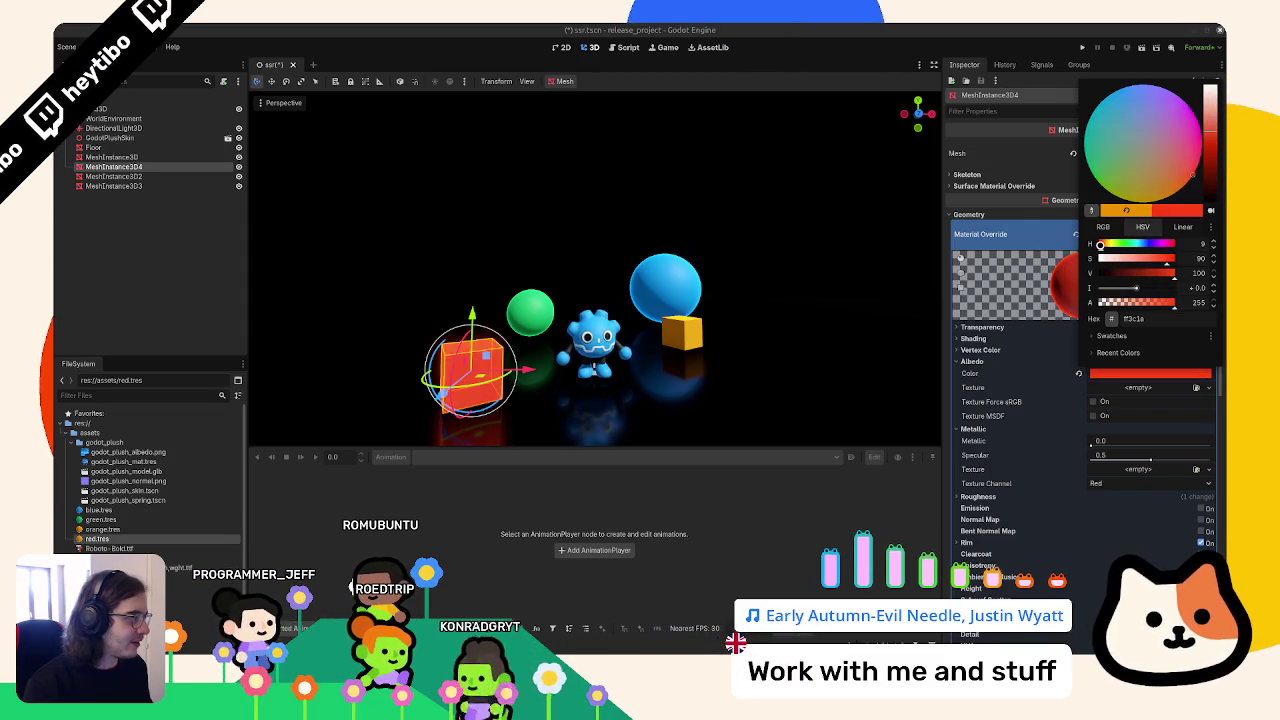
pyautogui.click(760, 251)
pyautogui.moveTo(760, 251); pyautogui.dragTo(685, 317)
pyautogui.hotkey('ctrl', 's')
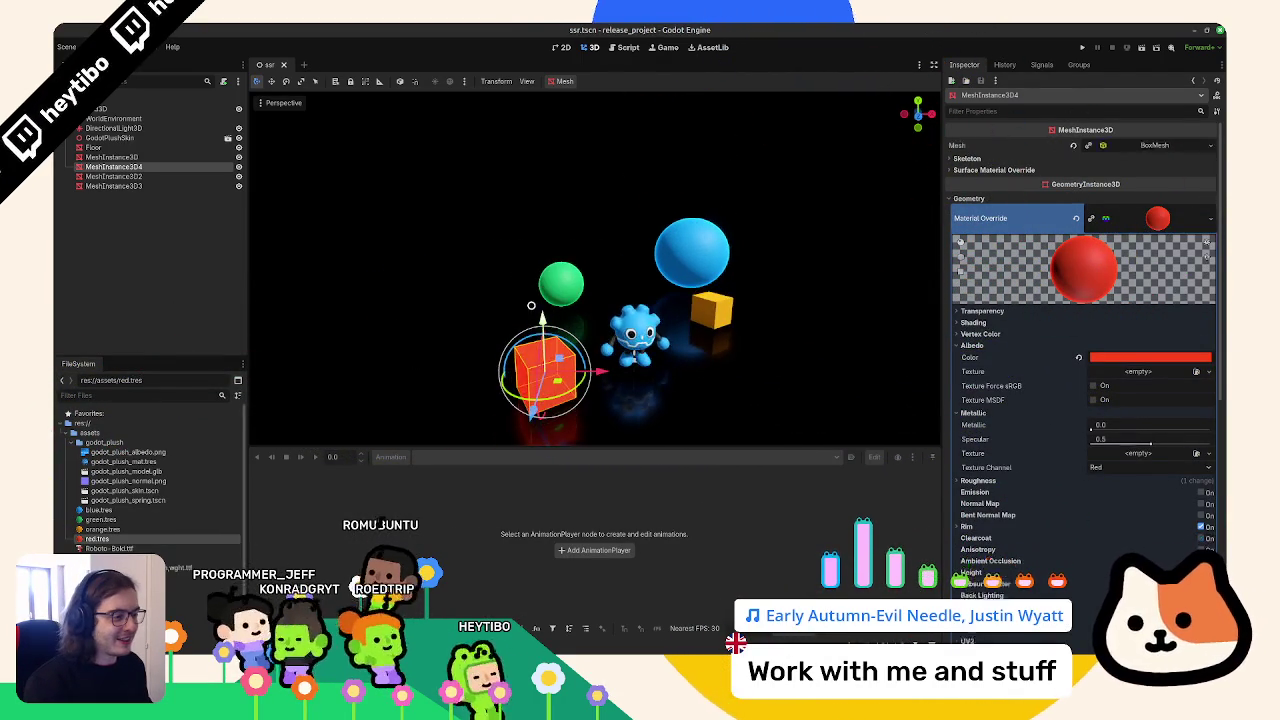
# Inspect the red cube's mesh size settings, abandoning the width edit
pyautogui.moveTo(535, 271); pyautogui.dragTo(636, 269)
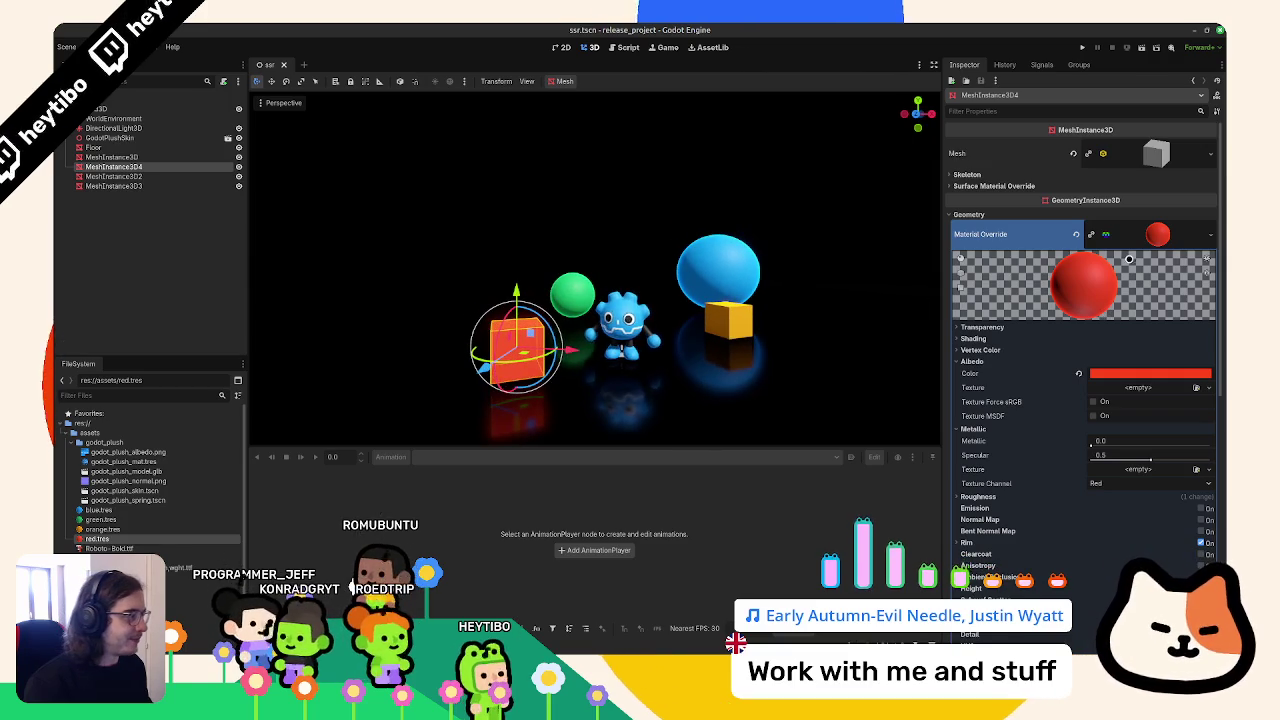
pyautogui.click(1167, 154)
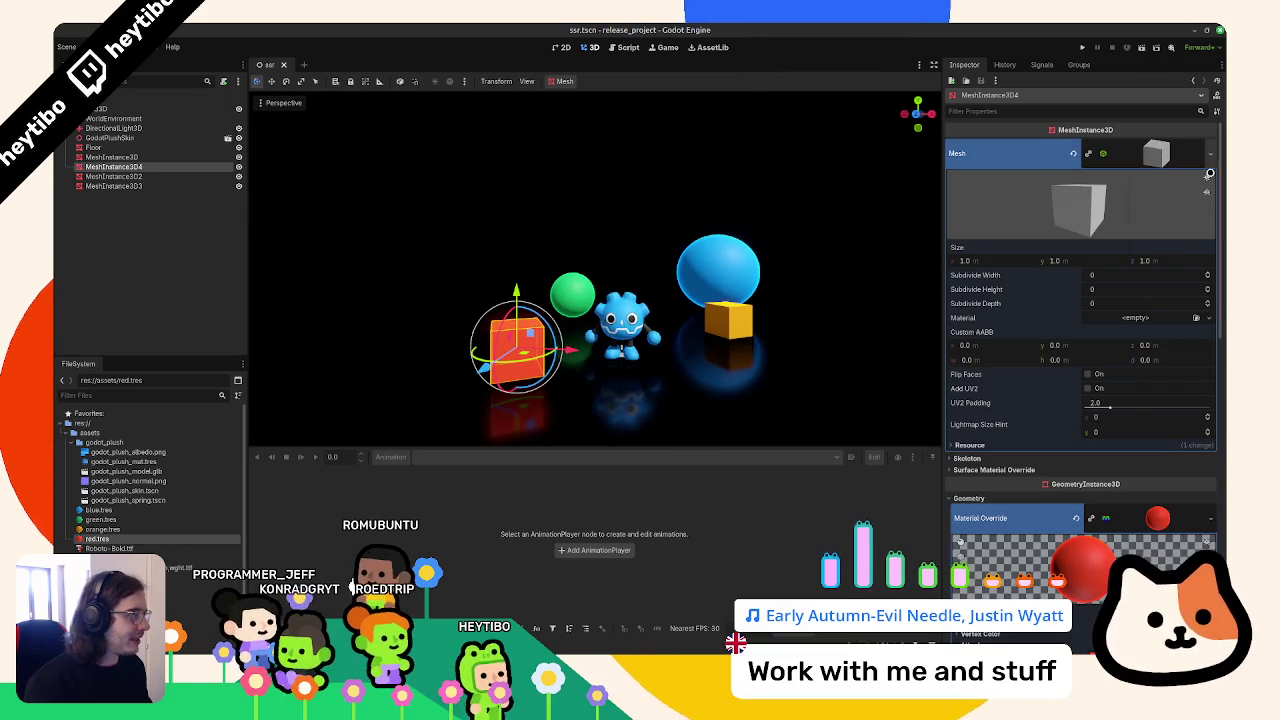
pyautogui.click(1211, 153)
pyautogui.click(1019, 260)
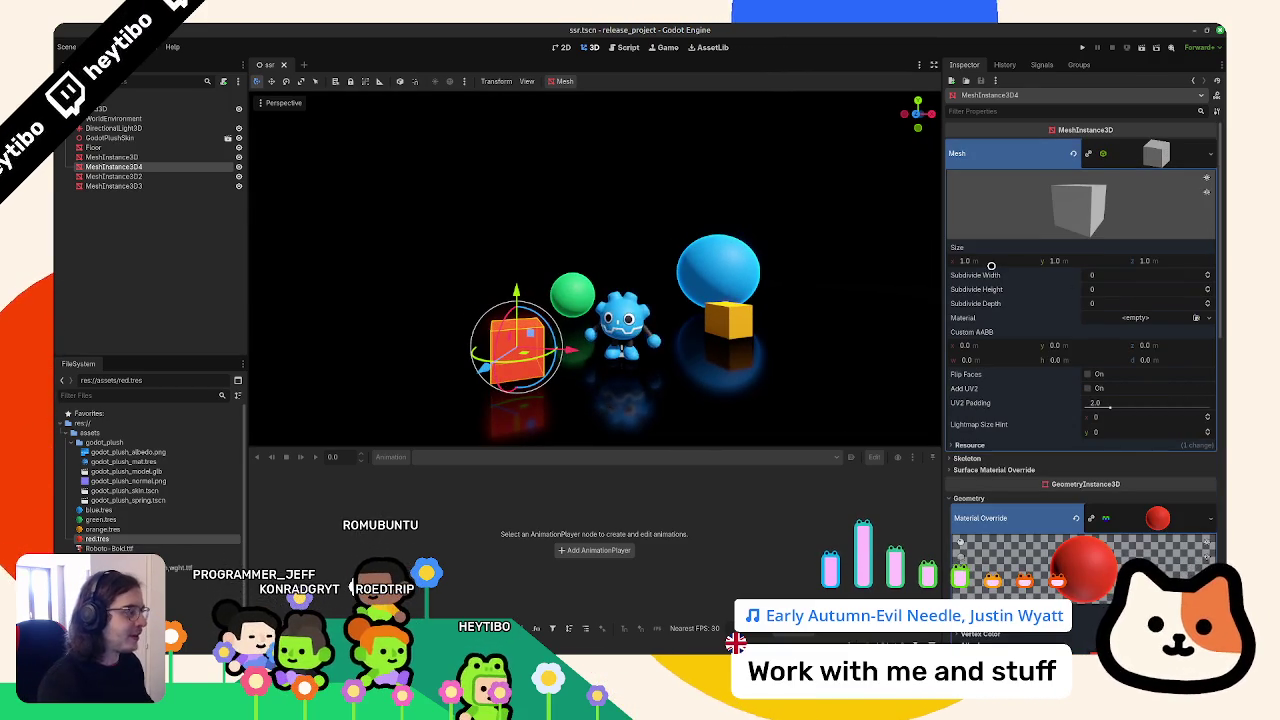
pyautogui.click(1019, 260)
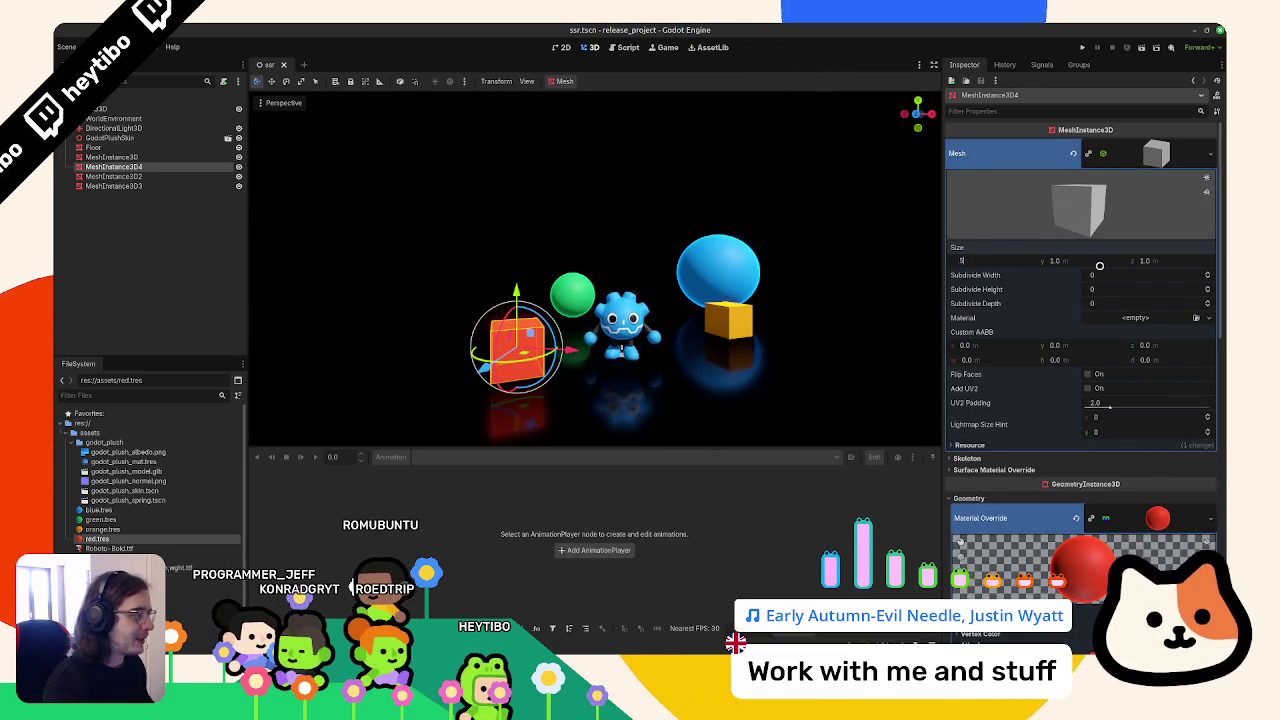
pyautogui.press('Escape')
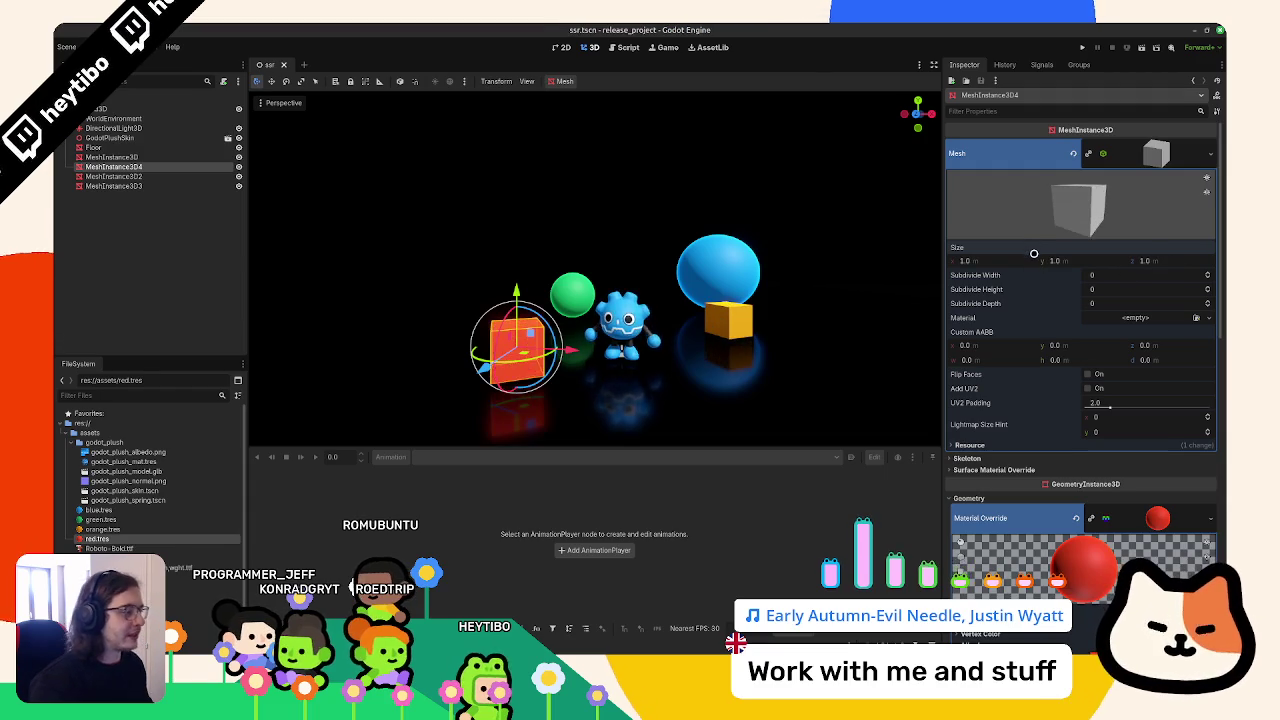
pyautogui.scroll(-10, 1005, 432)
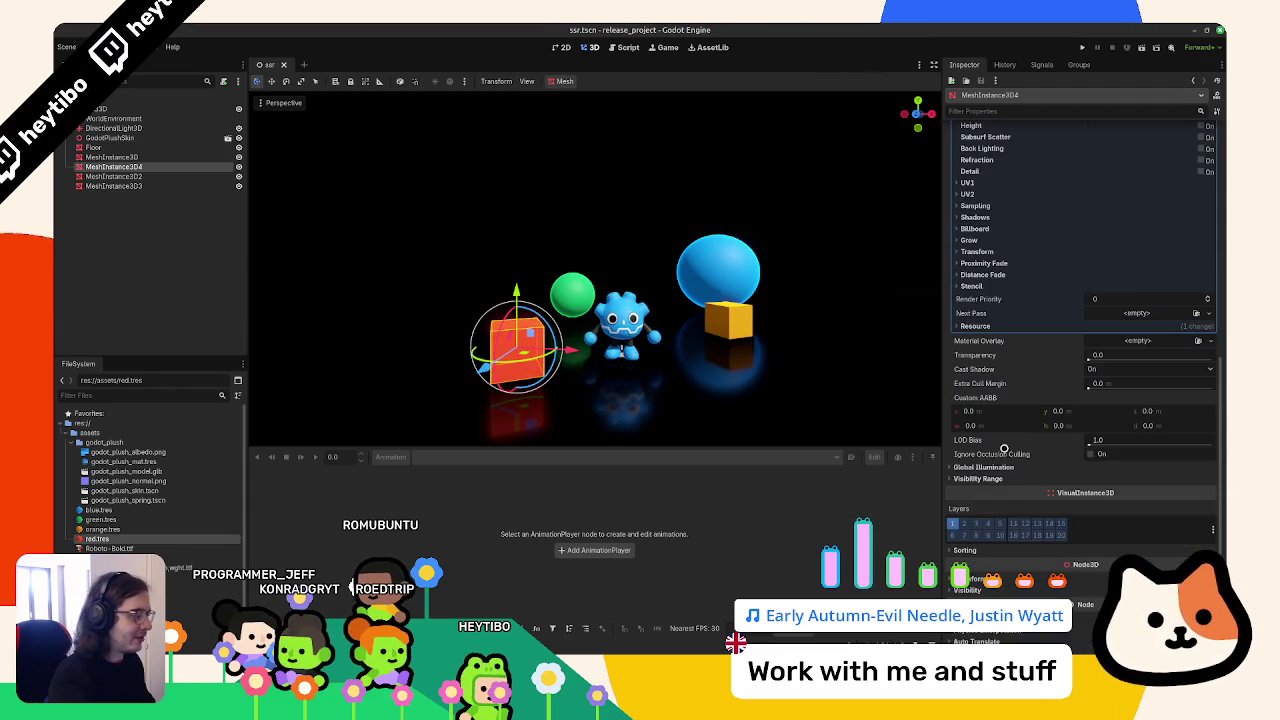
pyautogui.scroll(-1, 1026, 460)
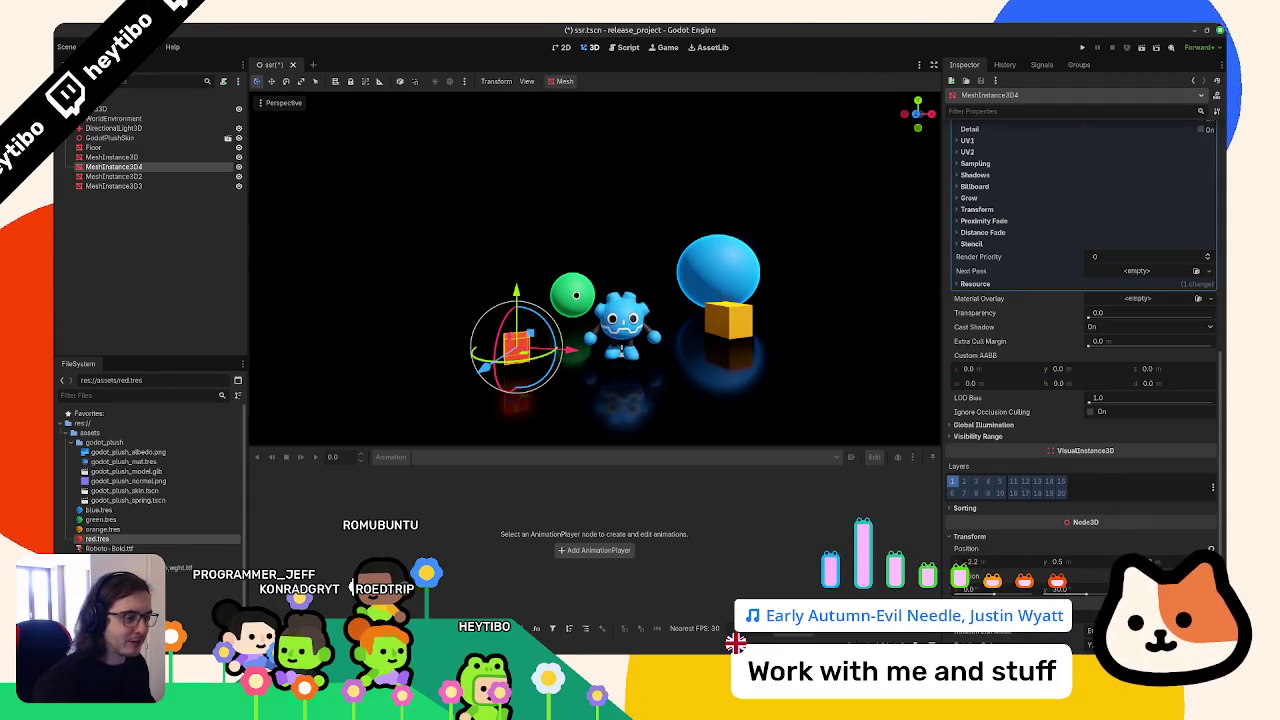
# Move the red cube down along Y to a height of 0.25 and save the scene
pyautogui.press('g')
pyautogui.press('y')
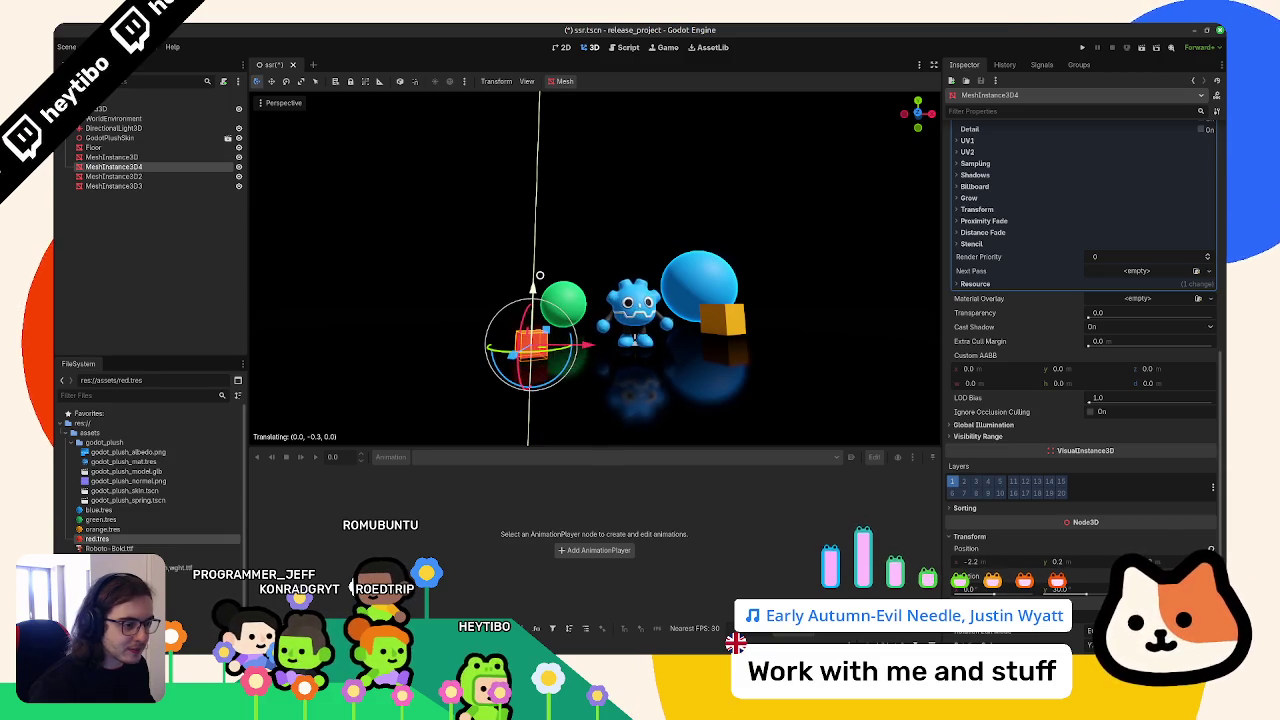
pyautogui.click(783, 326)
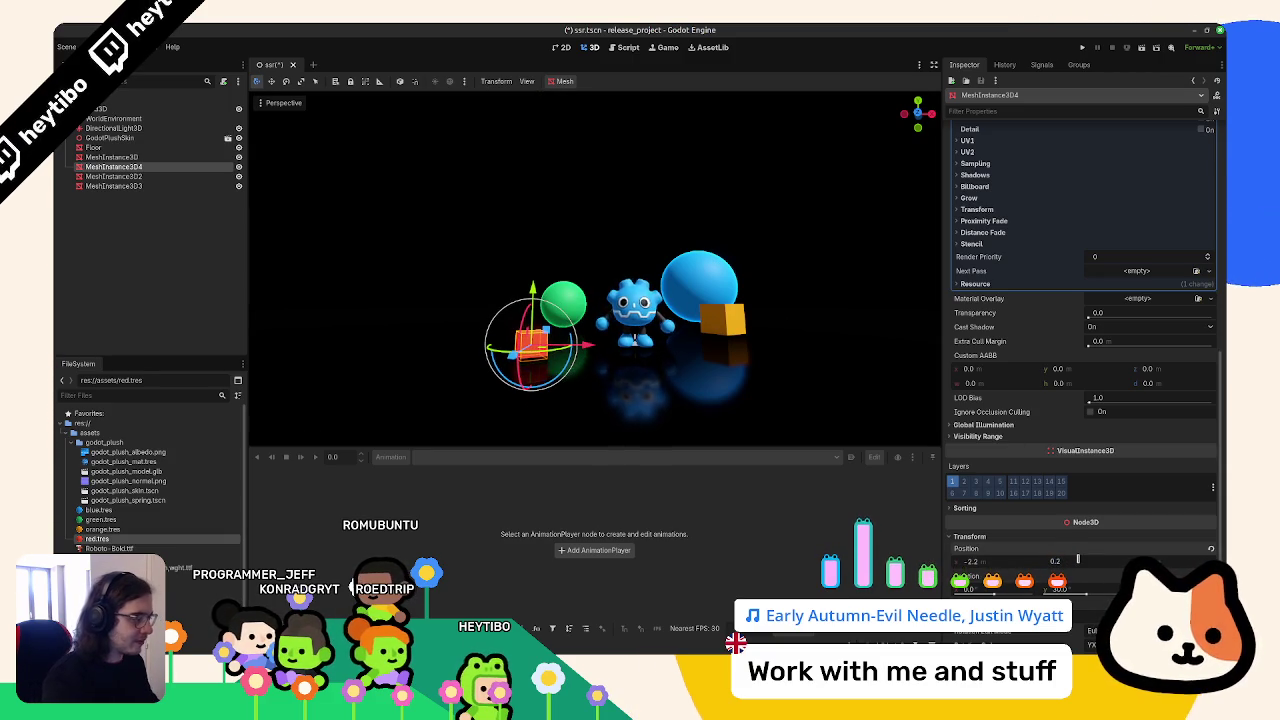
pyautogui.click(1062, 561)
pyautogui.write('5')
pyautogui.press('Return')
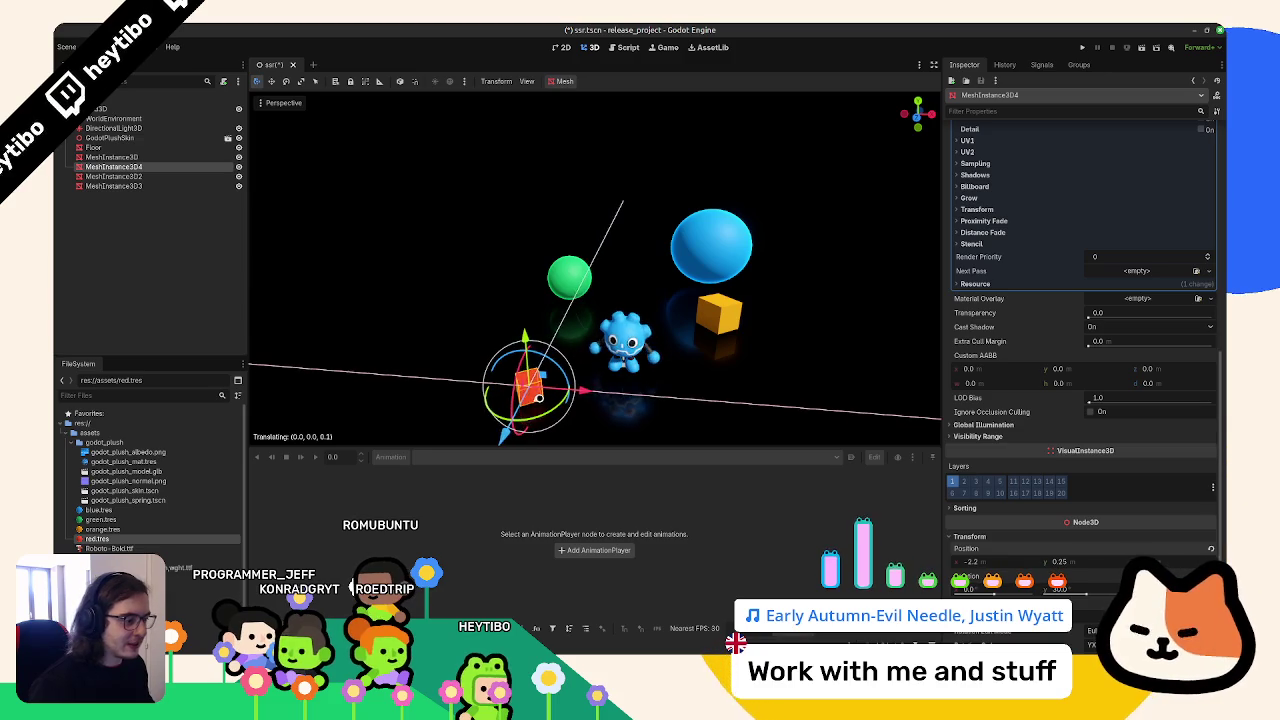
pyautogui.click(720, 315)
pyautogui.hotkey('ctrl', 's')
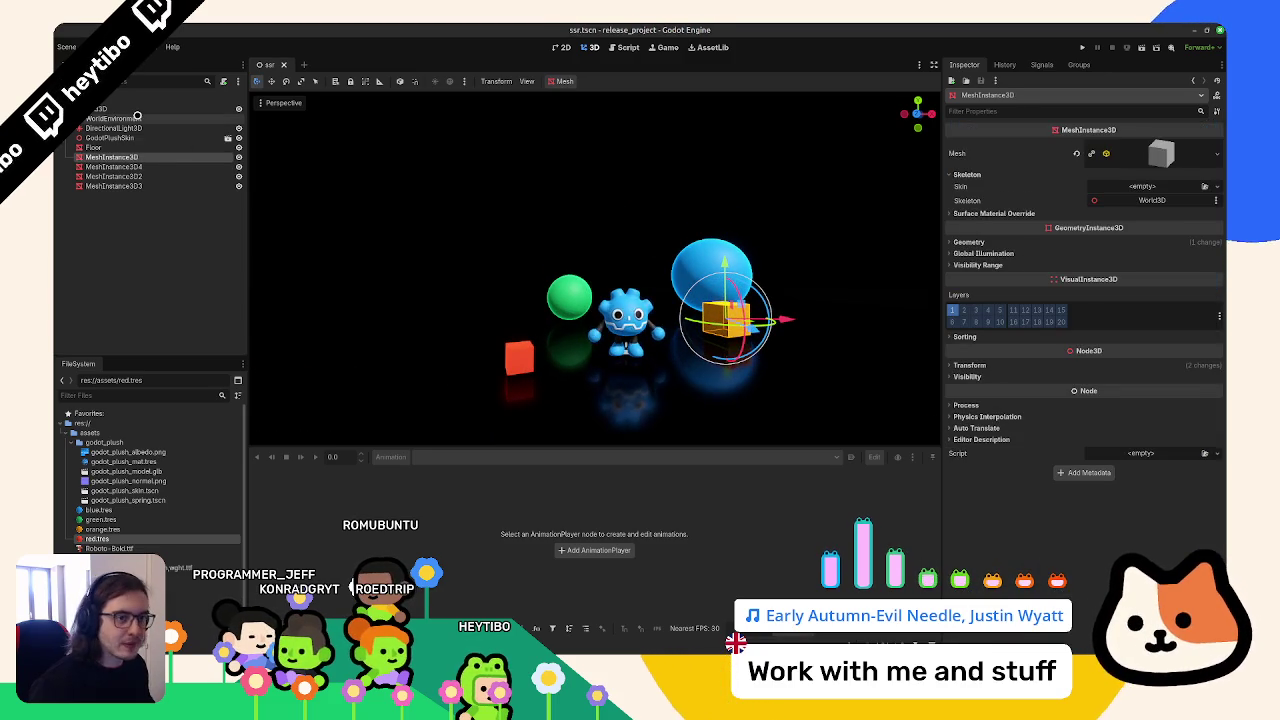
# Add a Node3D named CameraAnchor with a Camera3D child
pyautogui.click(140, 107)
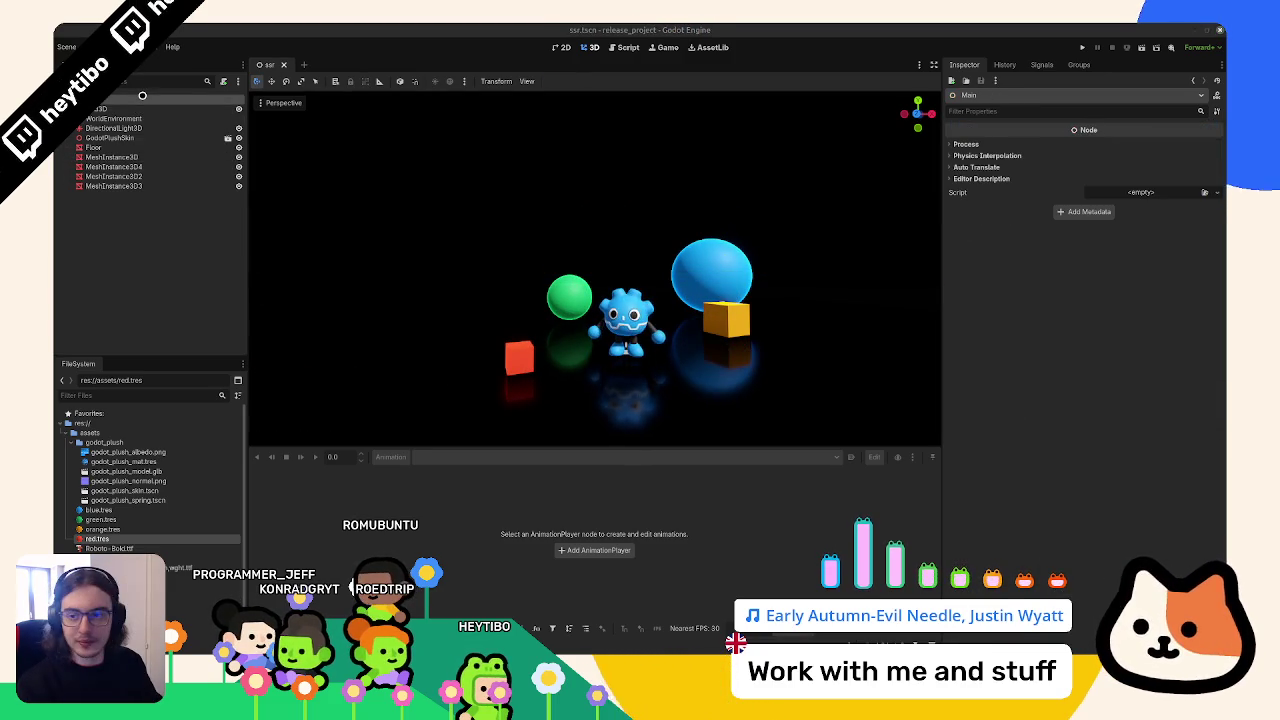
pyautogui.hotkey('ctrl', 'a')
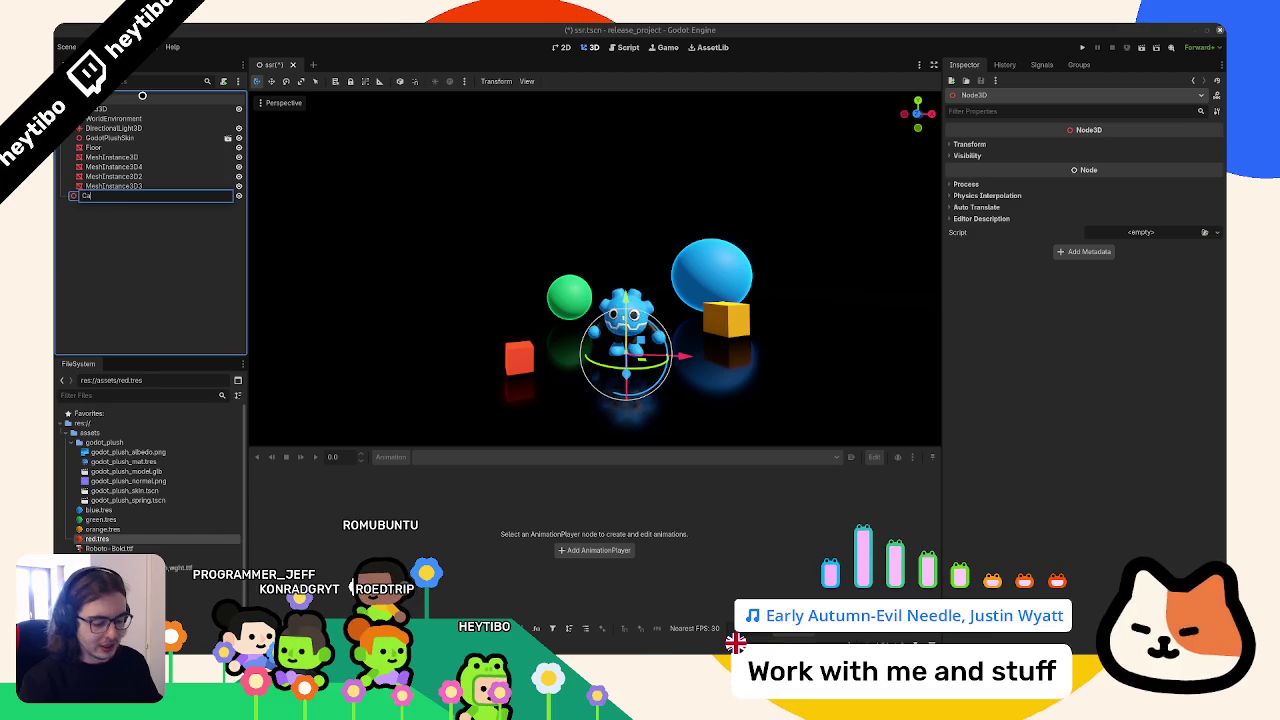
pyautogui.write('meraAnchor')
pyautogui.press('Return')
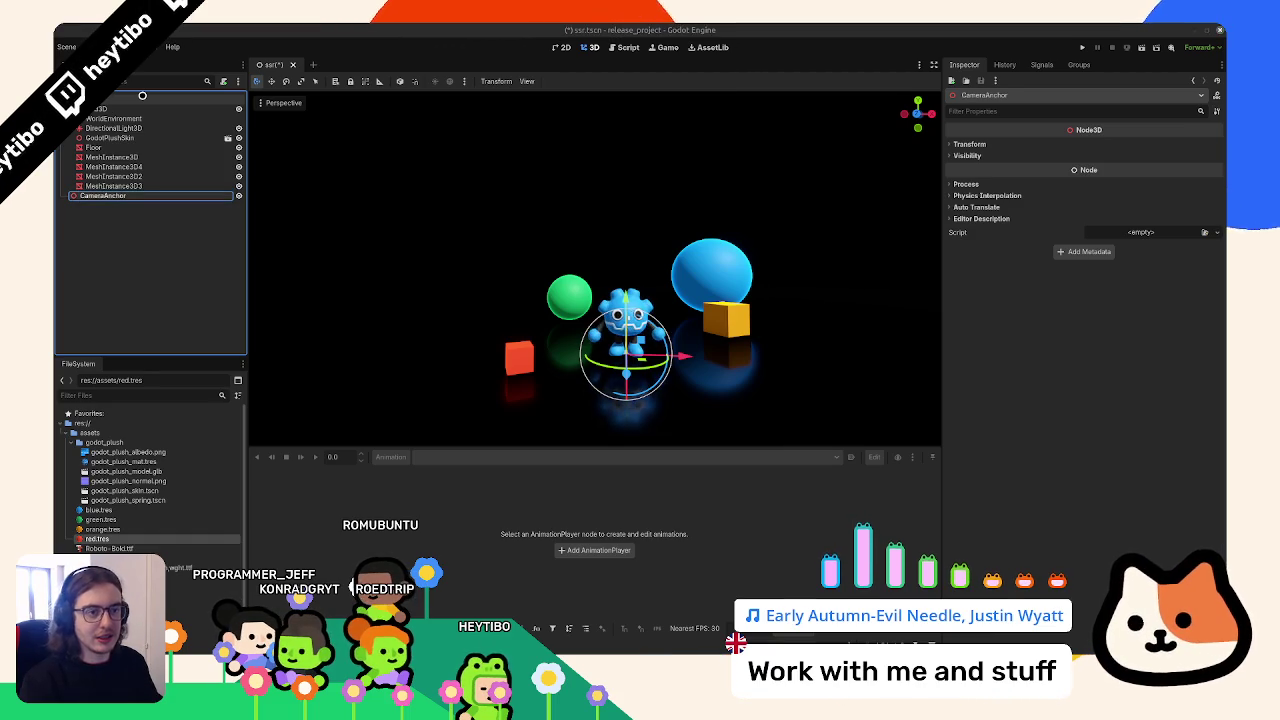
pyautogui.hotkey('ctrl', 'v')
# Position the camera to the right of and closer to the objects, with field of view 50
pyautogui.moveTo(658, 272); pyautogui.dragTo(714, 363)
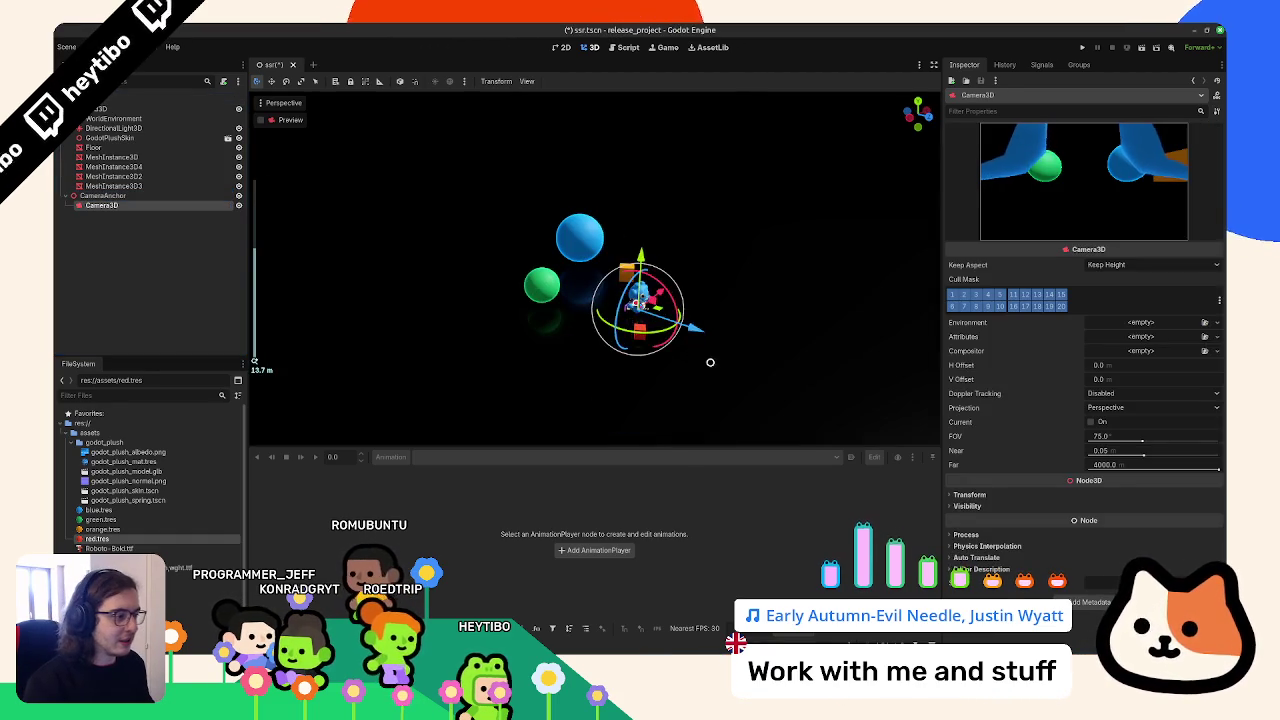
pyautogui.press('g')
pyautogui.press('x')
pyautogui.click(857, 380)
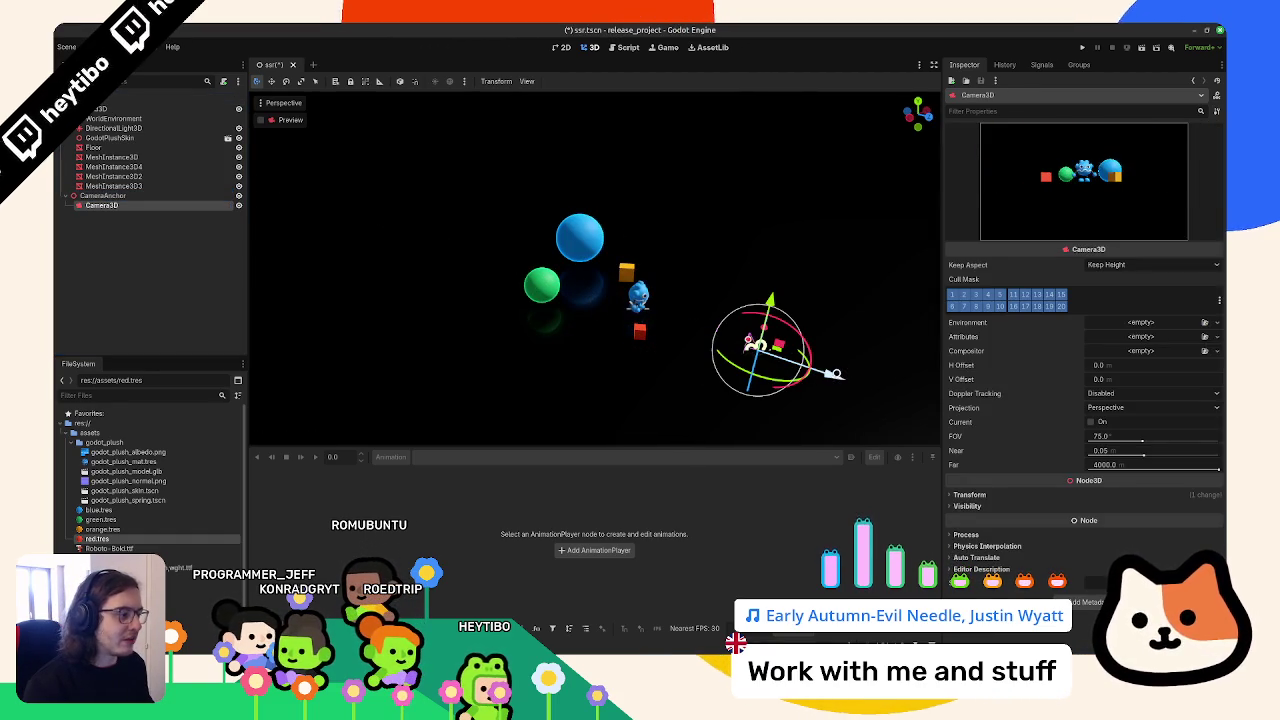
pyautogui.press('g')
pyautogui.press('x')
pyautogui.click(1067, 355)
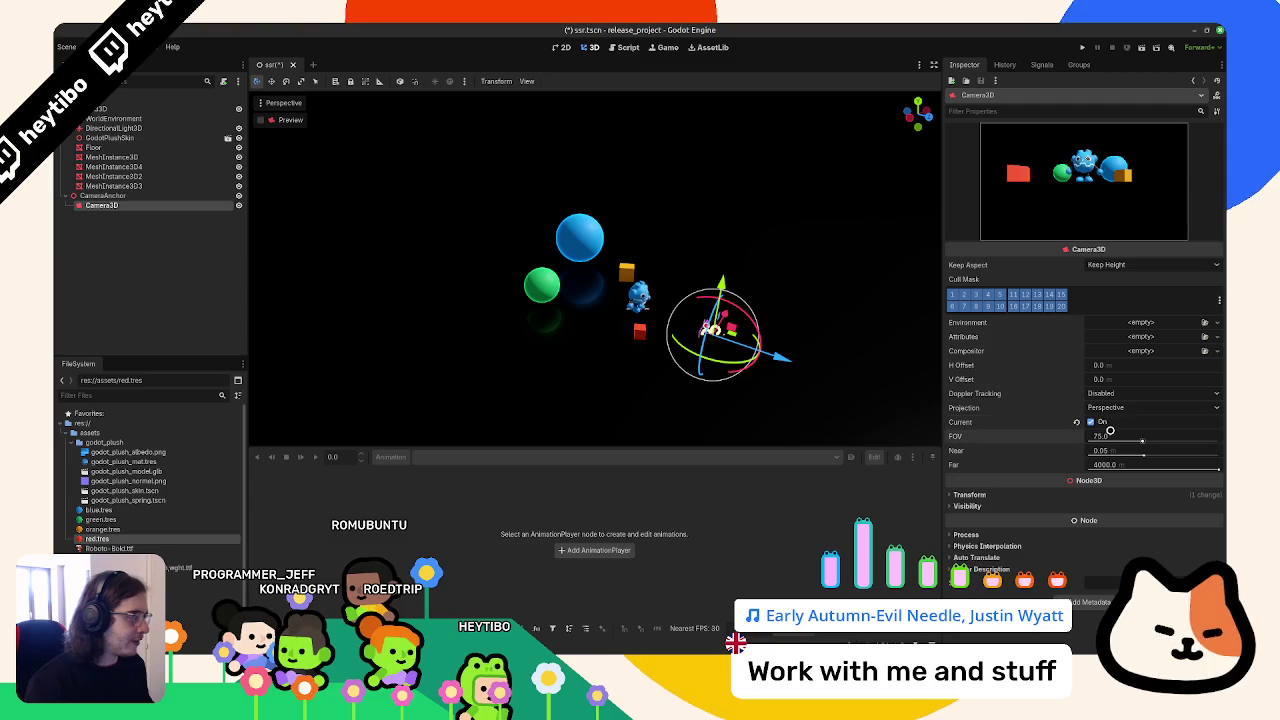
pyautogui.moveTo(1105, 437); pyautogui.dragTo(1080, 437)
pyautogui.click(1100, 421)
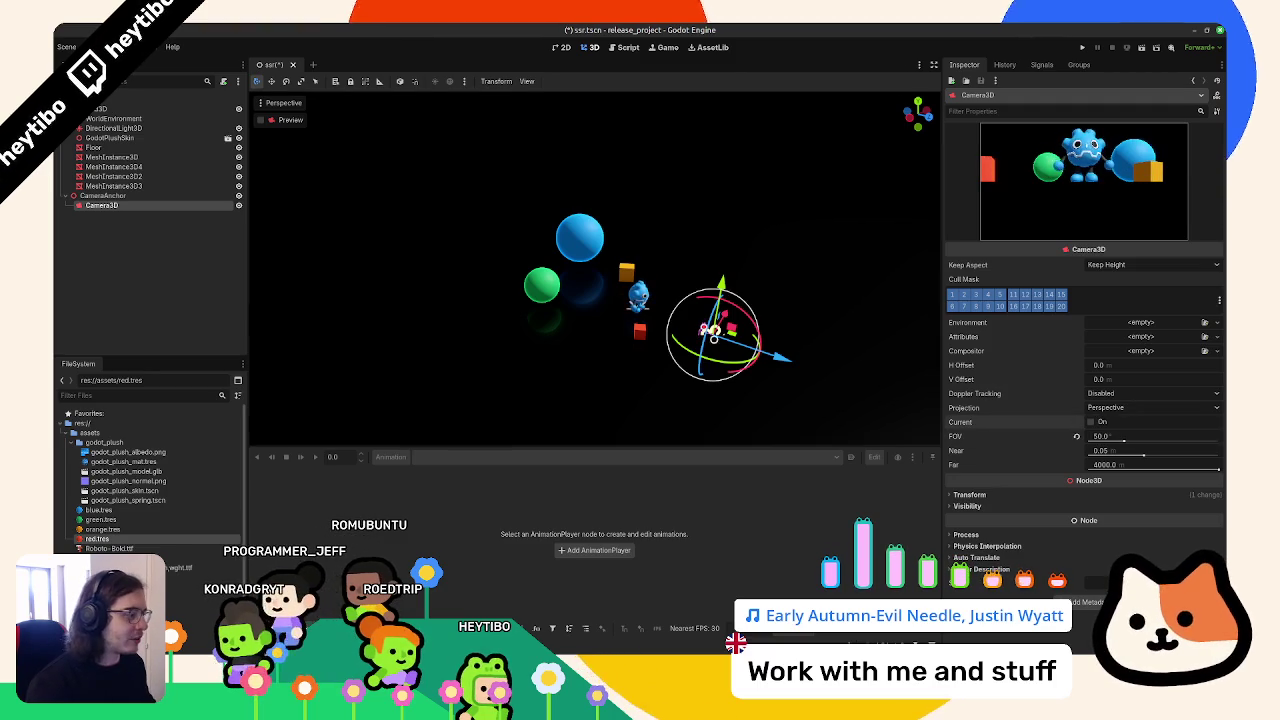
pyautogui.moveTo(712, 330); pyautogui.dragTo(735, 340)
# Tilt the CameraAnchor down 15 degrees, save, and preview through the camera's own view
pyautogui.keyDown('ctrl'); pyautogui.click(105, 195); pyautogui.keyUp('ctrl')
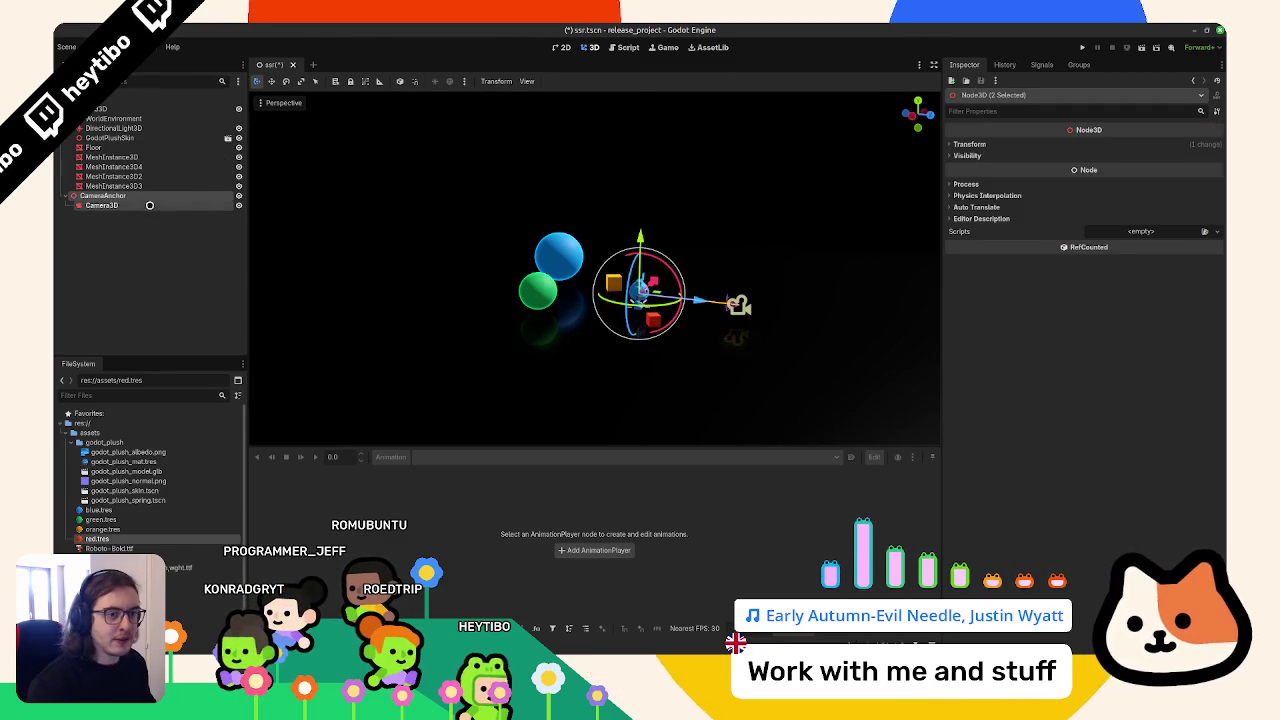
pyautogui.click(225, 195)
pyautogui.moveTo(676, 268); pyautogui.dragTo(669, 251)
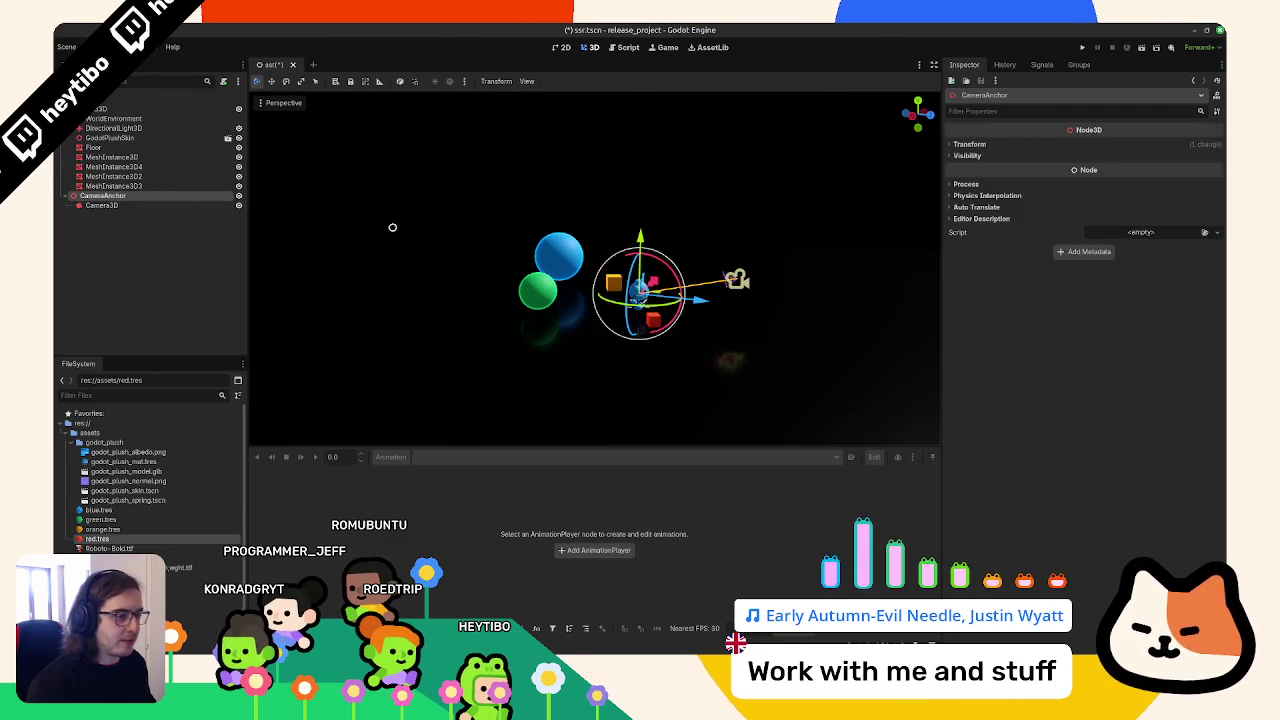
pyautogui.hotkey('ctrl', 's')
pyautogui.click(101, 205)
pyautogui.click(274, 120)
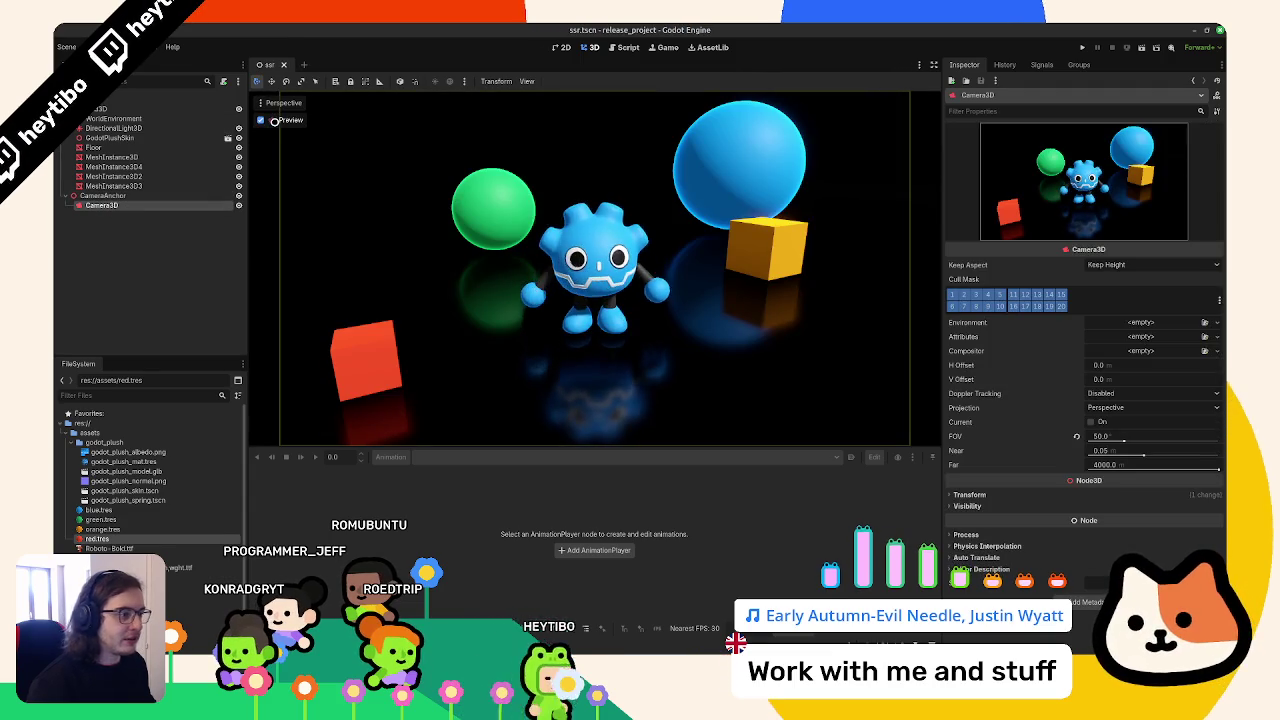
# Set CameraAnchor's Y position to 1.0 and its Y rotation to -6 to preview the orbit
pyautogui.click(135, 196)
pyautogui.click(987, 143)
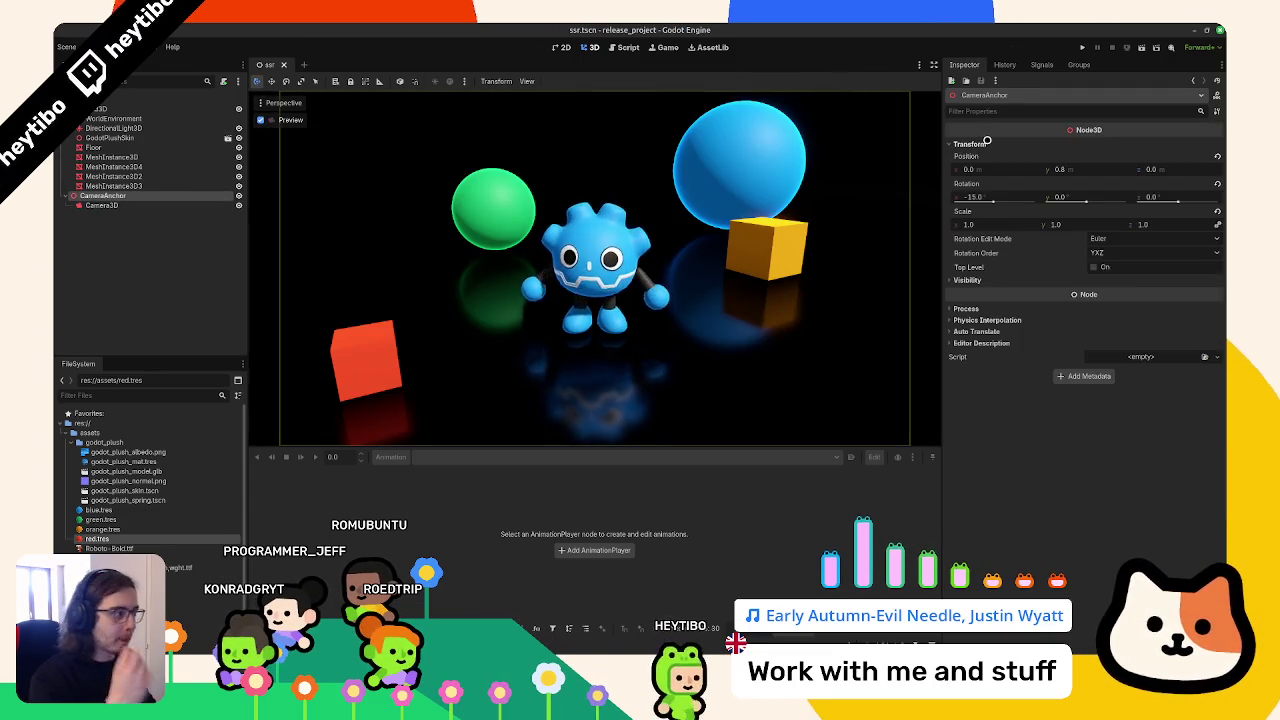
pyautogui.click(1060, 169)
pyautogui.write('1')
pyautogui.press('Return')
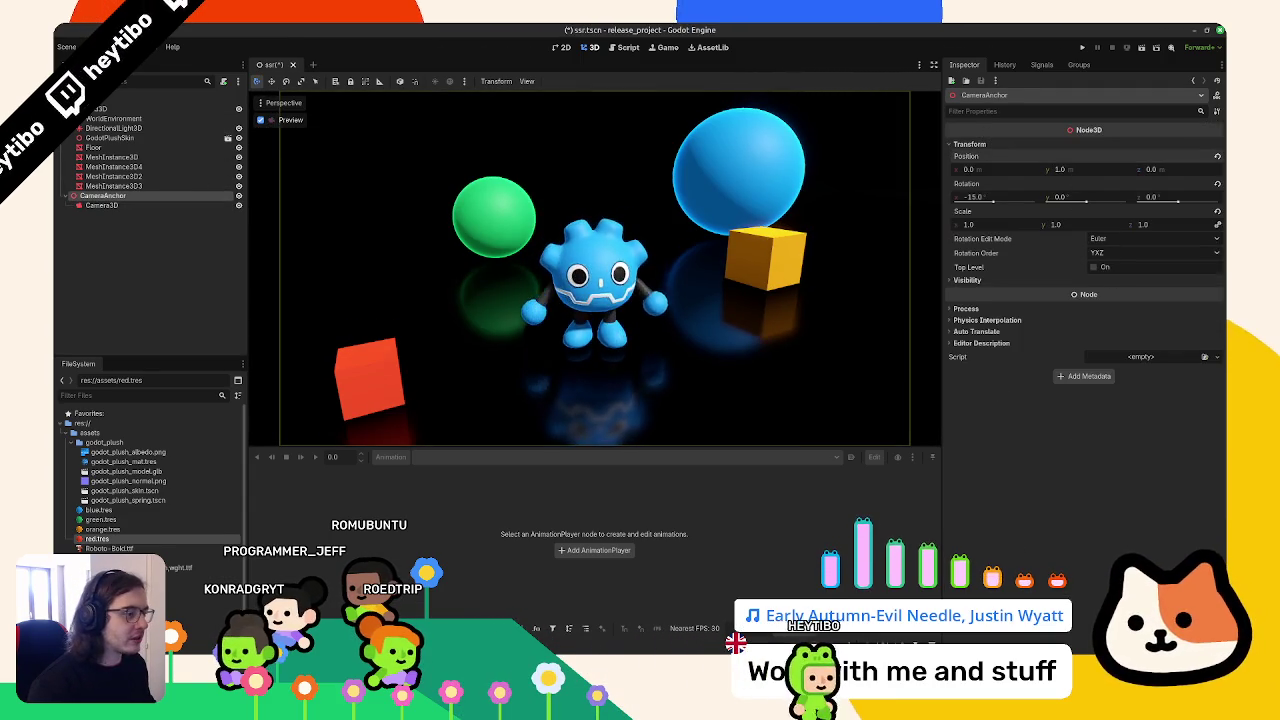
pyautogui.click(1060, 169)
pyautogui.write('1.23')
pyautogui.press('Return')
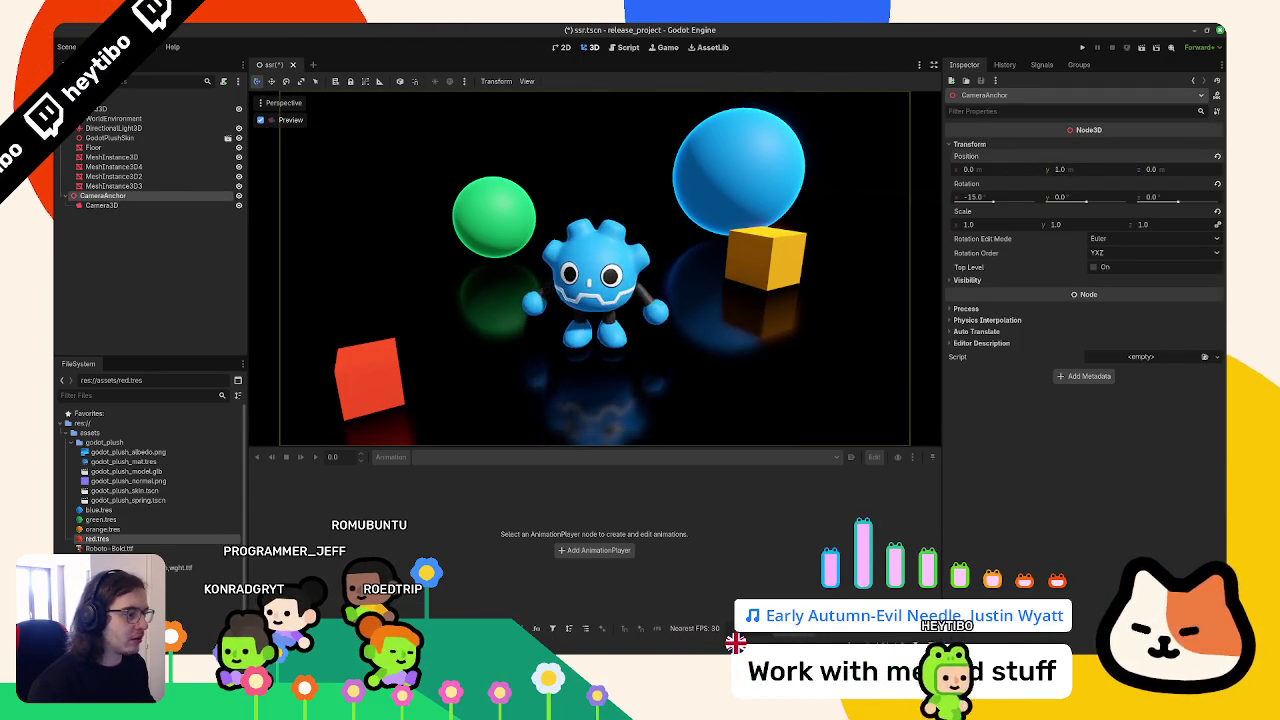
pyautogui.hotkey('ctrl', 'z')
pyautogui.click(1060, 197)
pyautogui.write('-6')
pyautogui.press('Return')
pyautogui.moveTo(1060, 197)
pyautogui.mouseDown()
pyautogui.moveTo(1120, 197)
pyautogui.moveTo(1020, 197)
pyautogui.moveTo(1090, 197)
pyautogui.moveTo(1060, 197)
pyautogui.mouseUp()
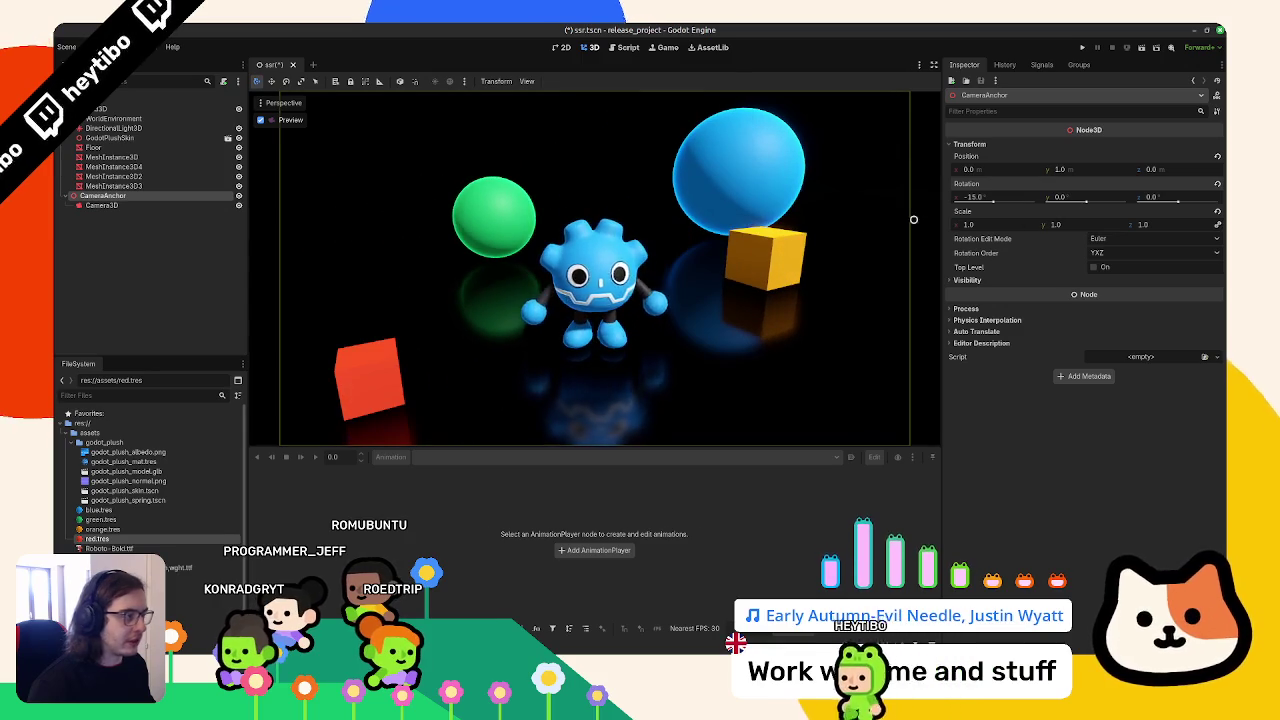
# Attach a new ssr.gd script to the root node Main
pyautogui.click(873, 225)
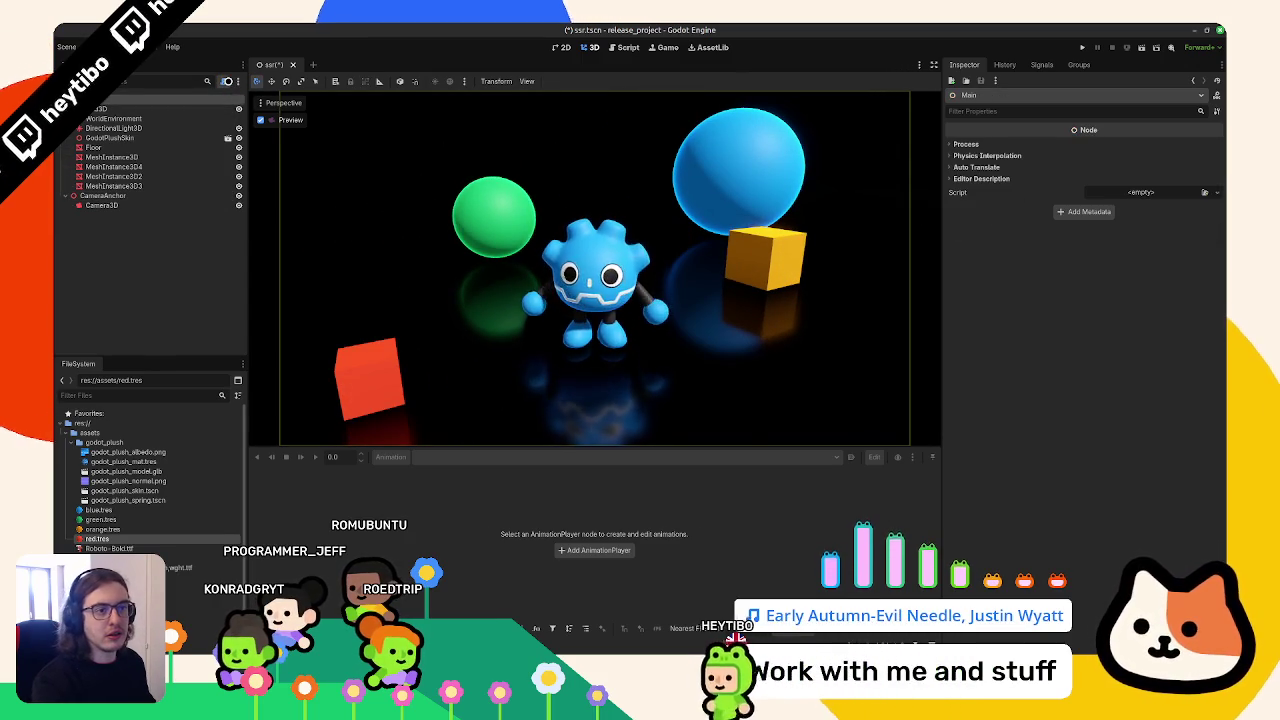
pyautogui.click(227, 81)
pyautogui.press('Return')
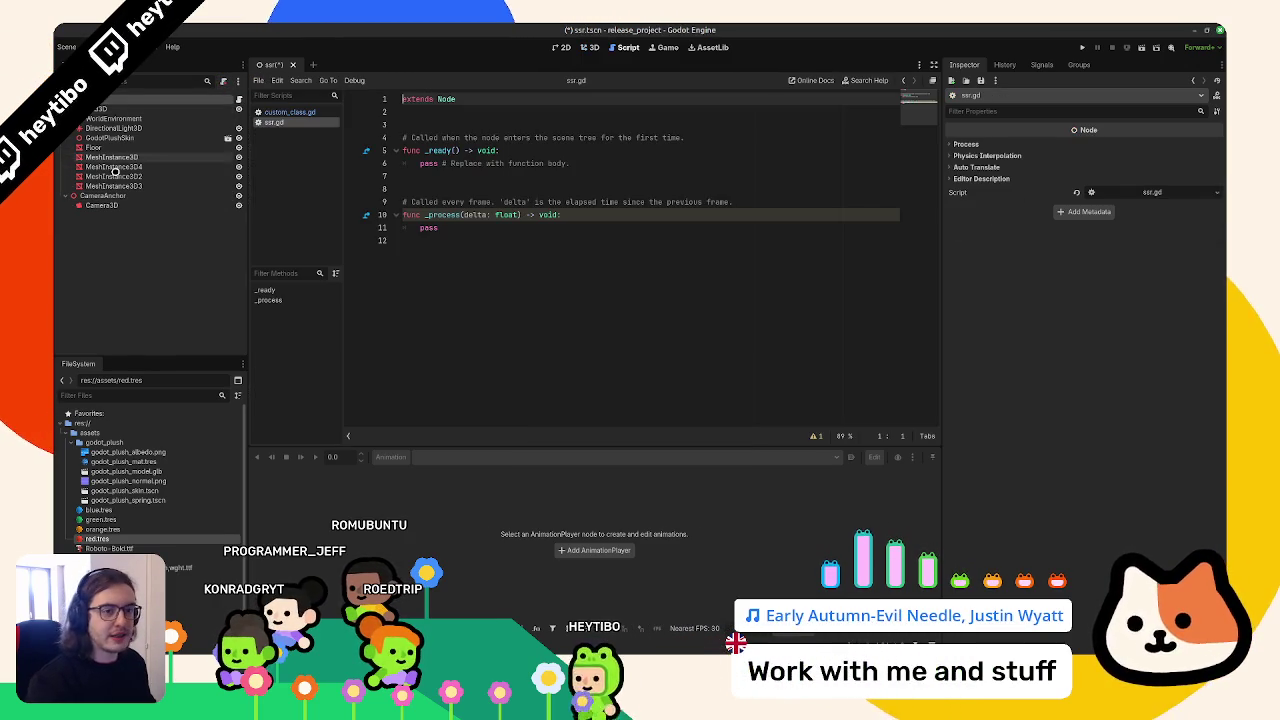
# Drag CameraAnchor into ssr.gd to create a camera_anchor reference
pyautogui.click(113, 186)
pyautogui.rightClick(110, 195)
pyautogui.press('Escape')
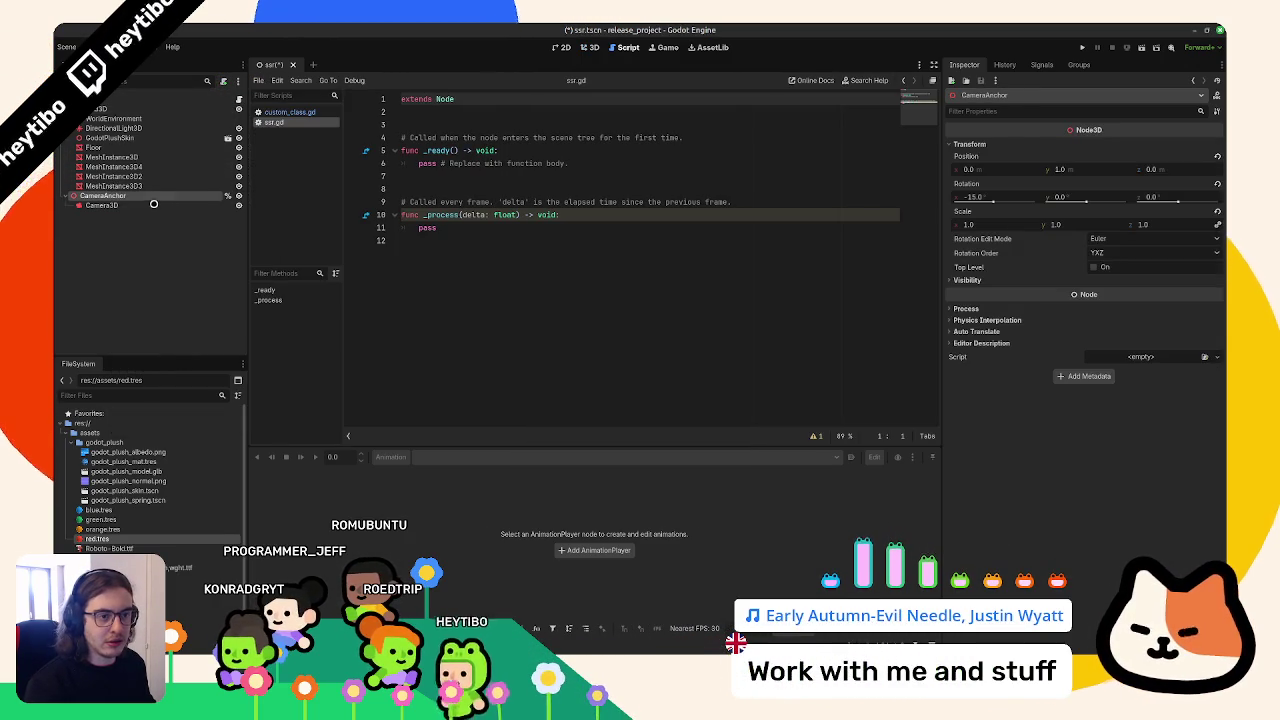
pyautogui.moveTo(153, 197); pyautogui.dragTo(430, 125)
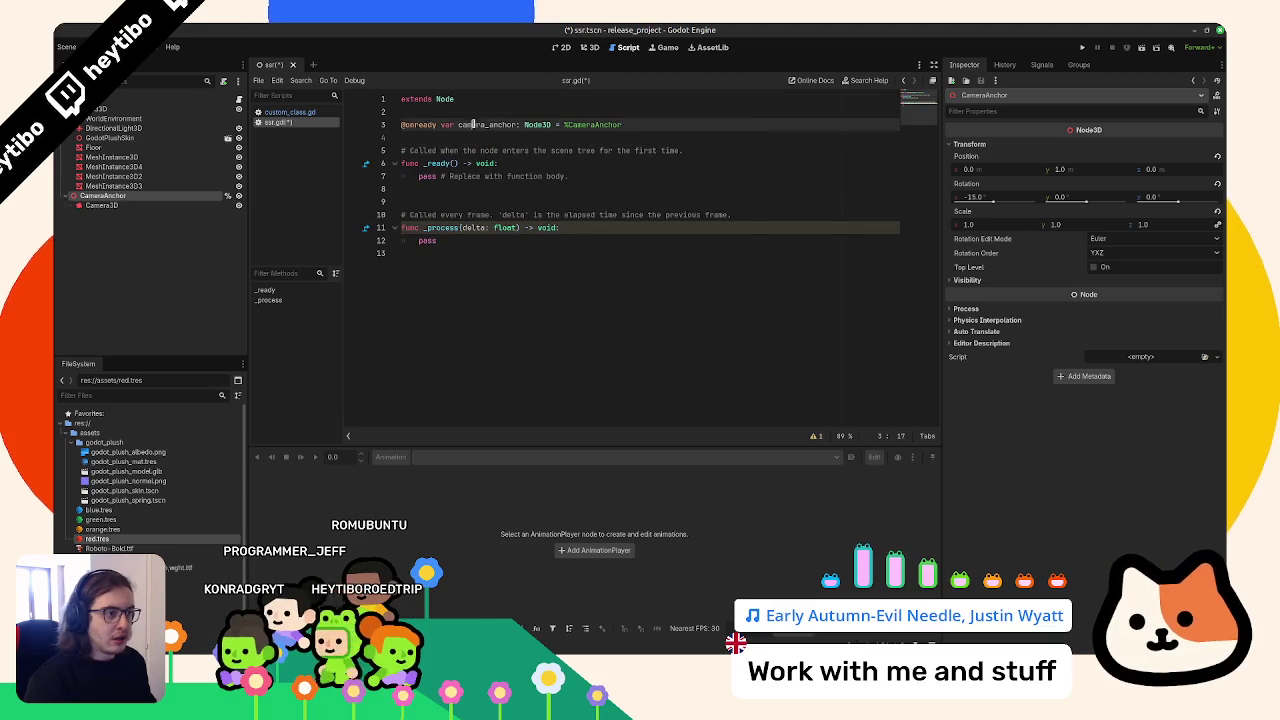
# Replace the template stubs with a _ready Tween line using create_tween, save, and return to 3D
pyautogui.press('Home')
pyautogui.hotkey('shift', 'Down')
pyautogui.hotkey('shift', 'Down')
pyautogui.hotkey('shift', 'Down')
pyautogui.press('BackSpace')
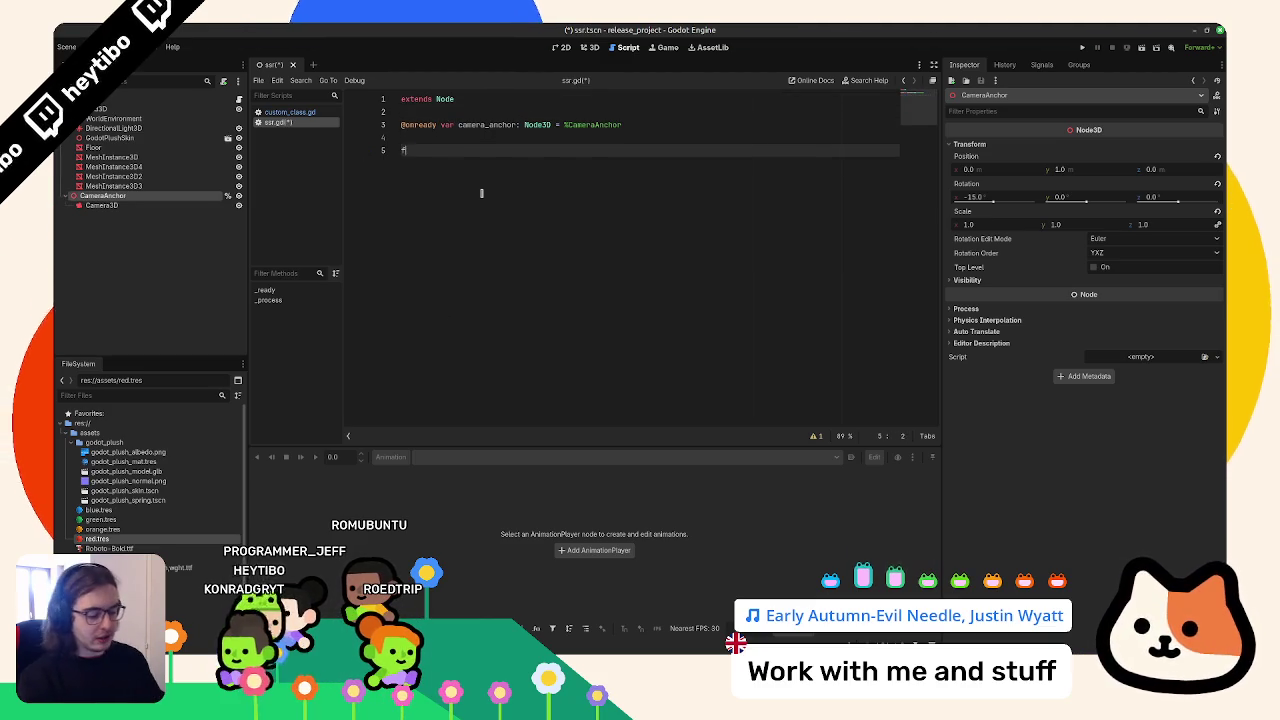
pyautogui.press('Return')
pyautogui.press('Return')
pyautogui.write('v')
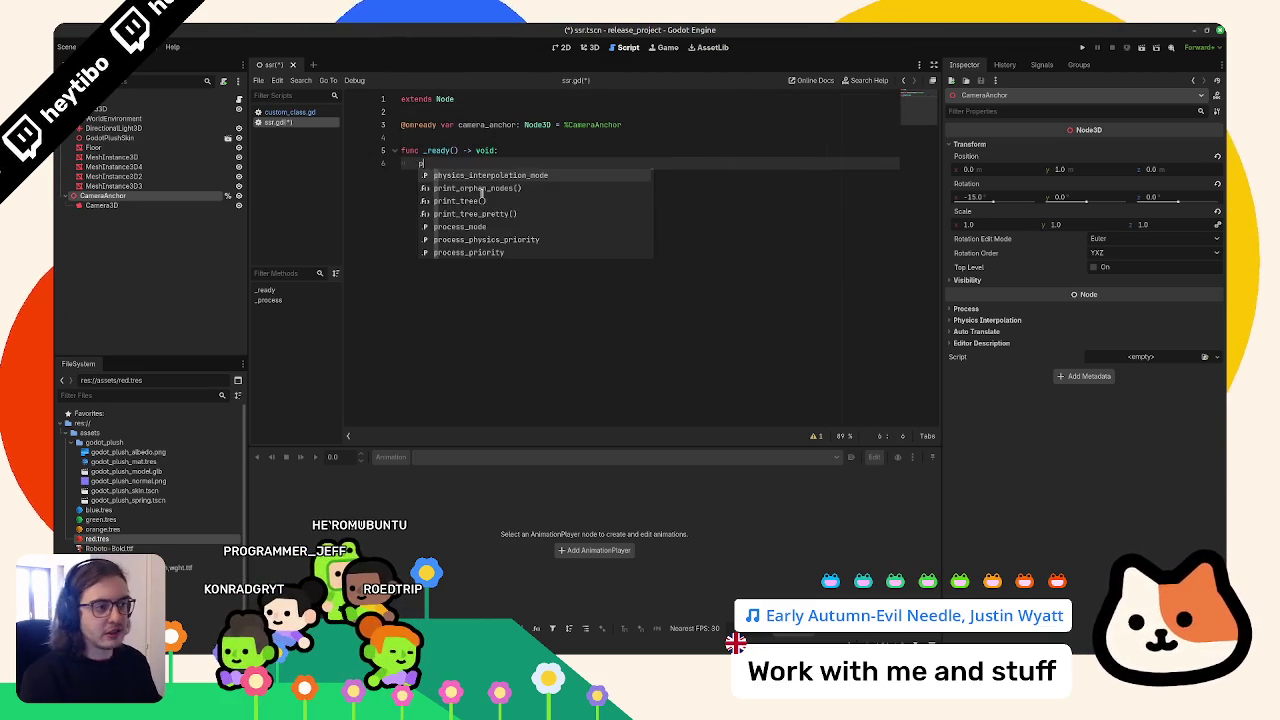
pyautogui.write('ar t : tween')
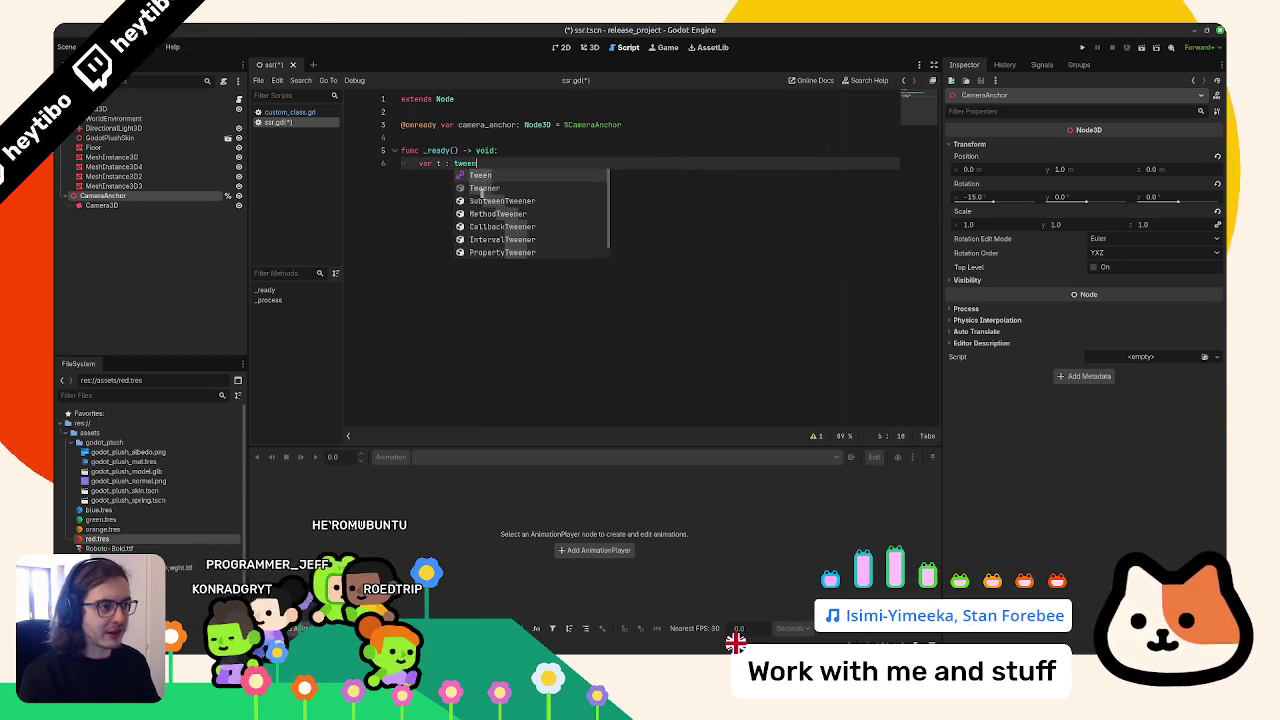
pyautogui.press('Return')
pyautogui.write('= ')
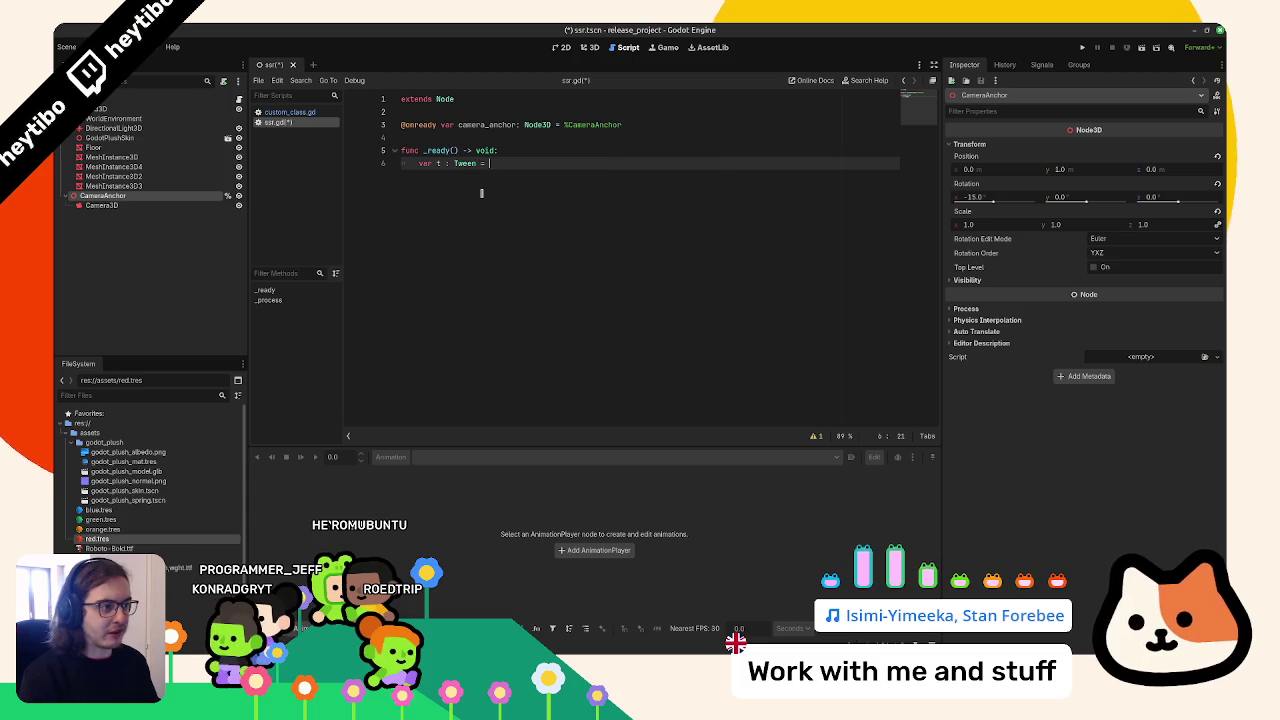
pyautogui.write('cre')
pyautogui.press('Return')
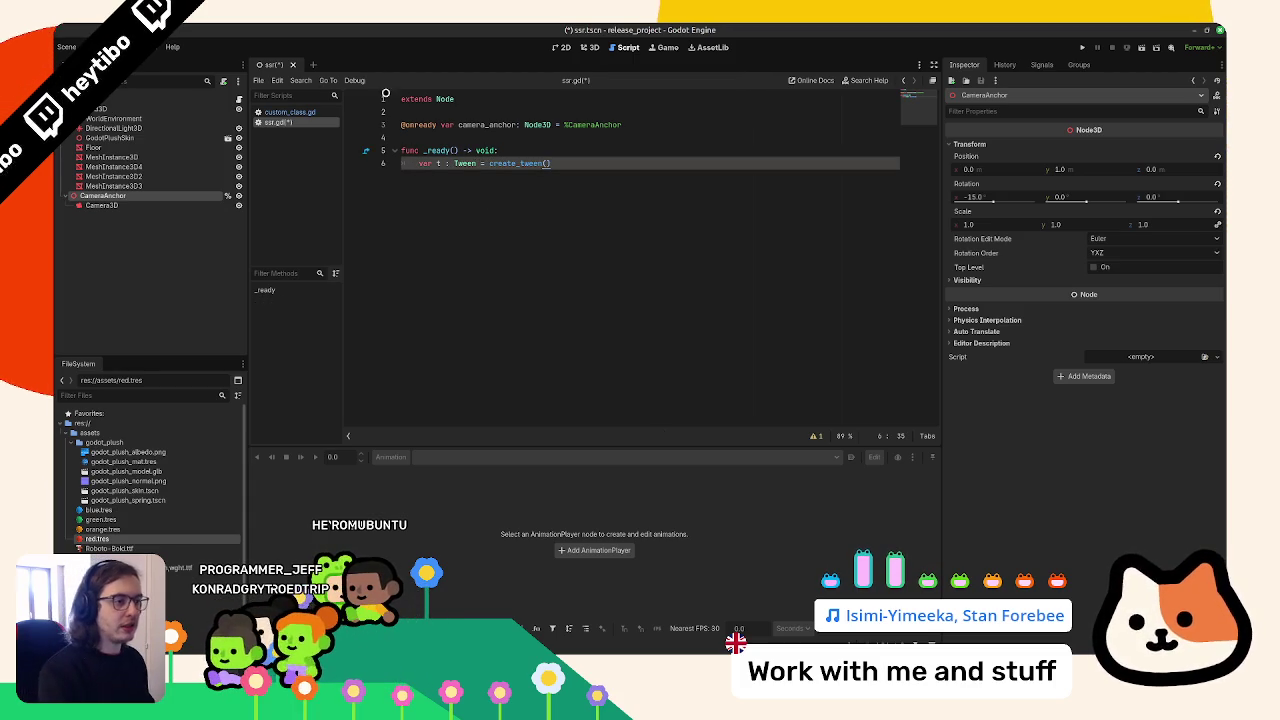
pyautogui.press('BackSpace')
pyautogui.hotkey('ctrl', 's')
pyautogui.hotkey('ctrl', 'F2')
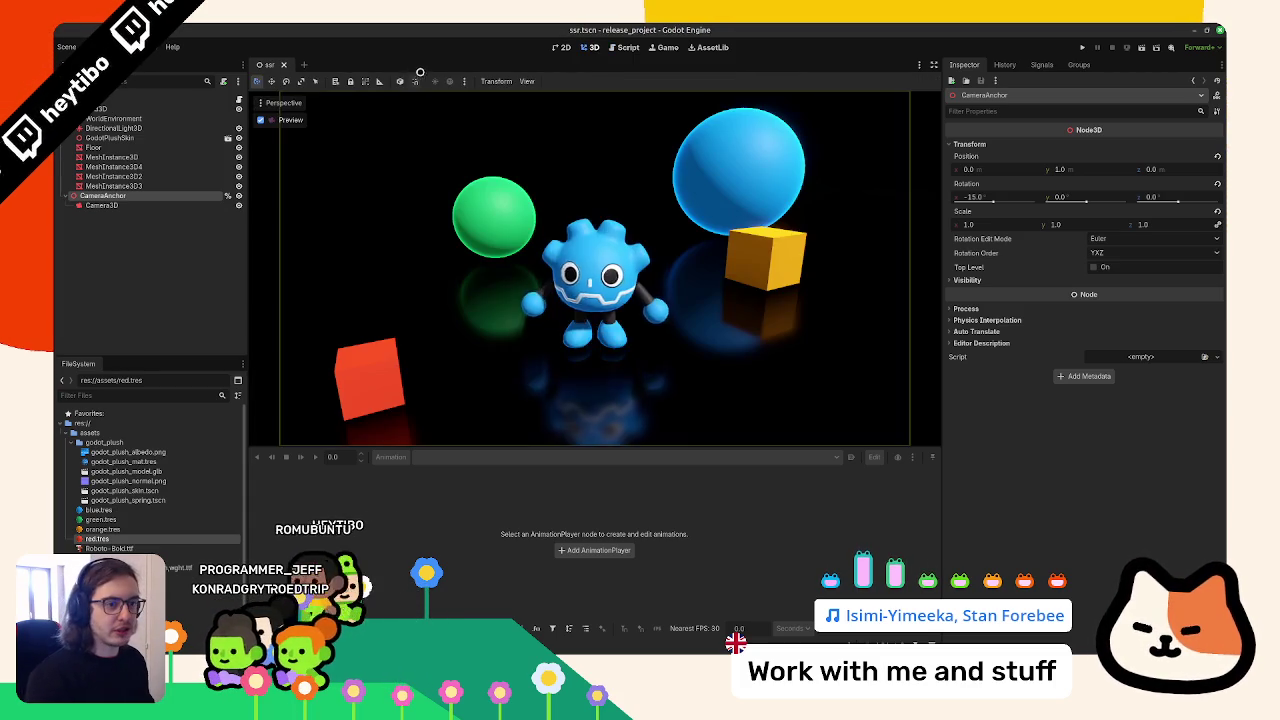
pyautogui.click(158, 95)
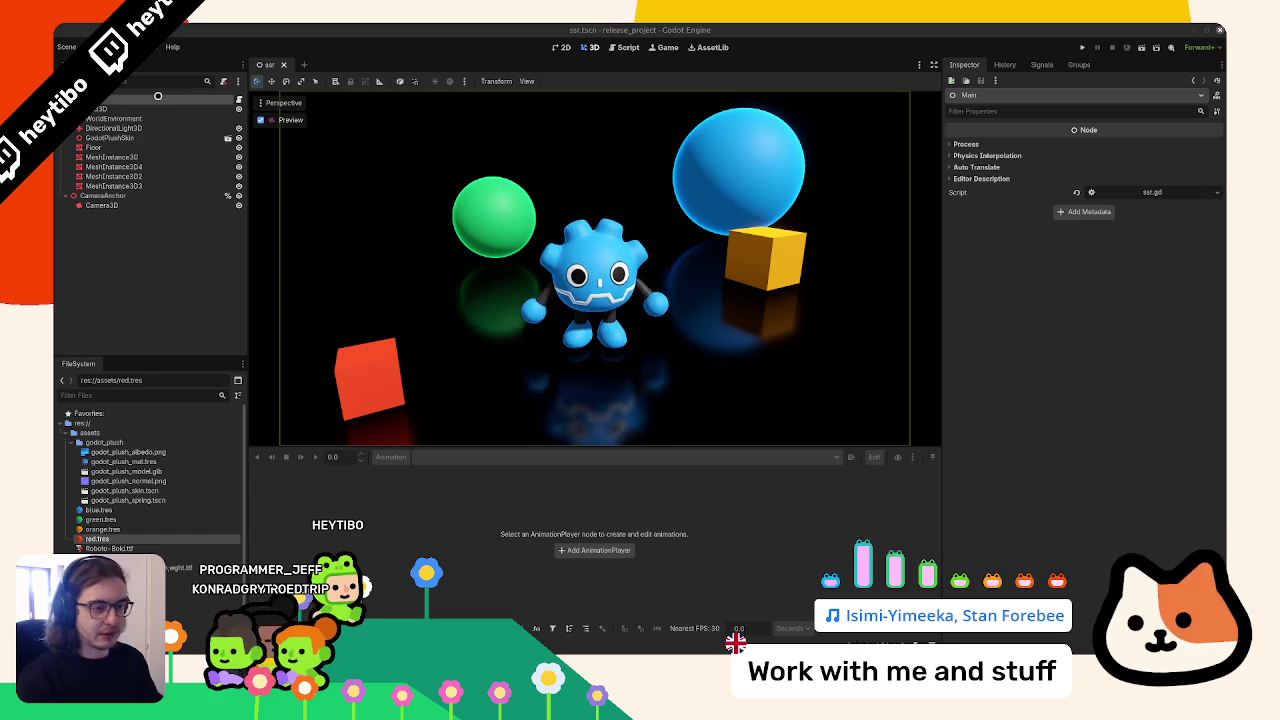
# Add an AnimationPlayer under Main with a new animation named 'default', then select CameraAnchor
pyautogui.hotkey('ctrl', 'v')
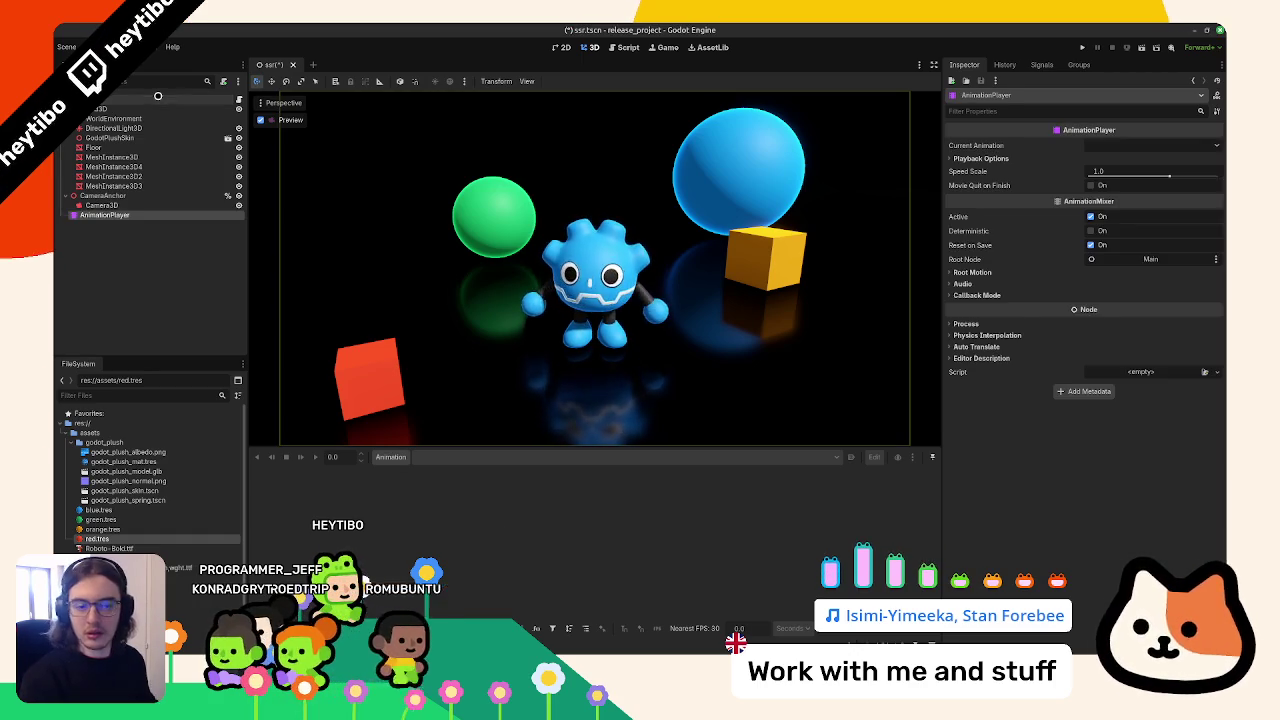
pyautogui.click(389, 457)
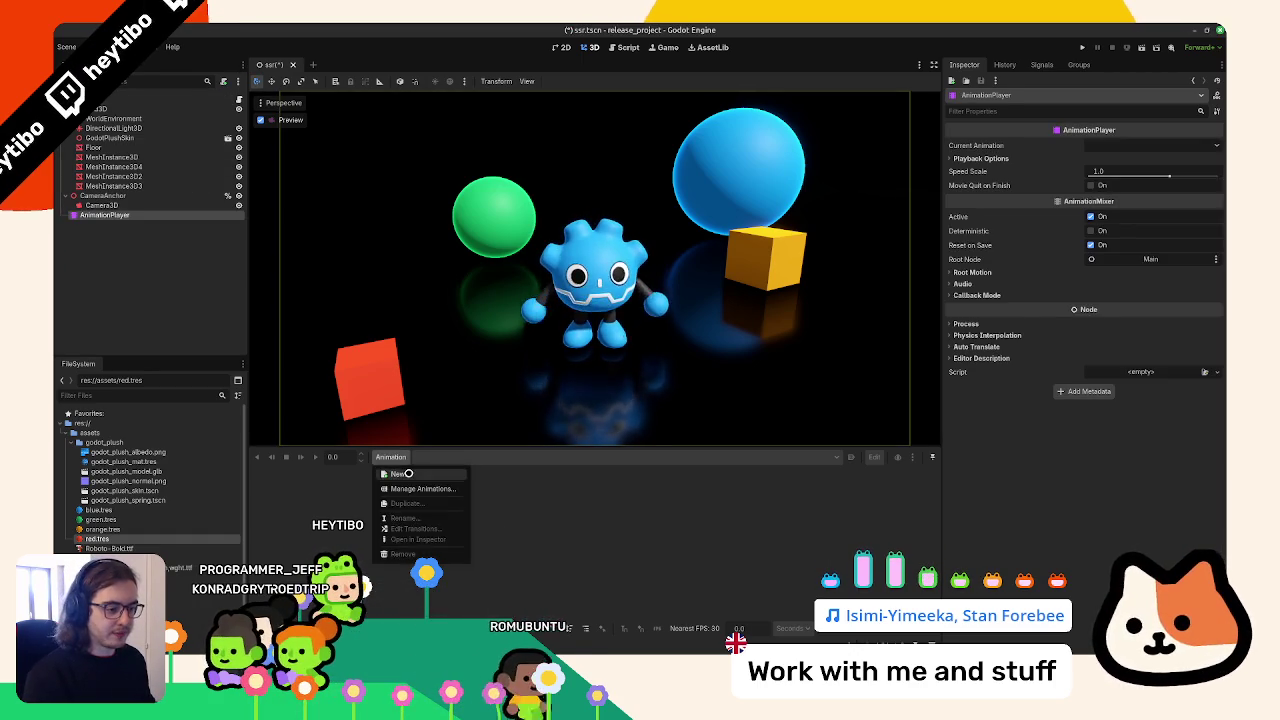
pyautogui.click(409, 474)
pyautogui.write('deefau')
pyautogui.press('BackSpace')
pyautogui.press('BackSpace')
pyautogui.press('BackSpace')
pyautogui.write('fault')
pyautogui.press('Return')
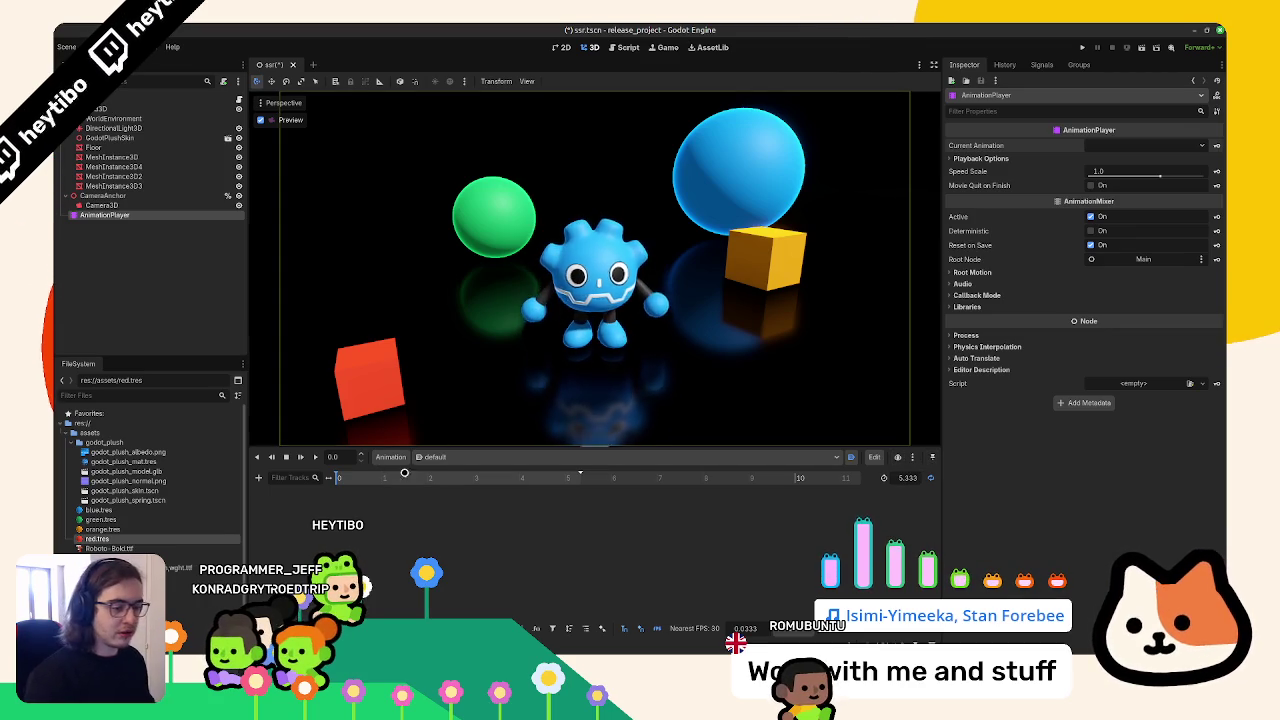
pyautogui.click(132, 196)
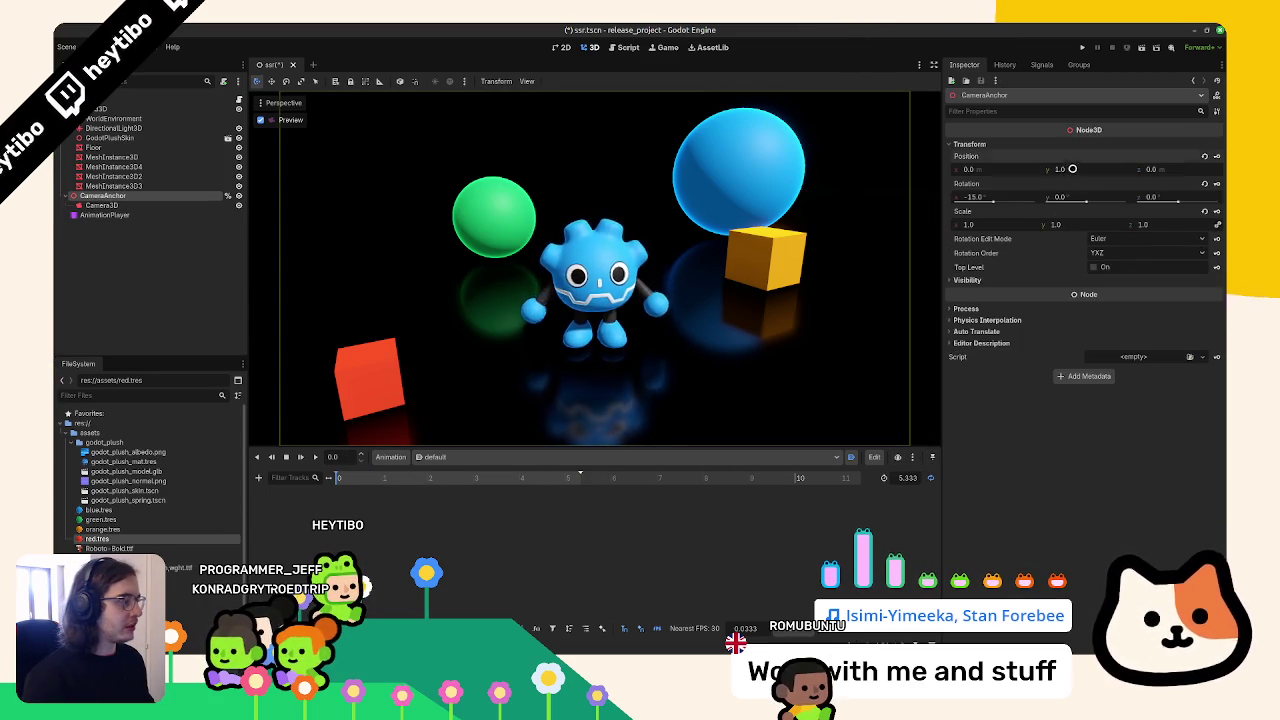
# Create a CameraAnchor rotation track and try first-key values between -25 and -45
pyautogui.click(1212, 185)
pyautogui.click(675, 385)
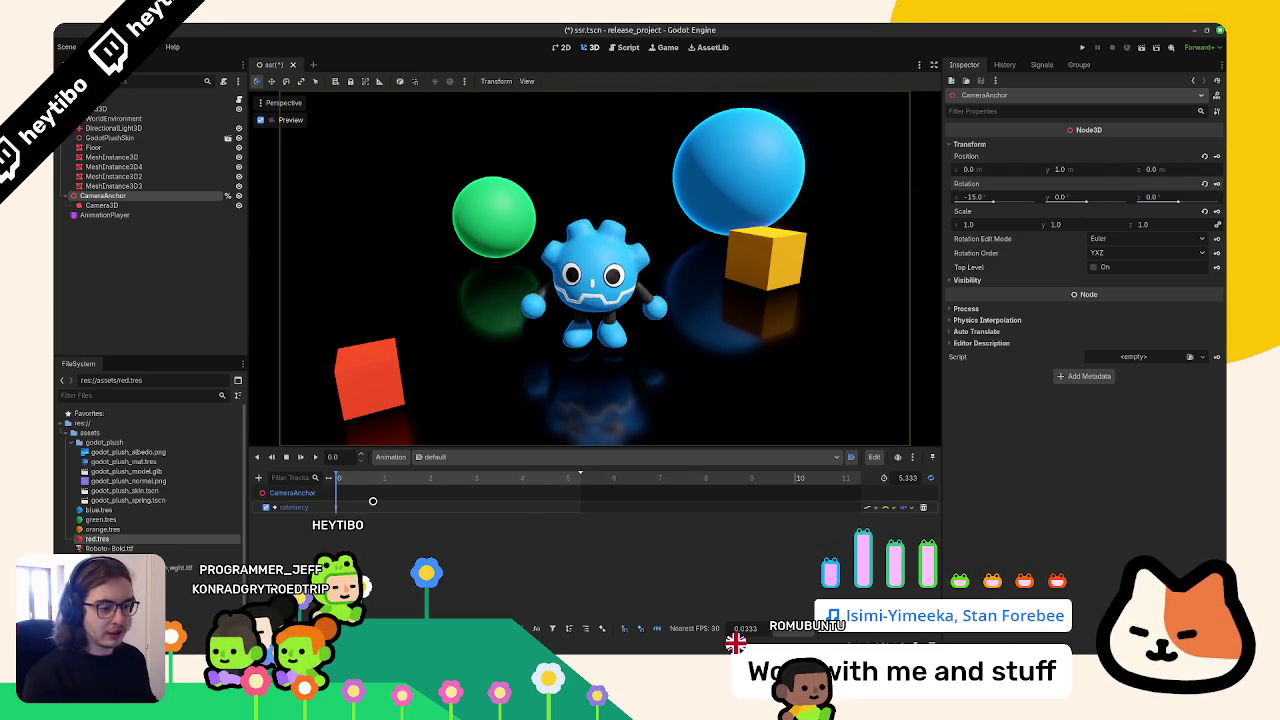
pyautogui.click(337, 507)
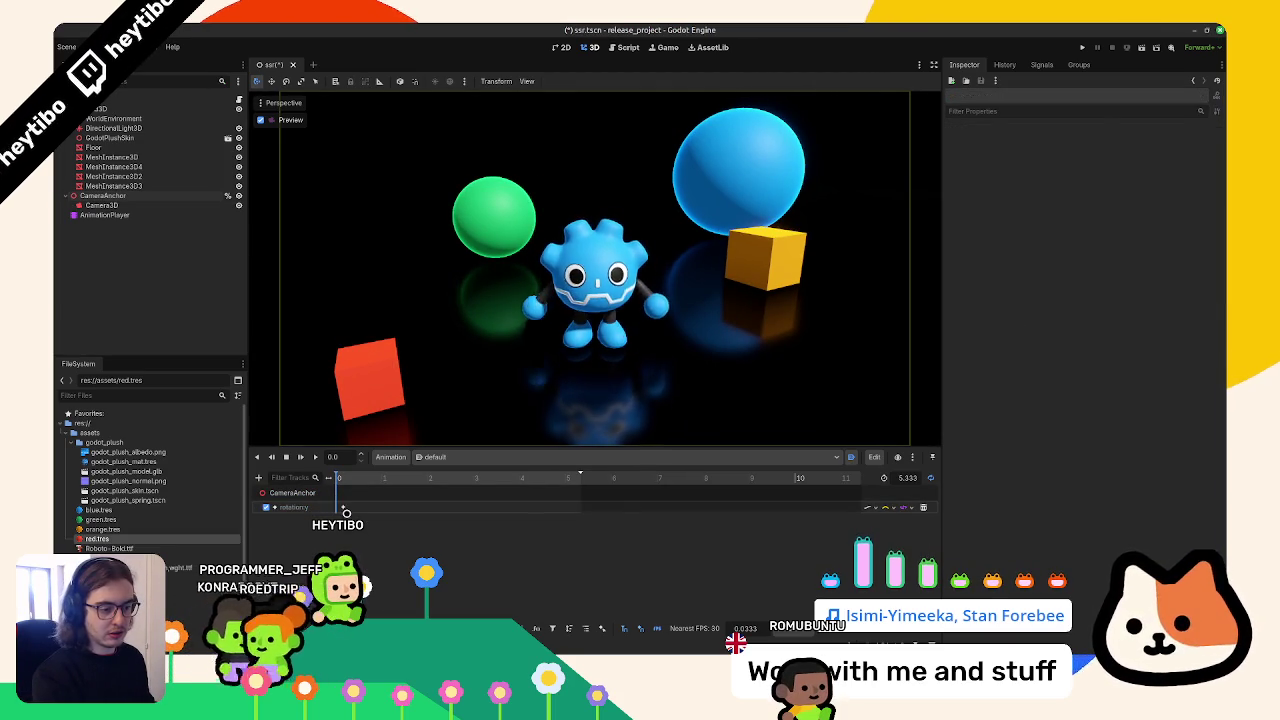
pyautogui.click(1100, 161)
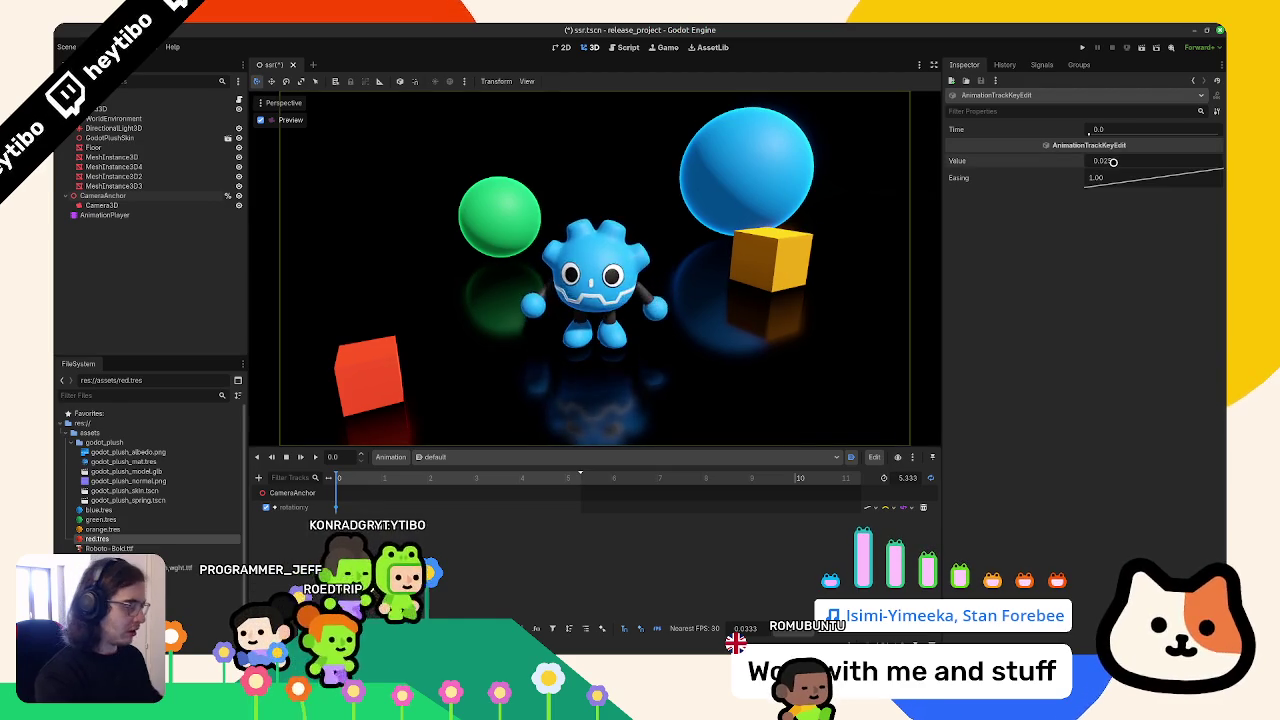
pyautogui.write('-25')
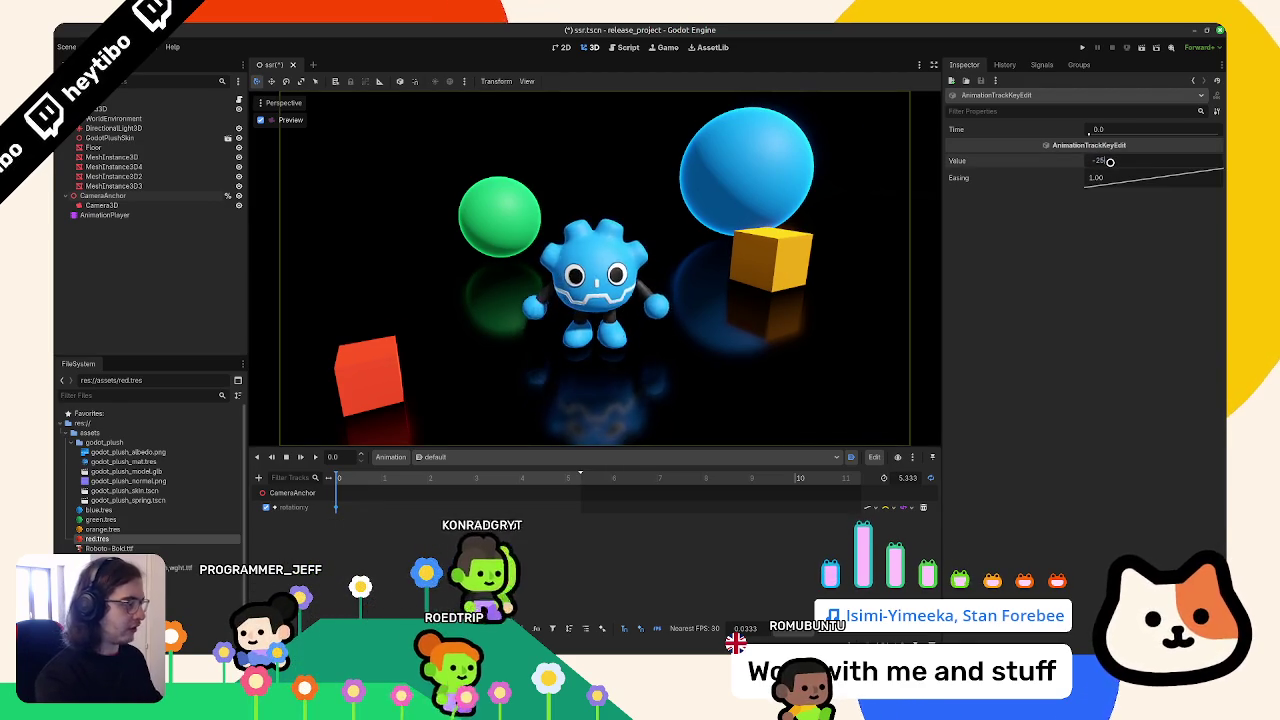
pyautogui.press('Return')
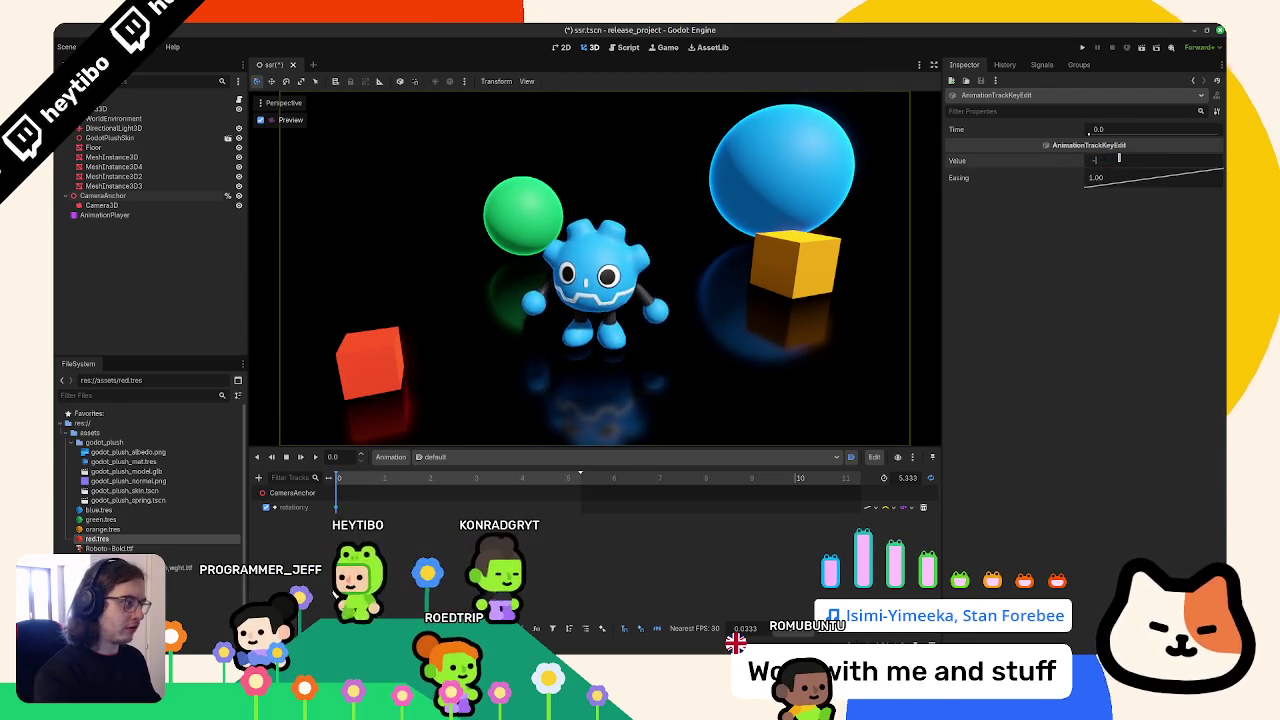
pyautogui.write('45')
pyautogui.press('Return')
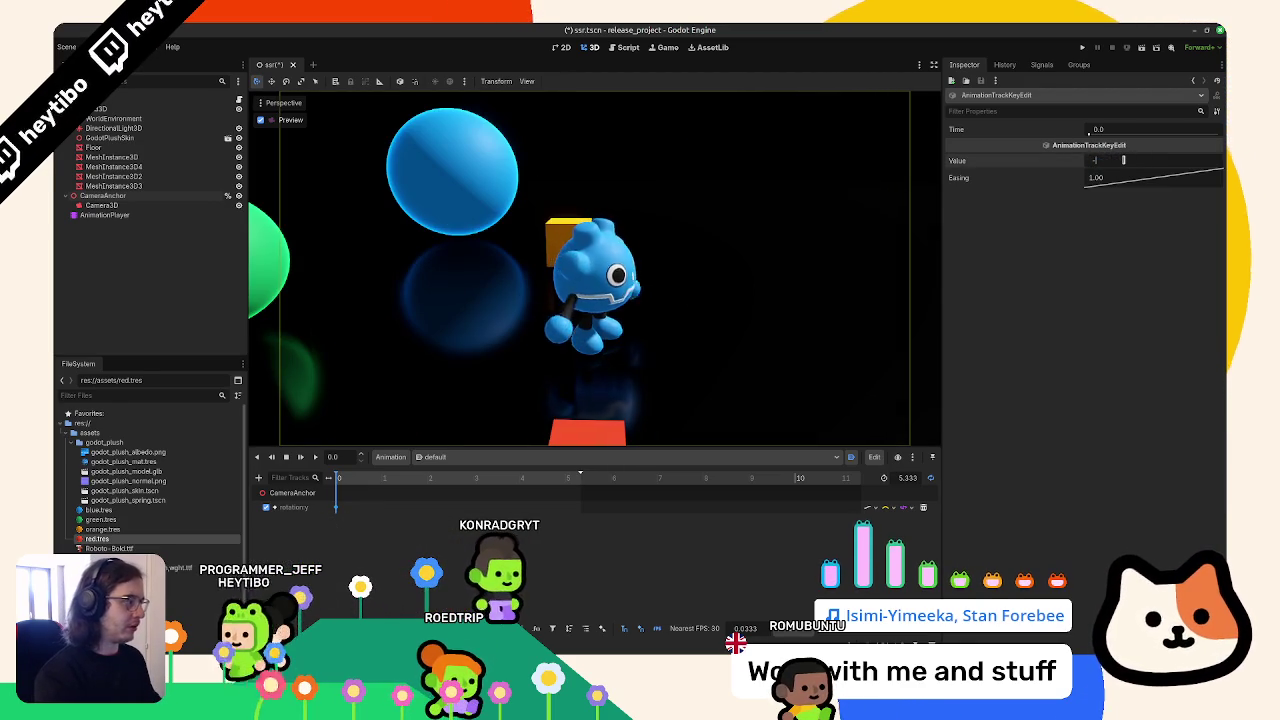
pyautogui.write('25')
pyautogui.press('Return')
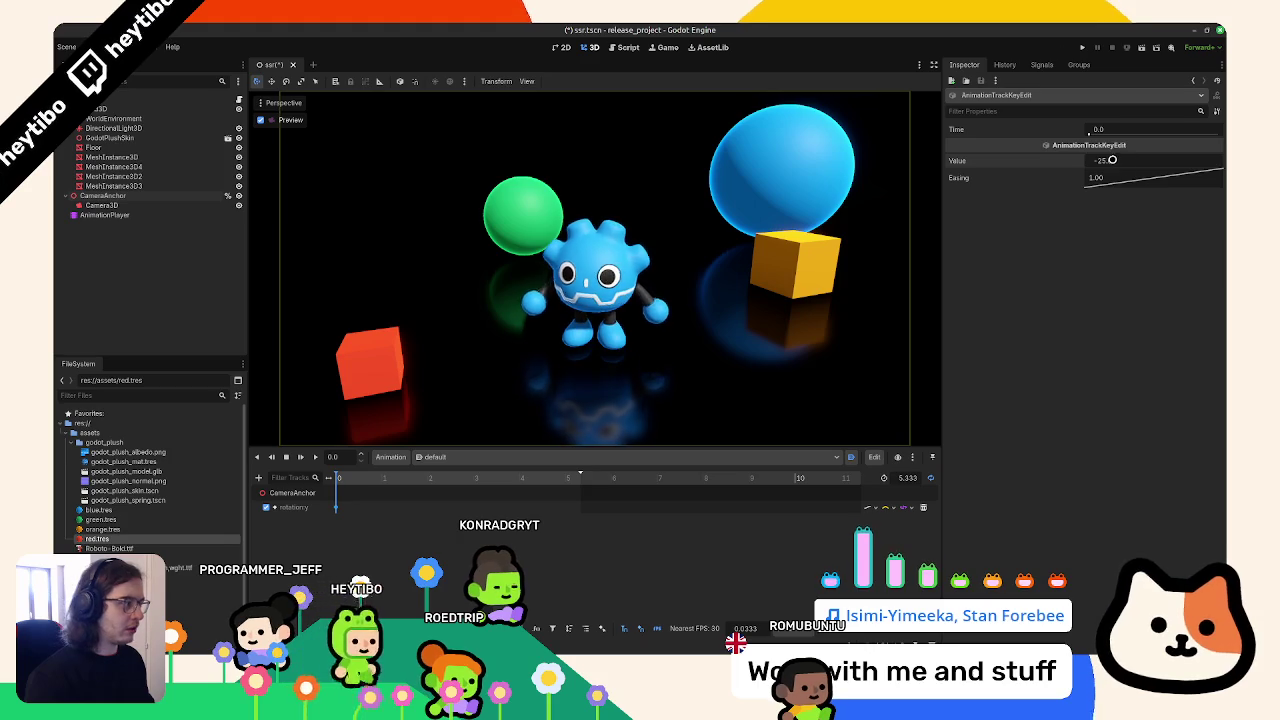
pyautogui.click(1111, 160)
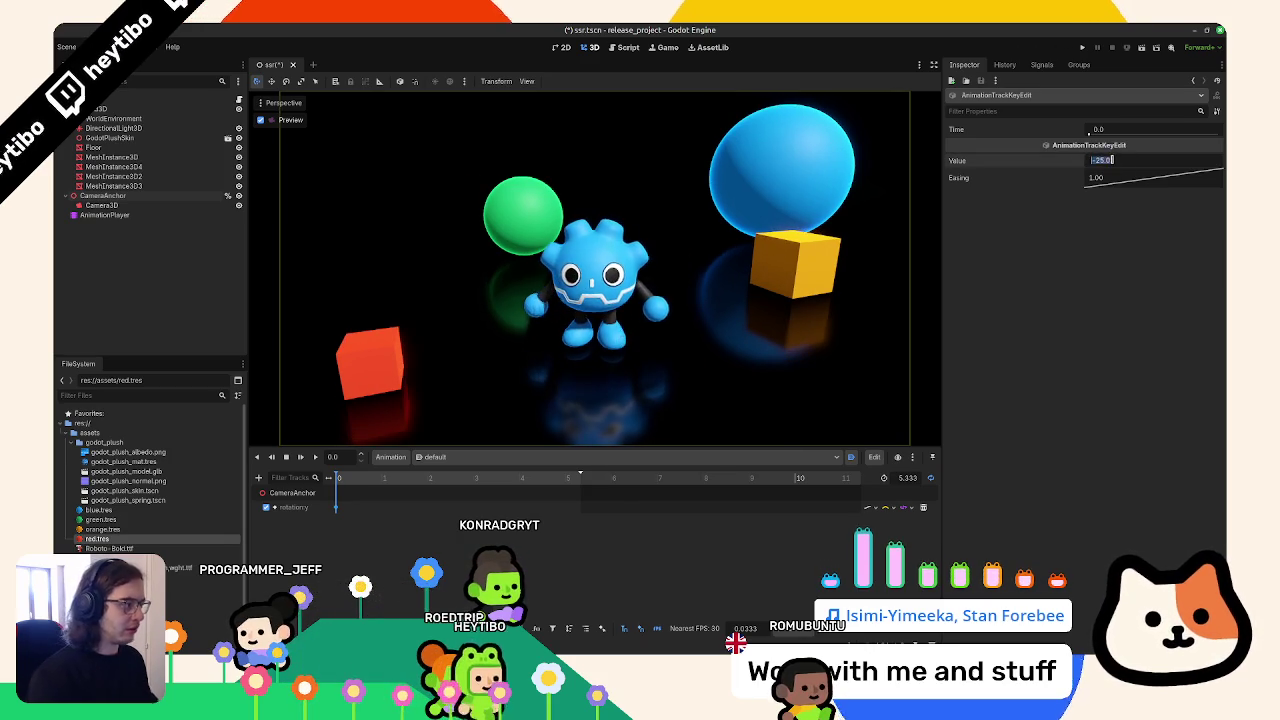
pyautogui.write('-45')
pyautogui.press('Return')
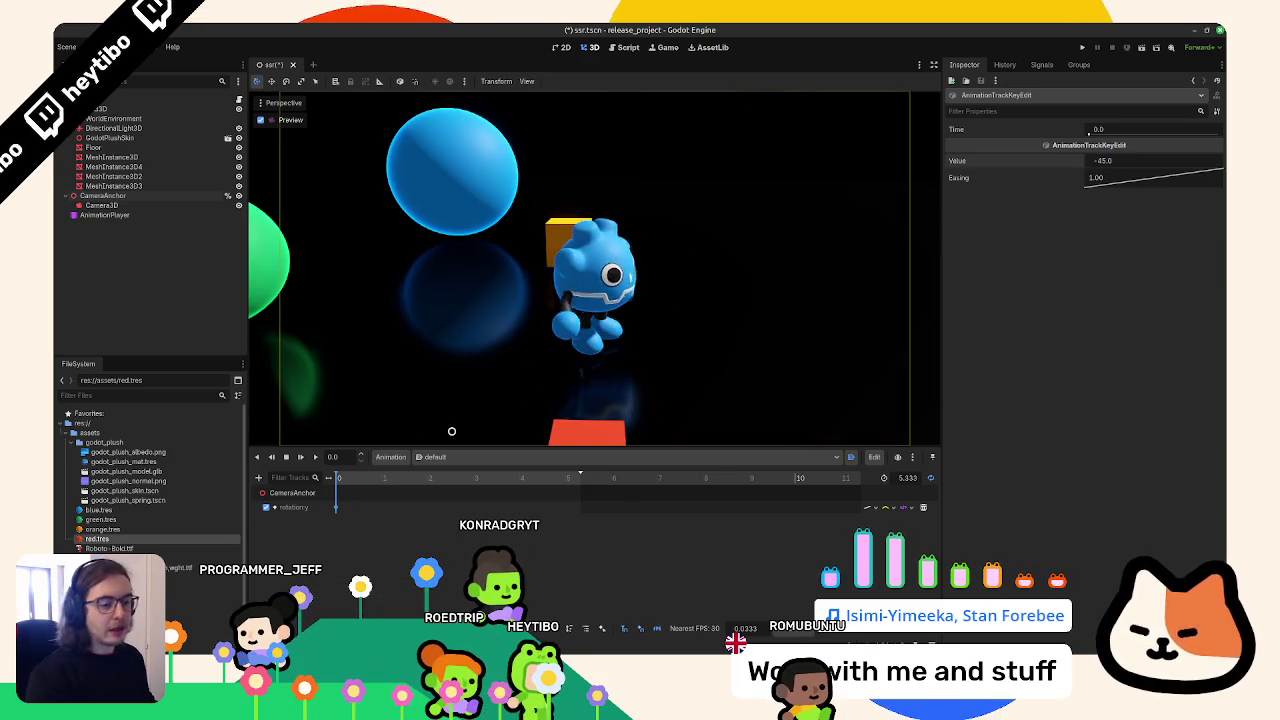
# Retarget the track to rotation_degrees:y and set the first key's value to -35
pyautogui.doubleClick(320, 507)
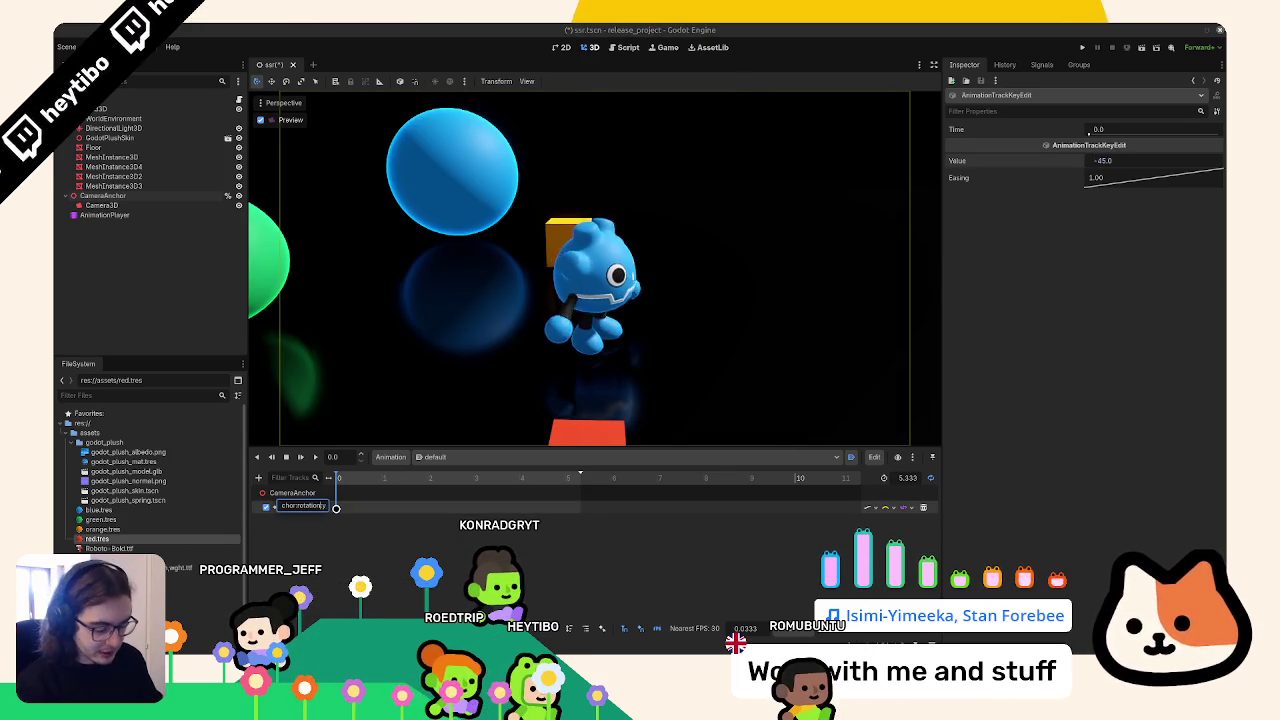
pyautogui.press('Return')
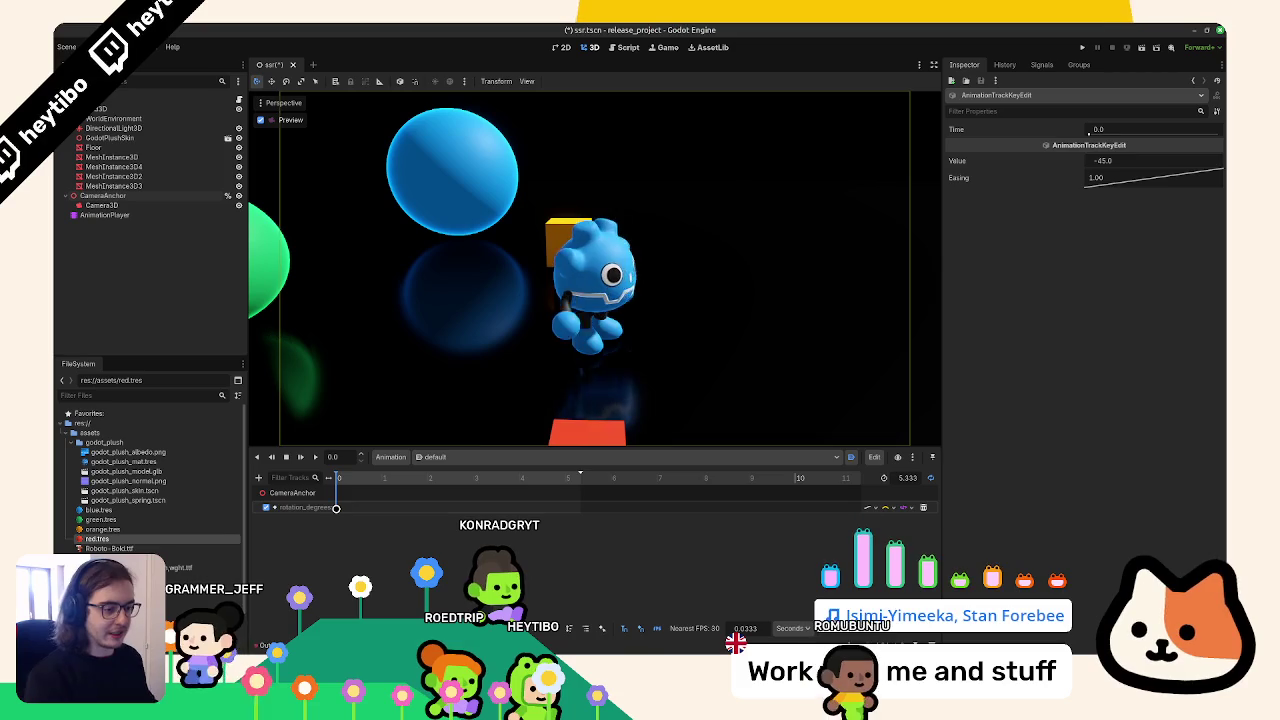
pyautogui.click(1104, 160)
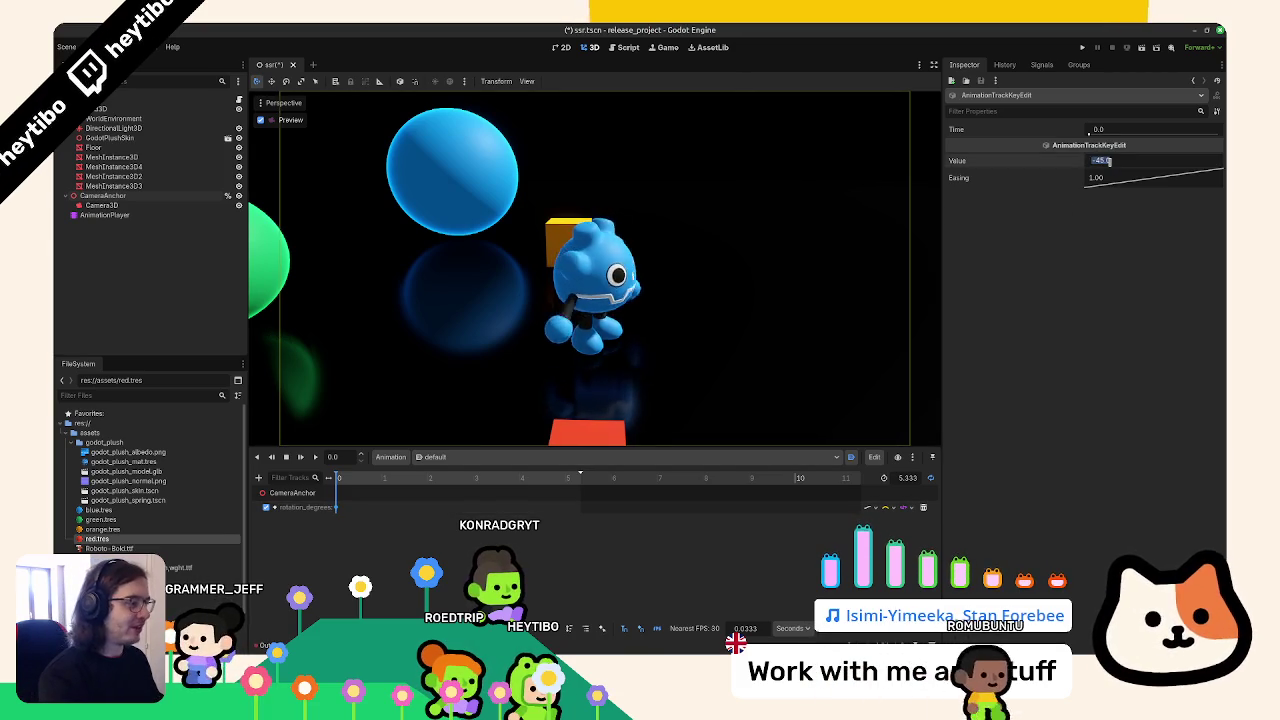
pyautogui.moveTo(1109, 161); pyautogui.dragTo(1112, 161)
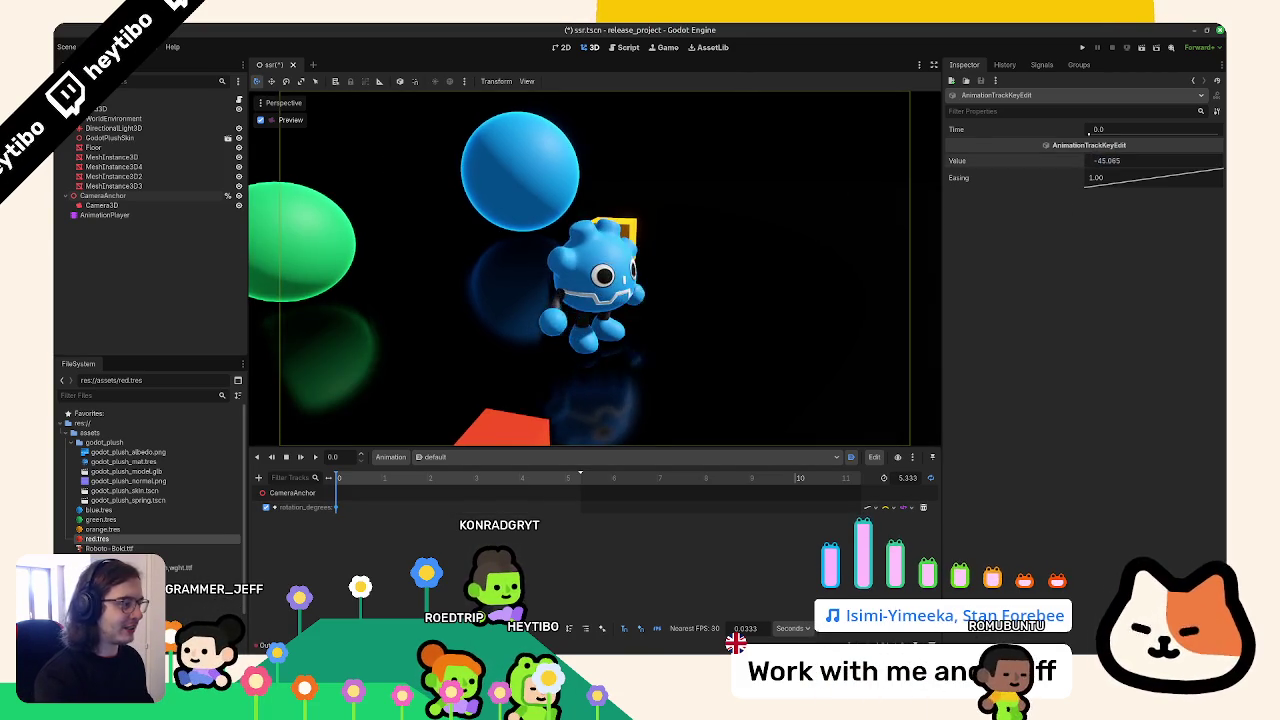
pyautogui.write('35')
pyautogui.press('Return')
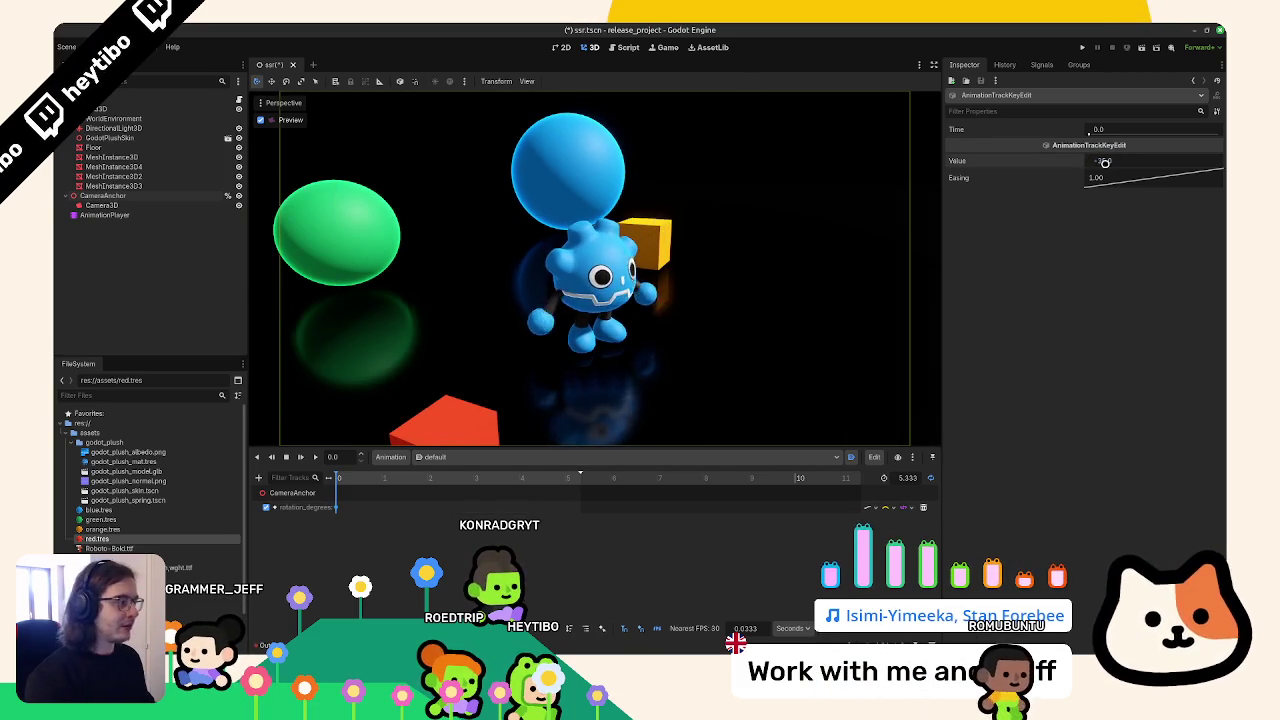
# Copy the -35 key to the 5.333 s end and scrub to about 2.6 seconds
pyautogui.click(580, 478)
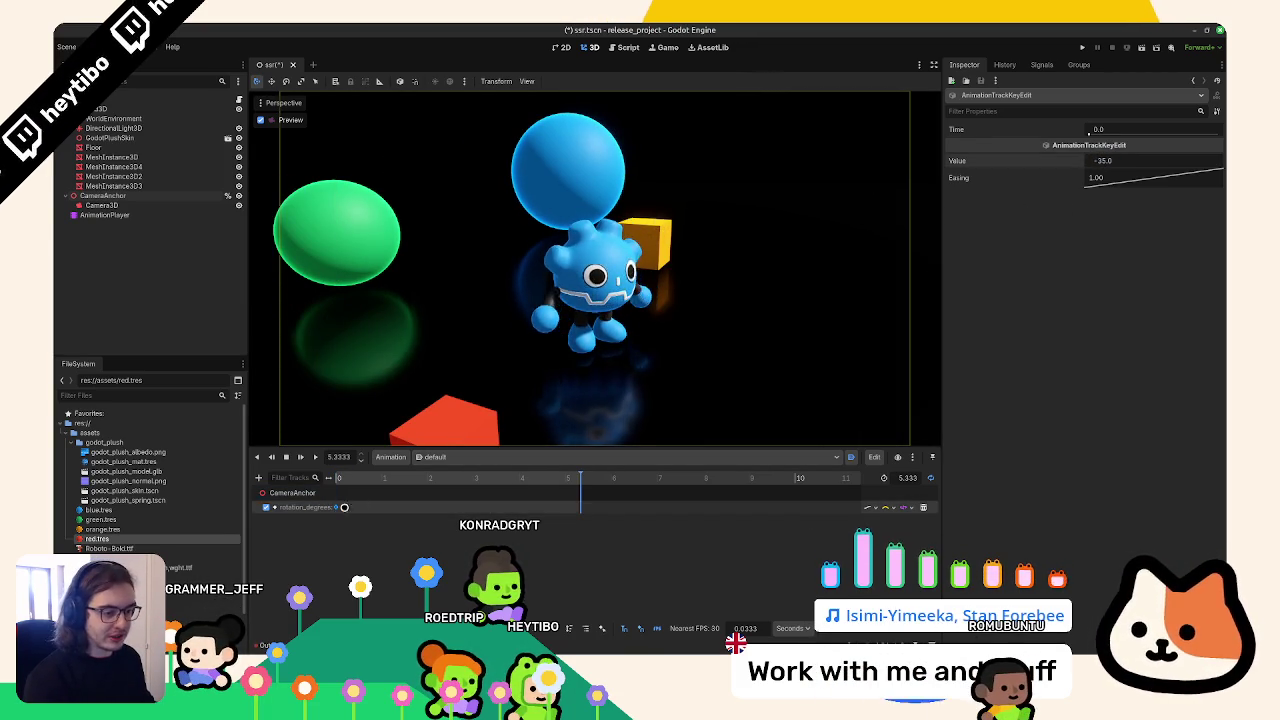
pyautogui.hotkey('ctrl', 'd')
pyautogui.moveTo(447, 497); pyautogui.dragTo(459, 508)
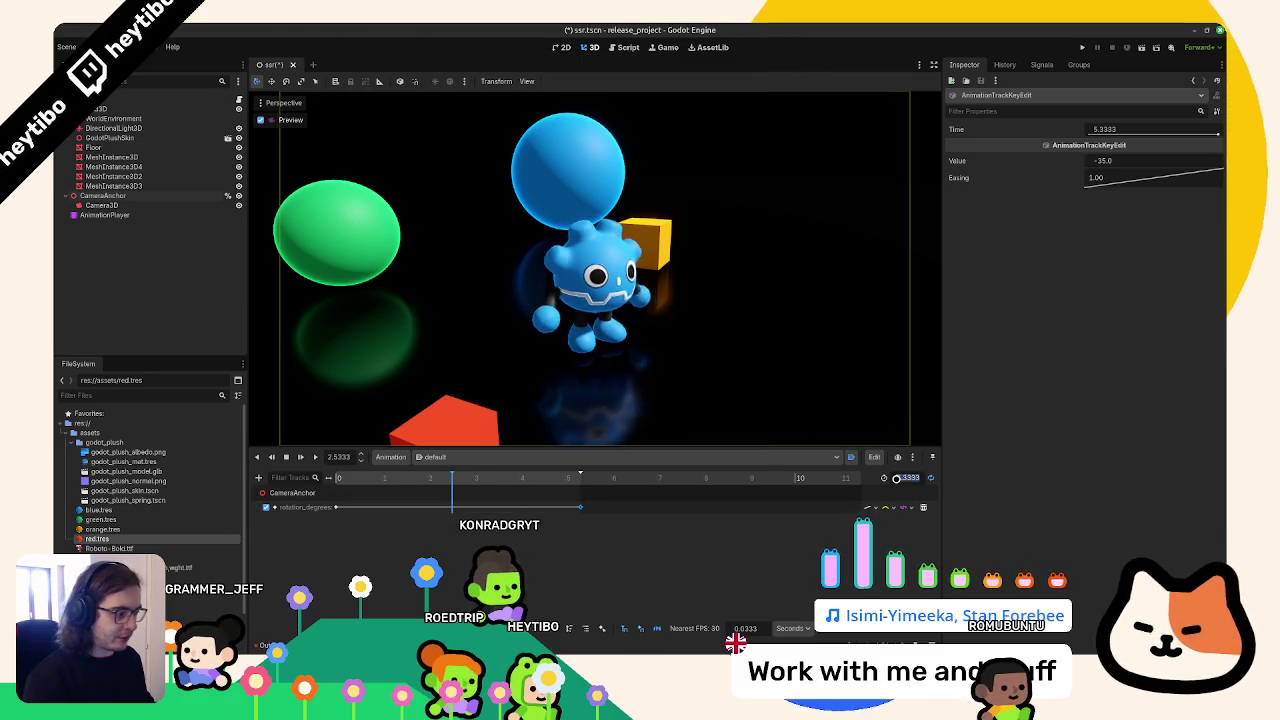
pyautogui.hotkey('alt', 'Tab')
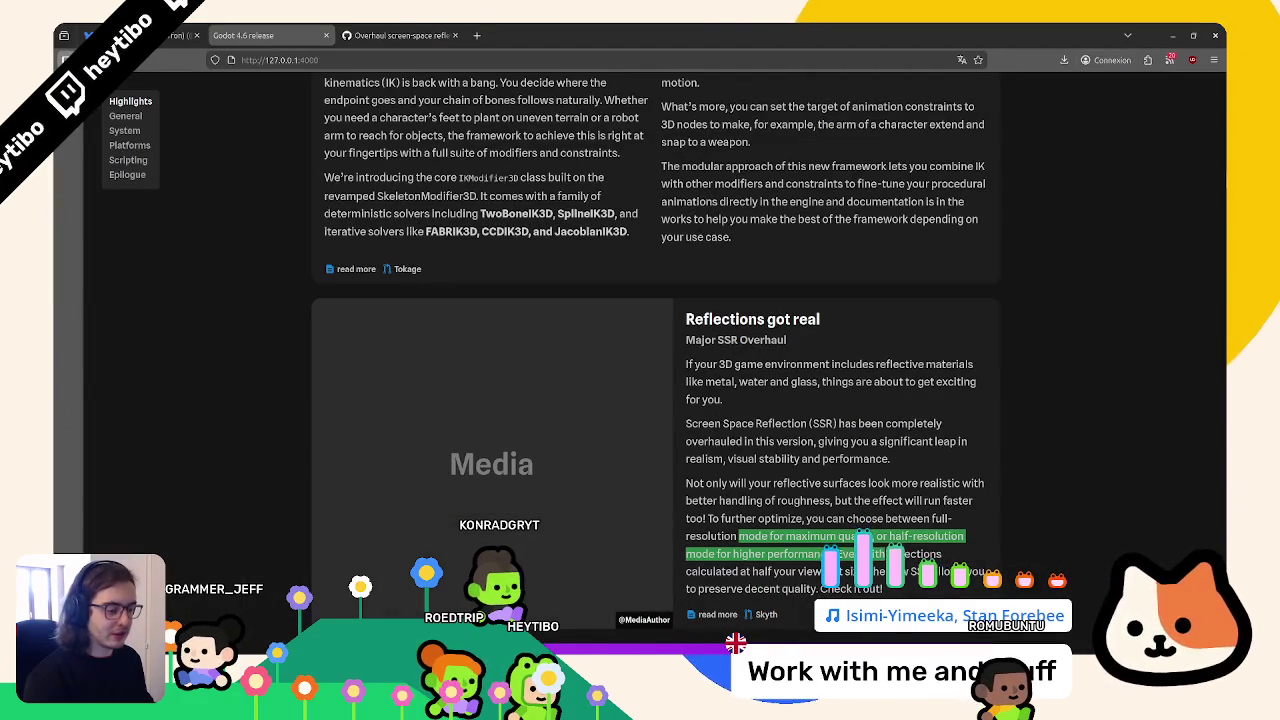
# Leave Firefox and bring the Godot editor window back to the front
pyautogui.hotkey('alt', 'Tab')
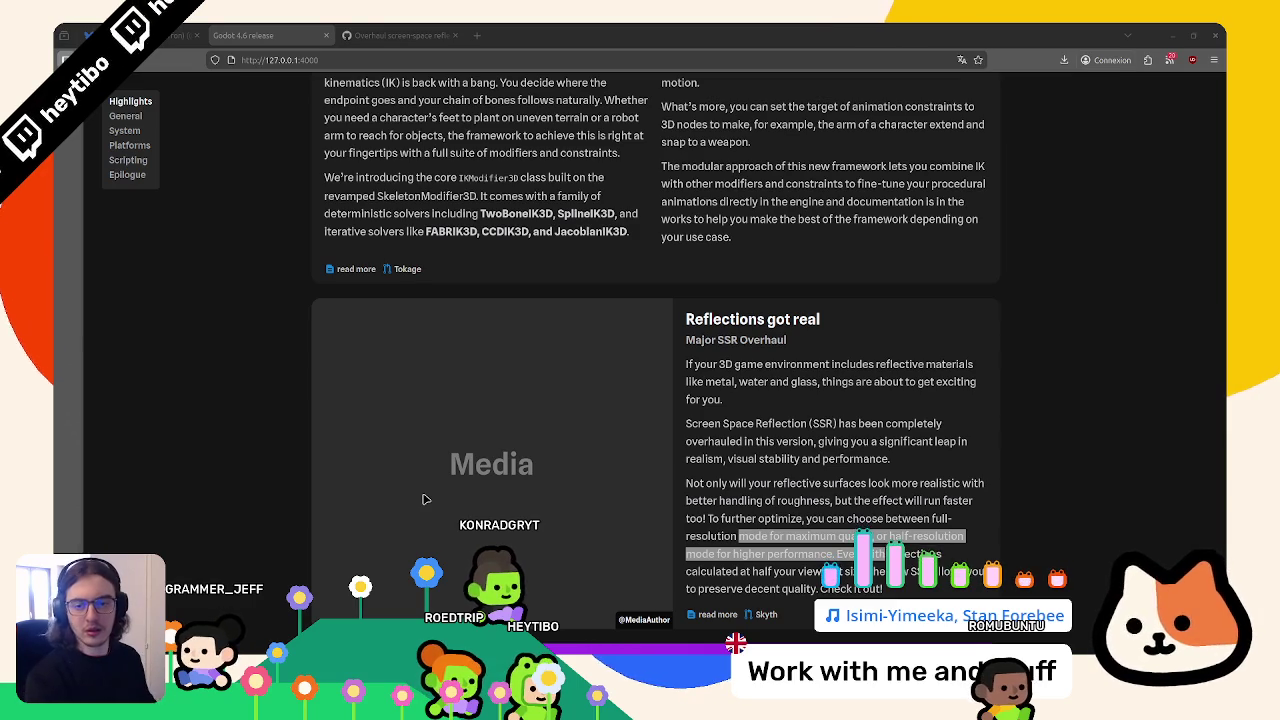
pyautogui.click(676, 28)
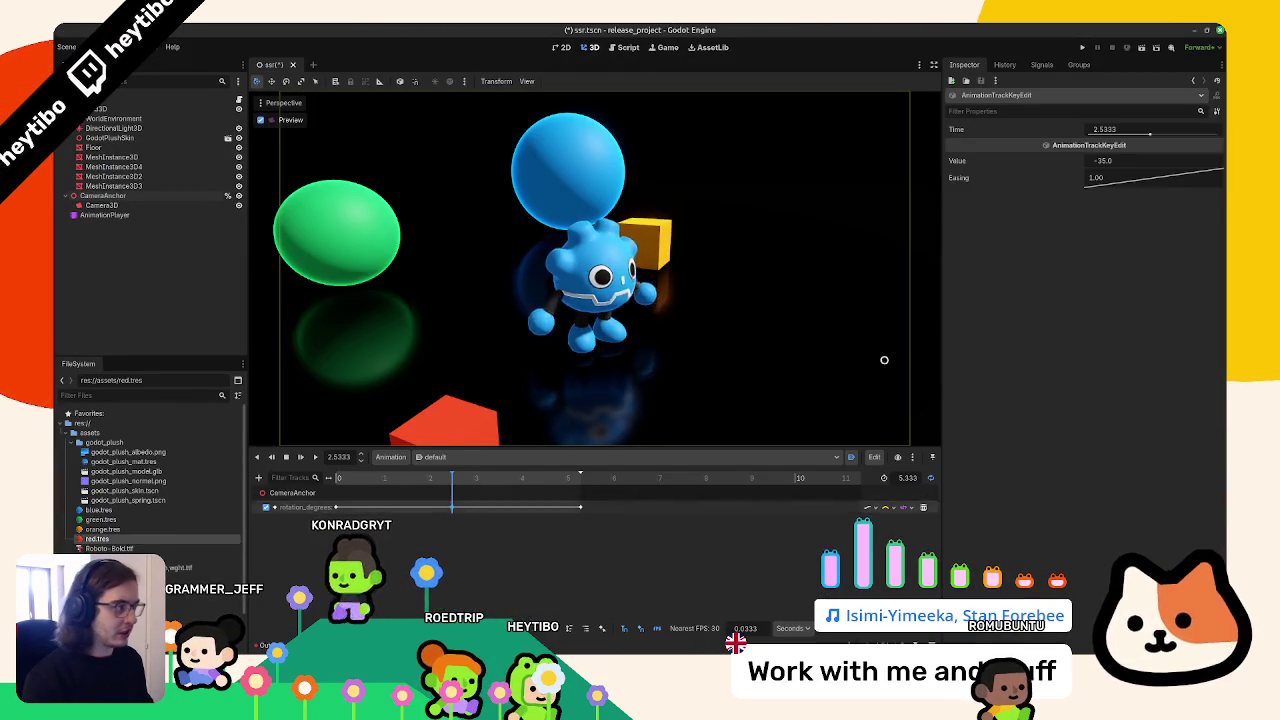
# Set the middle rotation key's time and give it a value of -70
pyautogui.click(1124, 166)
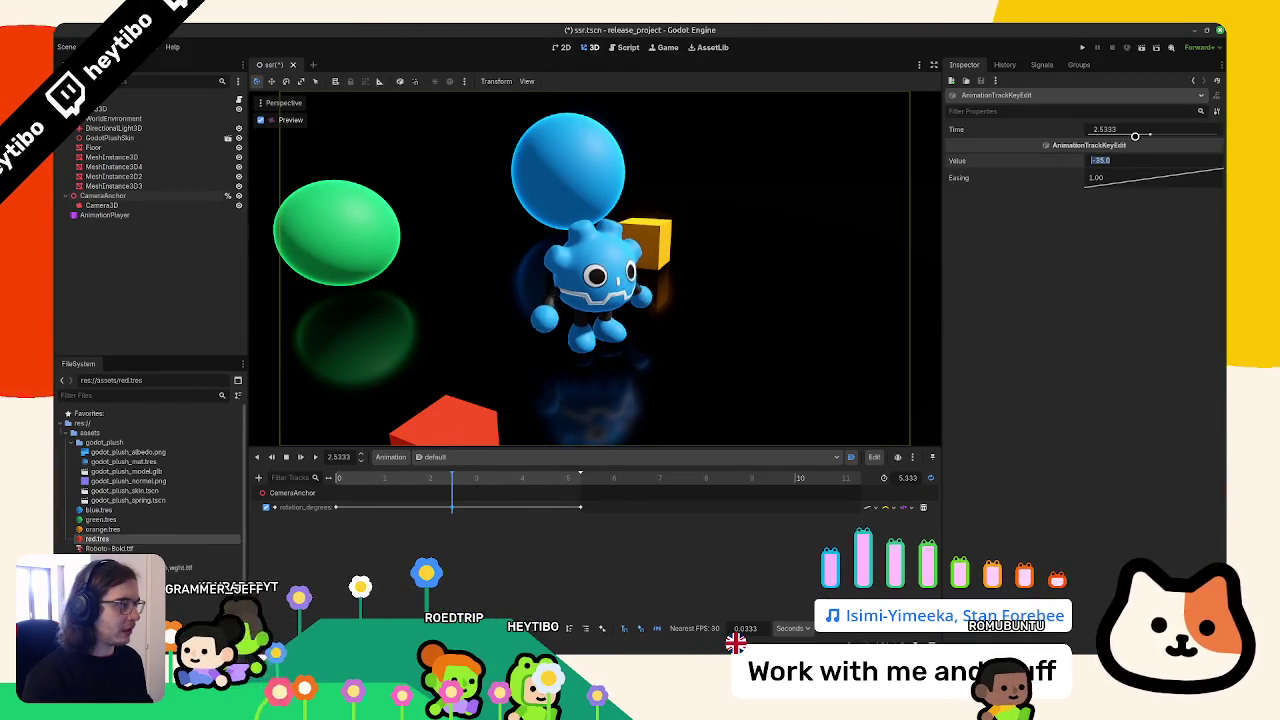
pyautogui.click(1108, 130)
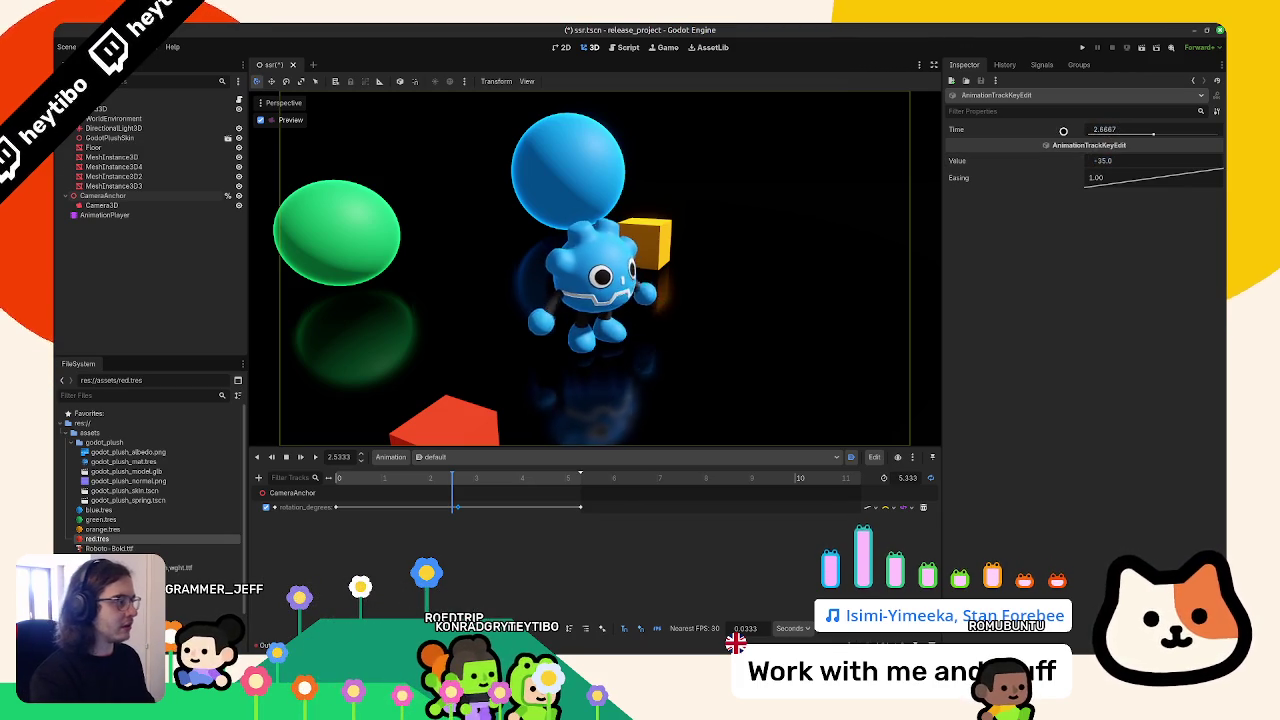
pyautogui.click(1126, 159)
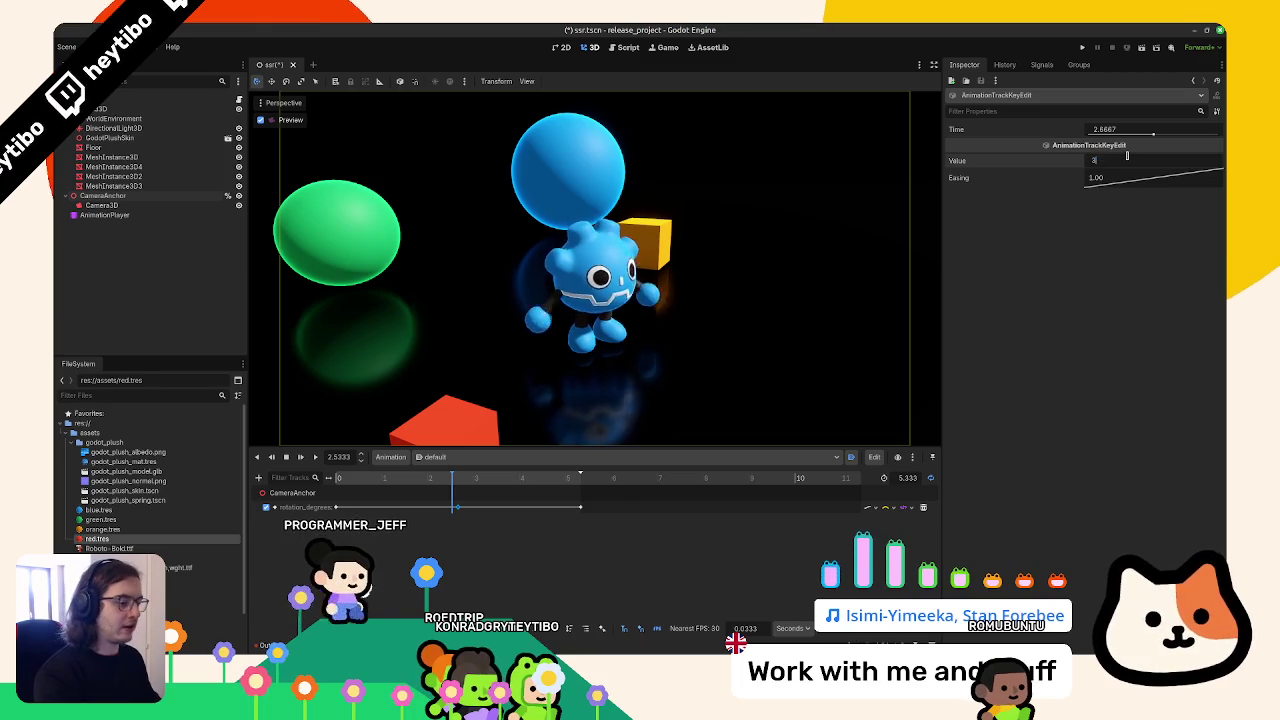
pyautogui.write('-70')
pyautogui.press('Return')
# Apply the -2.00 easing preset to all rotation keys and play the orbit animation
pyautogui.moveTo(706, 525); pyautogui.dragTo(233, 457)
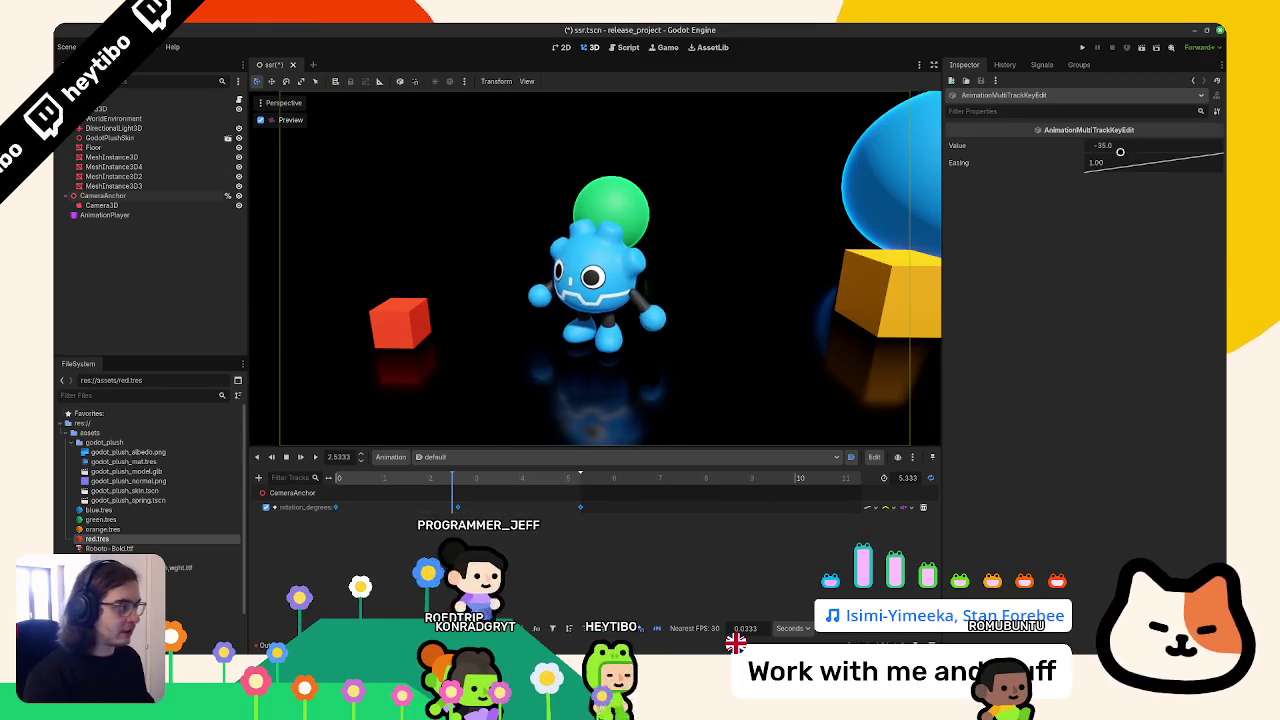
pyautogui.rightClick(1130, 162)
pyautogui.click(1140, 208)
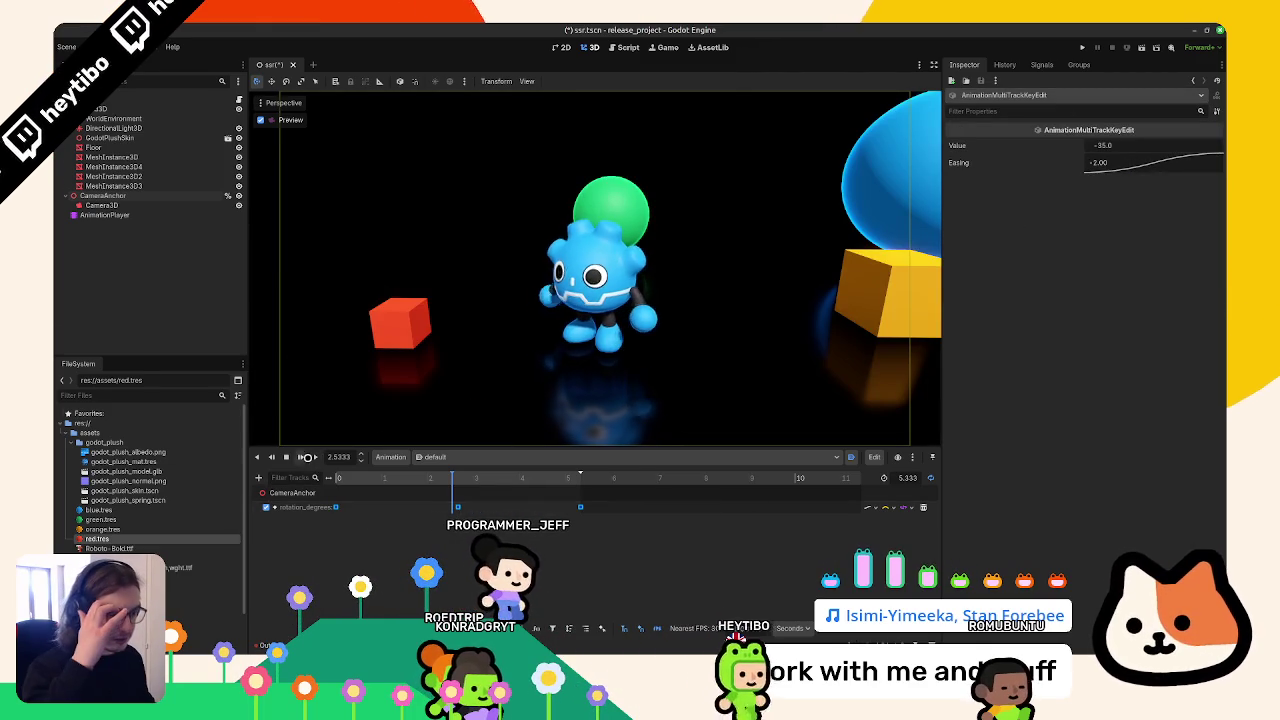
pyautogui.click(300, 457)
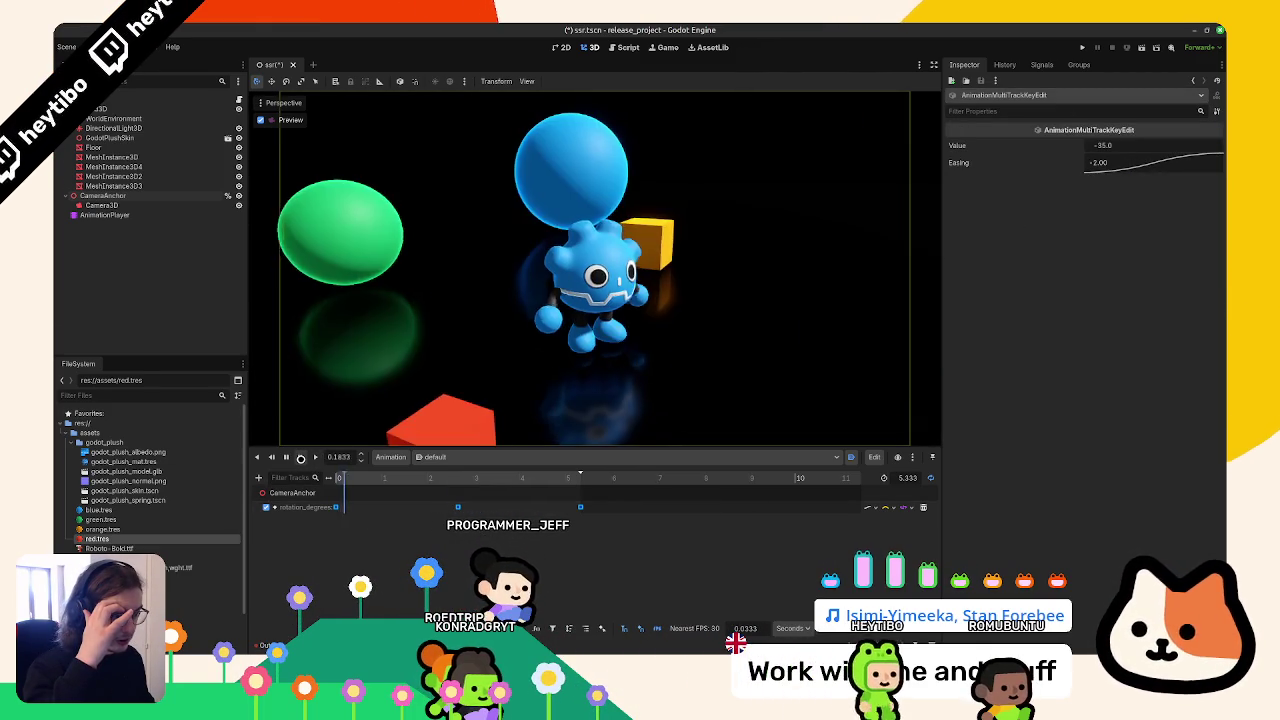
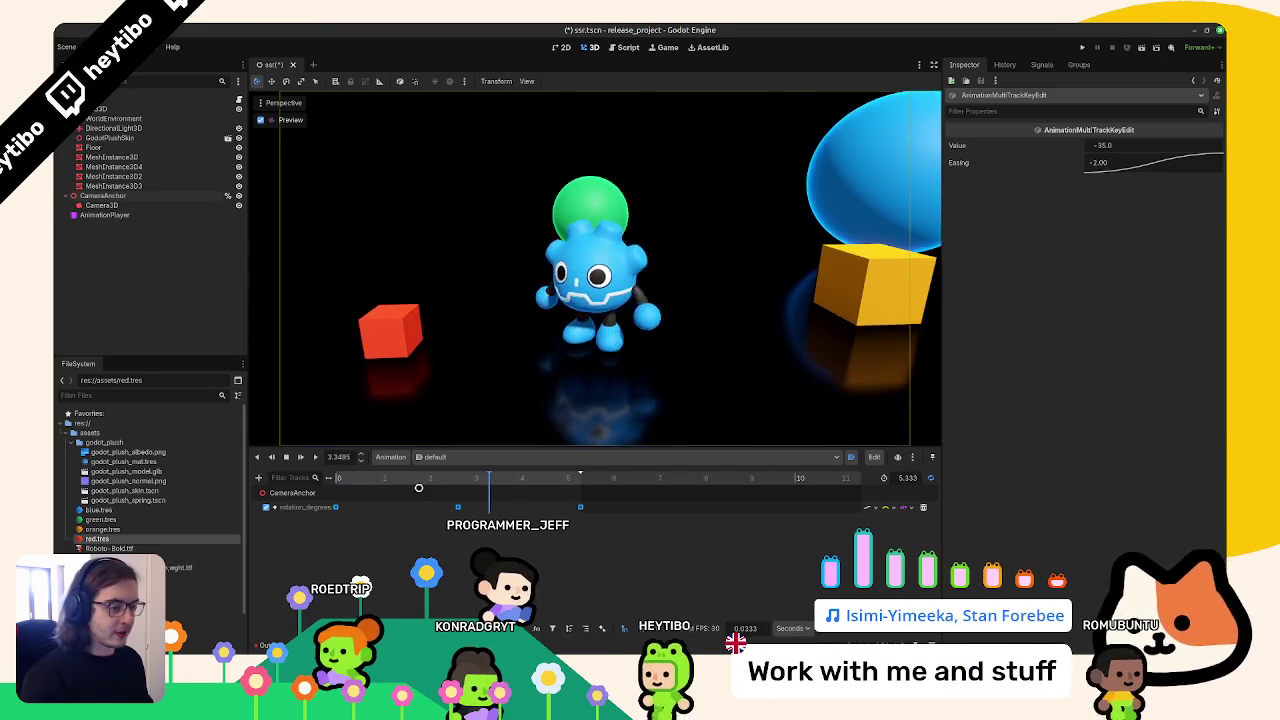
# Stop the camera animation and switch to the free editor view of the scene
pyautogui.click(285, 457)
pyautogui.click(118, 158)
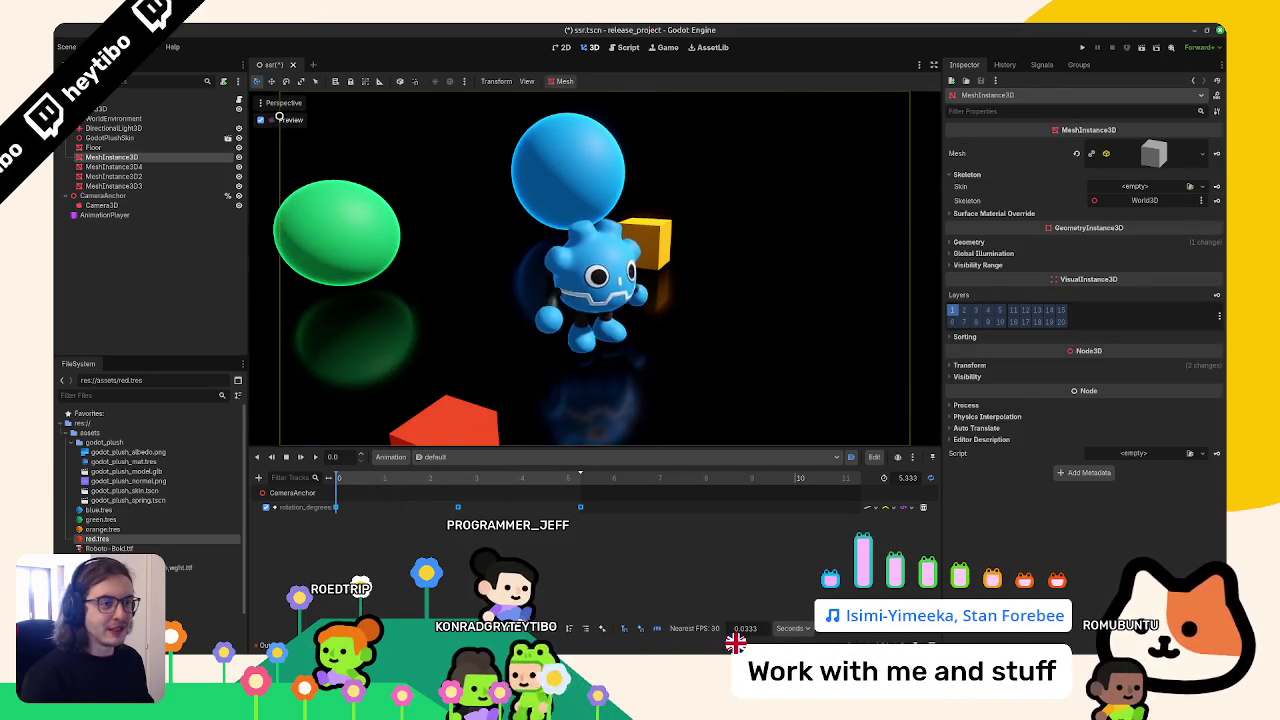
pyautogui.click(260, 120)
pyautogui.scroll(3, 714, 280)
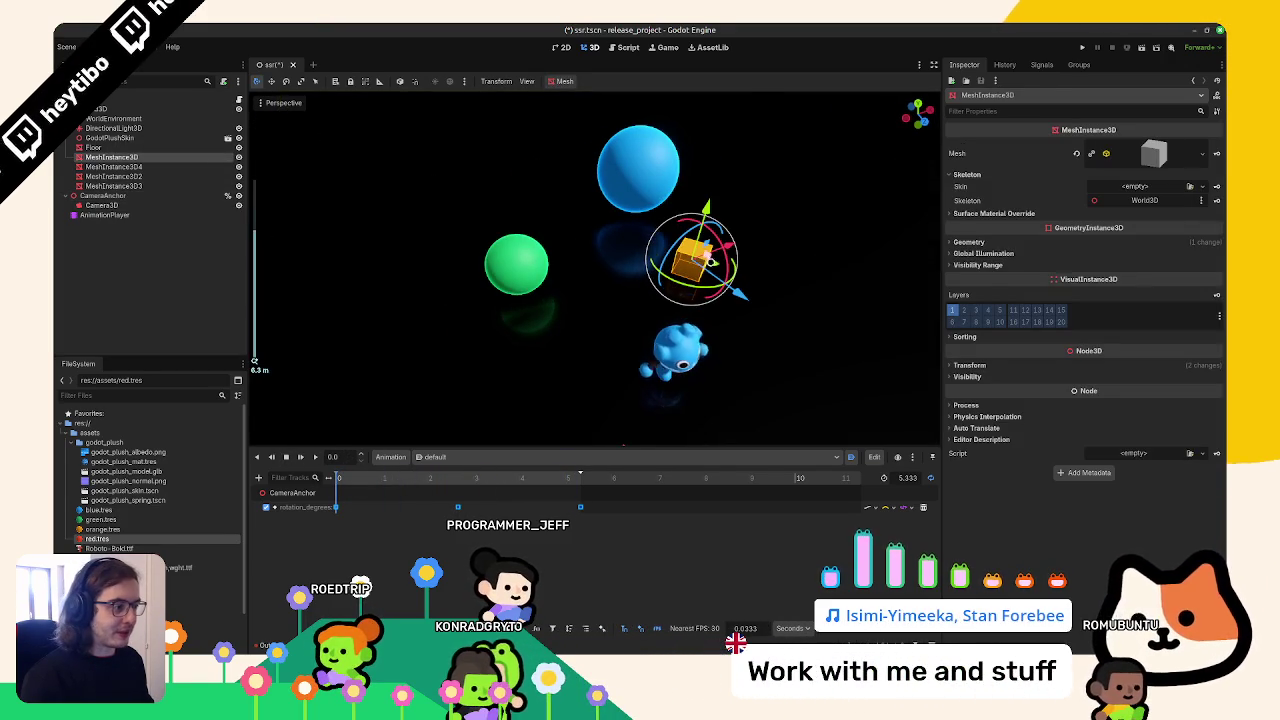
pyautogui.moveTo(733, 314); pyautogui.dragTo(662, 295)
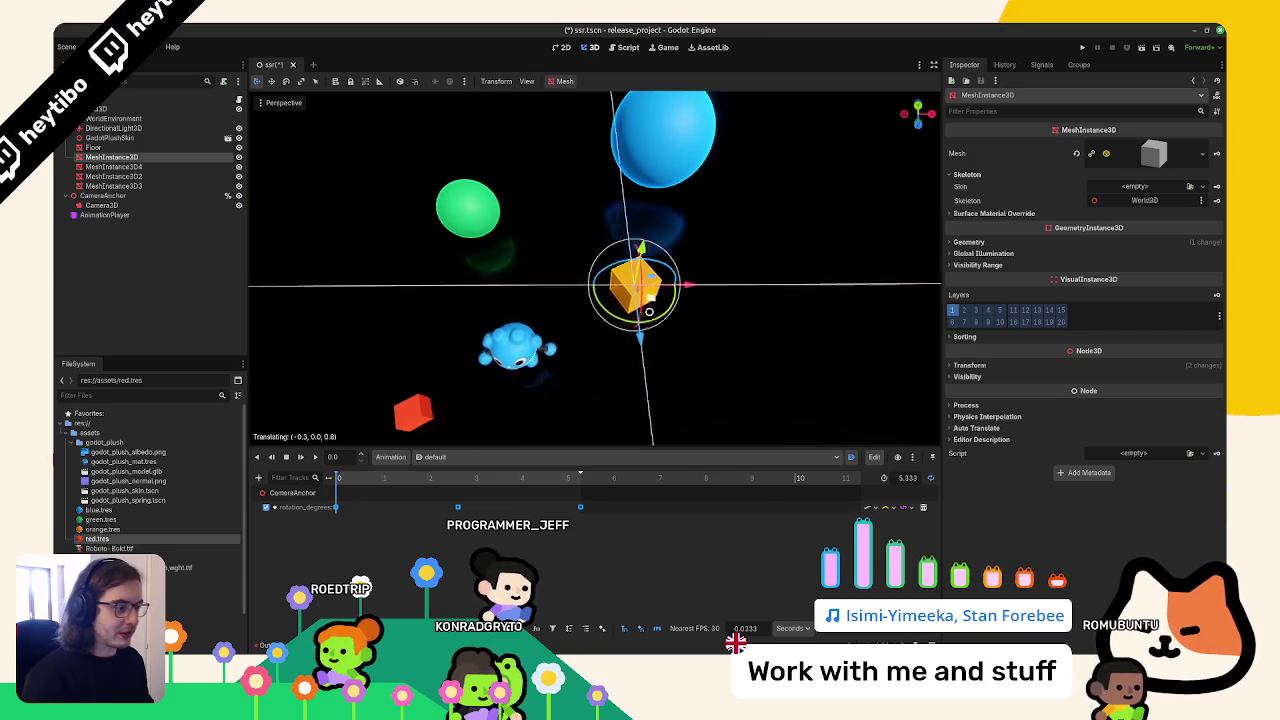
# Move the green sphere lower and the blue sphere closer, checking through the camera
pyautogui.click(460, 205)
pyautogui.moveTo(470, 215); pyautogui.dragTo(460, 248)
pyautogui.click(646, 159)
pyautogui.moveTo(681, 145); pyautogui.dragTo(671, 166)
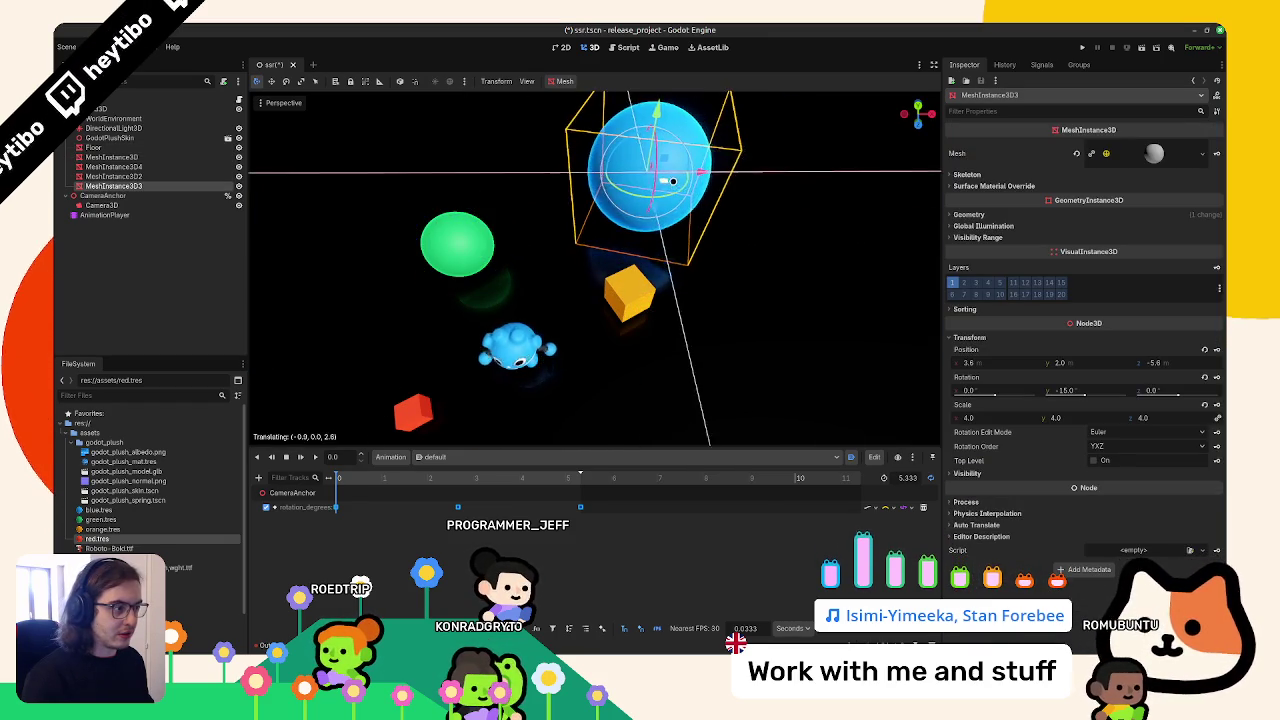
pyautogui.click(145, 205)
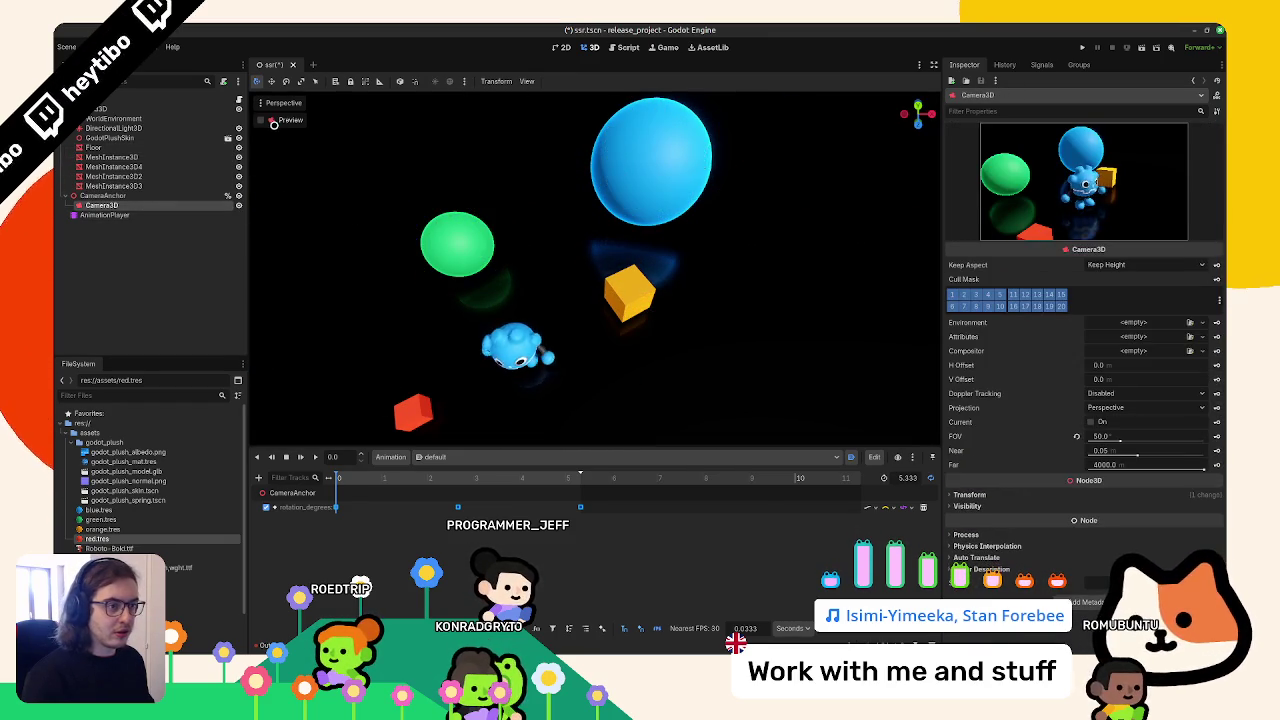
pyautogui.click(274, 122)
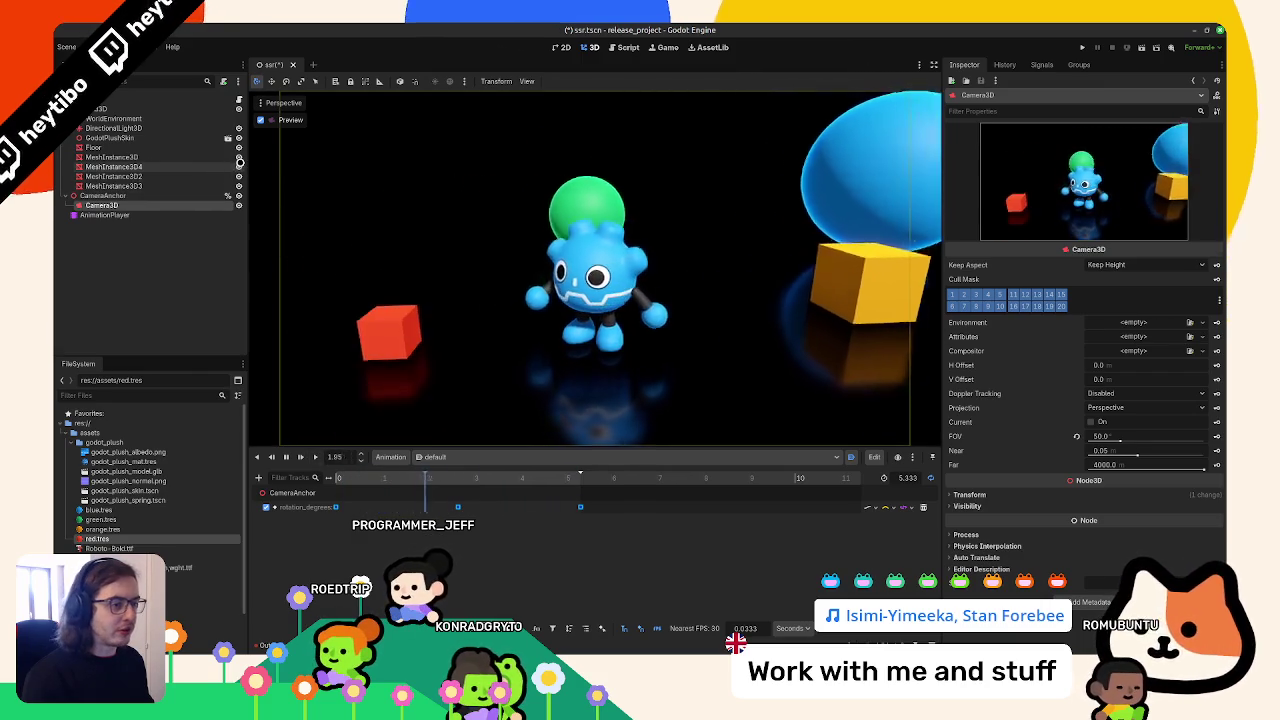
# Shift the orange cube left, then play the orbit animation through the Camera3D preview
pyautogui.click(260, 119)
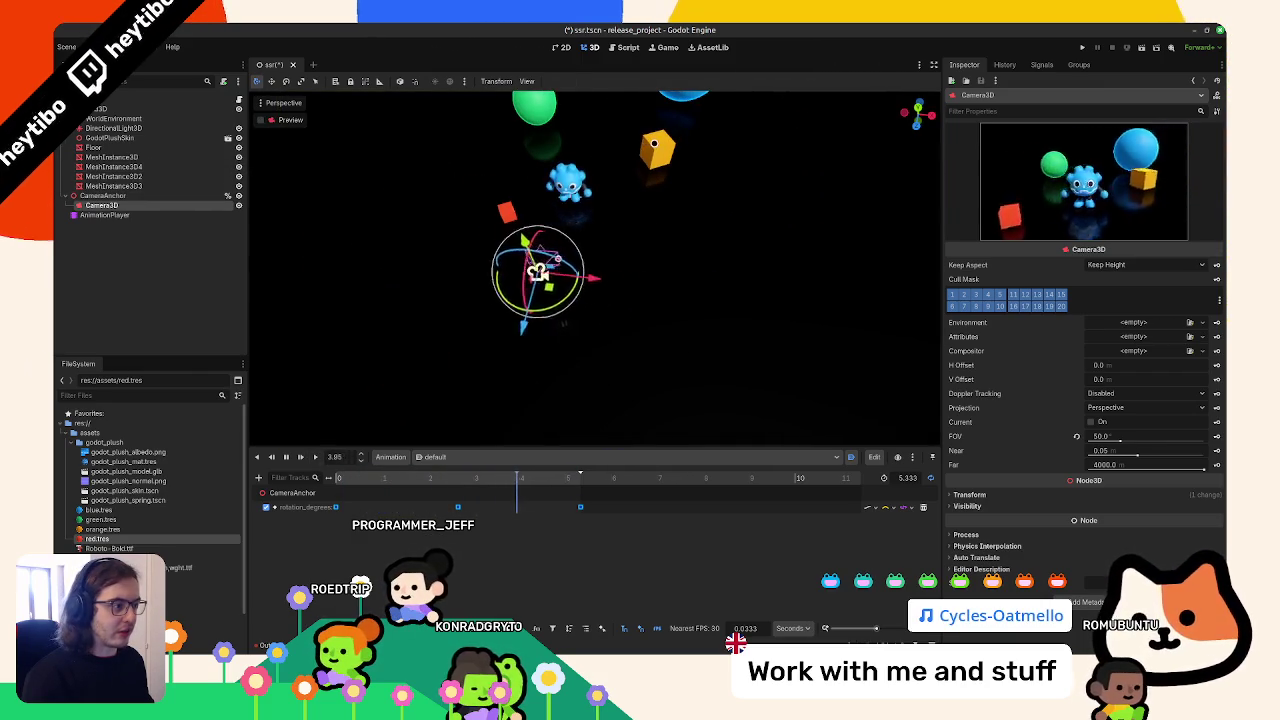
pyautogui.click(650, 148)
pyautogui.moveTo(650, 148); pyautogui.dragTo(637, 152)
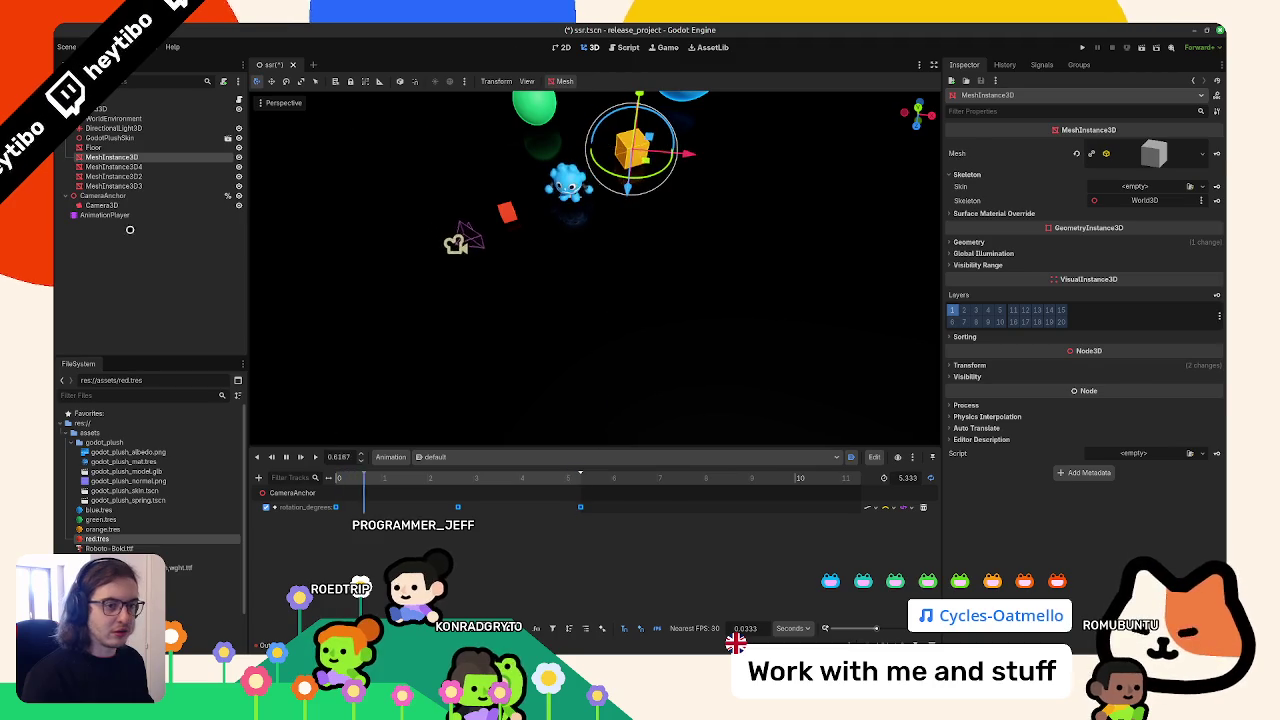
pyautogui.click(105, 215)
pyautogui.click(101, 205)
pyautogui.click(103, 195)
pyautogui.click(101, 205)
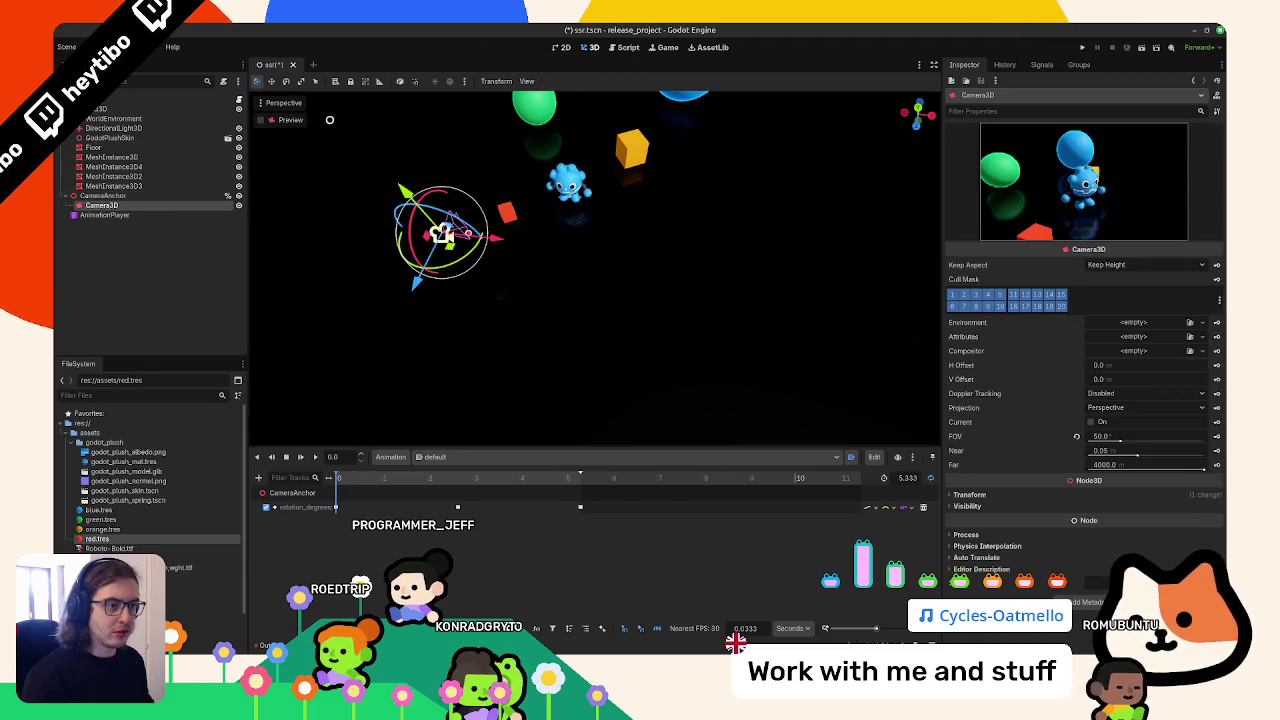
pyautogui.click(261, 119)
pyautogui.click(144, 214)
pyautogui.click(313, 457)
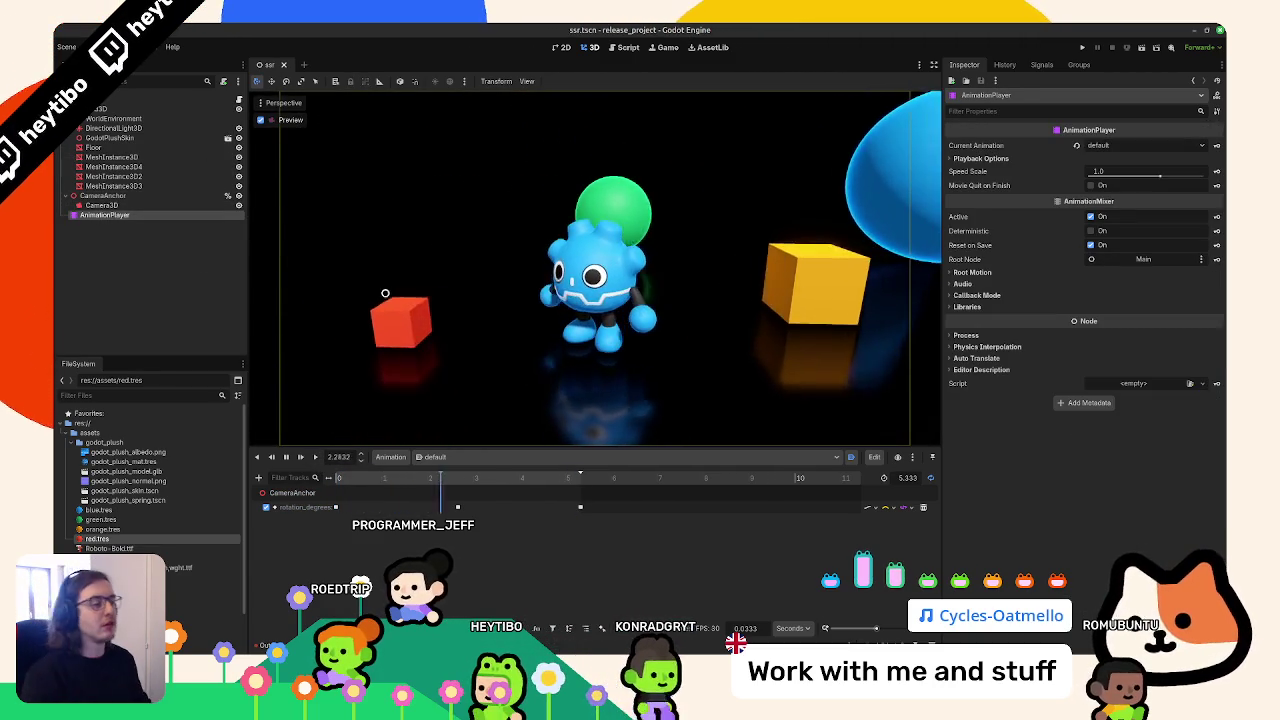
# Select the green and blue spheres together and move them to the left
pyautogui.click(123, 106)
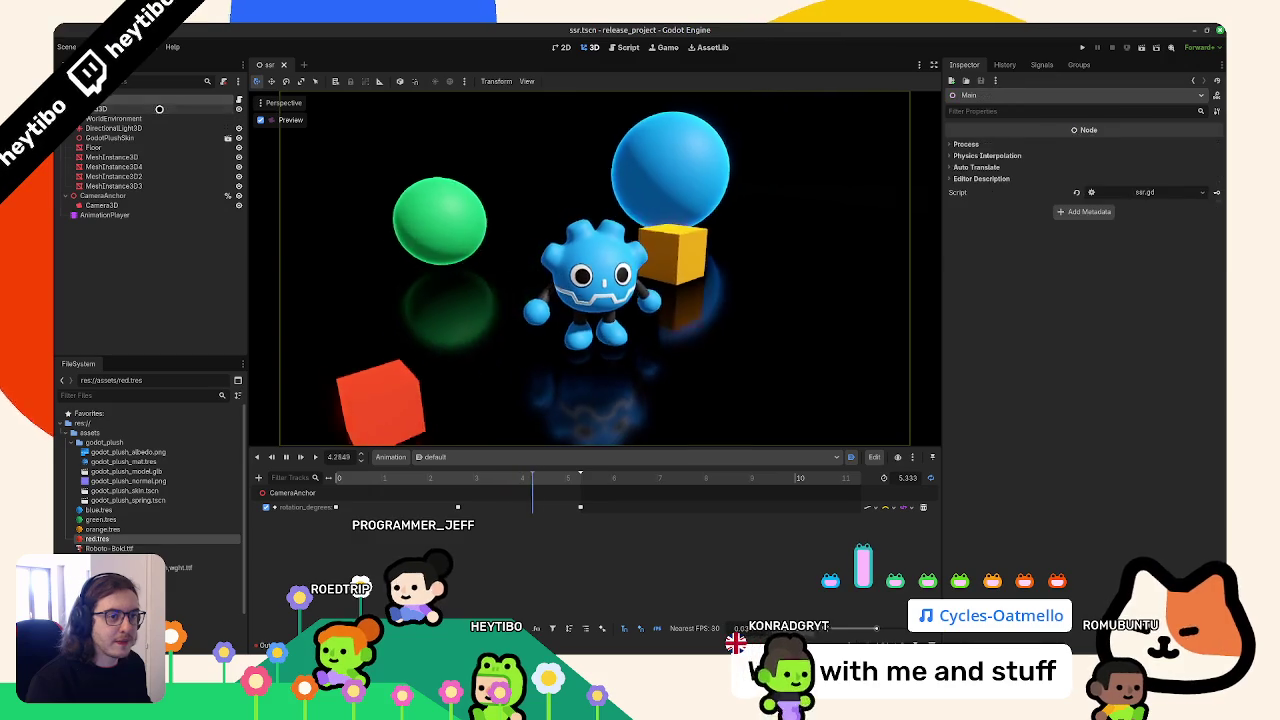
pyautogui.click(261, 119)
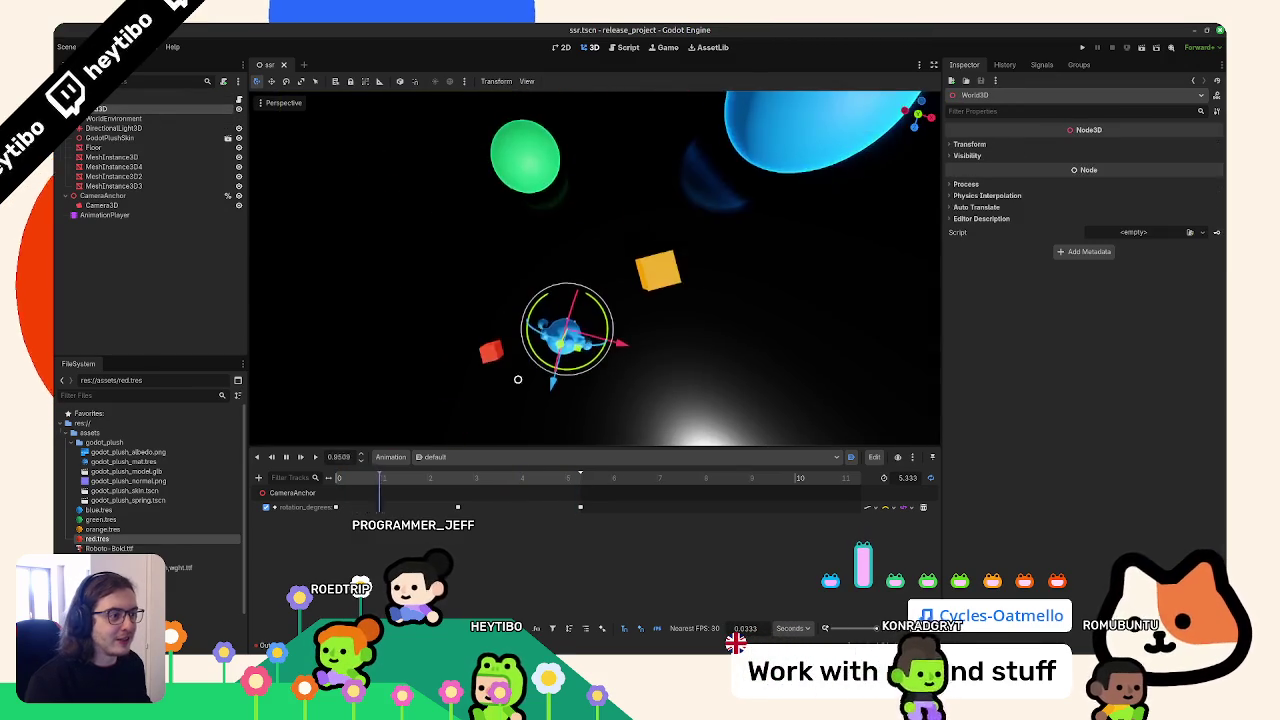
pyautogui.click(540, 238)
pyautogui.keyDown('shift'); pyautogui.click(693, 219); pyautogui.keyUp('shift')
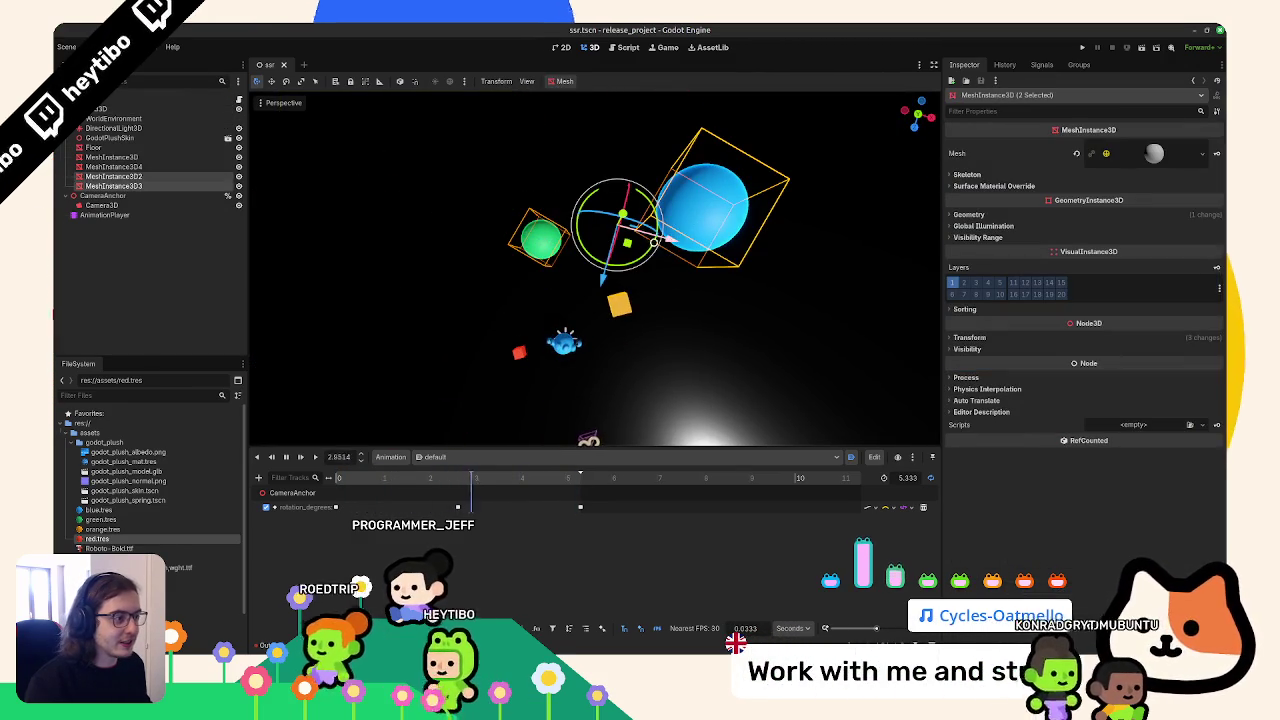
pyautogui.moveTo(623, 243); pyautogui.dragTo(585, 252)
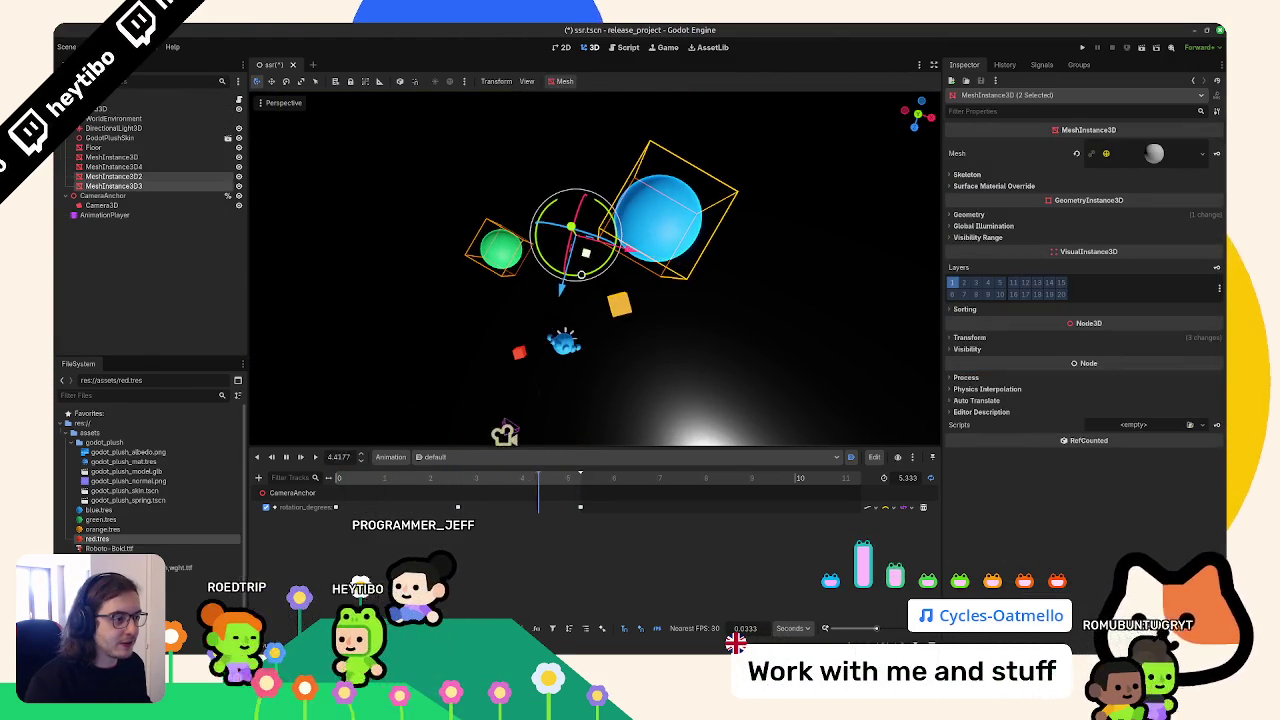
# Replay the camera orbit through Camera3D and save ssr.tscn
pyautogui.click(103, 205)
pyautogui.click(290, 119)
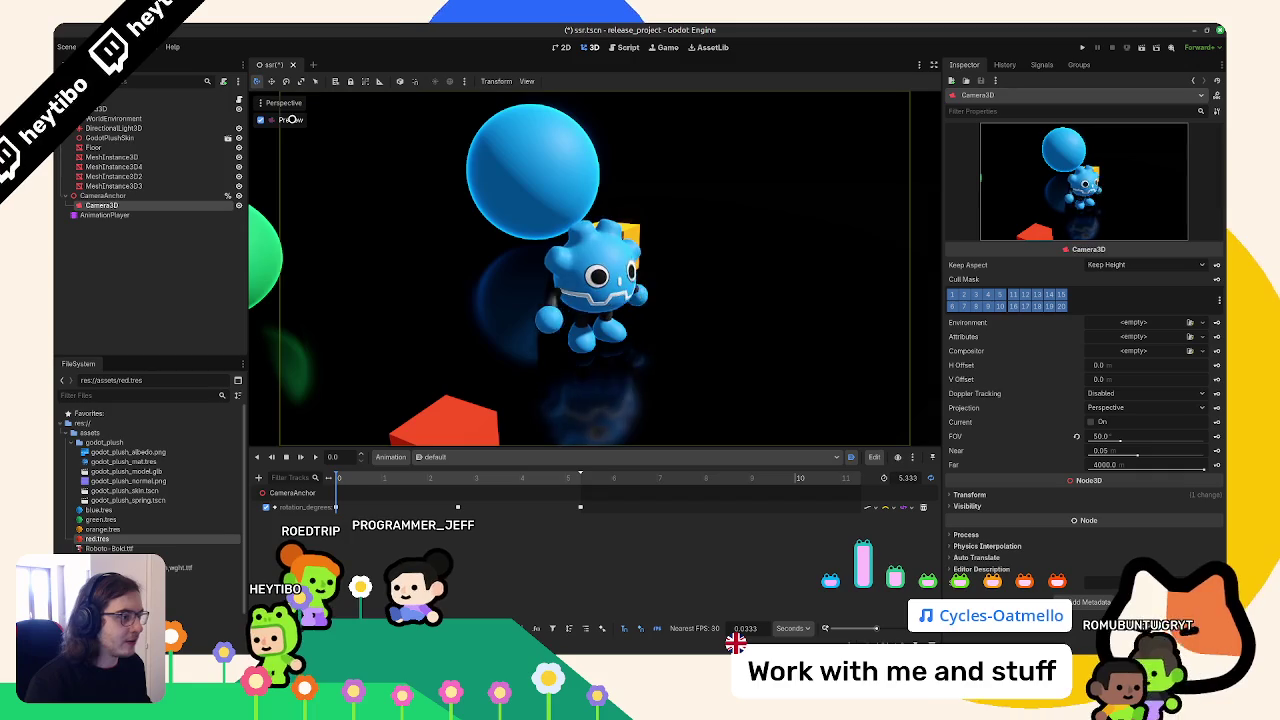
pyautogui.click(313, 457)
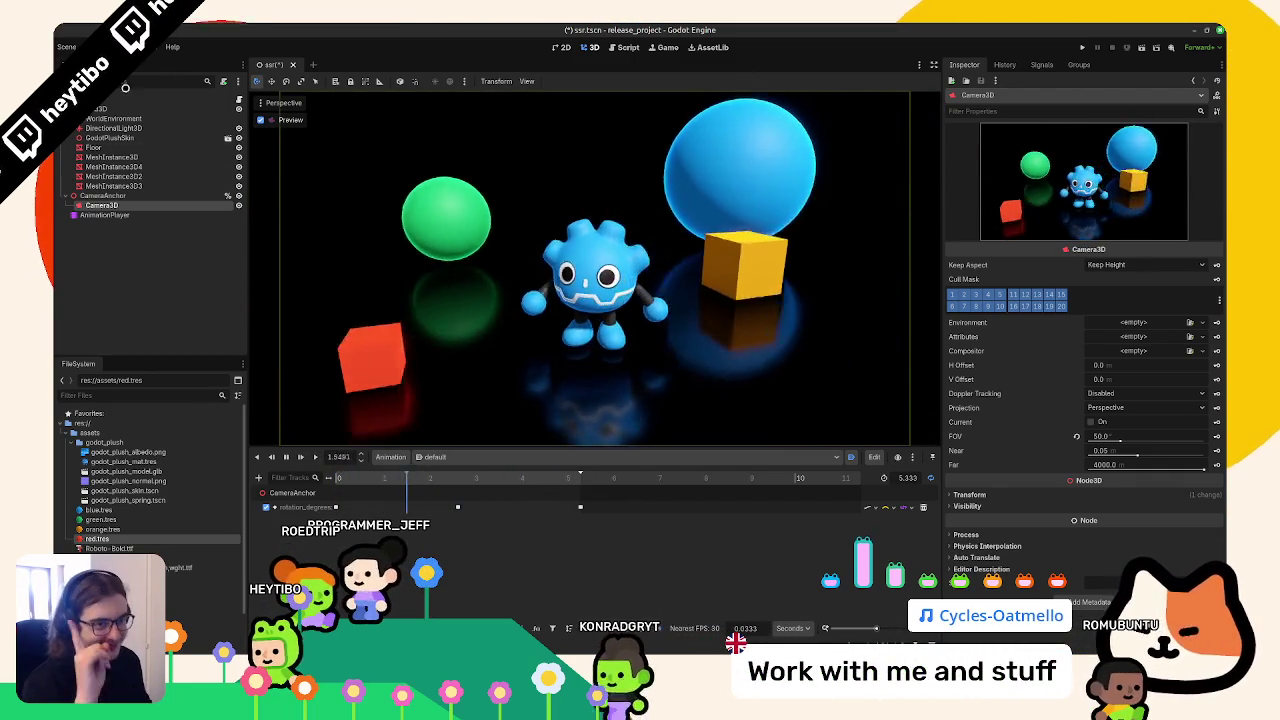
pyautogui.hotkey('ctrl', 's')
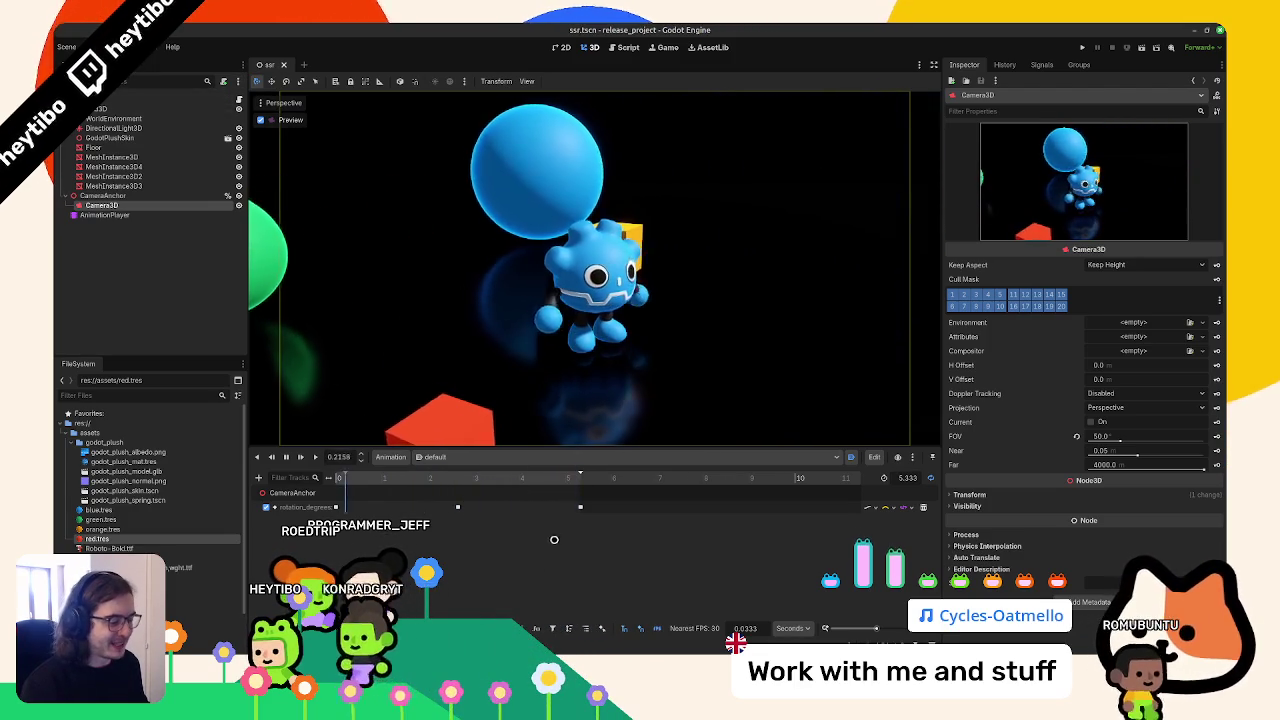
pyautogui.press('super')
# Launch Blender and delete the default cube, camera and light
pyautogui.write('blender')
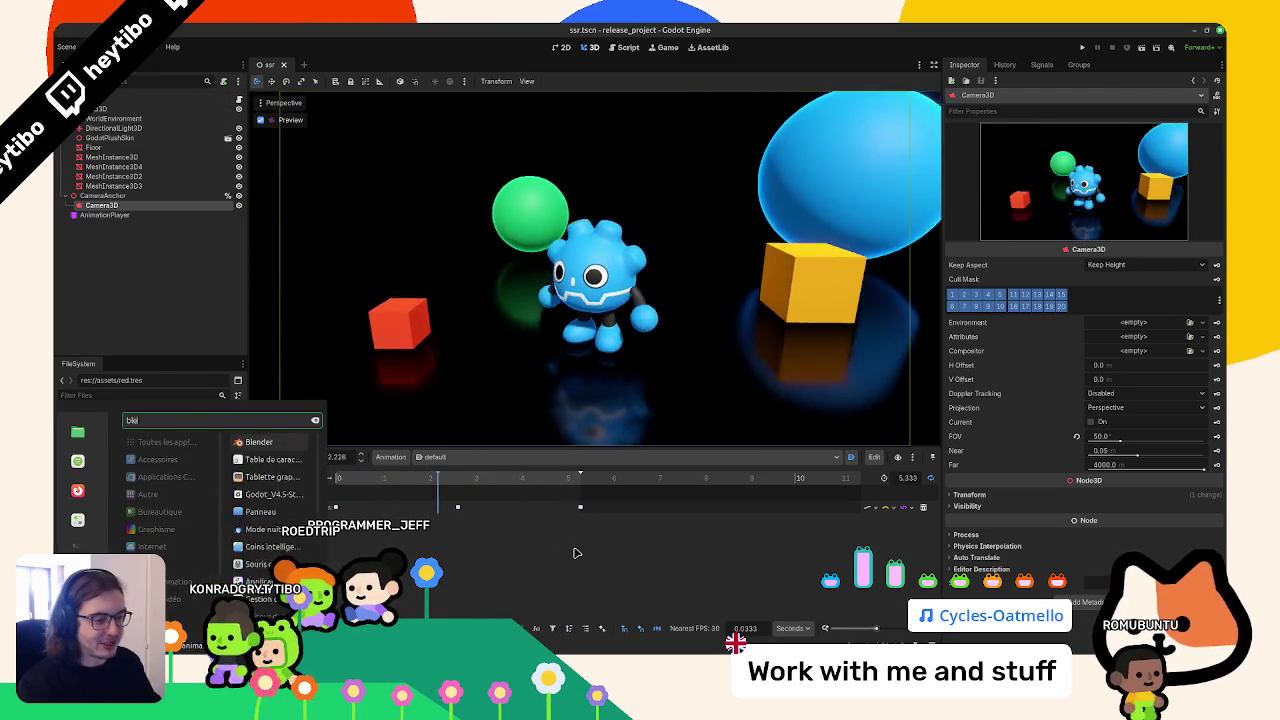
pyautogui.press('Return')
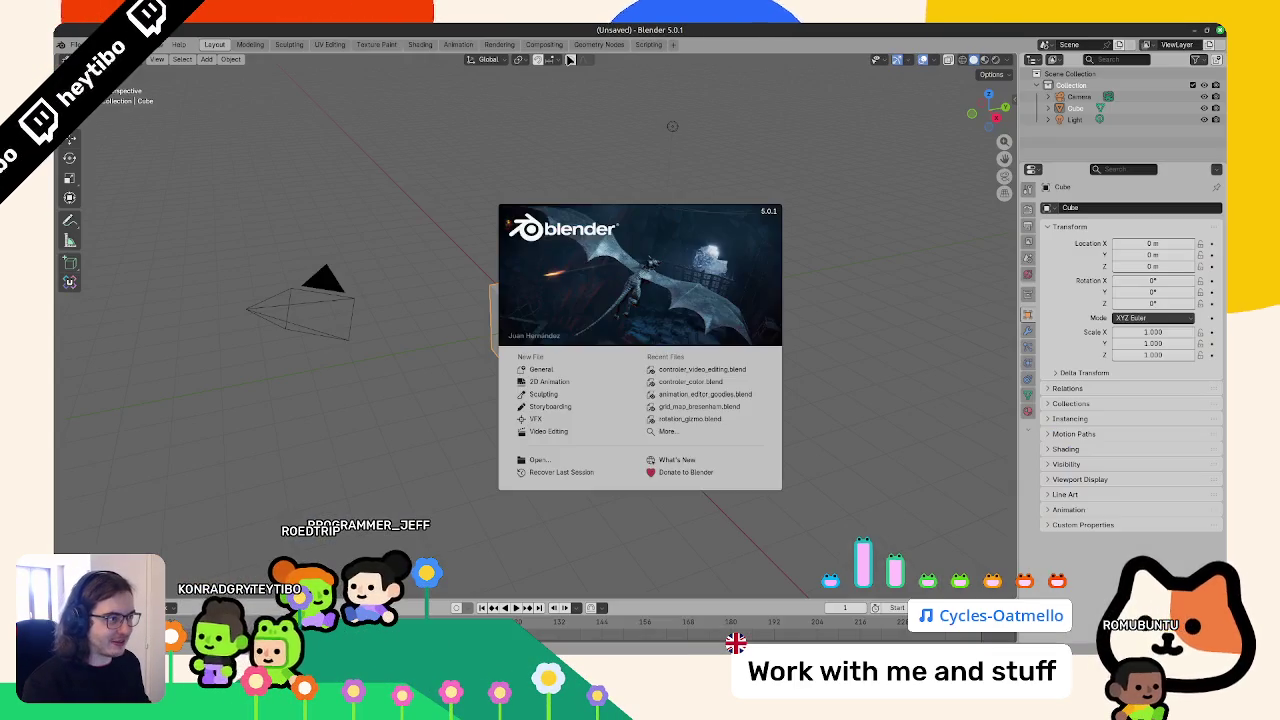
pyautogui.click(343, 259)
pyautogui.press('a')
pyautogui.press('Delete')
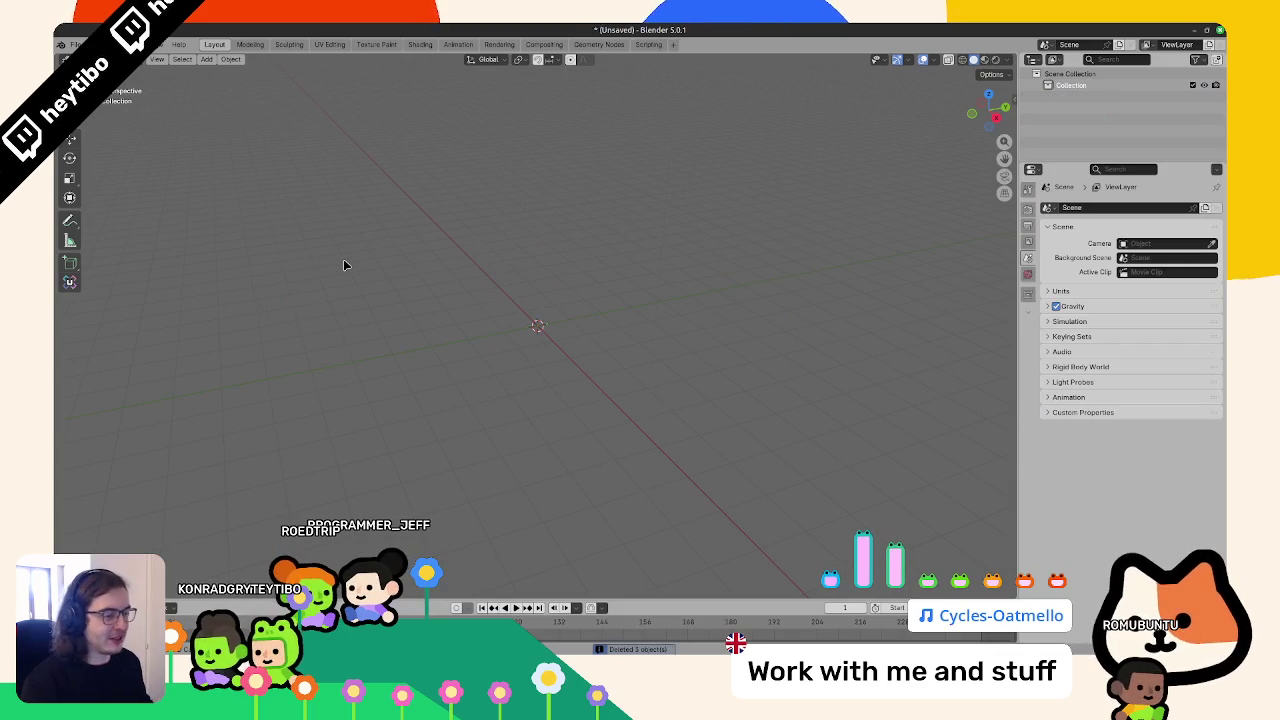
# Add a cube mesh and give it a Bevel modifier
pyautogui.hotkey('shift', 'a')
pyautogui.moveTo(343, 271)
pyautogui.click(400, 286)
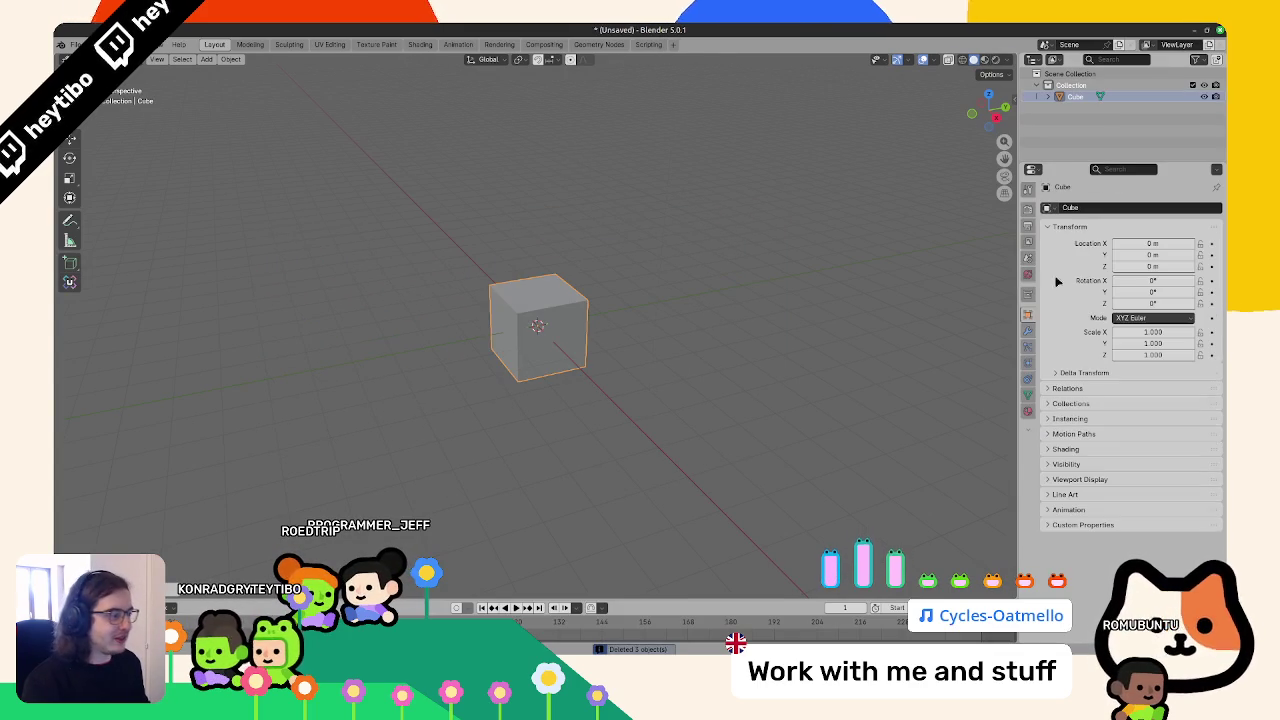
pyautogui.click(1028, 331)
pyautogui.click(1080, 207)
pyautogui.moveTo(1050, 232)
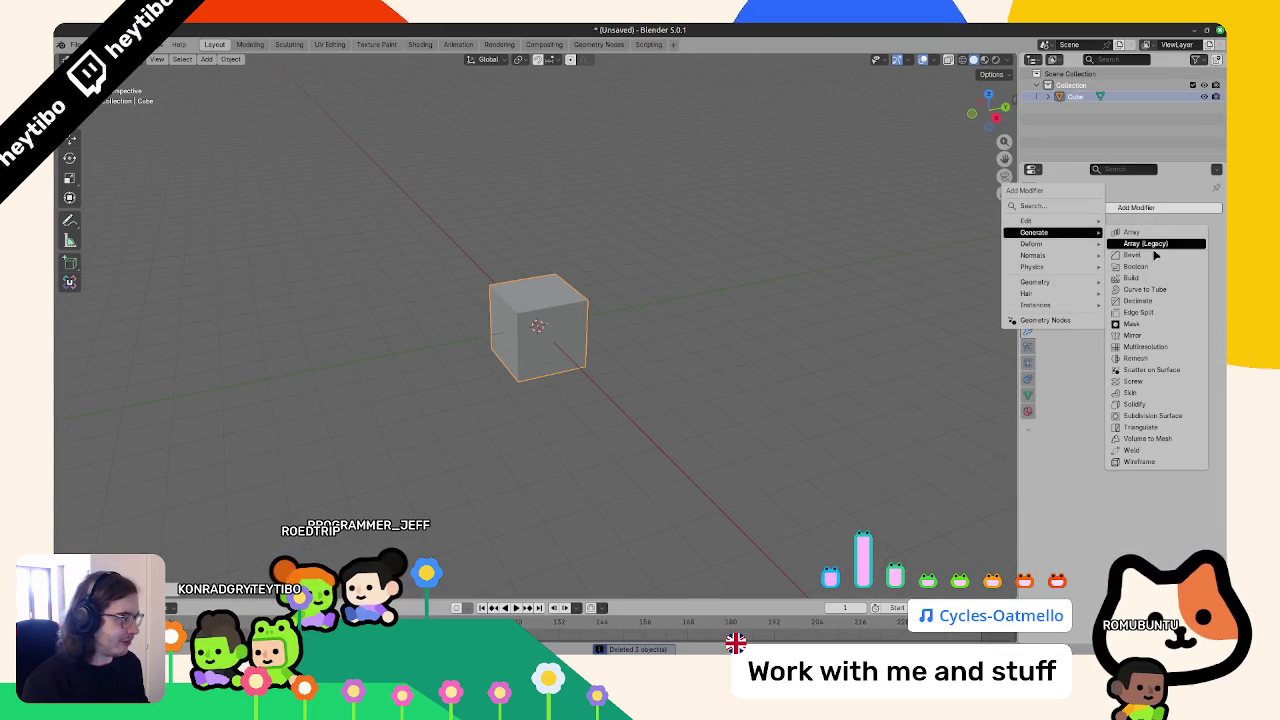
pyautogui.click(1132, 255)
# Shade the cube flat and turn on Harden Normals in the bevel's shading settings
pyautogui.rightClick(655, 254)
pyautogui.click(655, 254)
pyautogui.rightClick(779, 271)
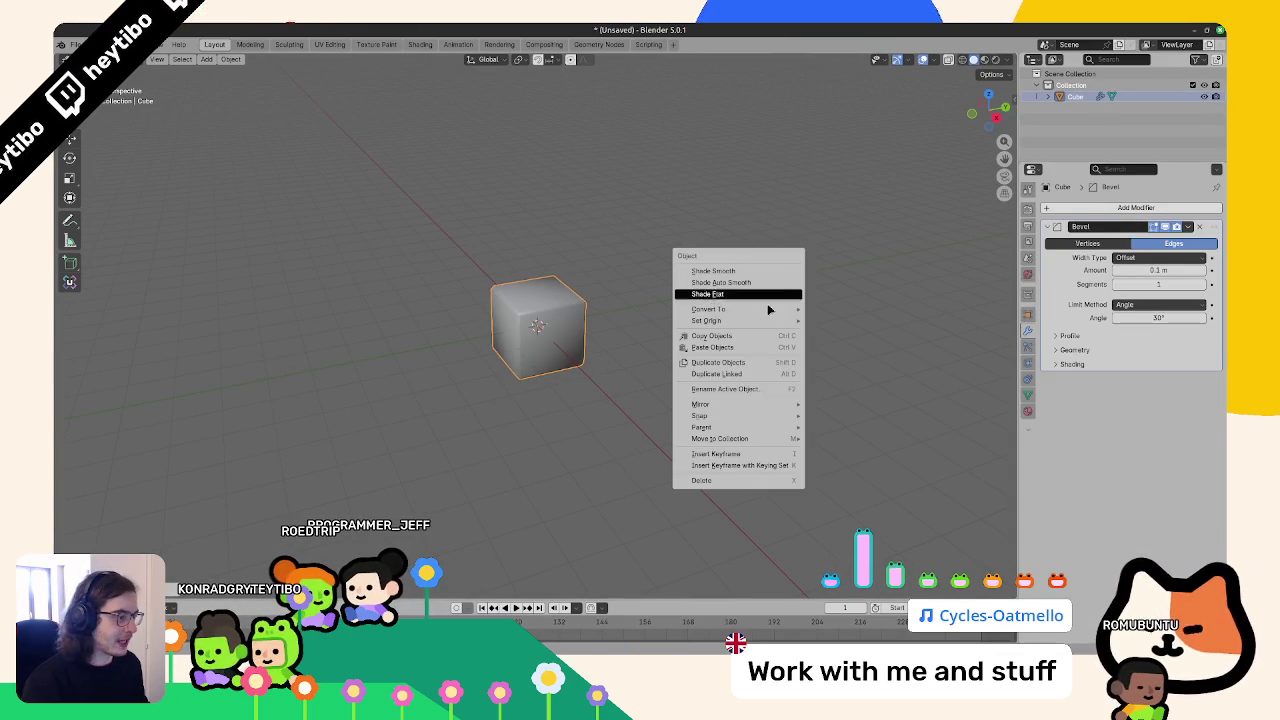
pyautogui.click(765, 294)
pyautogui.click(1072, 364)
pyautogui.click(1116, 381)
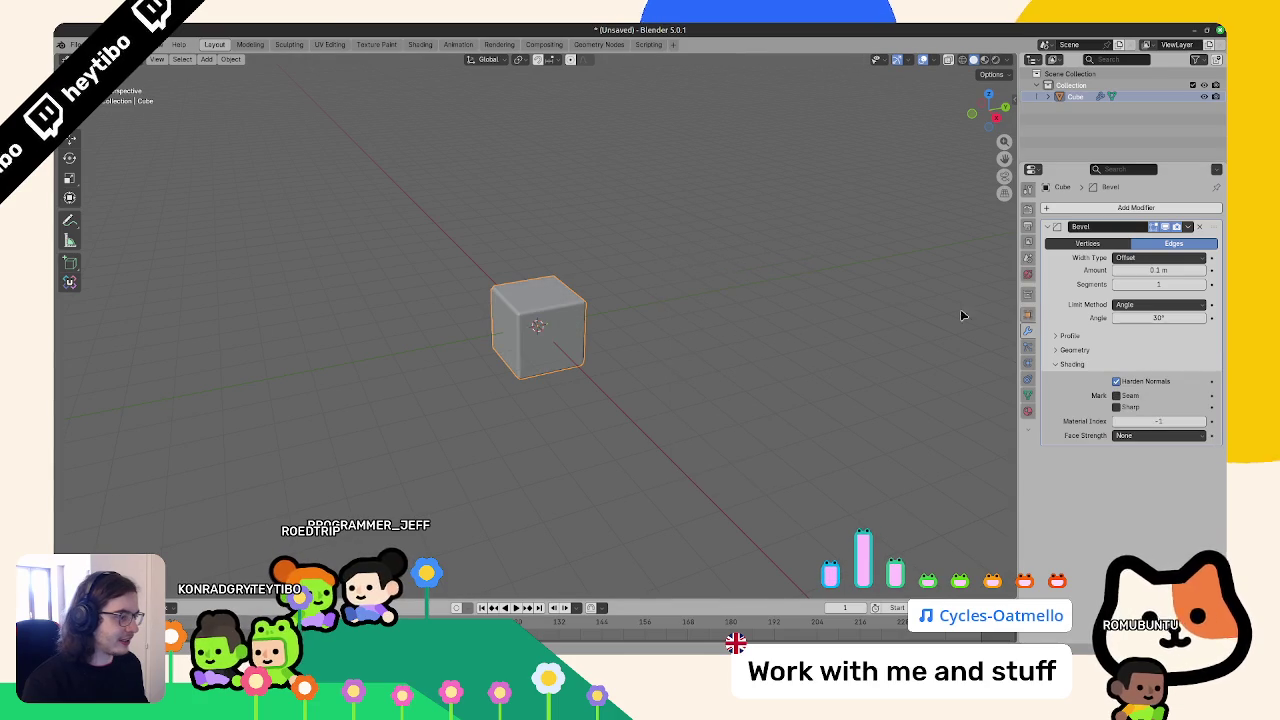
# Set the bevel segment count and 0.2 m amount, and rename the cube BeveledCube
pyautogui.write('4')
pyautogui.press('Return')
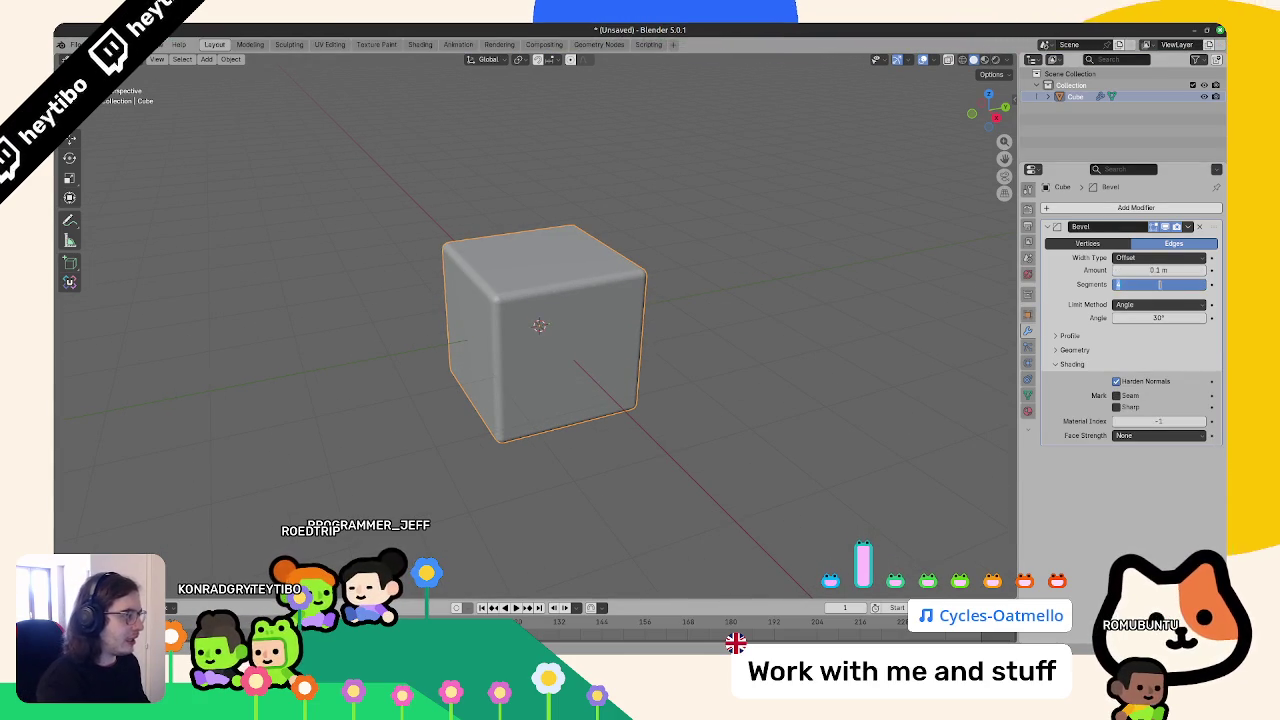
pyautogui.write('2')
pyautogui.press('Return')
pyautogui.hotkey('ctrl', 'a')
pyautogui.click(815, 292)
pyautogui.press('F2')
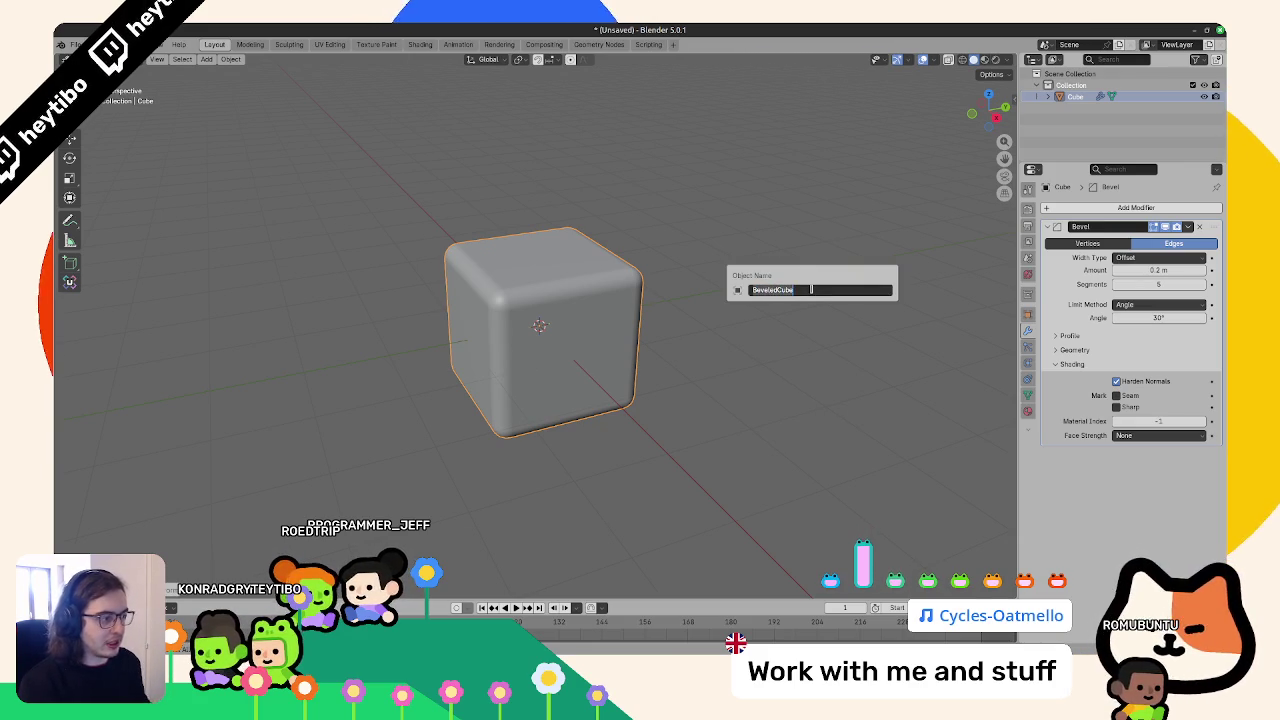
pyautogui.press('Return')
# Search the web for 'BeveledCube' in a new browser tab, then return to Blender
pyautogui.hotkey('alt', 'Tab')
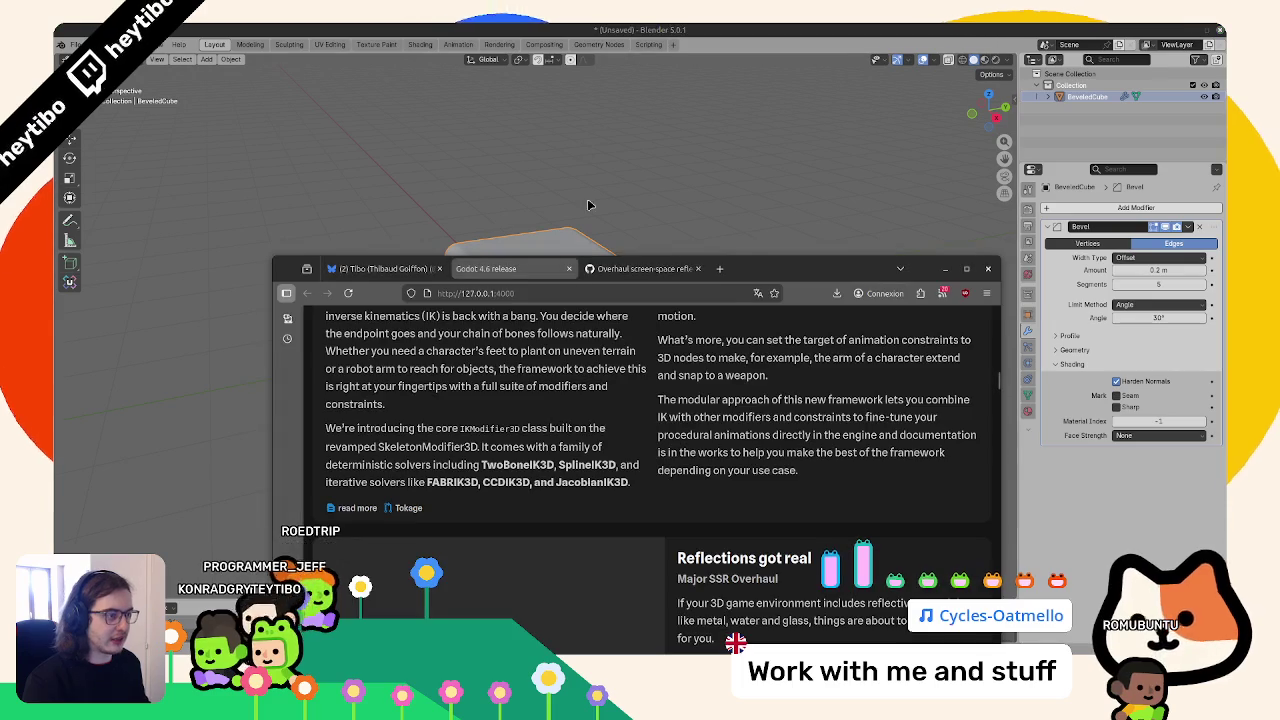
pyautogui.hotkey('ctrl', 't')
pyautogui.write('BeveledCube')
pyautogui.press('Return')
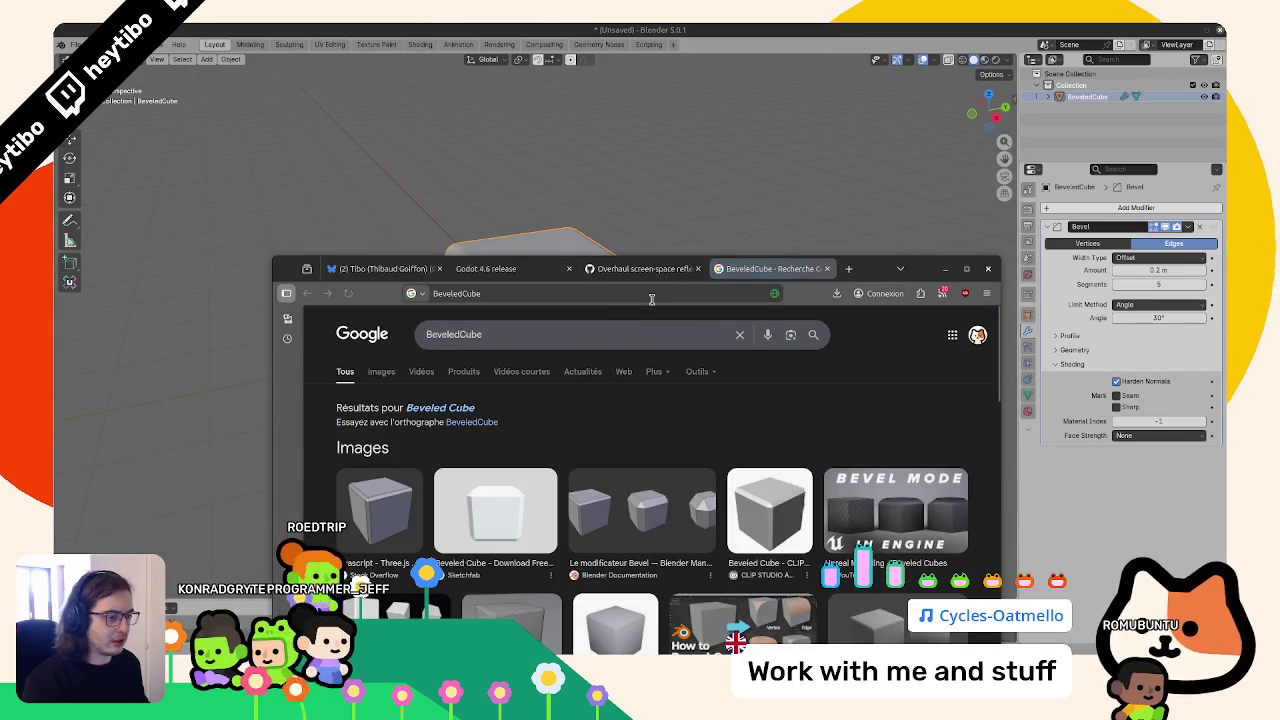
pyautogui.scroll(-1, 453, 402)
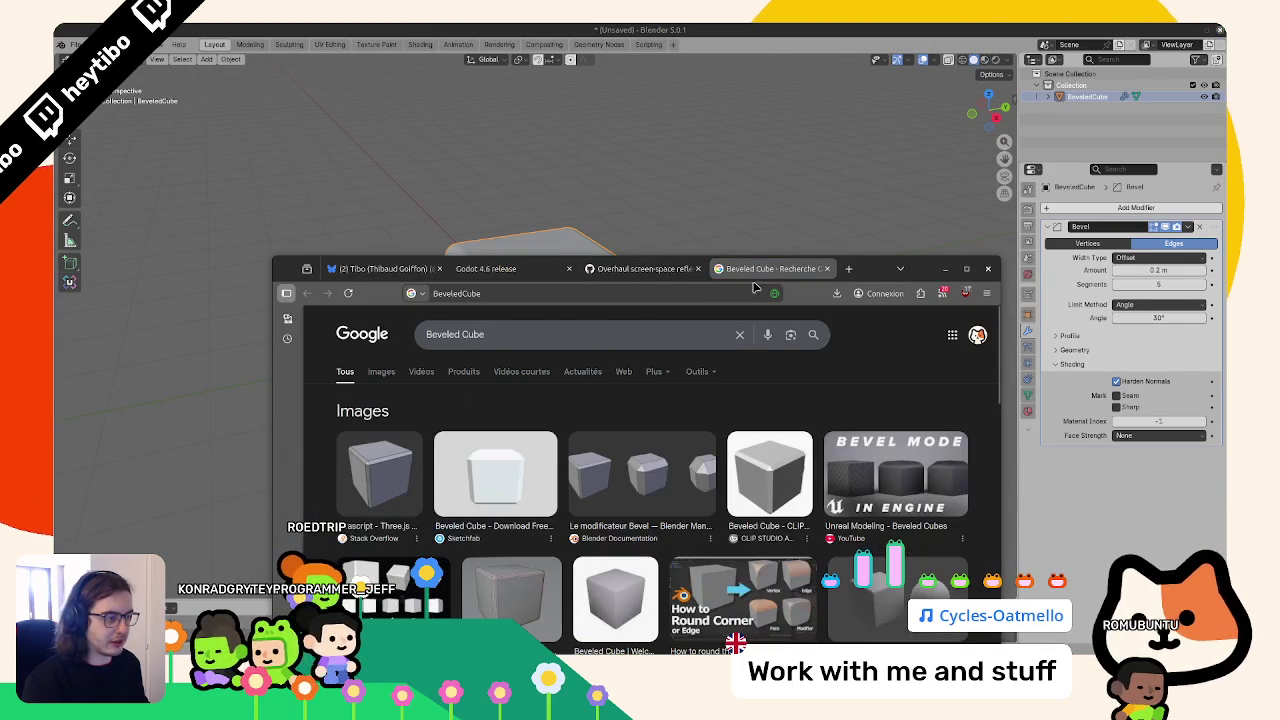
pyautogui.hotkey('alt', 'Tab')
pyautogui.click(1028, 395)
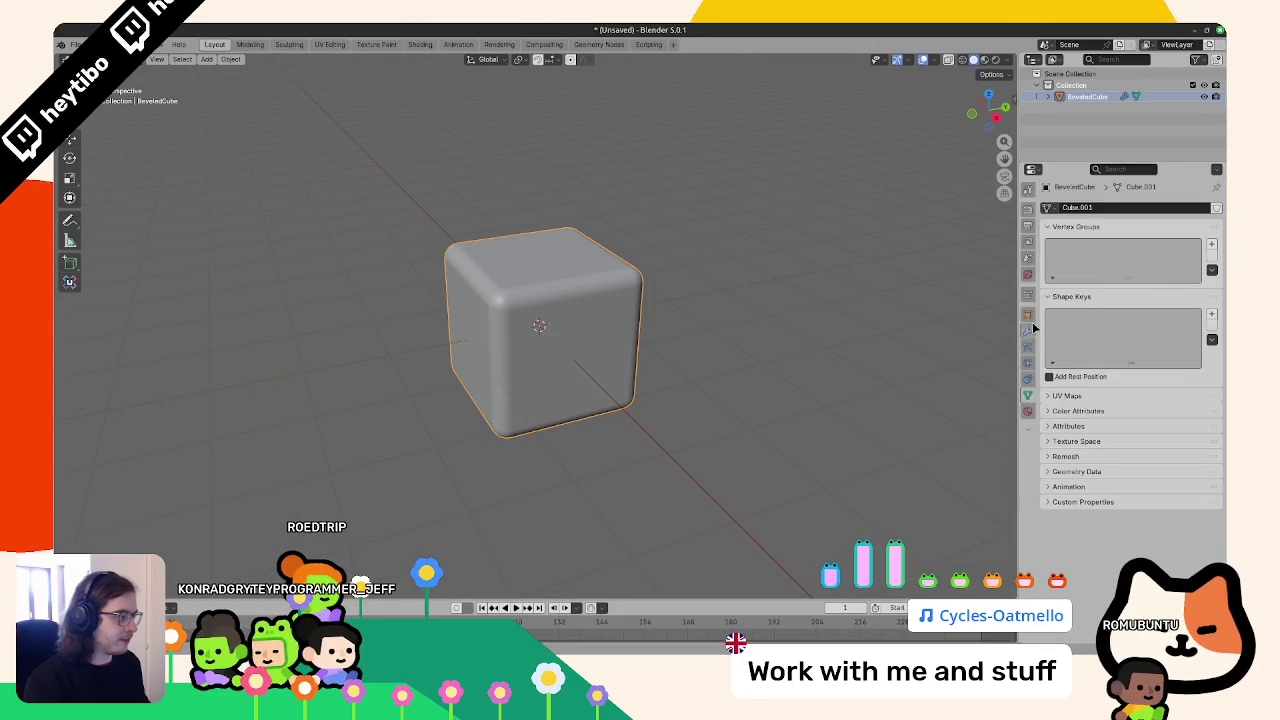
# Start a Wavefront OBJ export and browse to the release_project_sources folder
pyautogui.click(1028, 379)
pyautogui.click(1028, 396)
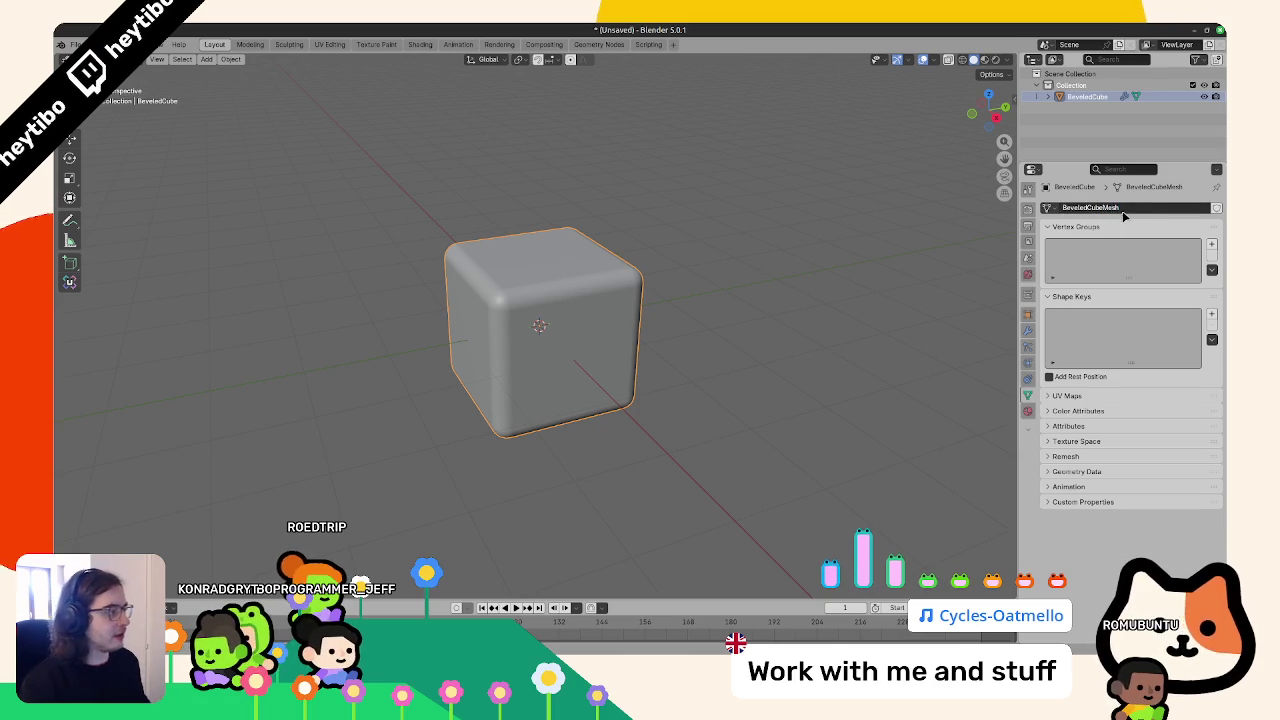
pyautogui.click(75, 44)
pyautogui.moveTo(108, 219)
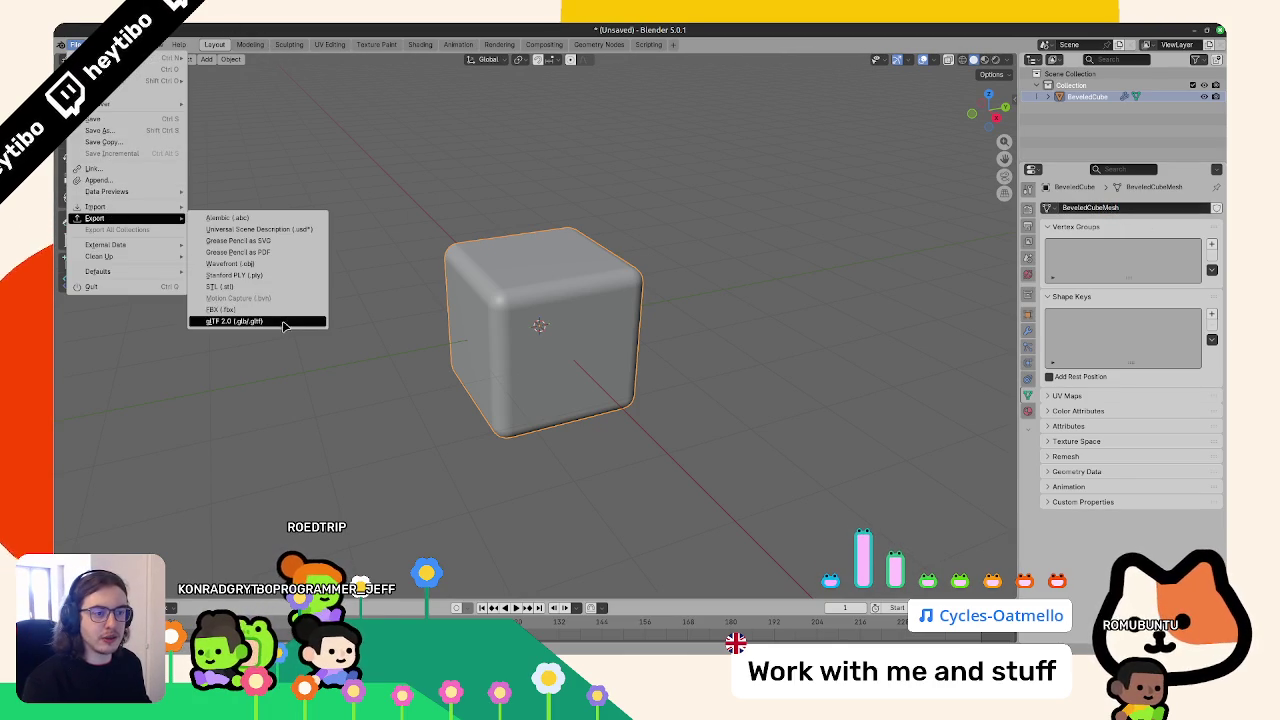
pyautogui.click(269, 264)
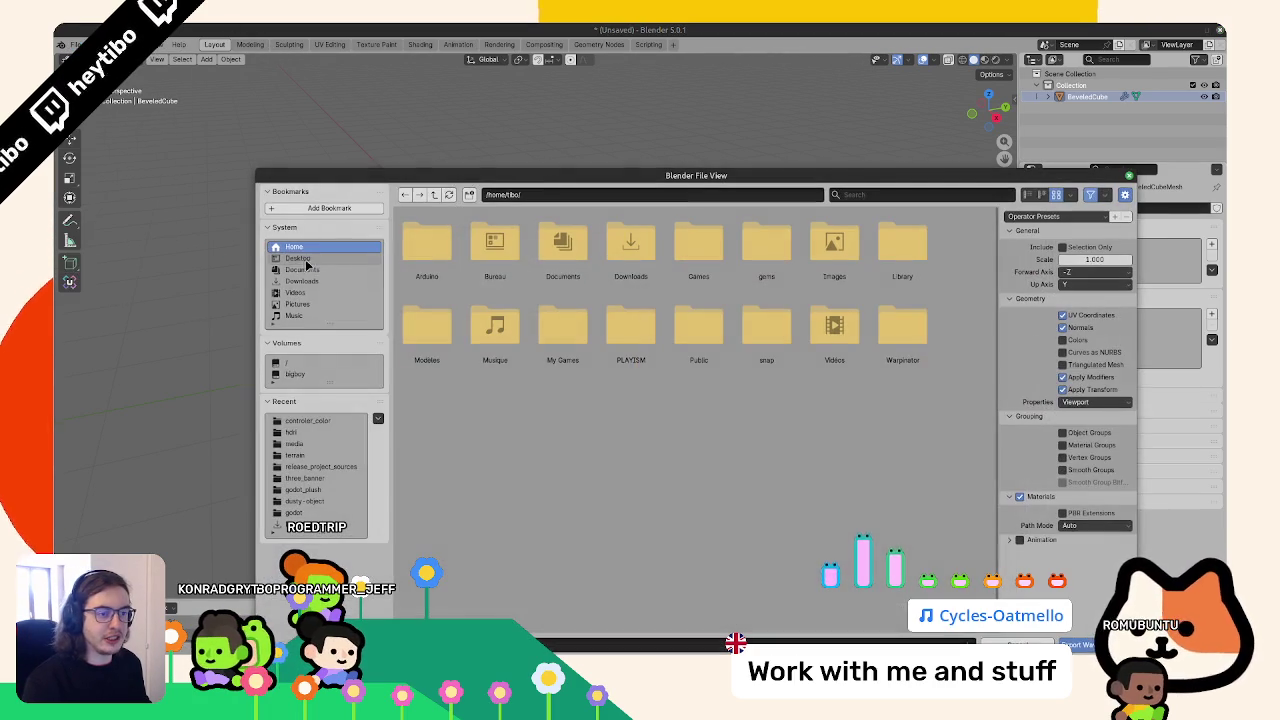
pyautogui.click(325, 446)
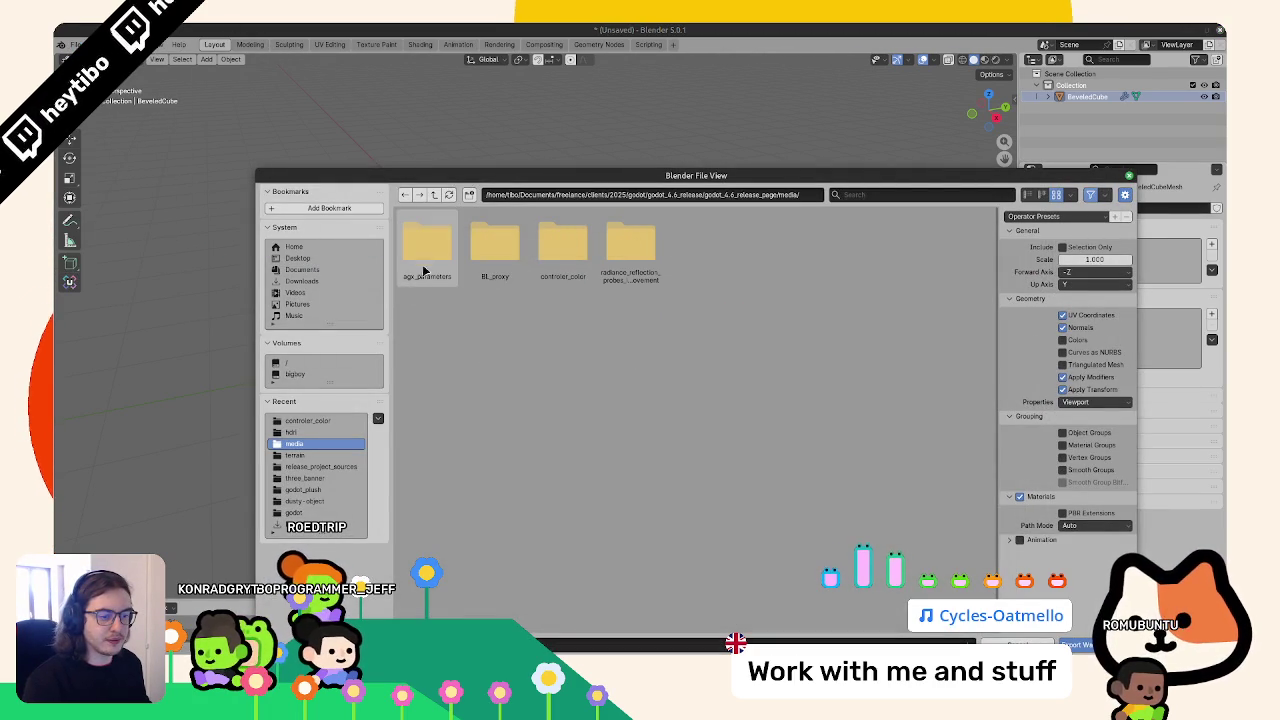
pyautogui.click(433, 195)
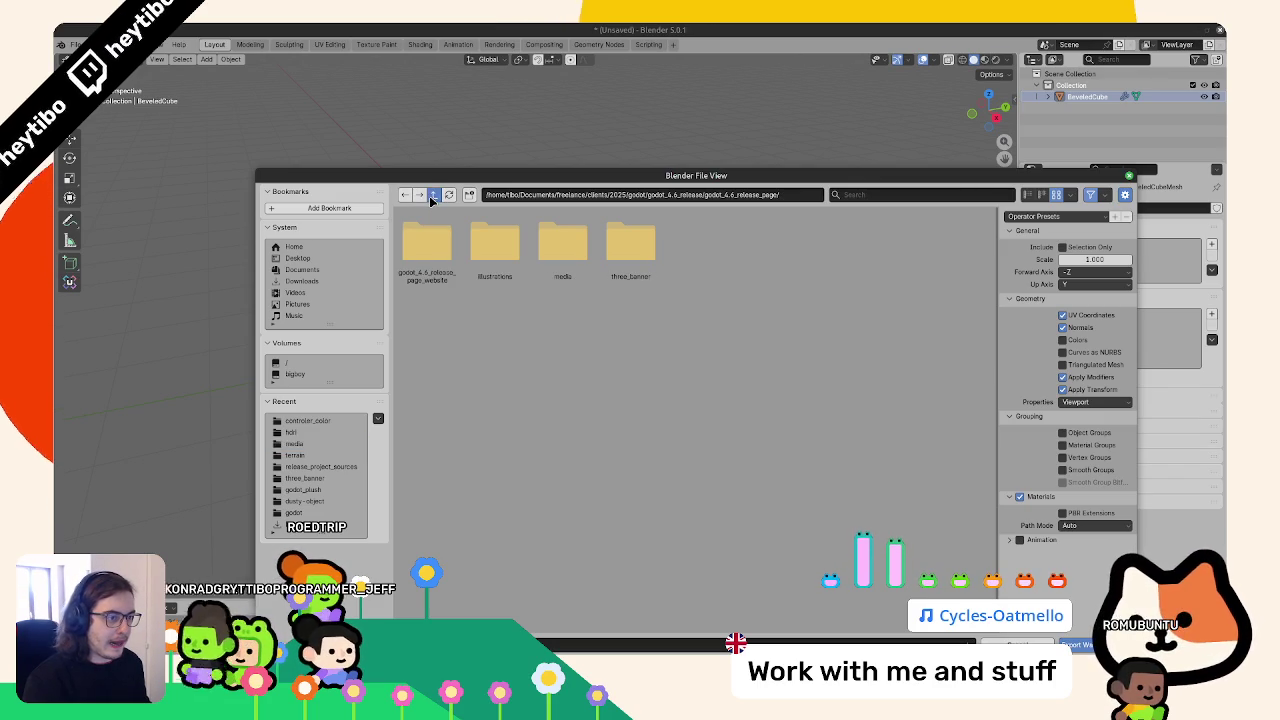
pyautogui.doubleClick(434, 278)
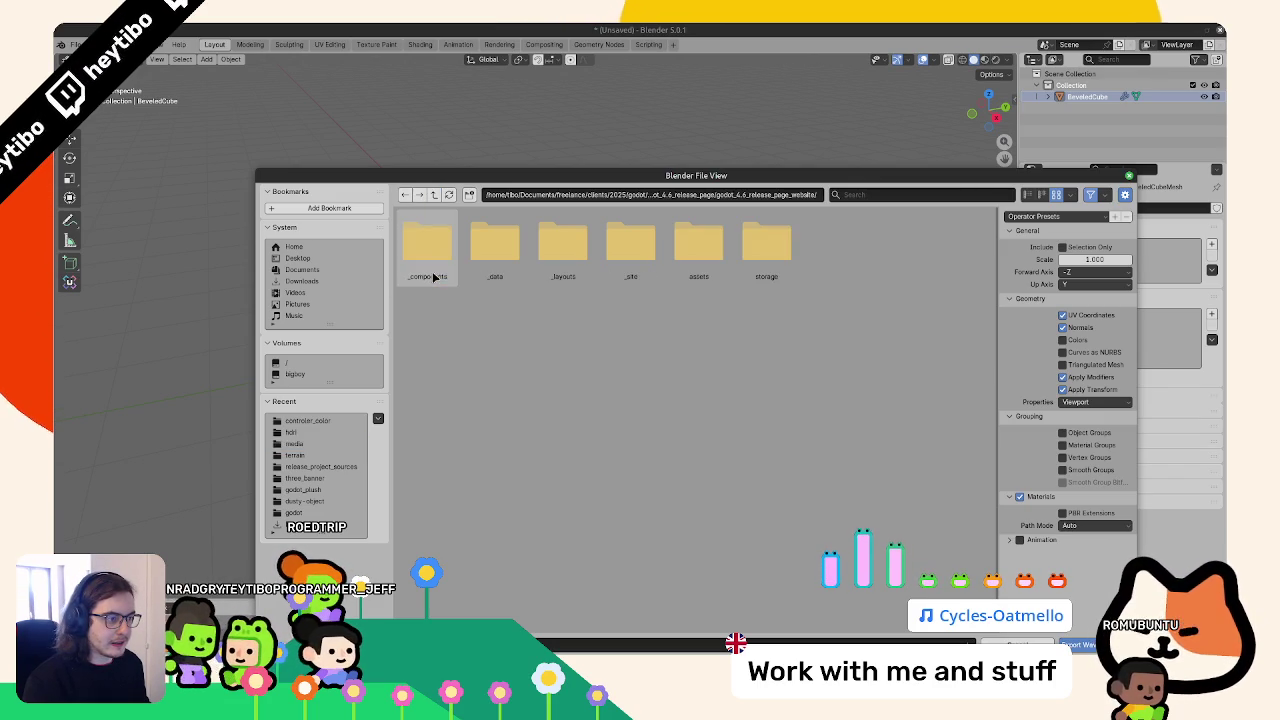
pyautogui.click(434, 195)
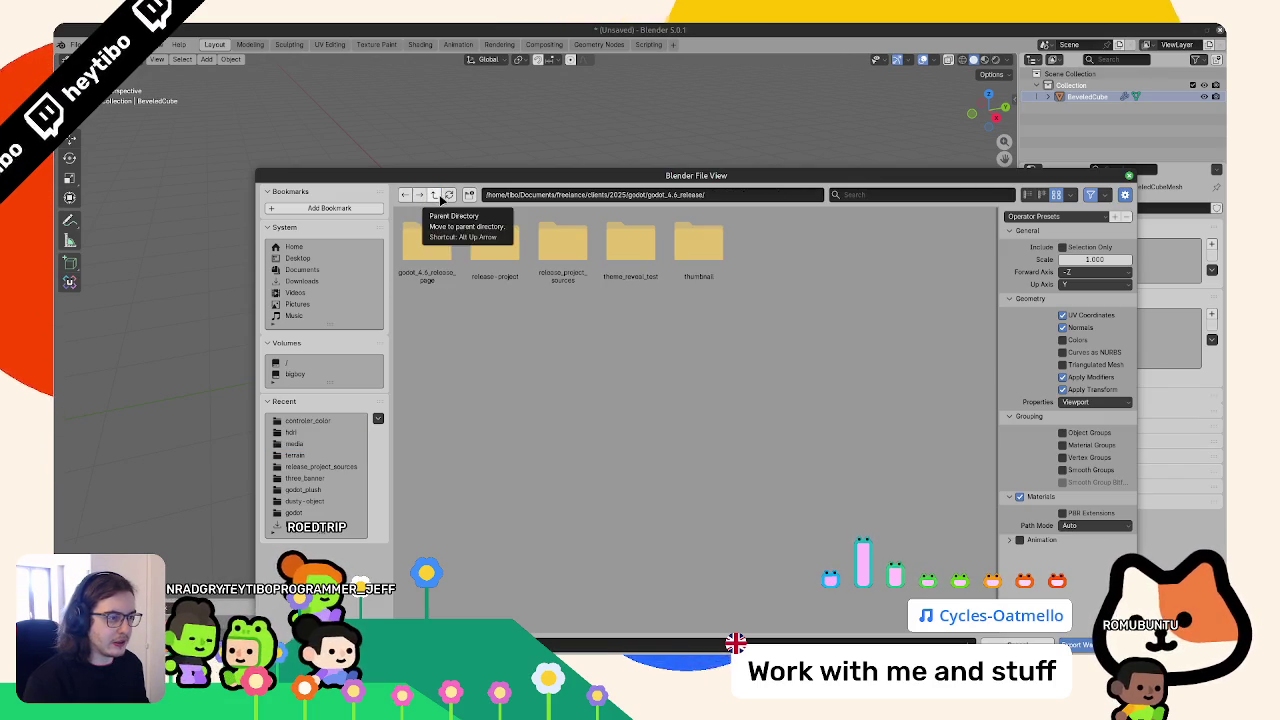
pyautogui.doubleClick(560, 250)
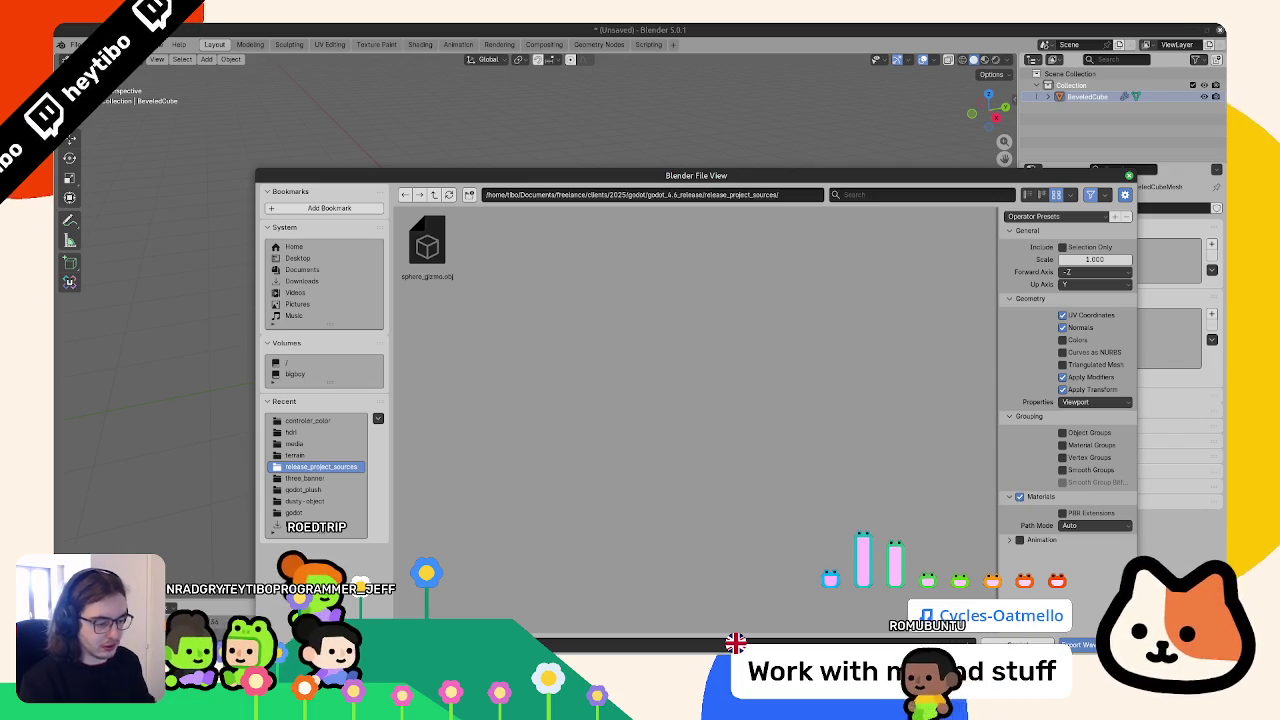
# Export the selected cube only, with materials excluded
pyautogui.click(1062, 247)
pyautogui.click(1019, 497)
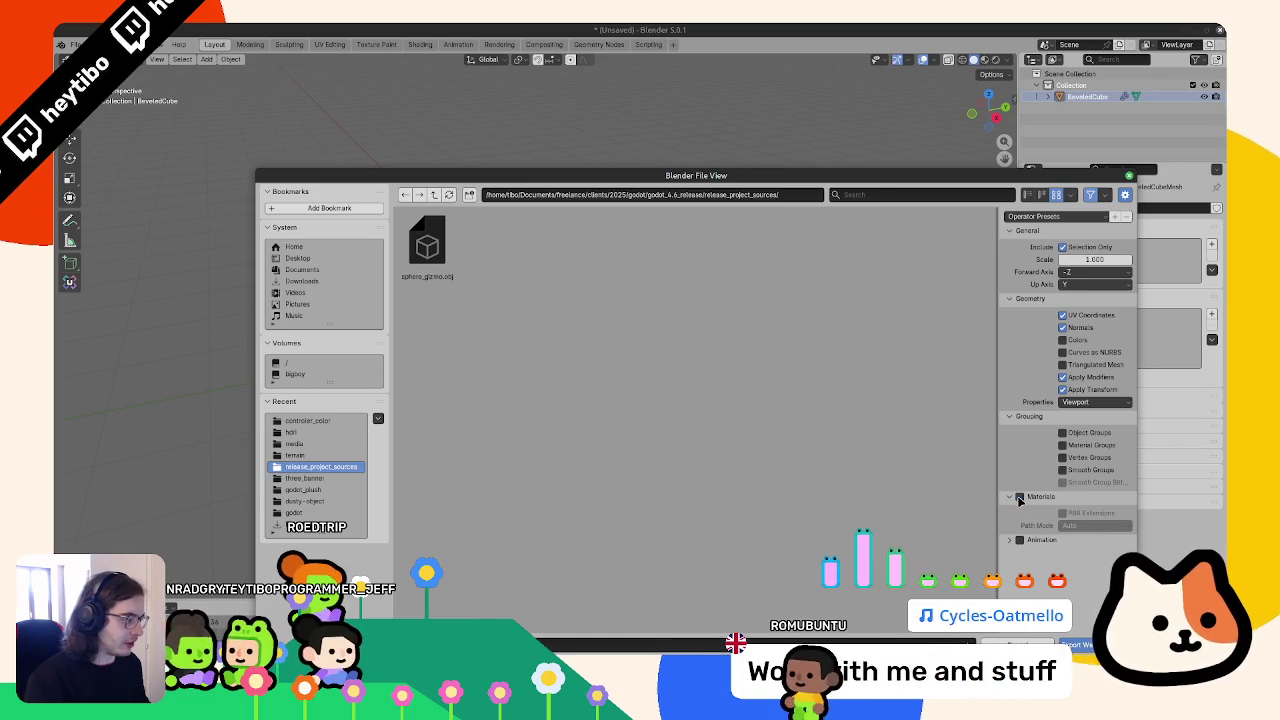
pyautogui.click(1080, 645)
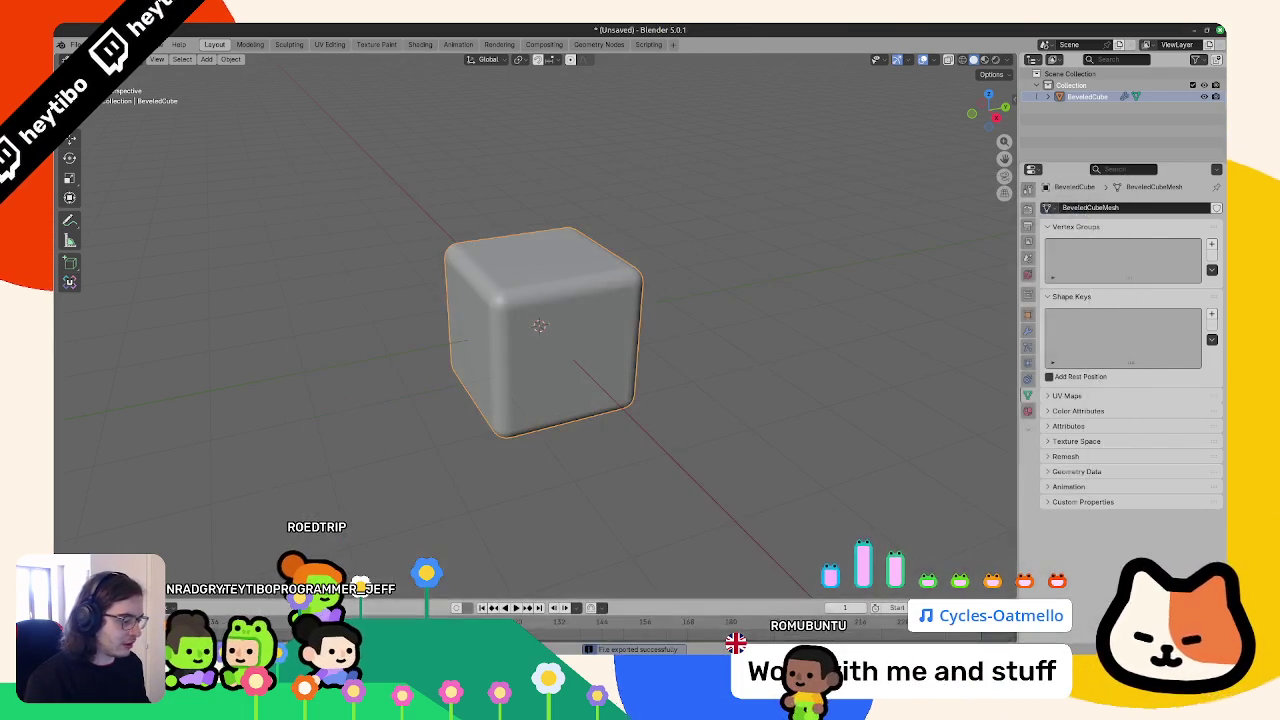
pyautogui.hotkey('alt', 'Tab')
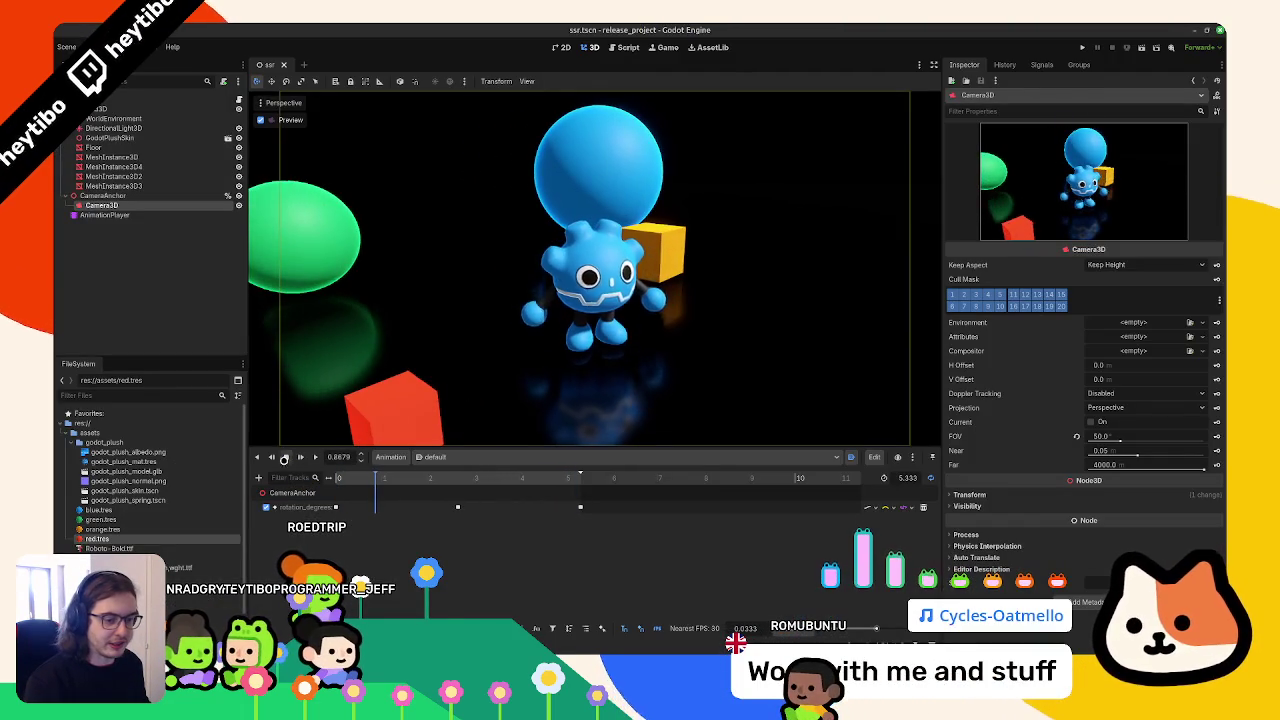
# Move beveled_cube.obj into the assets folder and identify the blue sphere's node
pyautogui.click(74, 442)
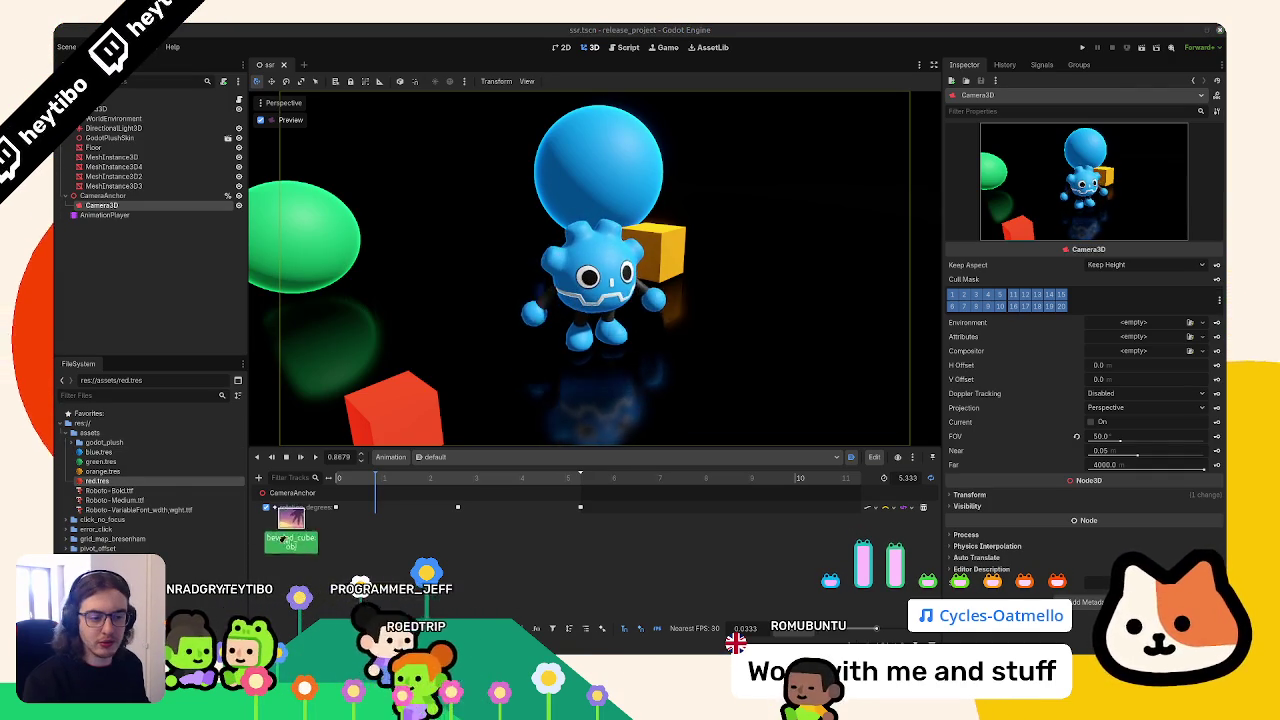
pyautogui.moveTo(301, 548); pyautogui.dragTo(133, 488)
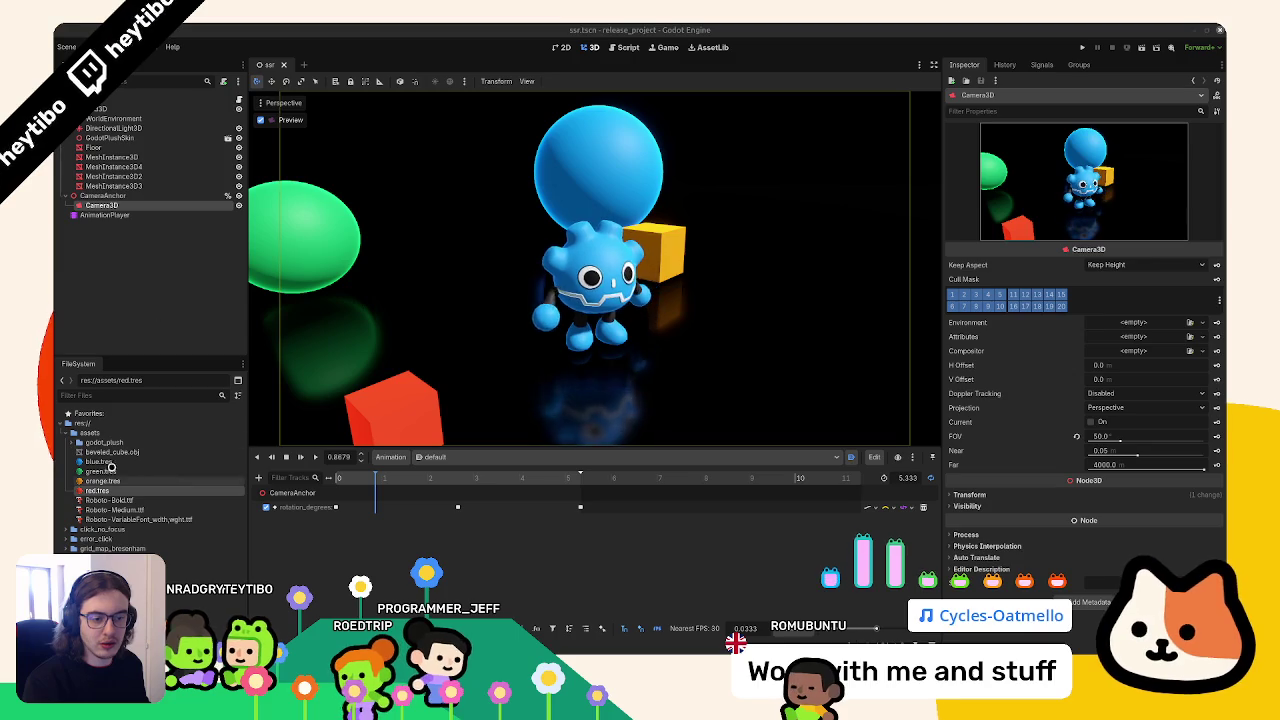
pyautogui.click(115, 451)
pyautogui.click(113, 186)
pyautogui.click(240, 186)
pyautogui.click(240, 186)
# Assign beveled_cube.obj as the mesh of MeshInstance3D and MeshInstance3D4
pyautogui.click(215, 158)
pyautogui.click(228, 166)
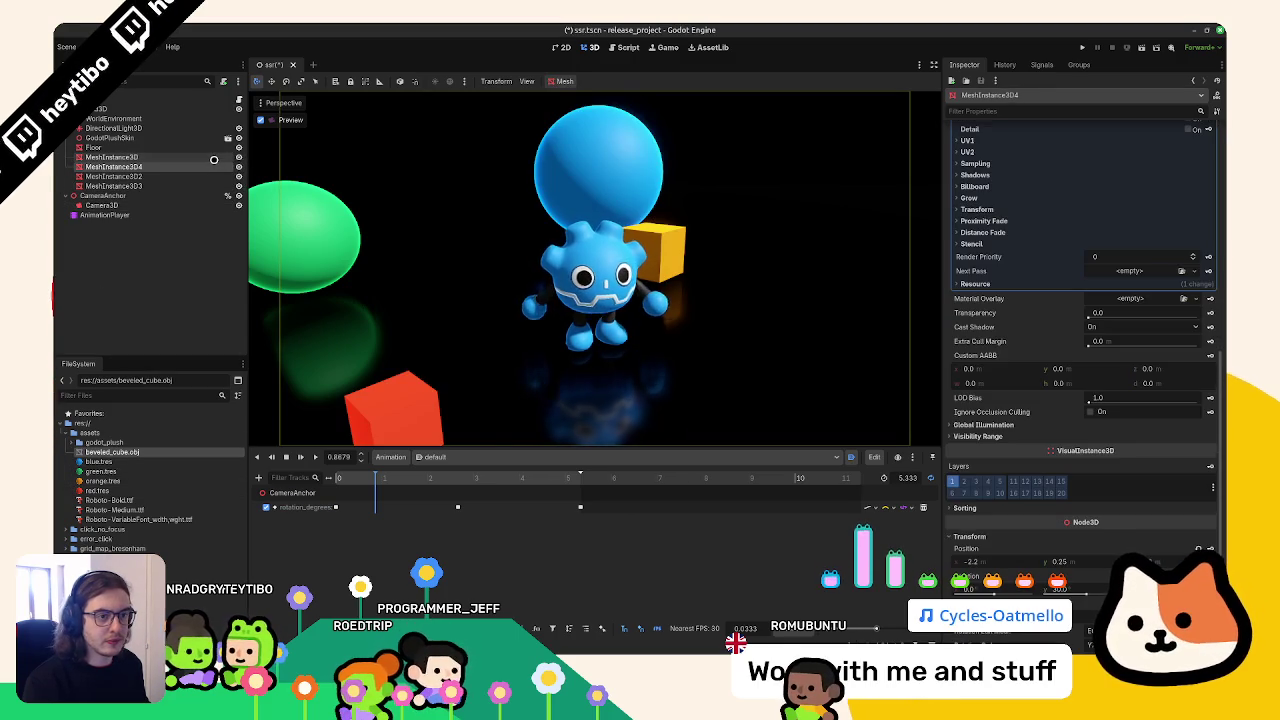
pyautogui.keyDown('ctrl'); pyautogui.click(213, 158); pyautogui.keyUp('ctrl')
pyautogui.moveTo(115, 451); pyautogui.dragTo(1150, 155)
pyautogui.click(160, 157)
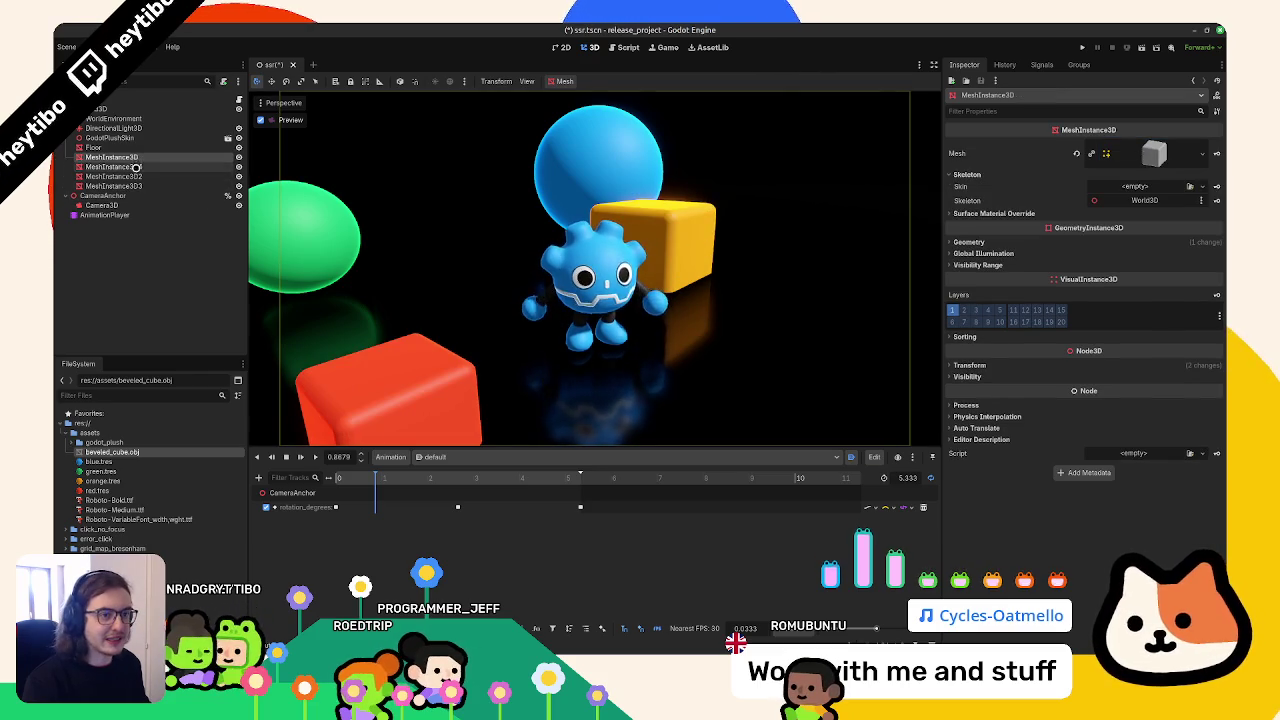
pyautogui.click(175, 147)
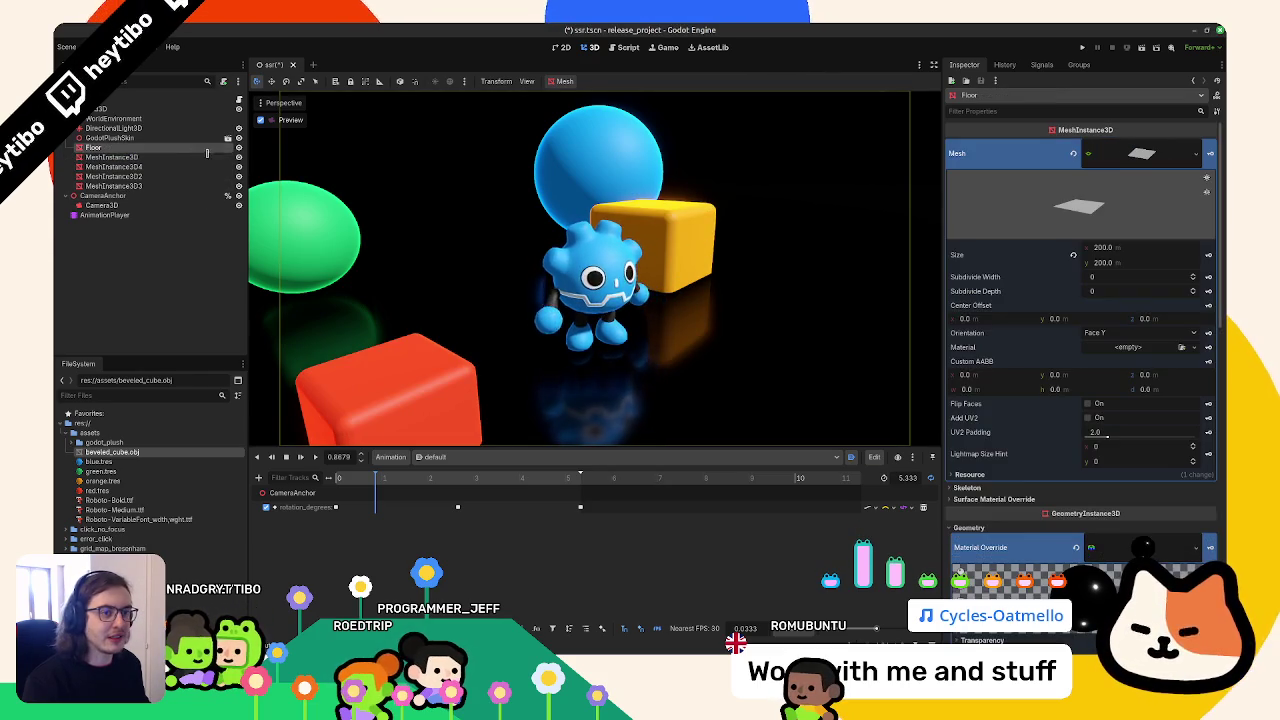
# Reduce the cube's Bevel modifier amount to 0.1 m
pyautogui.hotkey('alt', 'Tab')
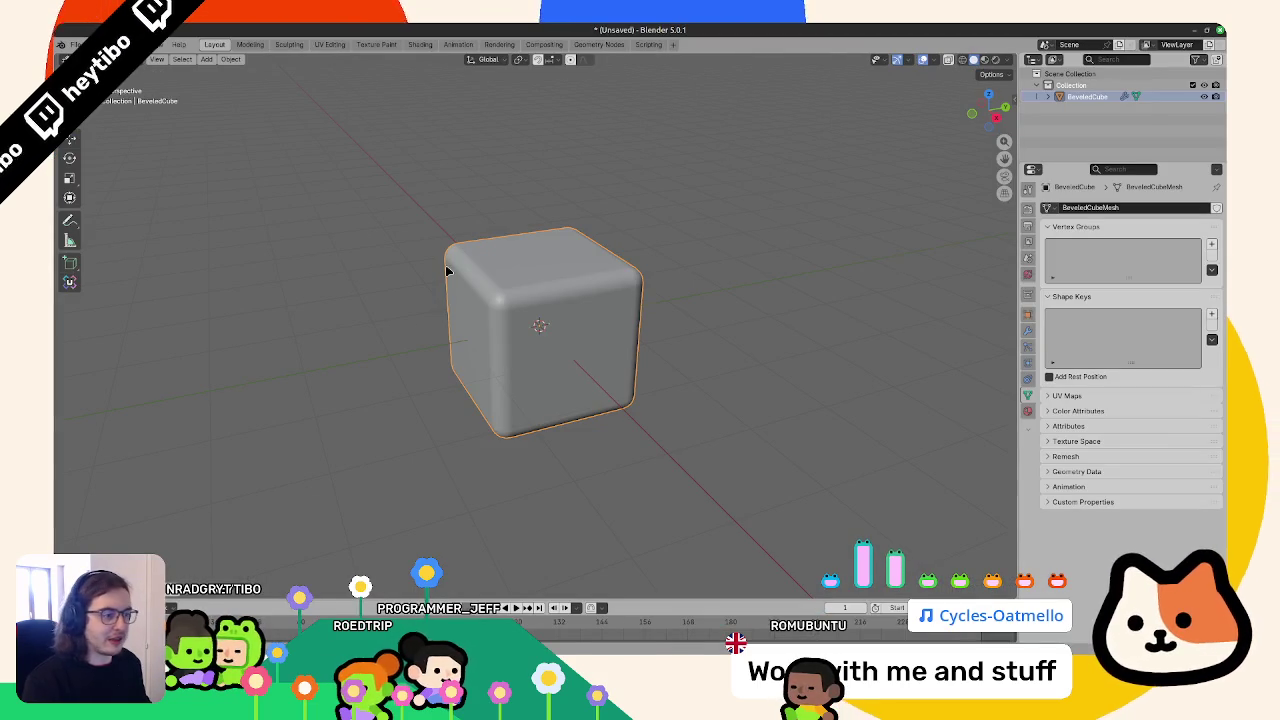
pyautogui.rightClick(440, 263)
pyautogui.rightClick(446, 271)
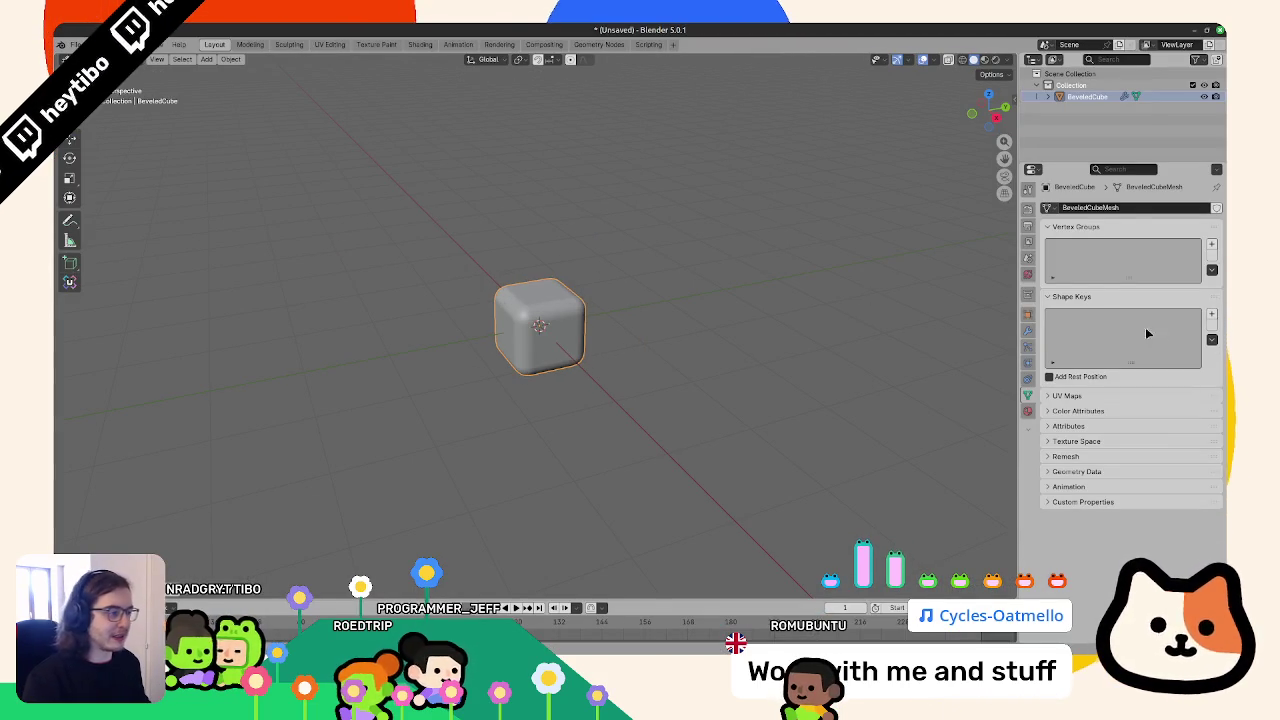
pyautogui.click(1029, 330)
pyautogui.press('Return')
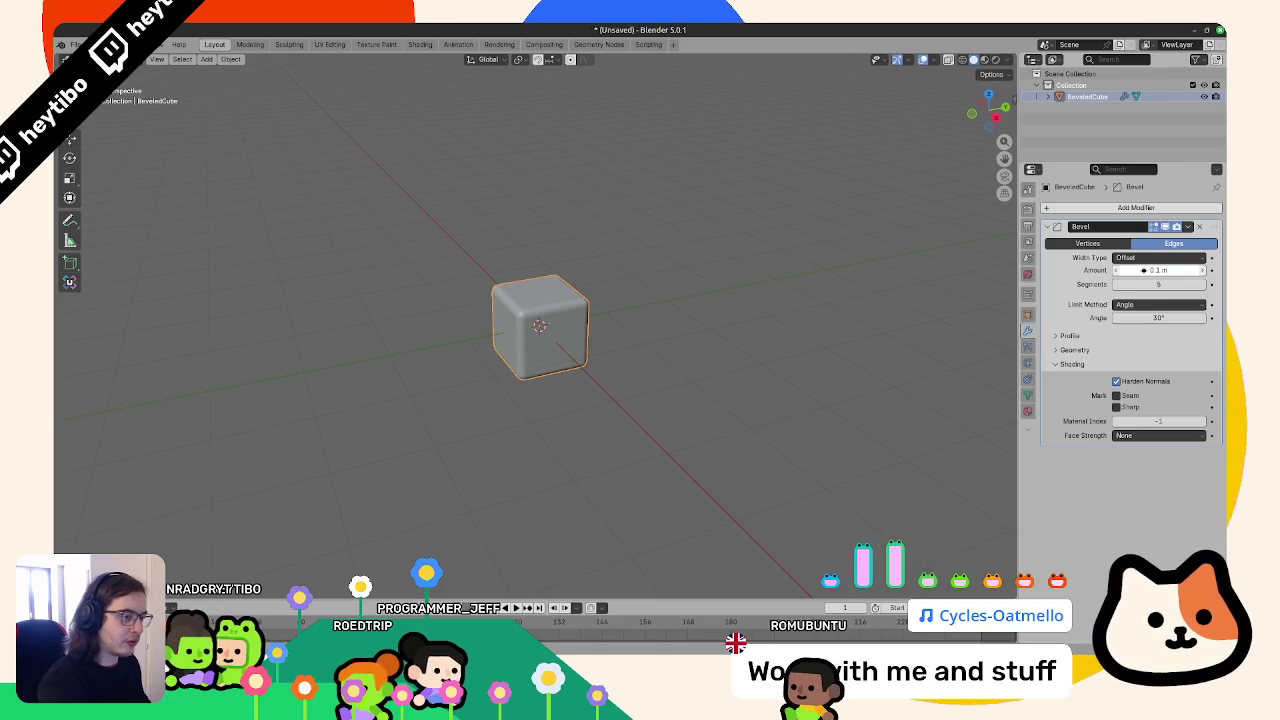
pyautogui.hotkey('ctrl', 'o')
pyautogui.press('Escape')
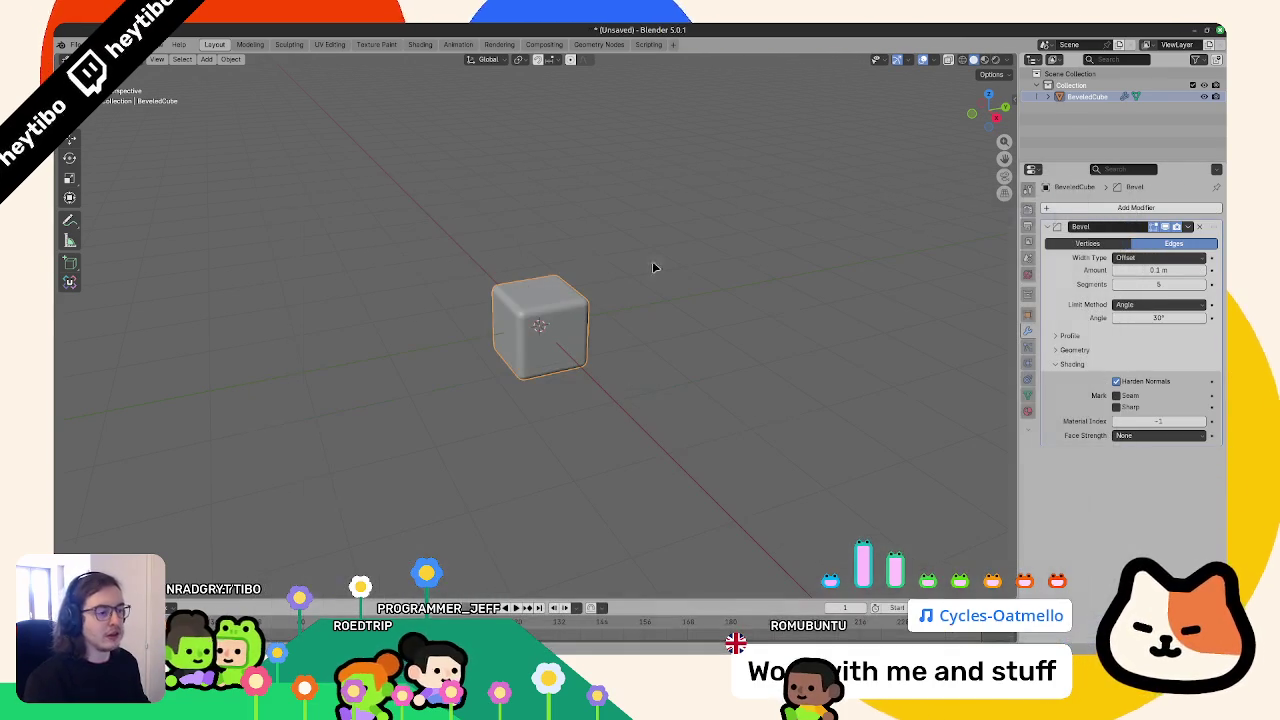
# Re-export the cube as OBJ, overwriting beveled_cube.obj
pyautogui.click(70, 44)
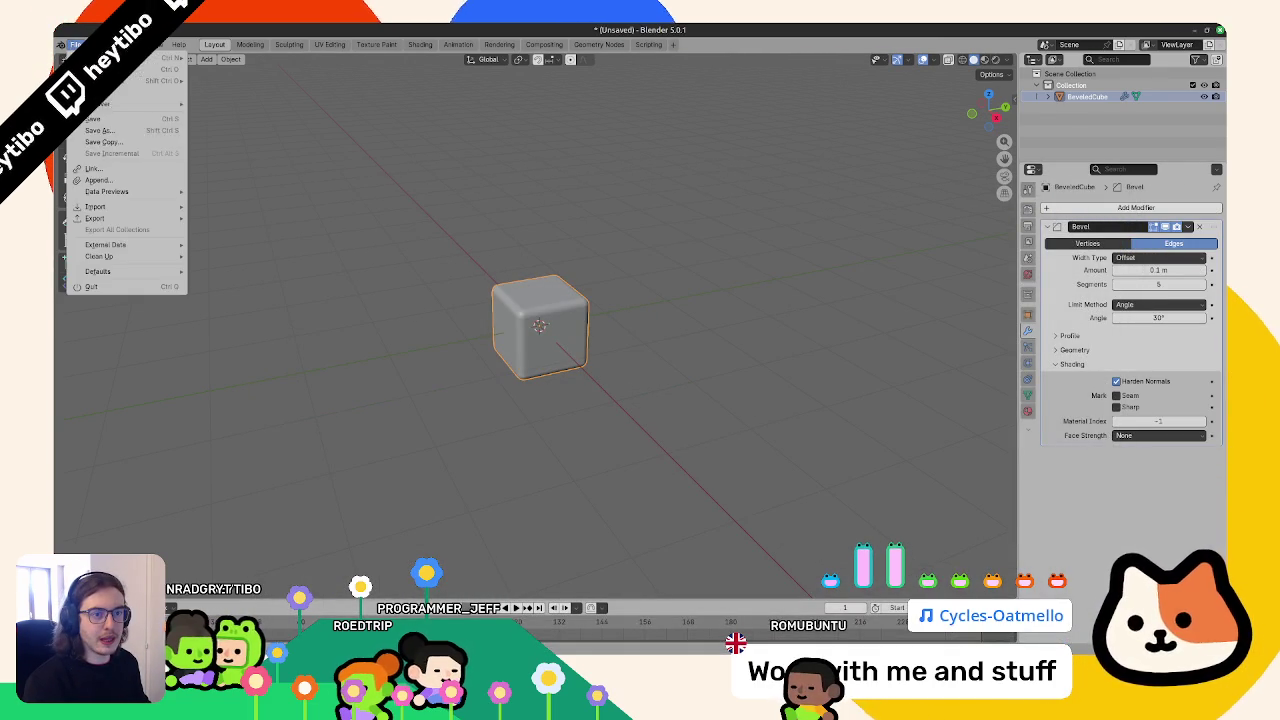
pyautogui.moveTo(100, 218)
pyautogui.click(240, 265)
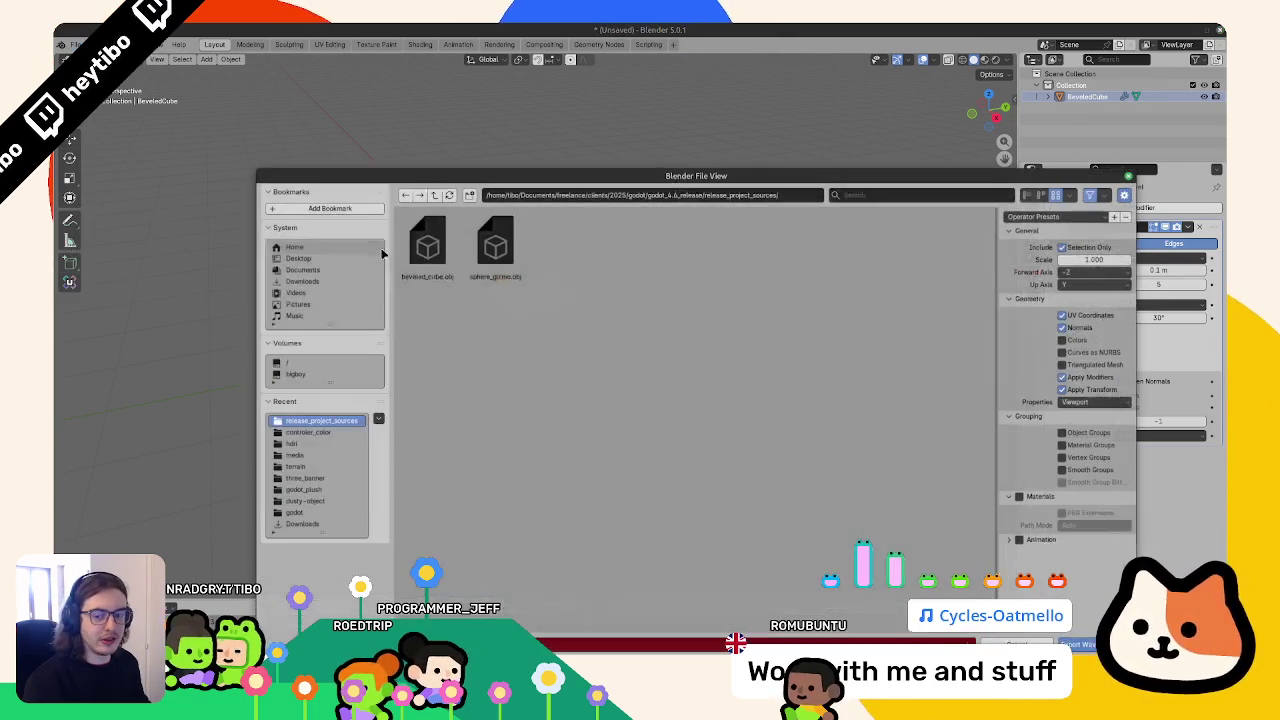
pyautogui.press('Return')
pyautogui.hotkey('alt', 'Tab')
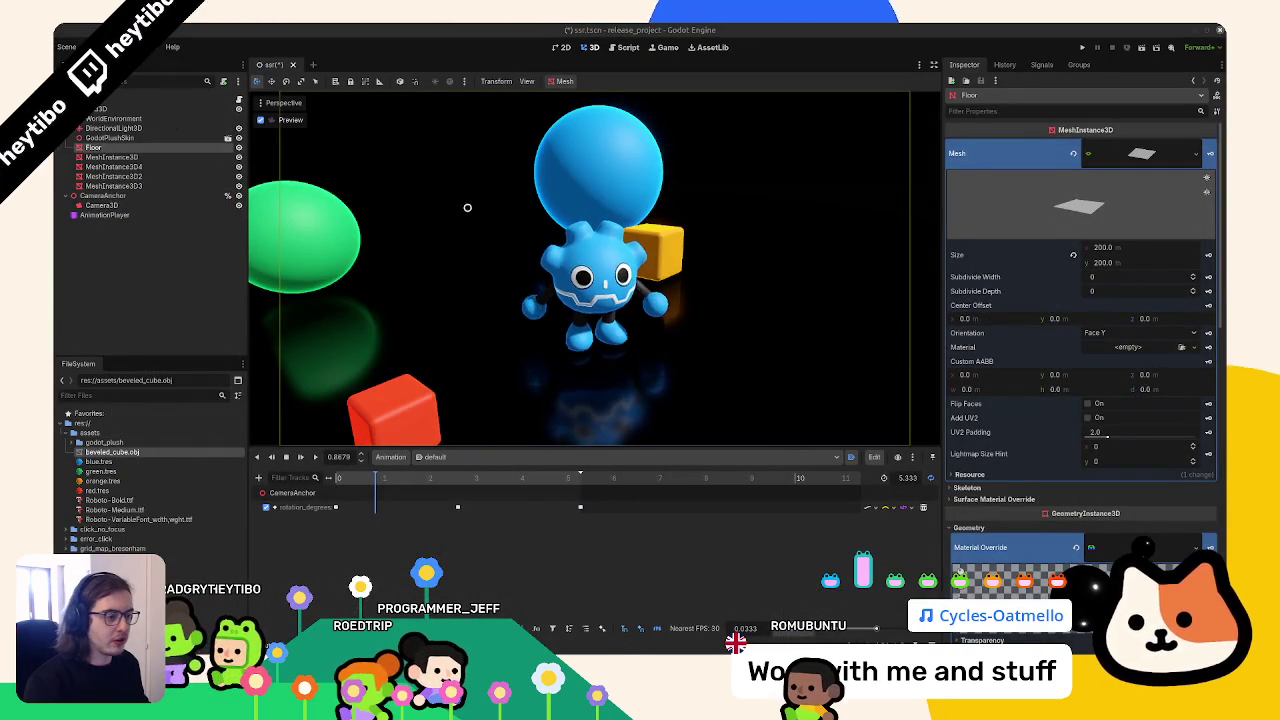
# Save the scene and play the camera animation from the start through Camera3D
pyautogui.click(290, 119)
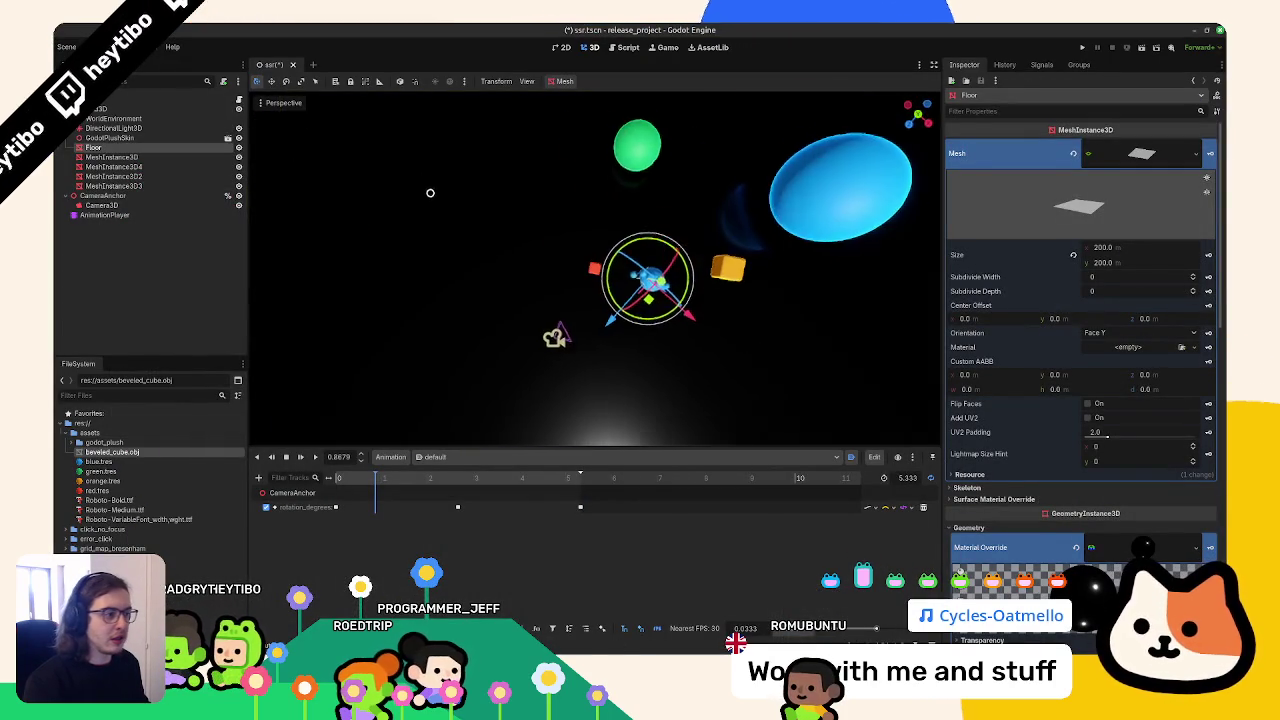
pyautogui.click(746, 263)
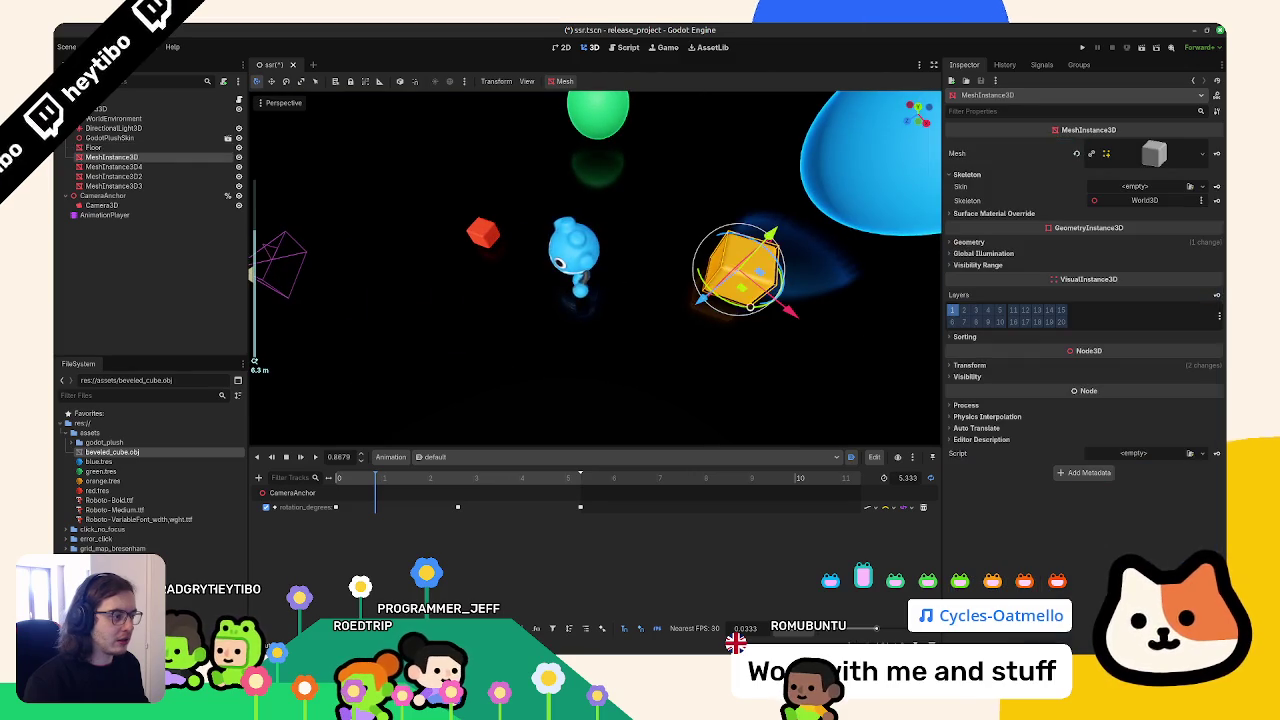
pyautogui.hotkey('ctrl', 's')
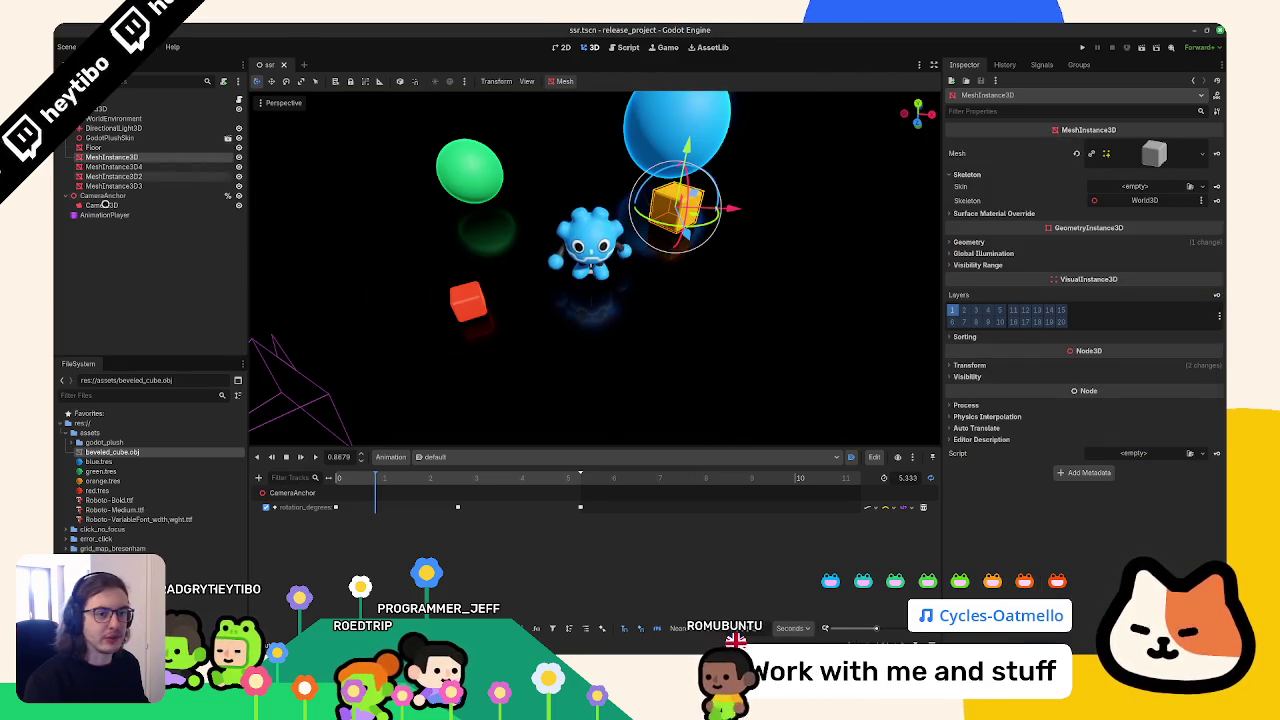
pyautogui.click(101, 205)
pyautogui.click(261, 119)
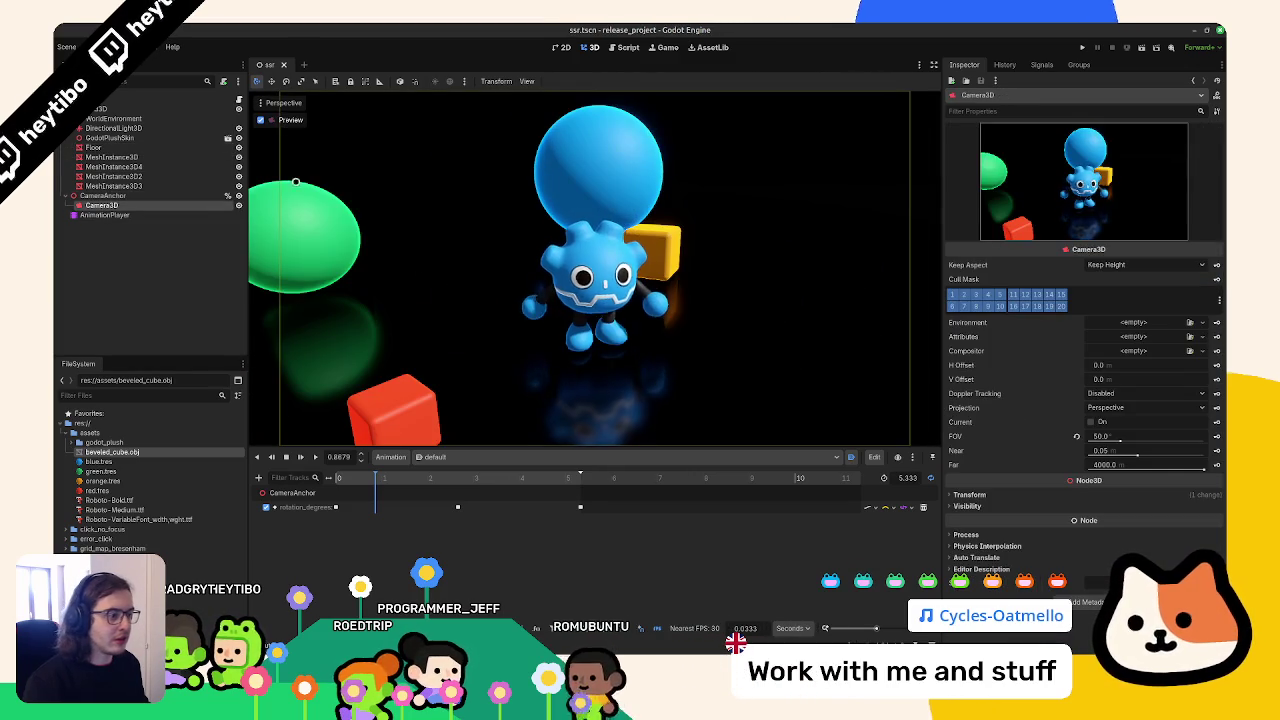
pyautogui.click(301, 457)
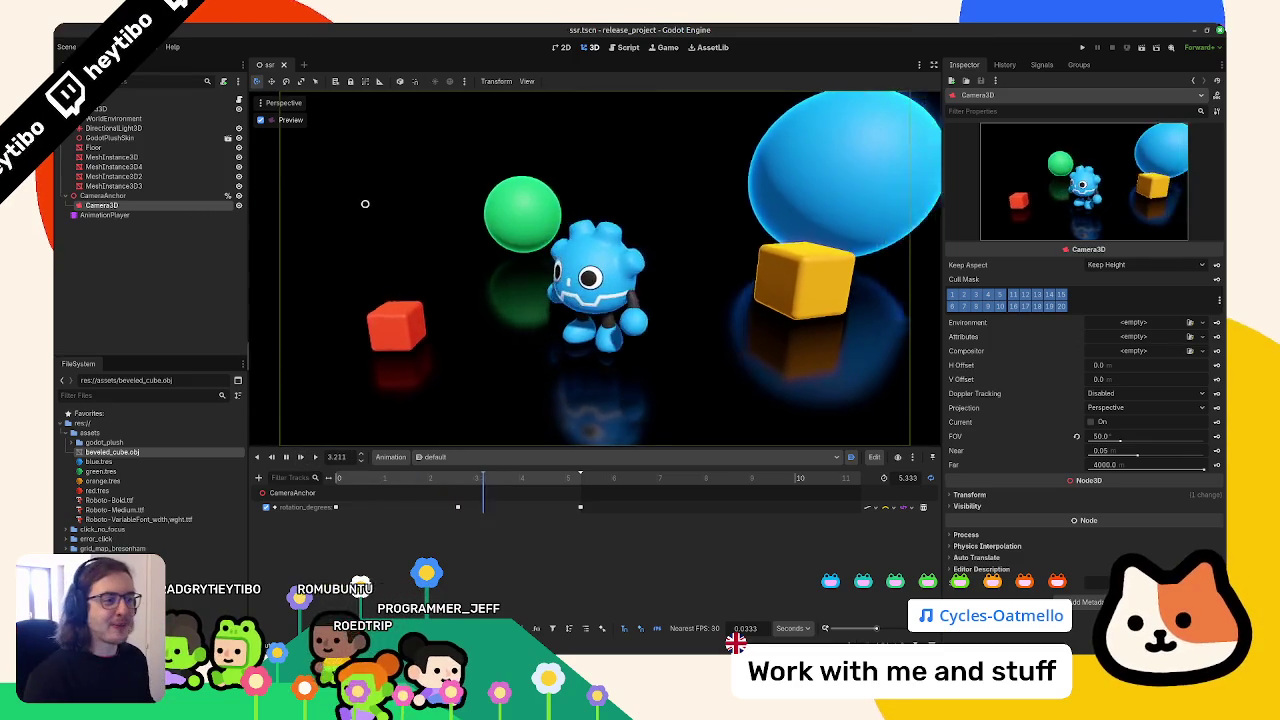
# Nudge the green sphere up and right, preview through the camera, then stop the animation
pyautogui.click(113, 118)
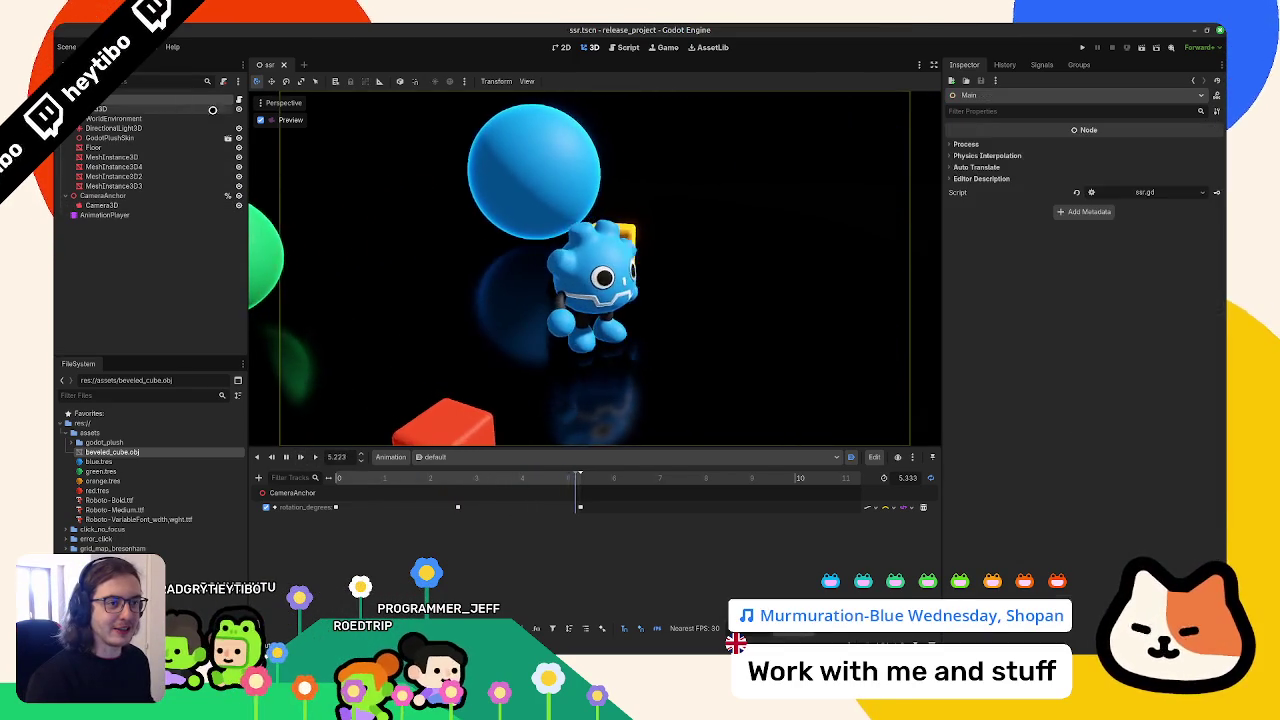
pyautogui.click(465, 150)
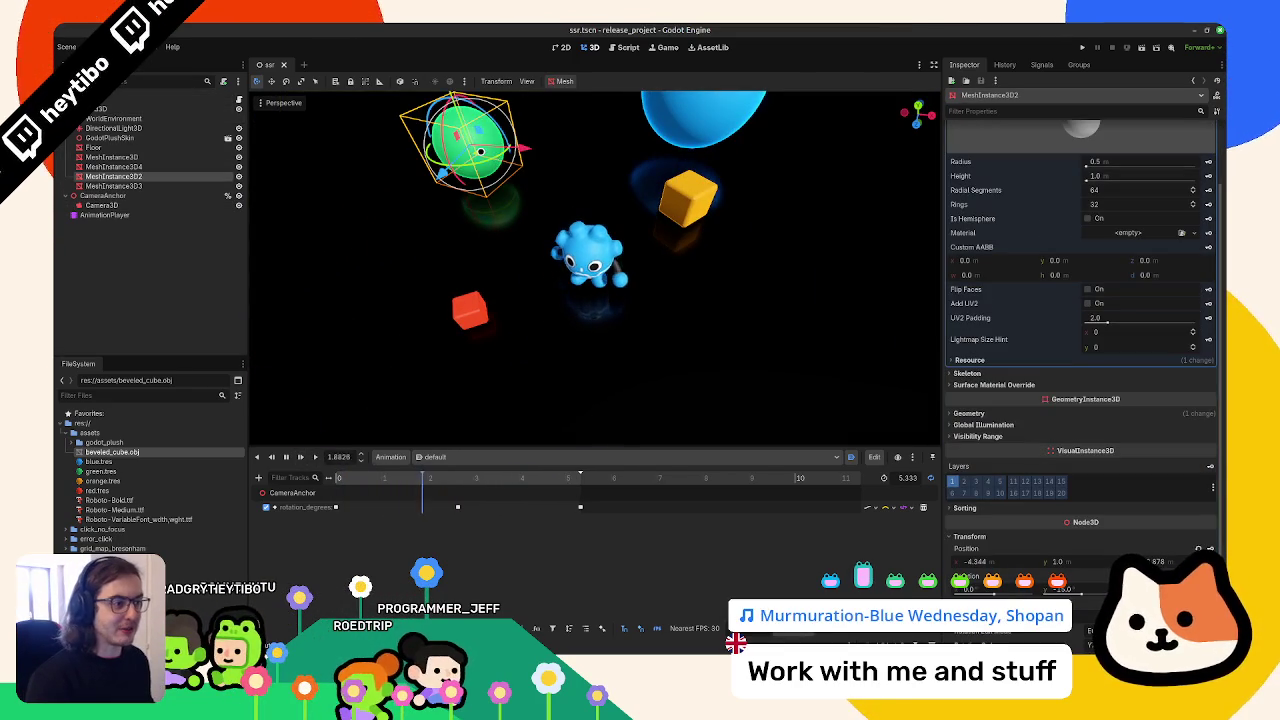
pyautogui.press('g')
pyautogui.click(150, 206)
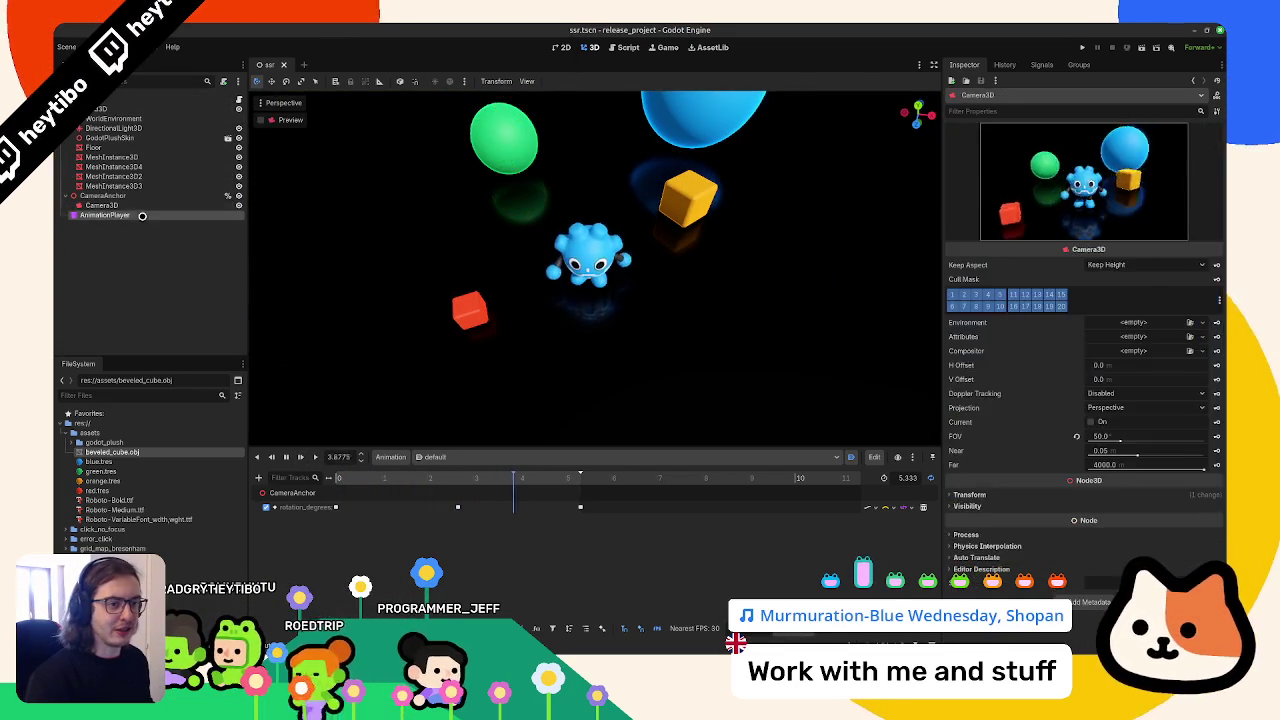
pyautogui.click(261, 120)
pyautogui.click(129, 212)
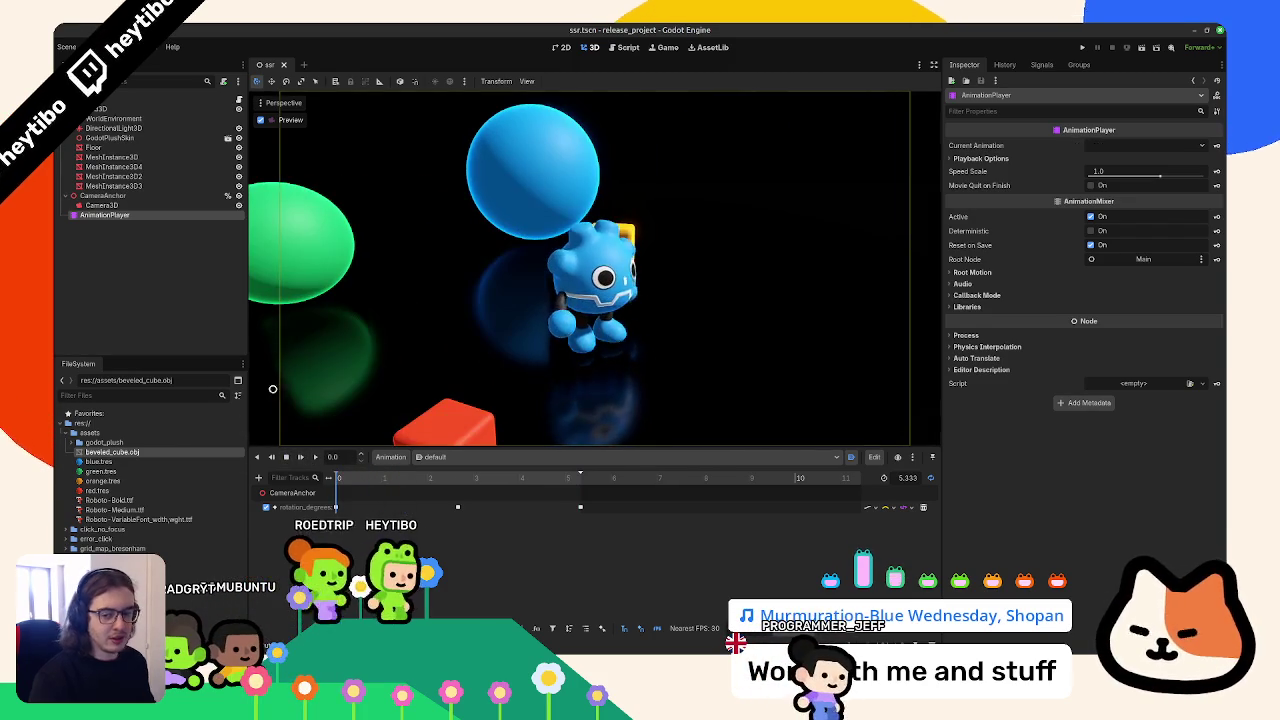
pyautogui.click(286, 457)
# Open Main's ssr.gd script and the AnimationPlayer node's options
pyautogui.click(158, 107)
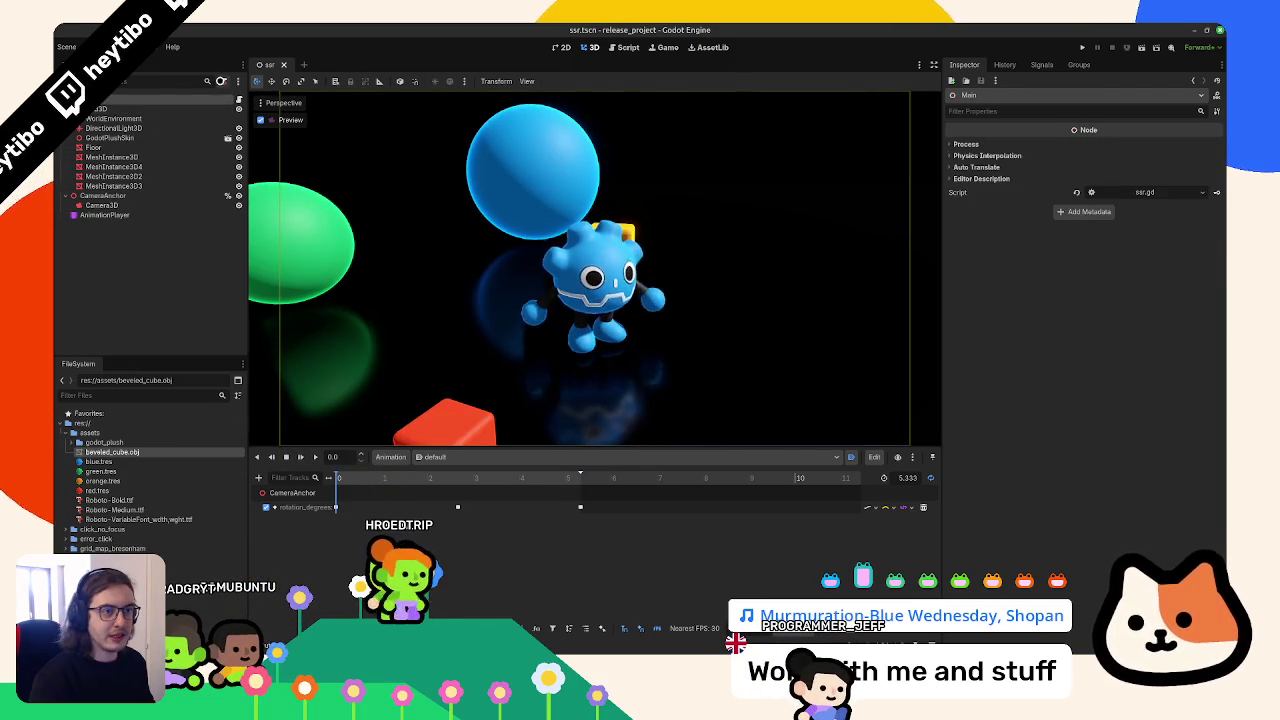
pyautogui.hotkey('ctrl', 'F3')
pyautogui.rightClick(154, 214)
pyautogui.click(199, 263)
pyautogui.moveTo(195, 214); pyautogui.dragTo(496, 137)
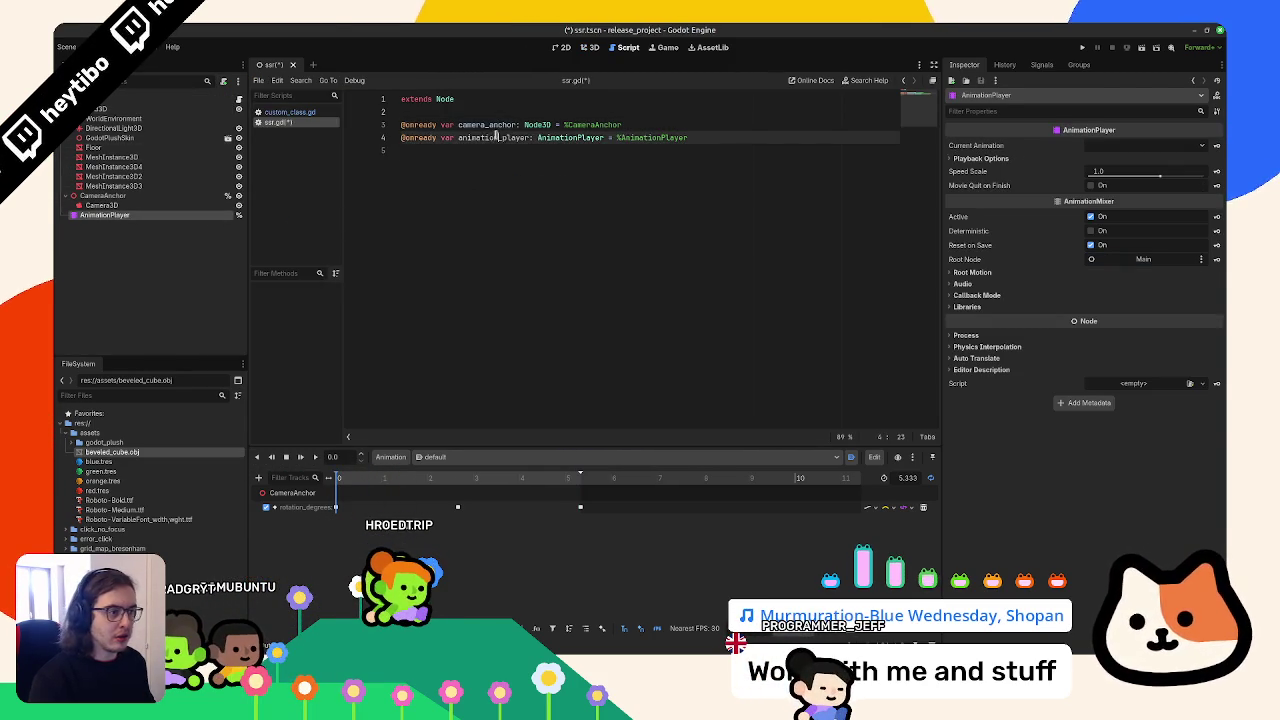
pyautogui.press('Down')
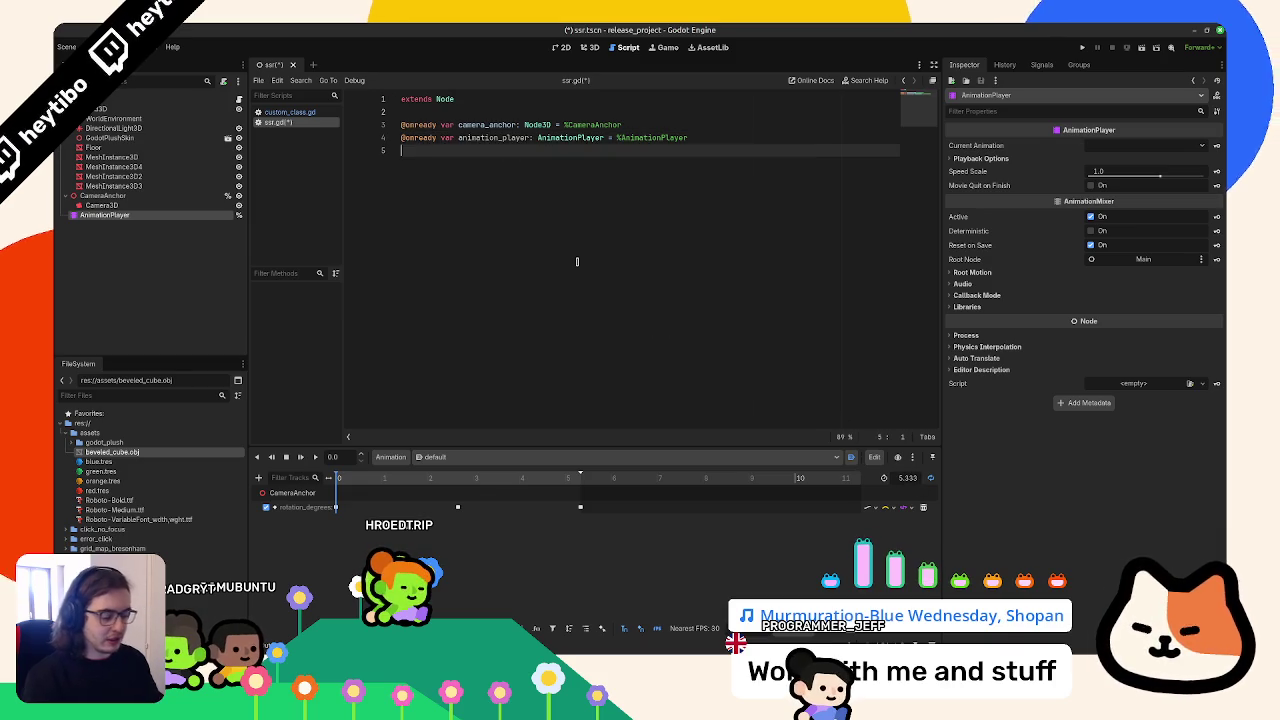
pyautogui.press('Return')
pyautogui.write('fun')
pyautogui.press('Return')
pyautogui.write('animation_player.')
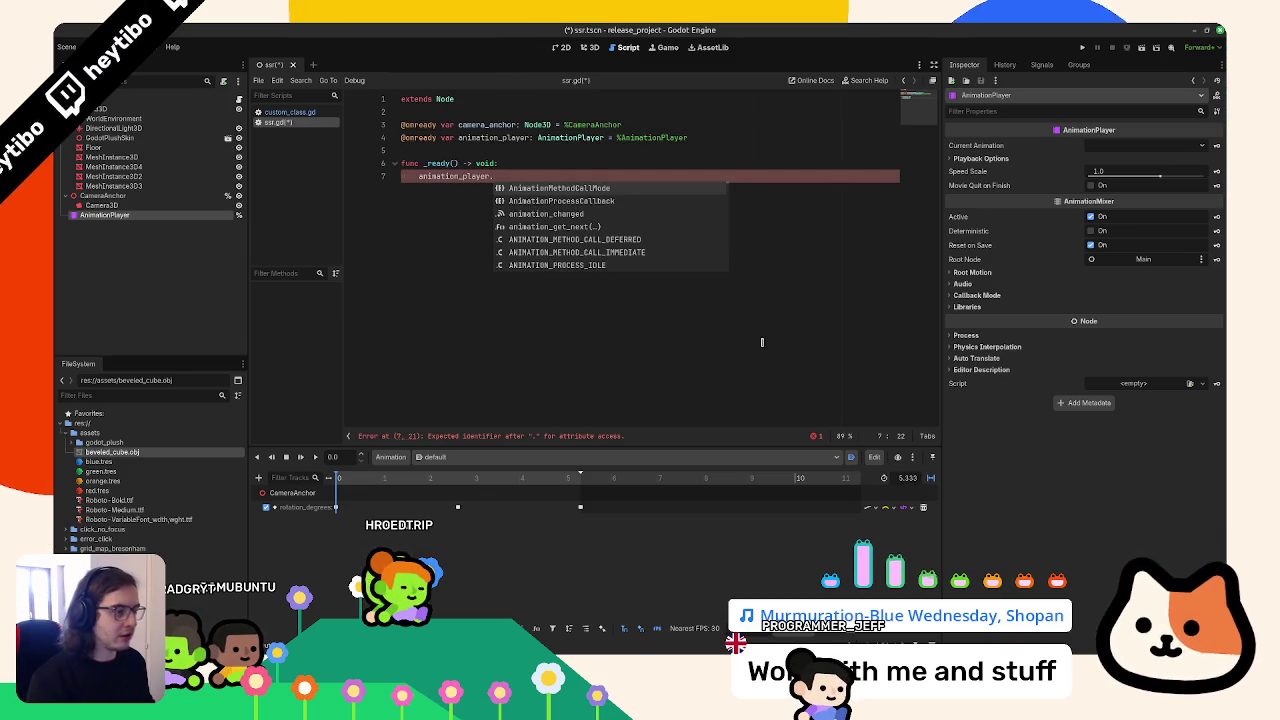
# Connect animation_finished to get_tree().quit inside _ready
pyautogui.press('Escape')
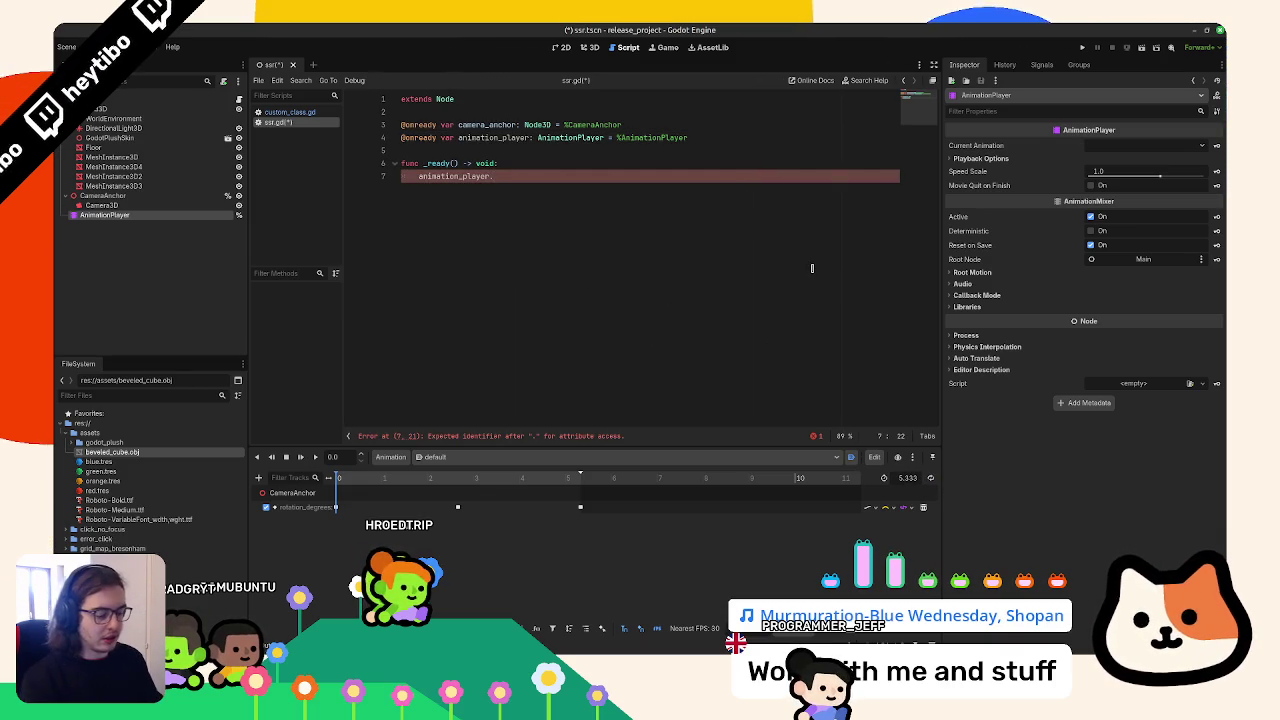
pyautogui.write('animation_f')
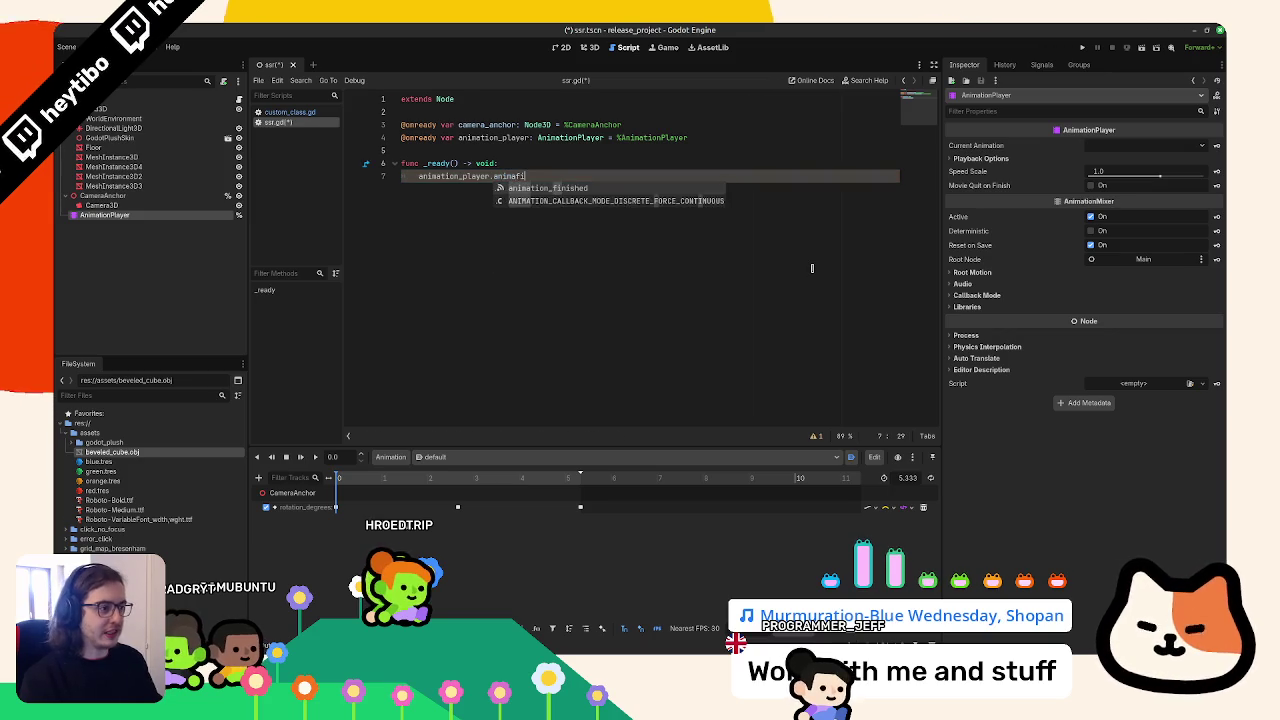
pyautogui.press('Return')
pyautogui.write('.con')
pyautogui.press('Return')
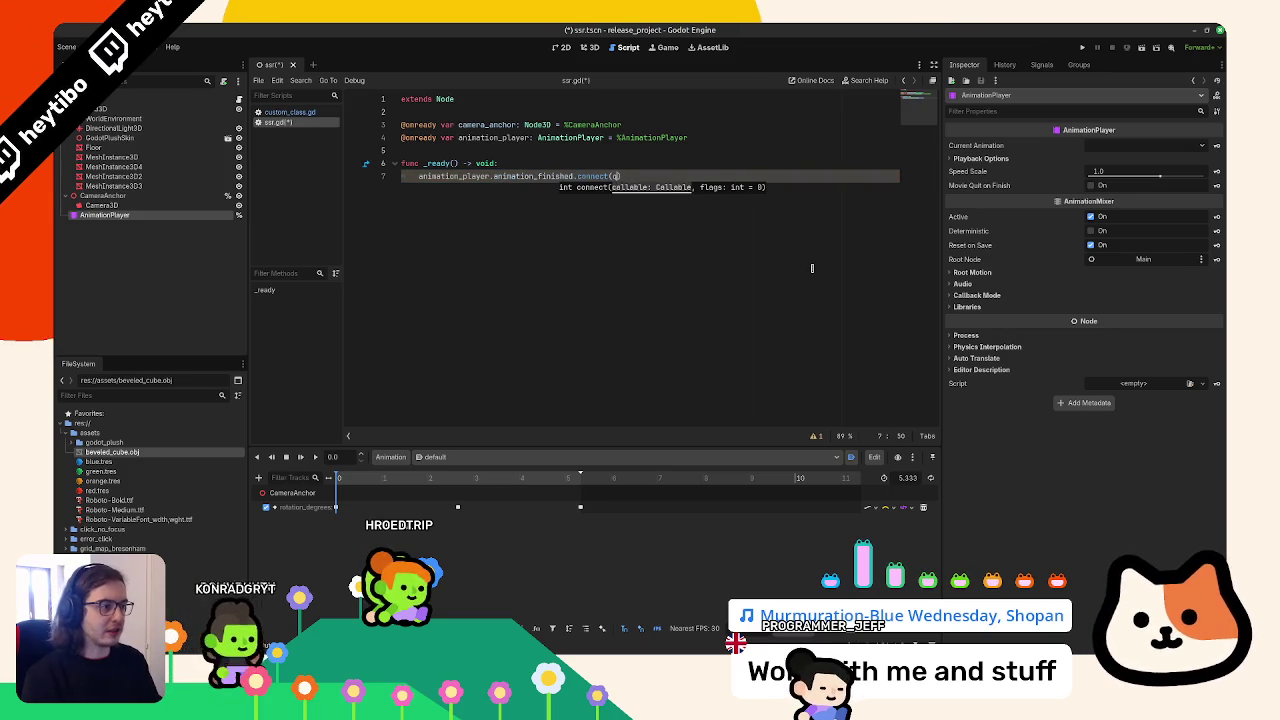
pyautogui.press('BackSpace')
pyautogui.write('ree.quit')
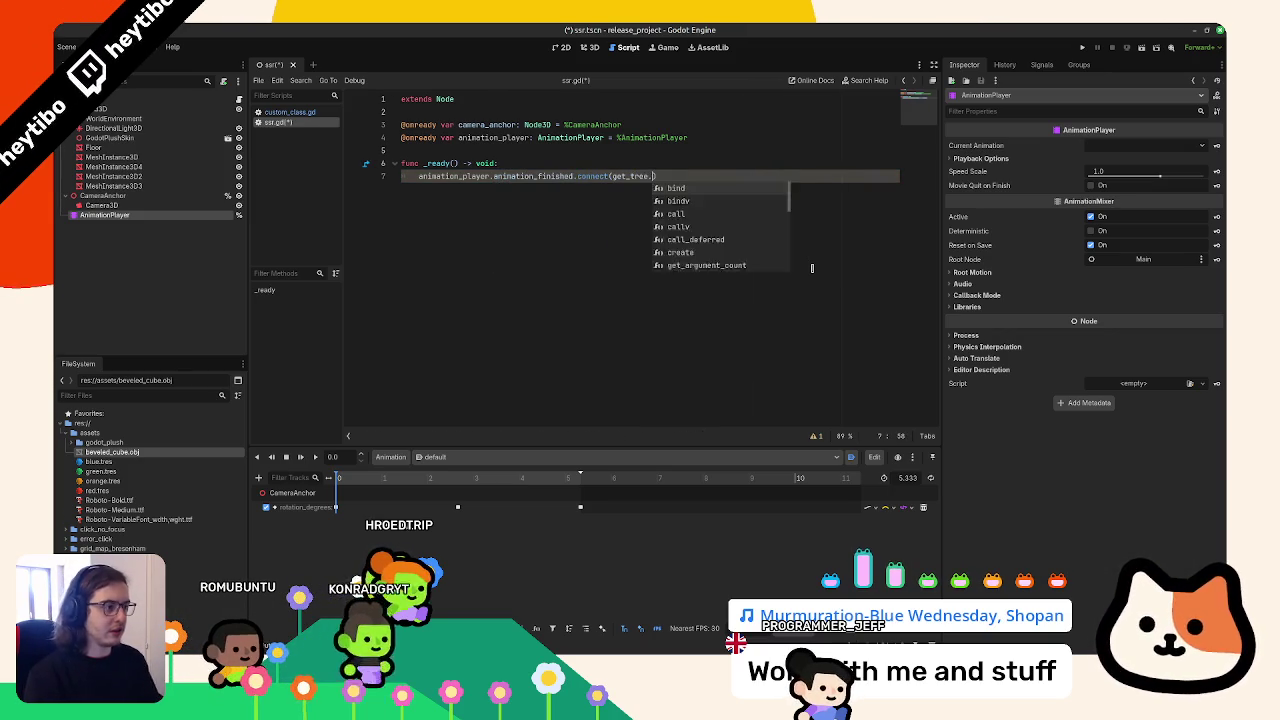
# Run the scene, fix the get_tree() parentheses and rerun, then view the release page
pyautogui.click(1080, 47)
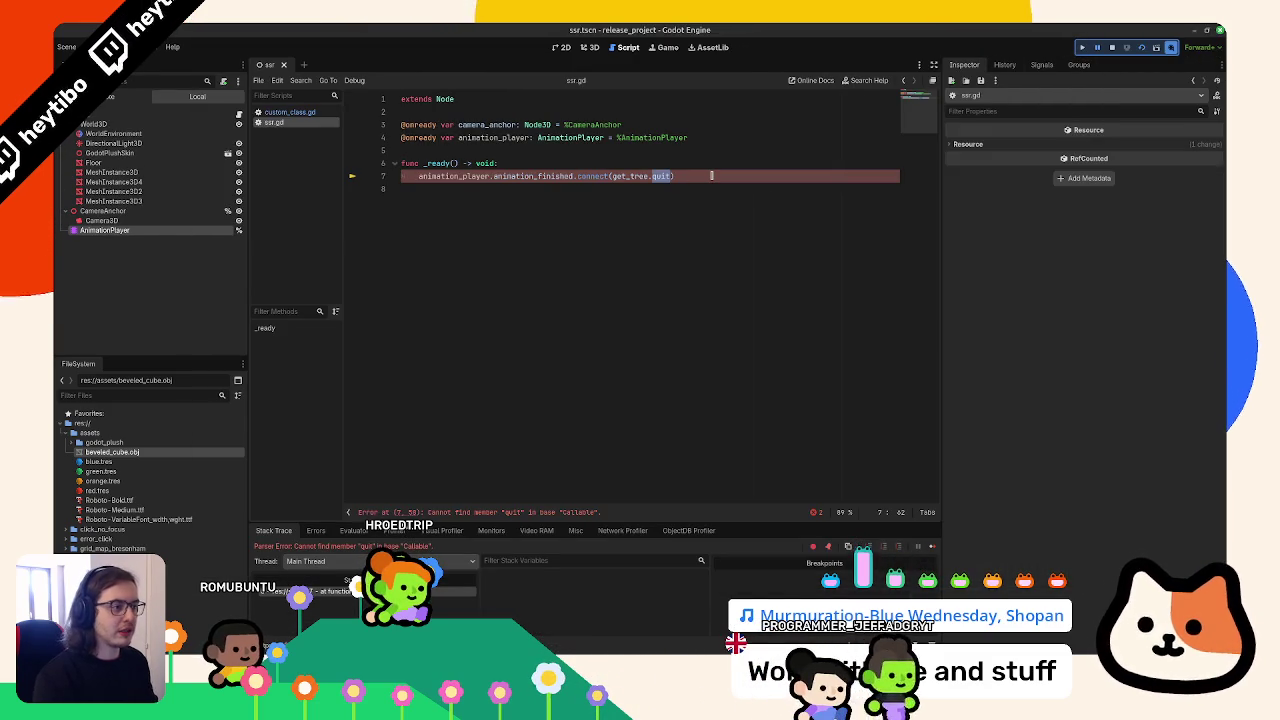
pyautogui.press('Left')
pyautogui.press('Left')
pyautogui.write('(')
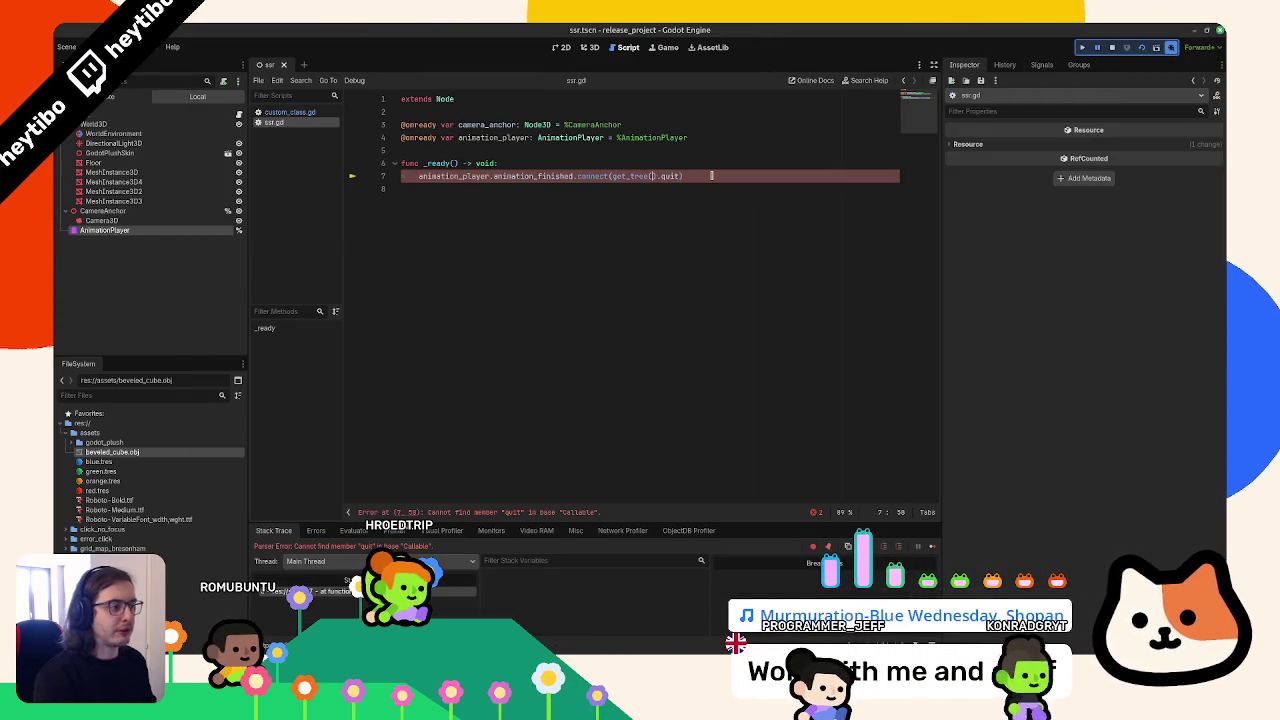
pyautogui.press('F5')
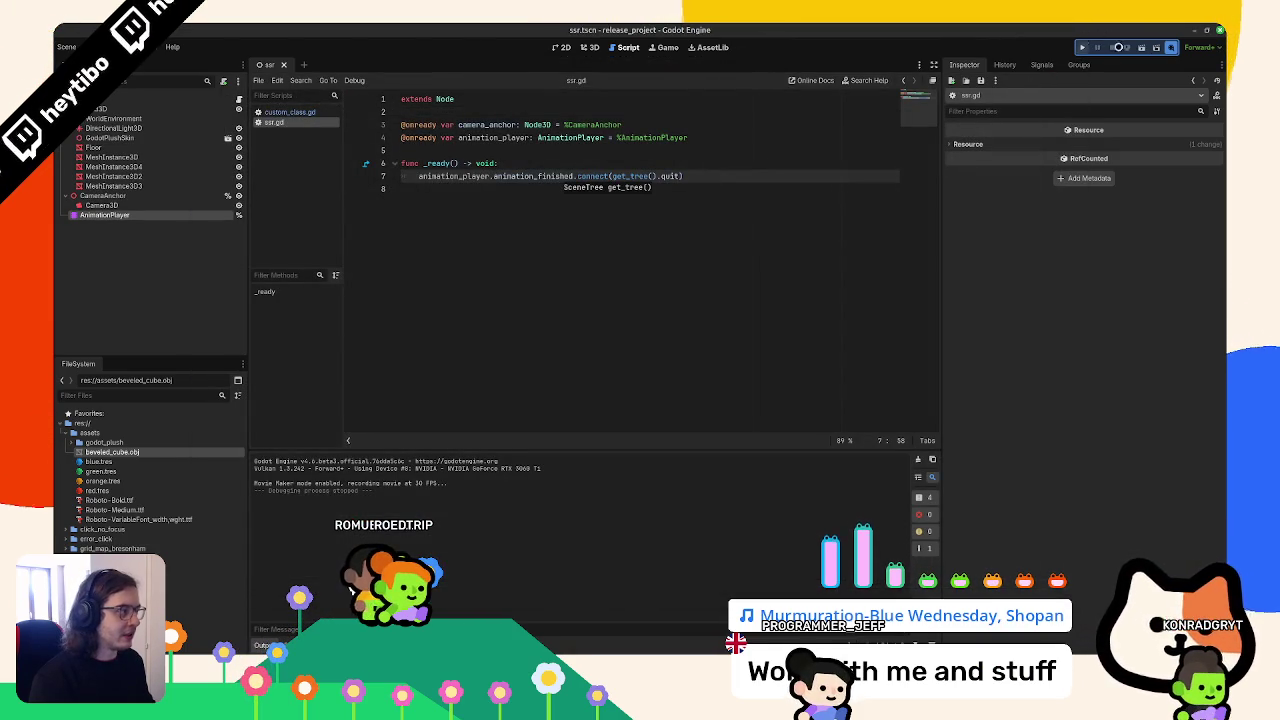
pyautogui.hotkey('alt', 'Tab')
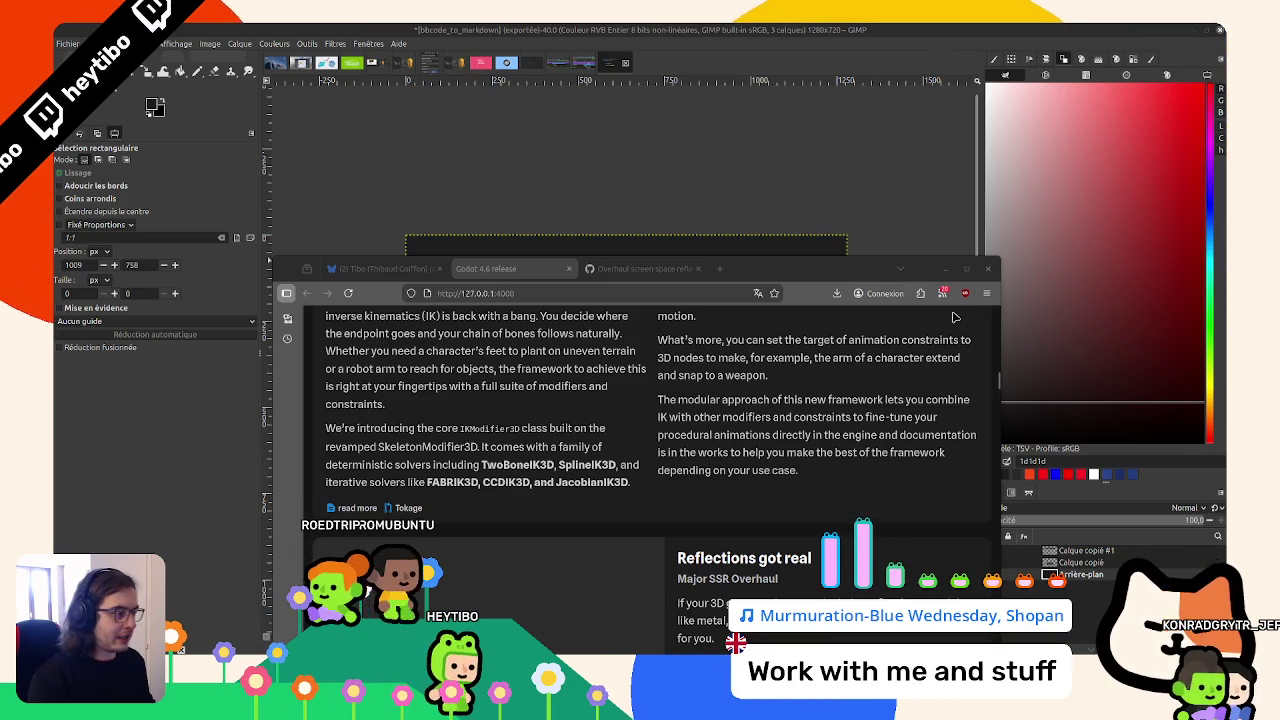
pyautogui.click(966, 268)
# Search features.yml for 'refl', select new_ssr on line 87, and open a media-folder terminal
pyautogui.scroll(-3, 813, 353)
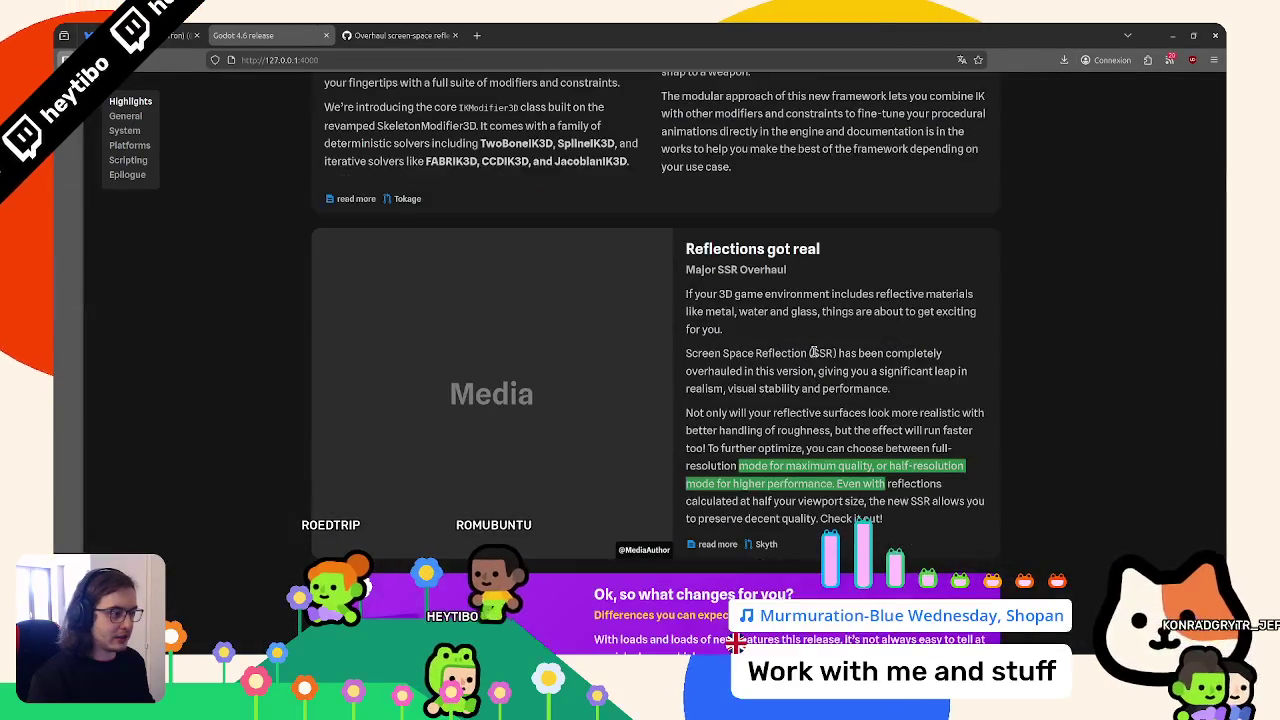
pyautogui.hotkey('alt', 'Tab')
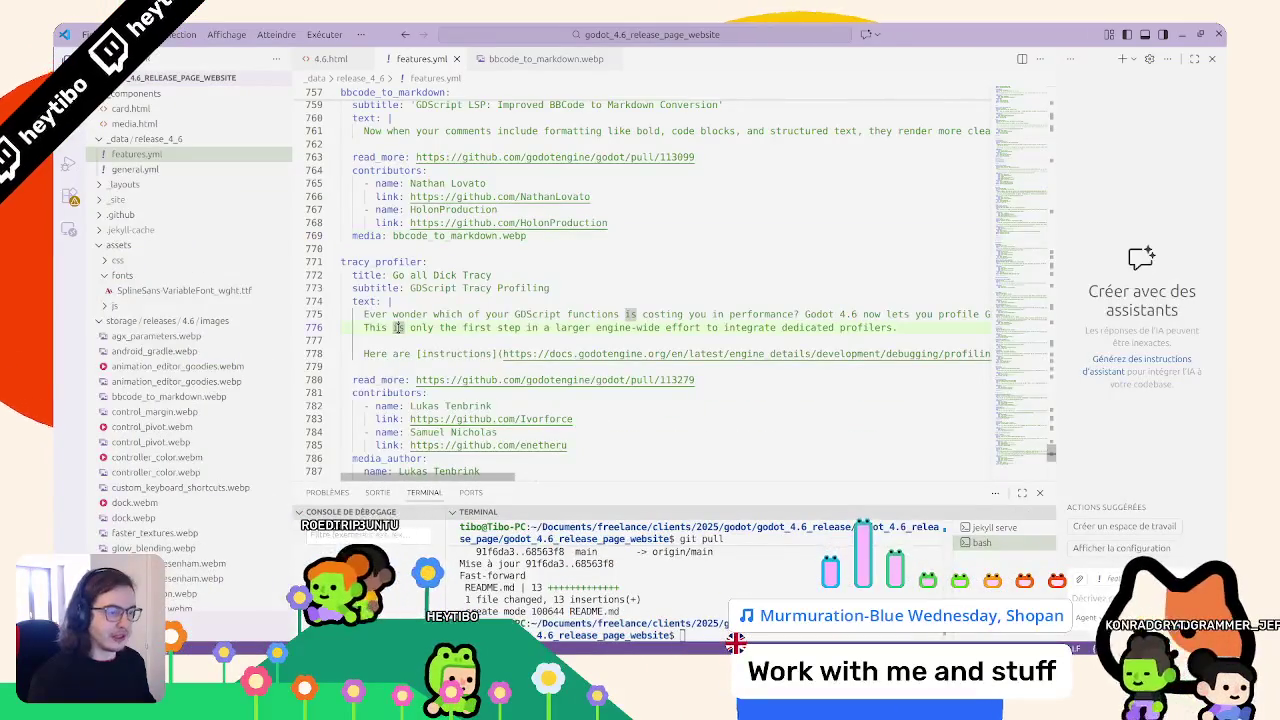
pyautogui.hotkey('ctrl', 'f')
pyautogui.write('refl')
pyautogui.press('Escape')
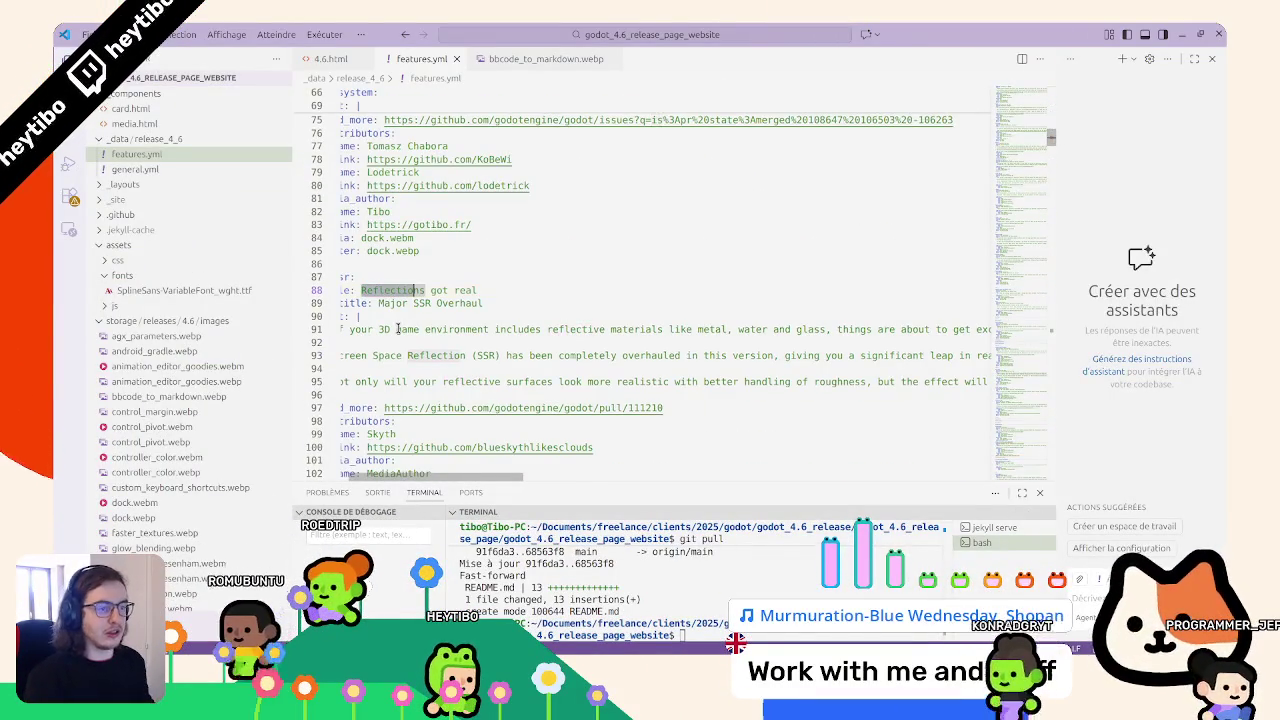
pyautogui.doubleClick(377, 277)
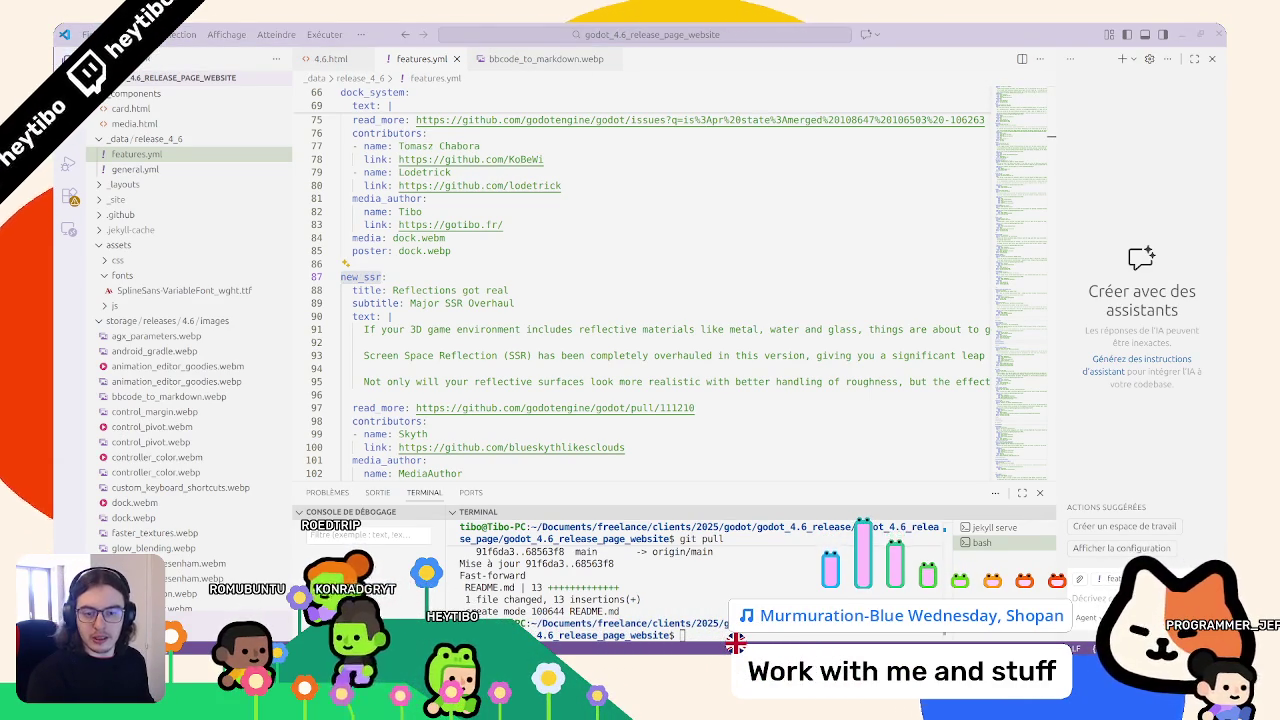
pyautogui.hotkey('ctrl', 'alt', 't')
pyautogui.write('ffmpeg -i new_ssr.avi new_ssr.webp')
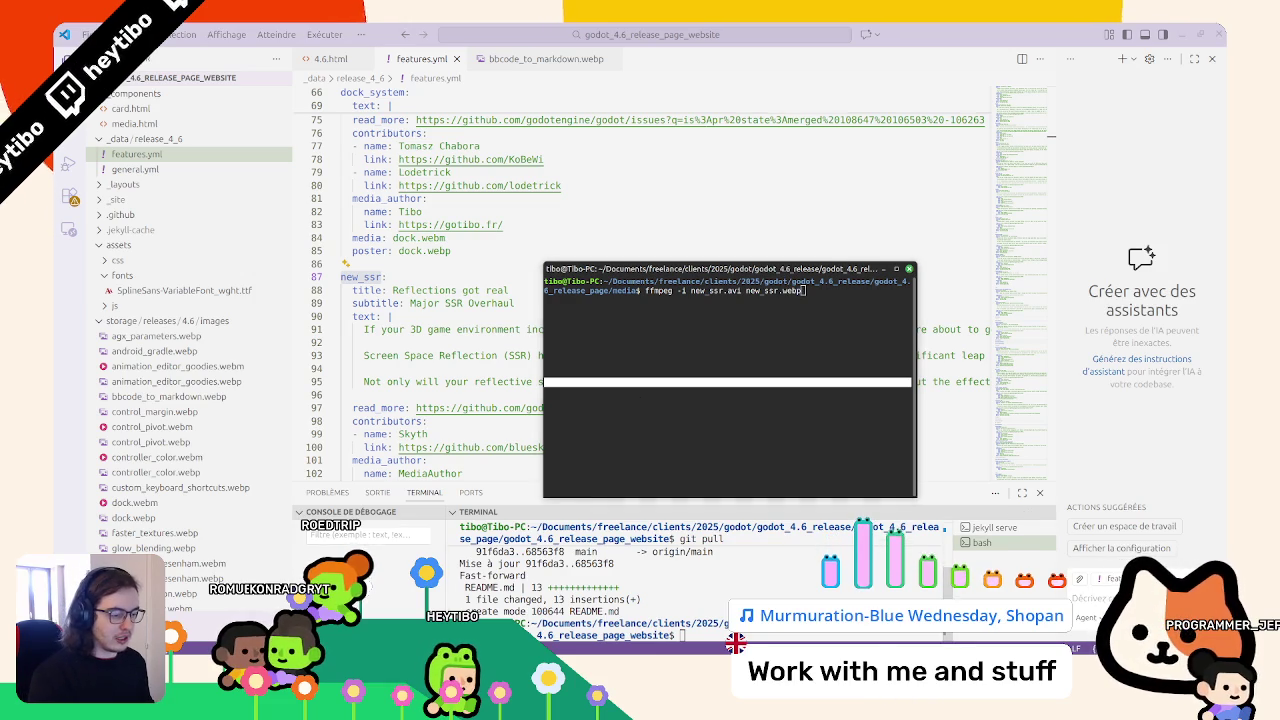
# Abort the webp conversion, convert new_ssr.avi to new_ssr.webm instead, then preview the clip
pyautogui.hotkey('alt', 'Tab')
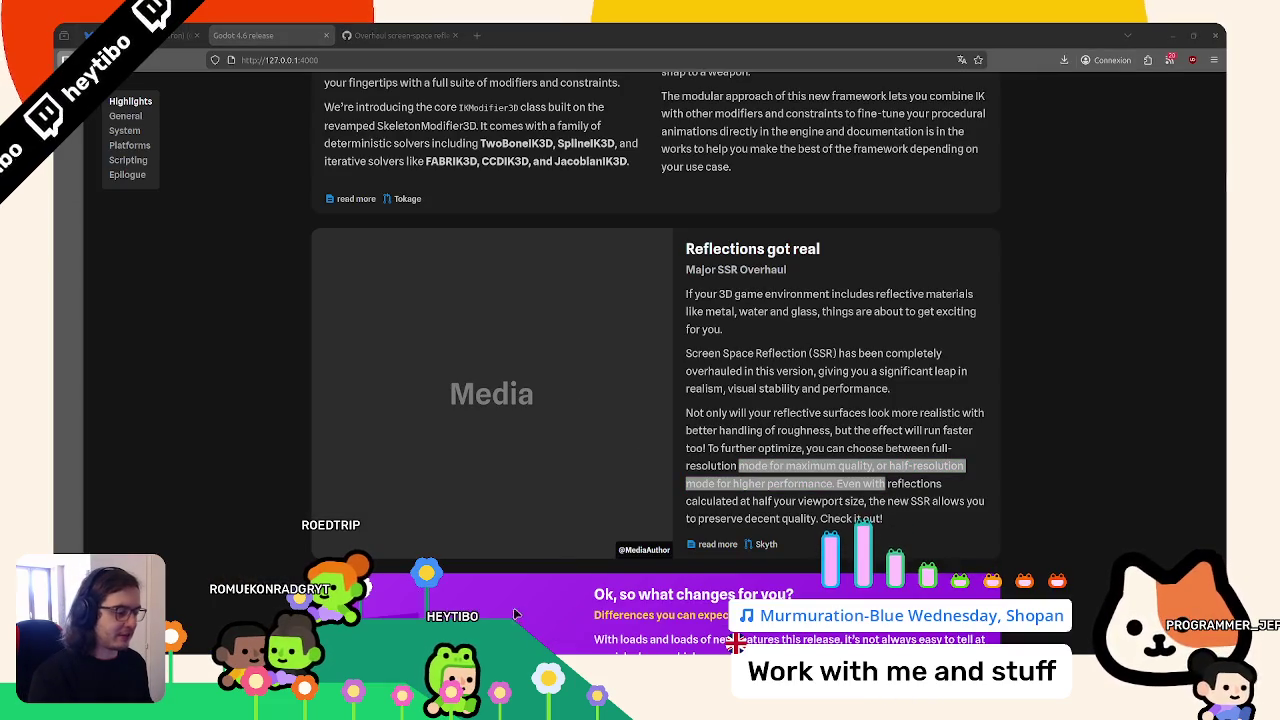
pyautogui.hotkey('alt', 'Tab')
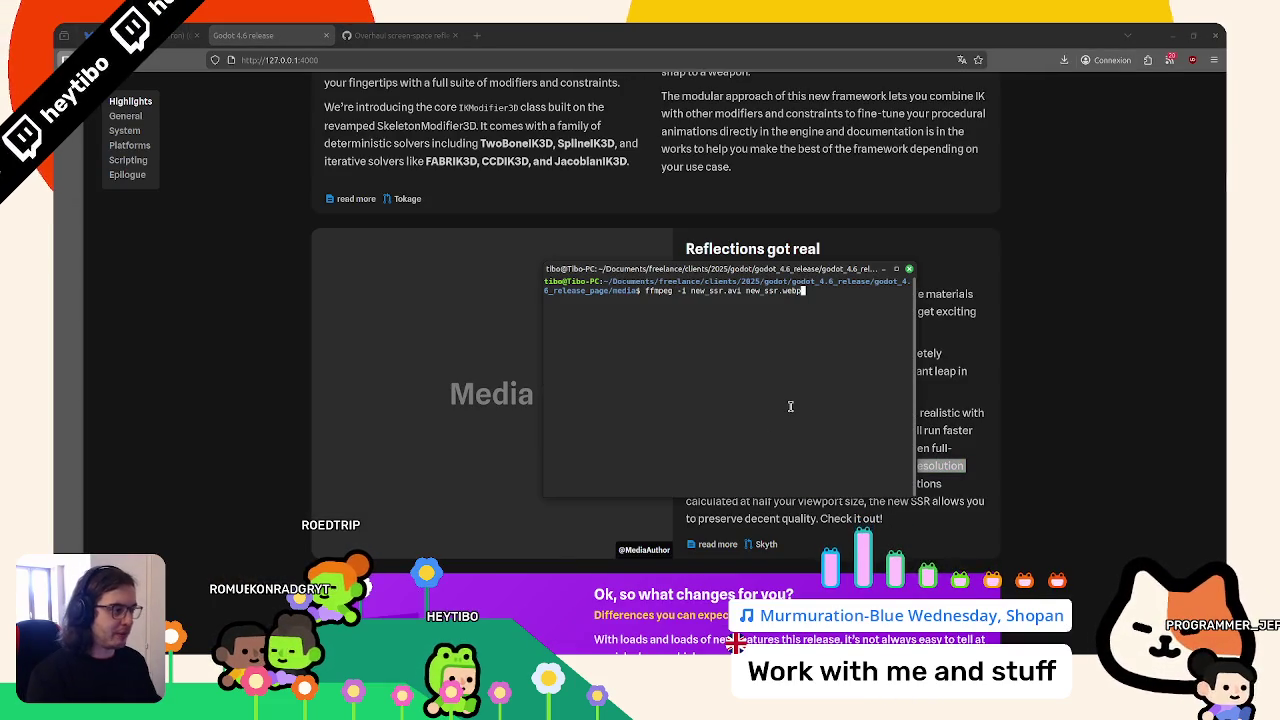
pyautogui.press('Return')
pyautogui.hotkey('ctrl', 'c')
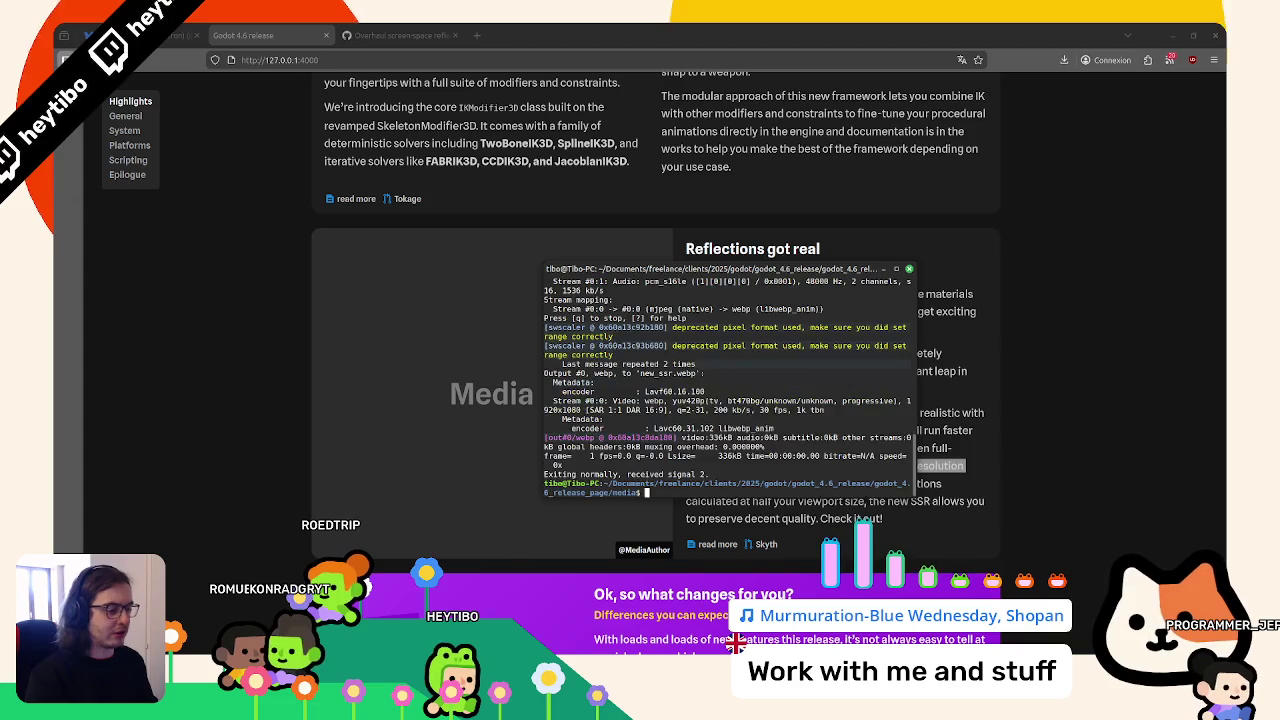
pyautogui.press('BackSpace')
pyautogui.write('m')
pyautogui.press('Return')
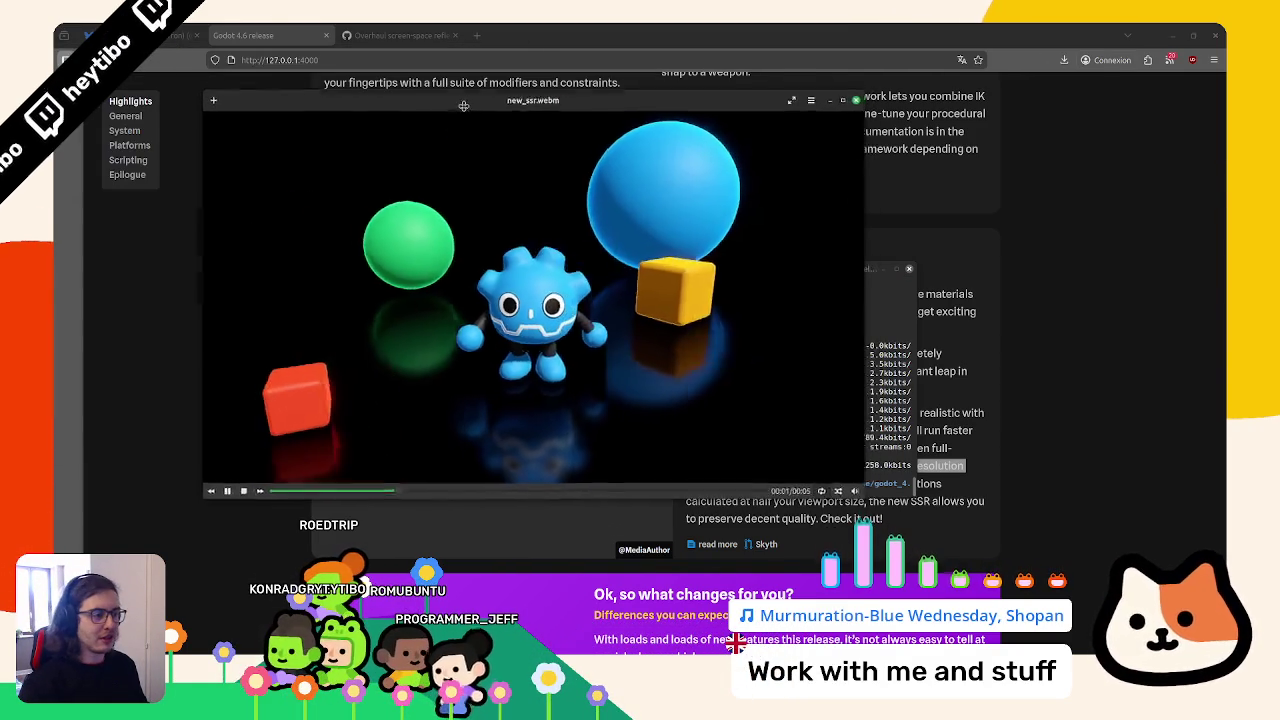
pyautogui.moveTo(457, 83)
pyautogui.mouseDown()
pyautogui.moveTo(715, 206)
pyautogui.moveTo(455, 142)
pyautogui.mouseUp()
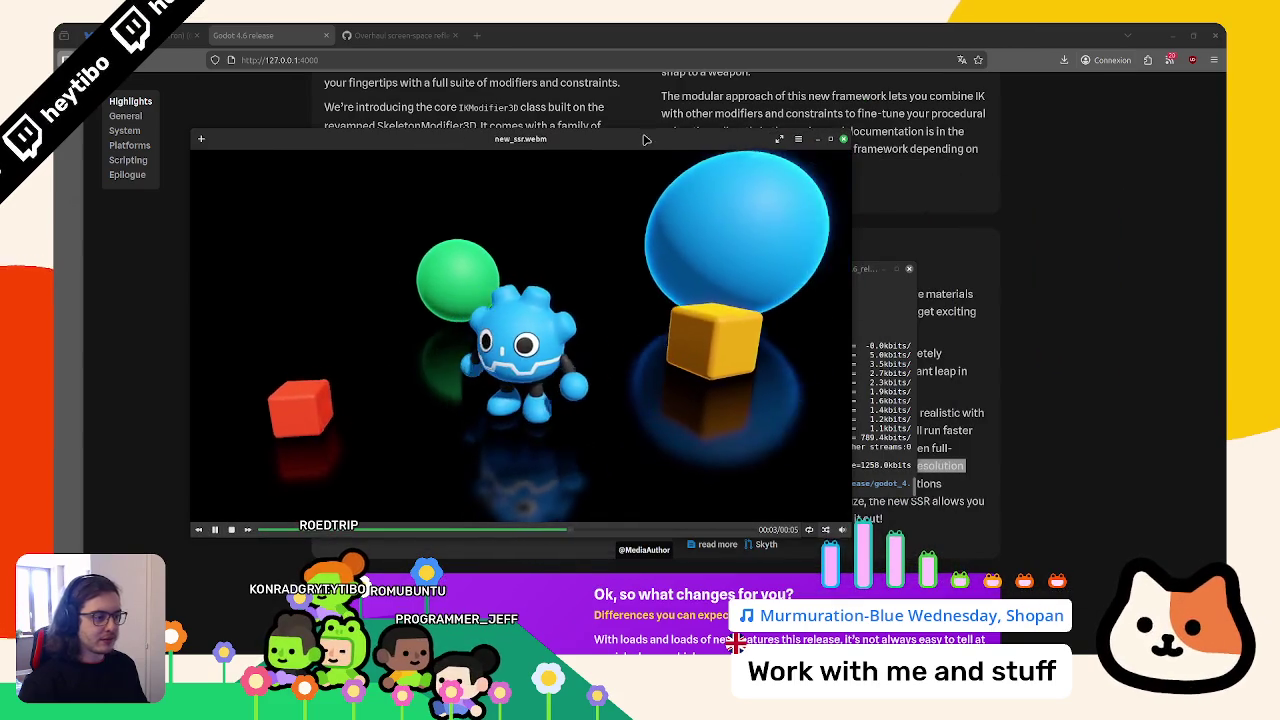
pyautogui.click(845, 139)
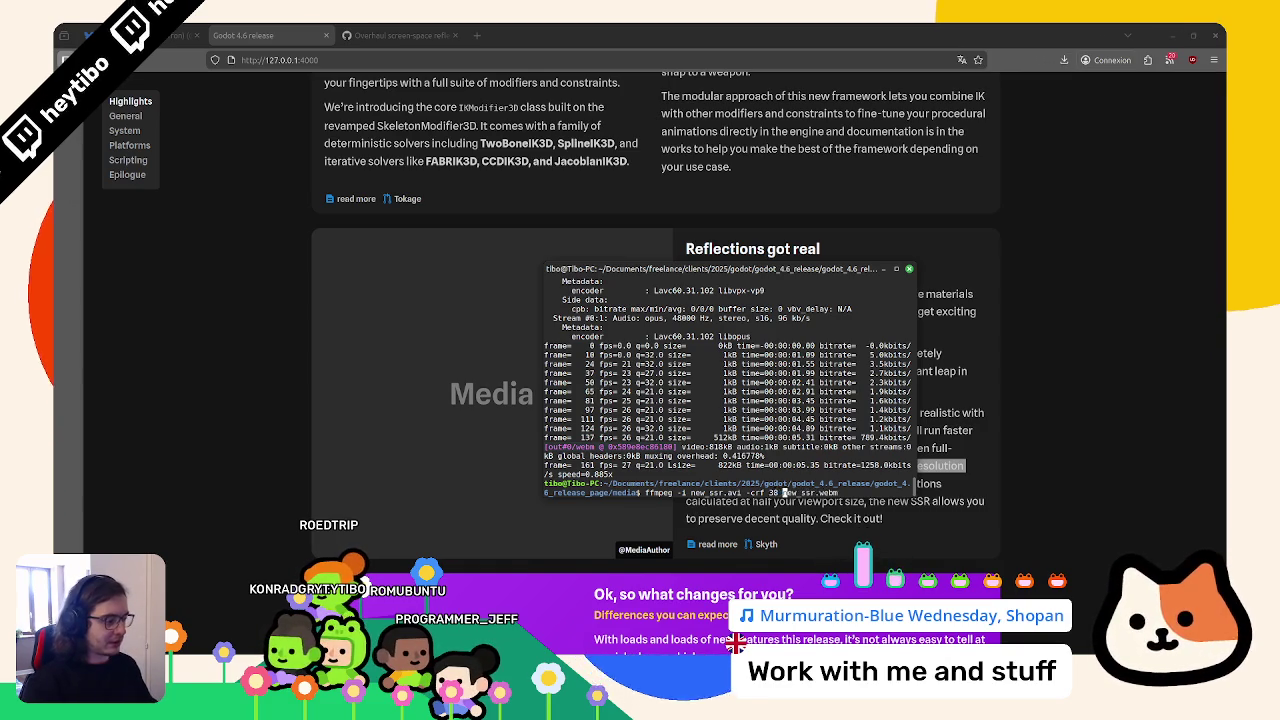
# Re-encode new_ssr.avi at -crf 30, overwriting new_ssr.webm, and review the resulting clip
pyautogui.press('Return')
pyautogui.press('Return')
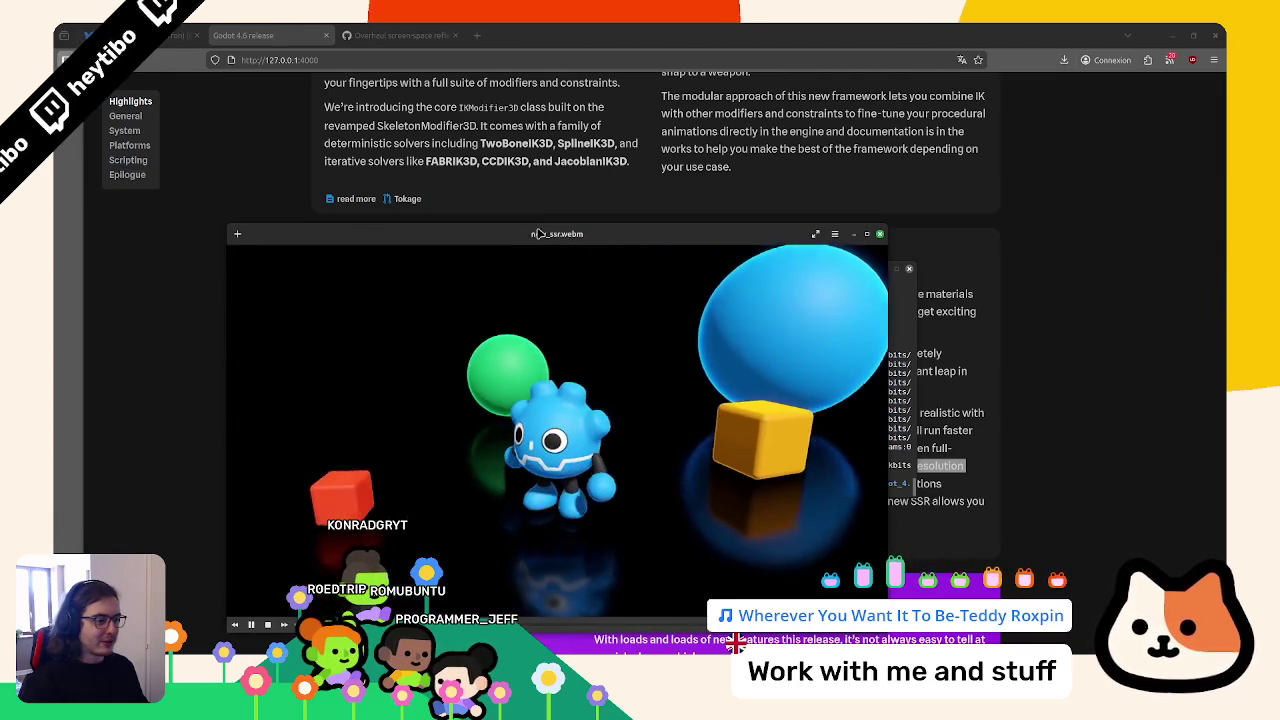
pyautogui.moveTo(580, 226); pyautogui.dragTo(388, 143)
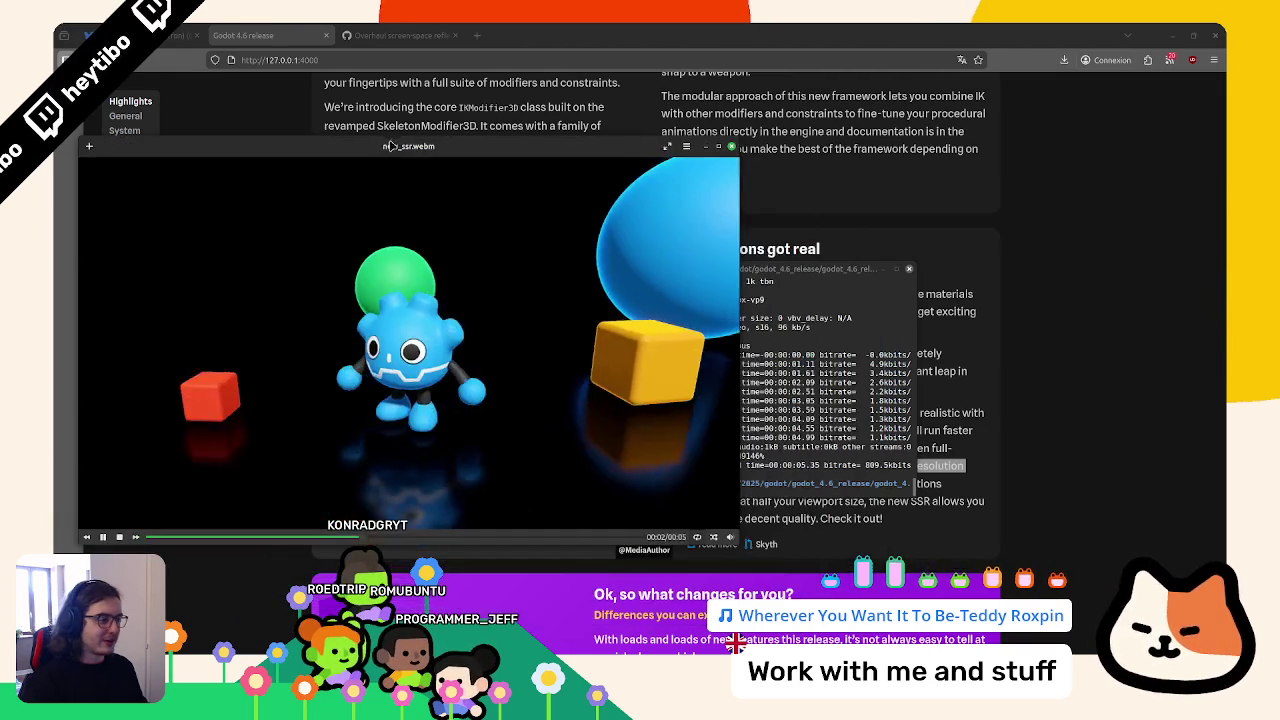
pyautogui.moveTo(800, 268); pyautogui.dragTo(950, 281)
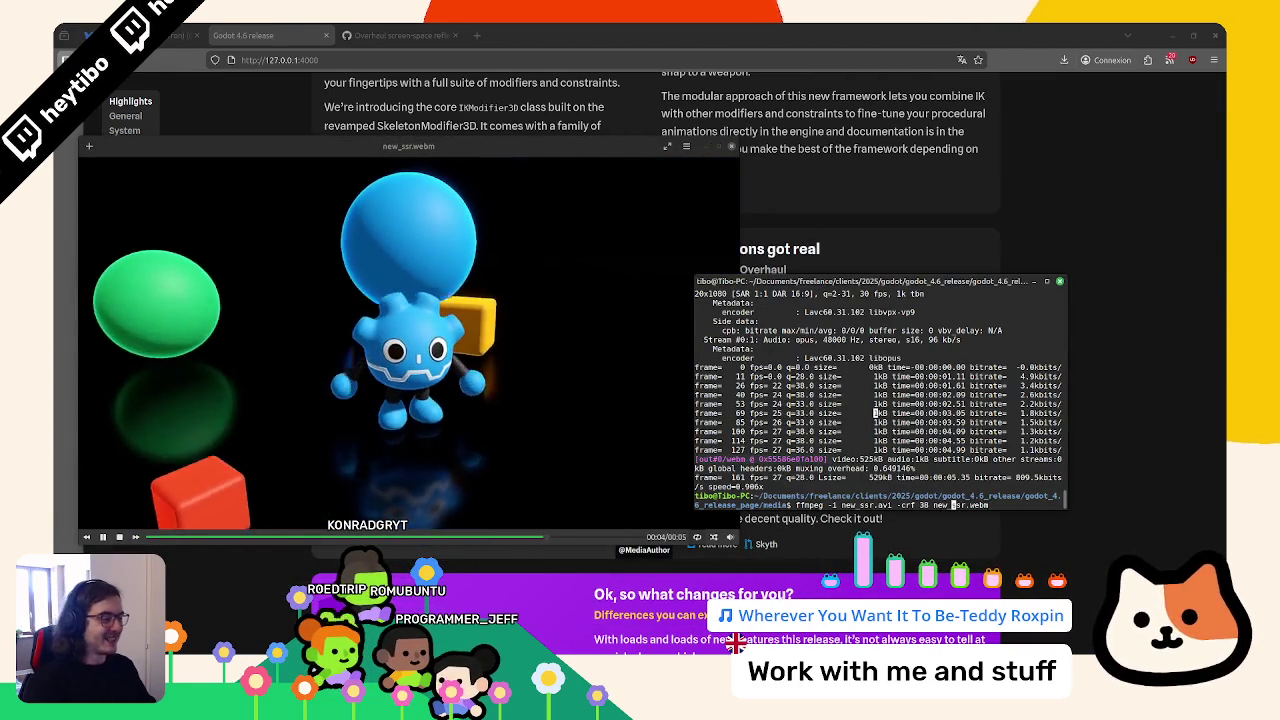
pyautogui.press('Return')
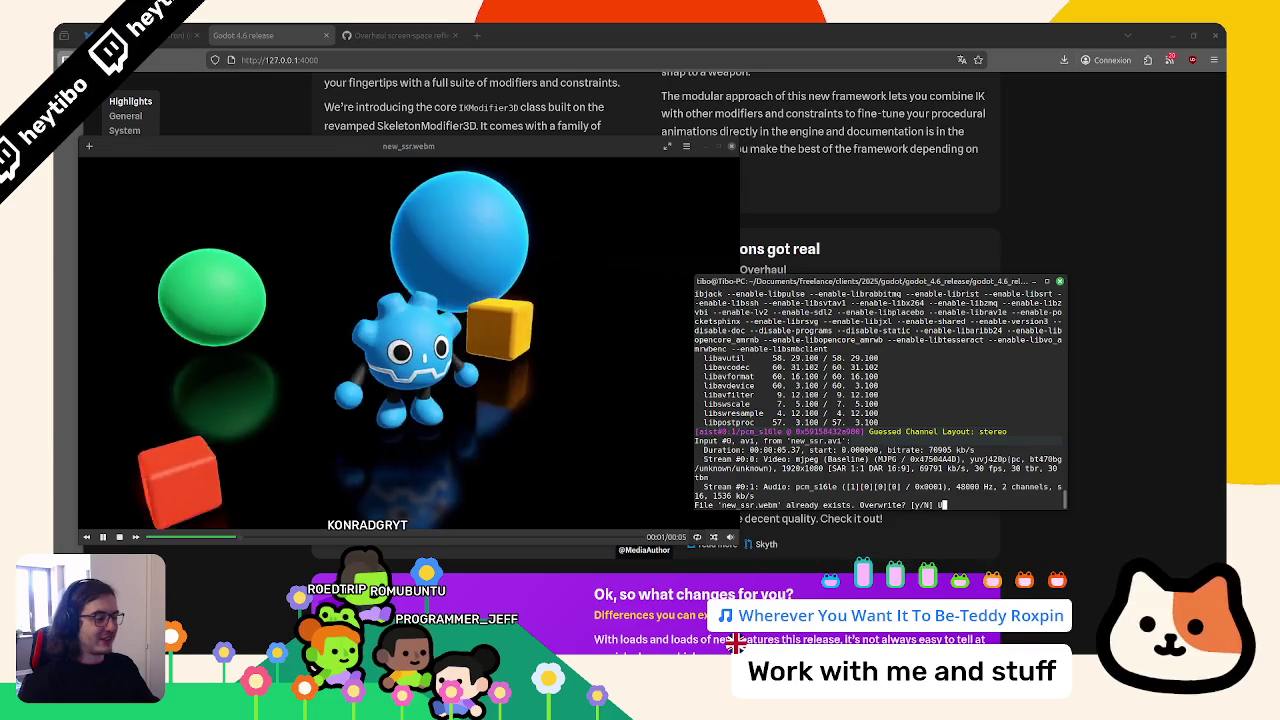
pyautogui.write('y')
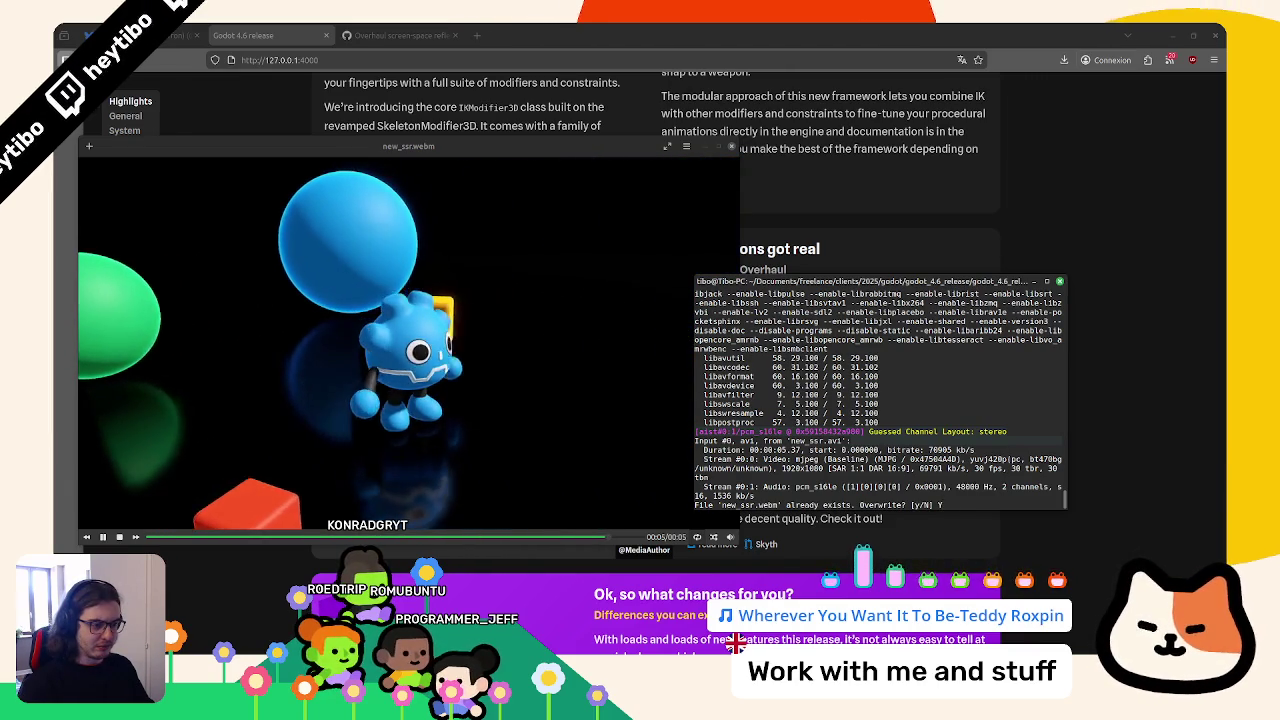
pyautogui.press('Return')
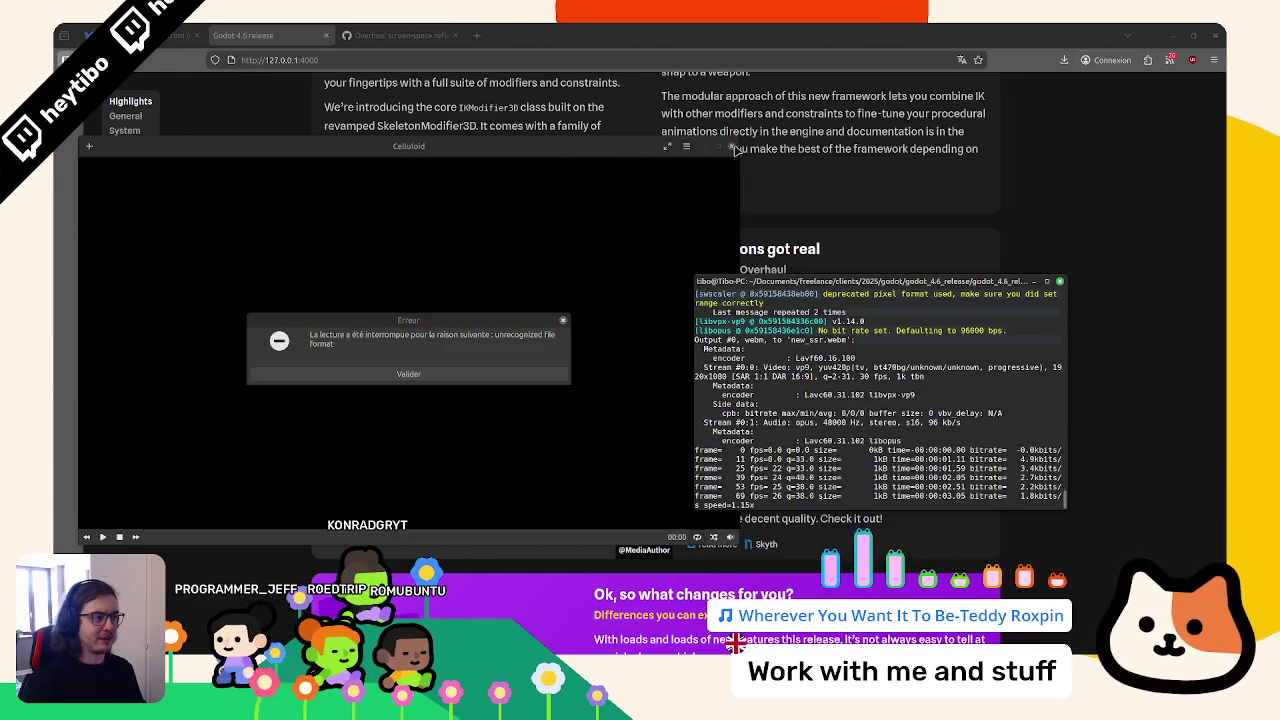
pyautogui.click(609, 260)
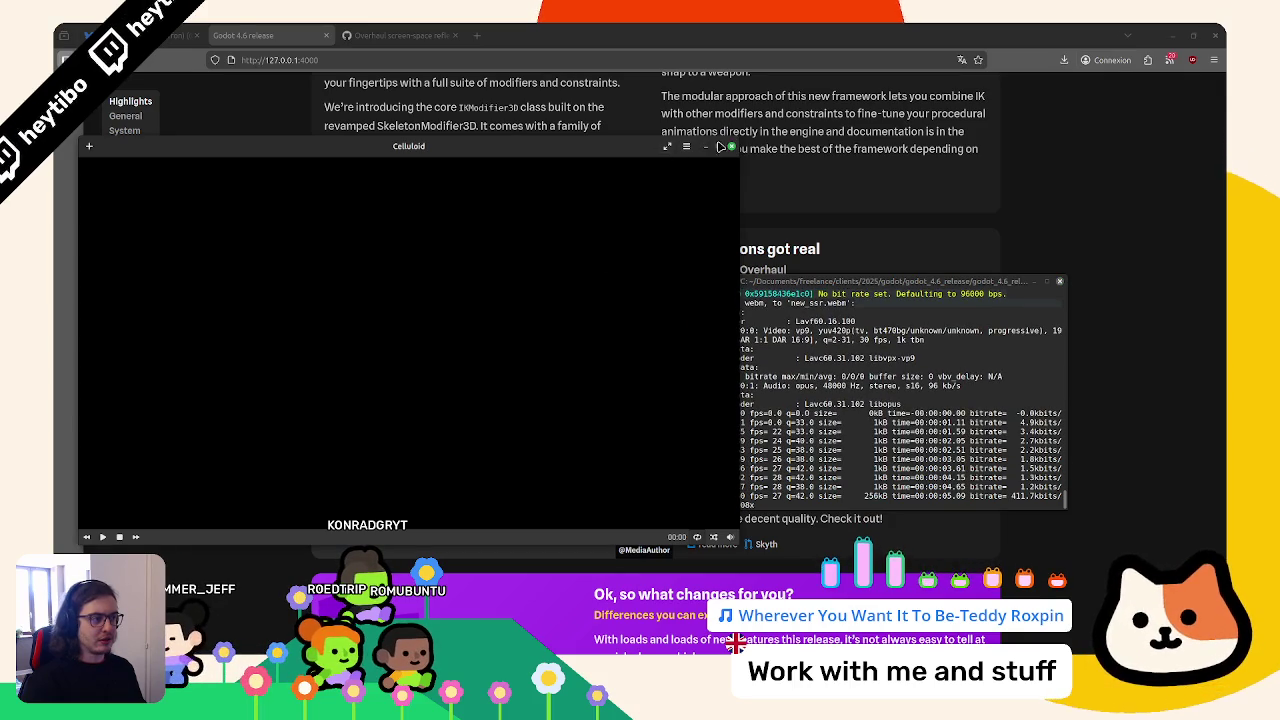
pyautogui.click(729, 147)
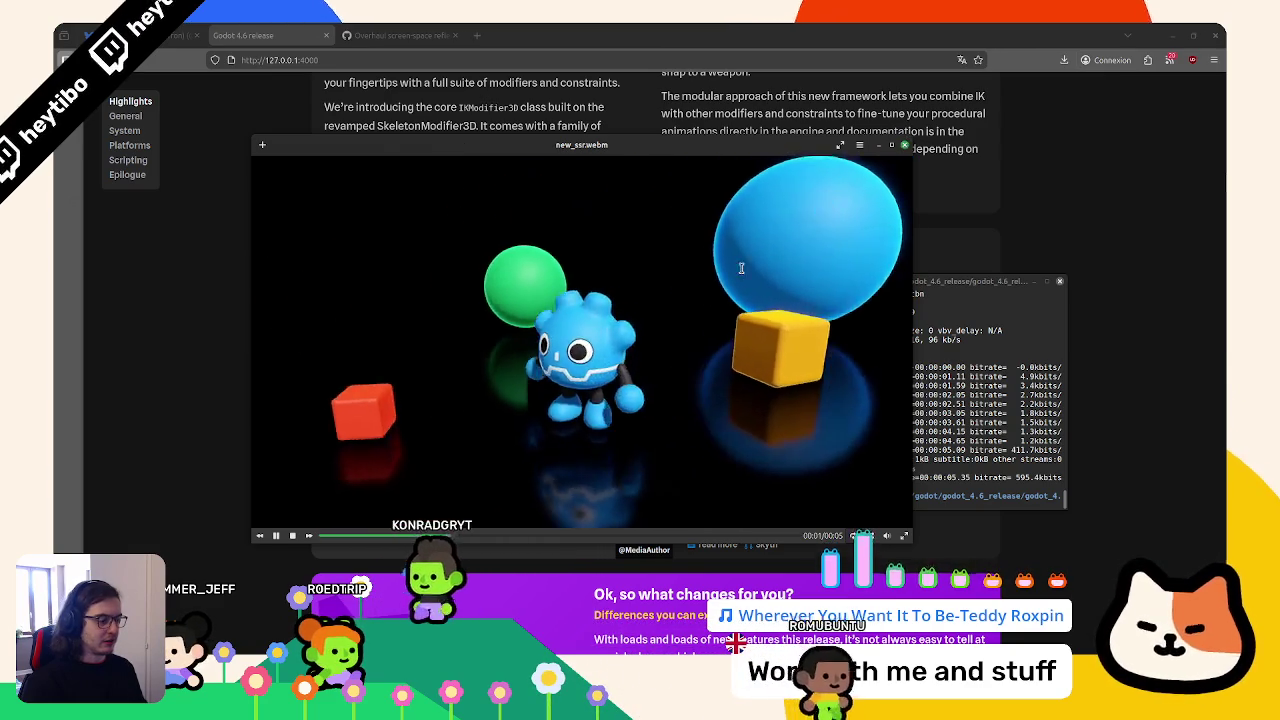
pyautogui.click(906, 148)
# Back in Godot, close and reopen the ssr.tscn scene in the 3D view
pyautogui.hotkey('alt', 'Tab')
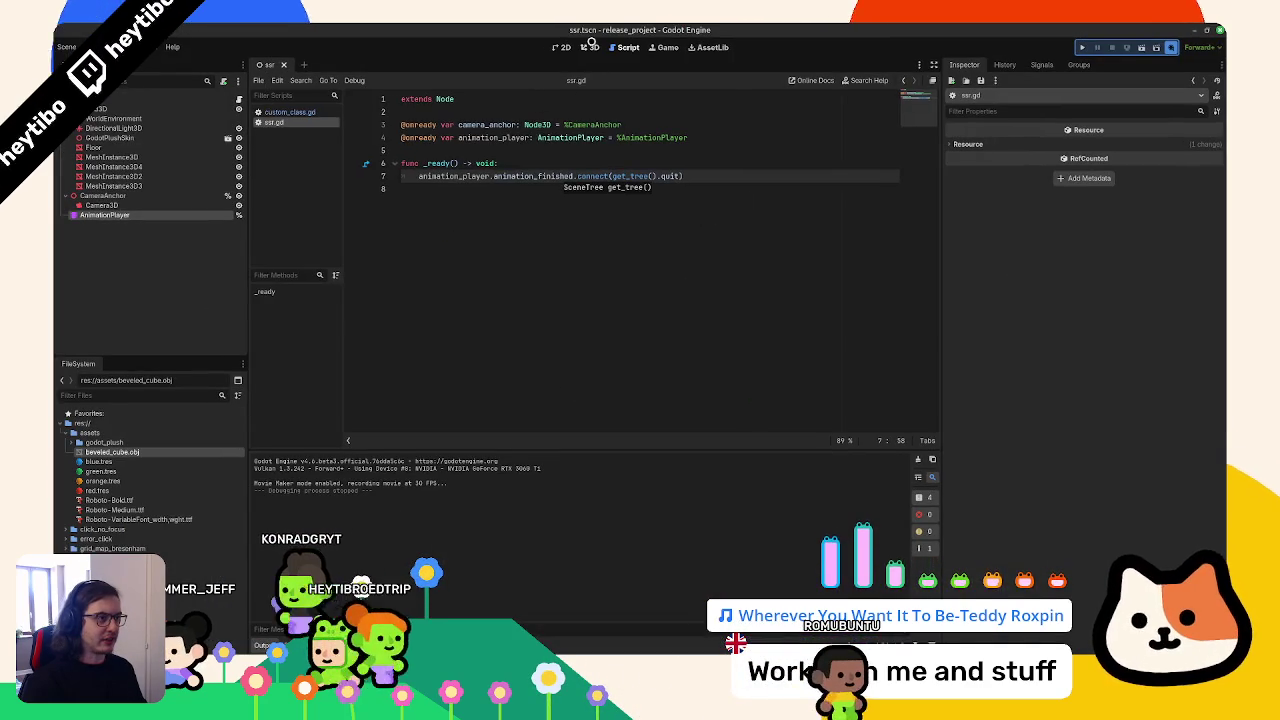
pyautogui.click(591, 47)
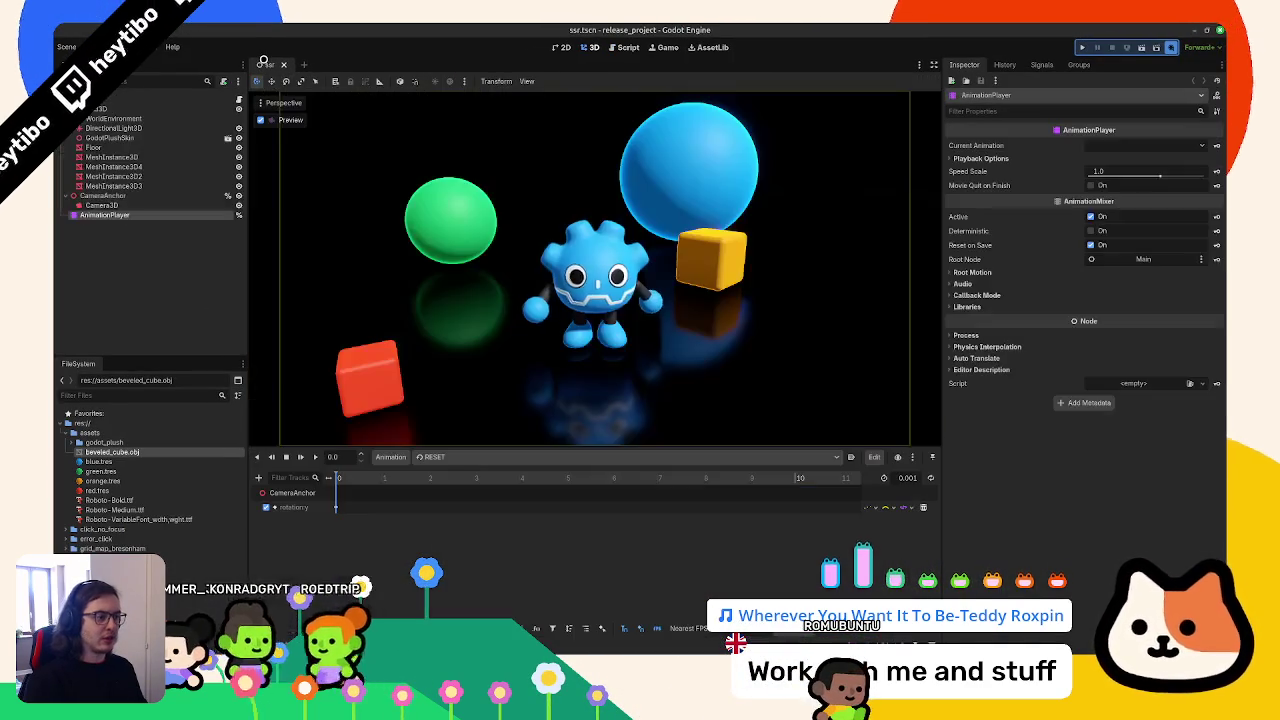
pyautogui.middleClick(264, 65)
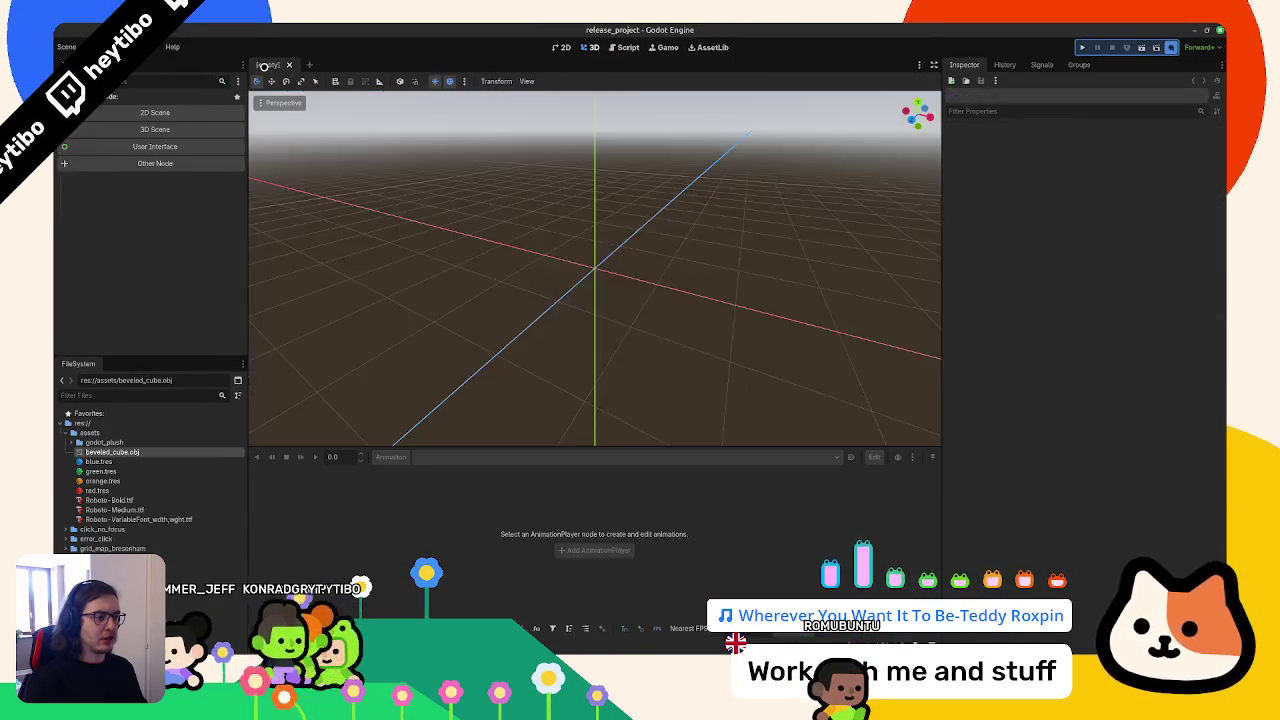
pyautogui.hotkey('ctrl', 'shift', 't')
pyautogui.hotkey('ctrl', 'w')
pyautogui.hotkey('ctrl', 'shift', 't')
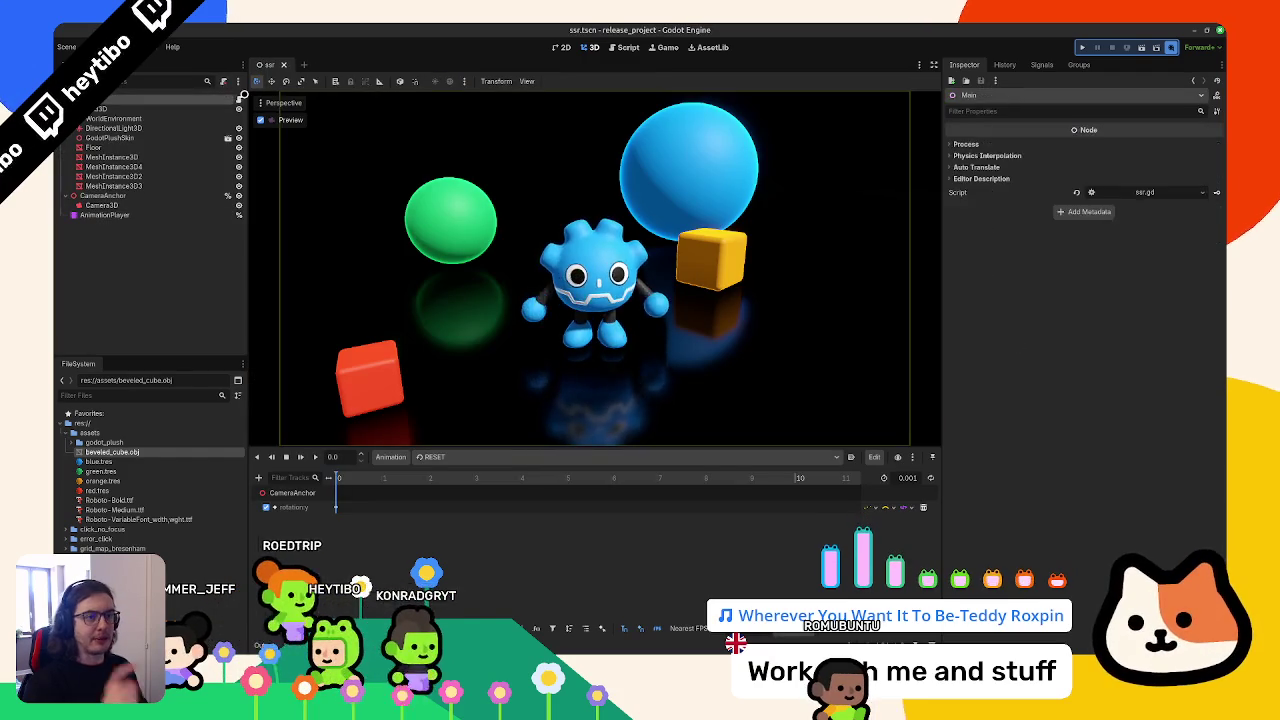
# In ssr.gd, add 'await get_tree().create_timer(1.8).timeout' at the top of _ready
pyautogui.hotkey('ctrl', 'F3')
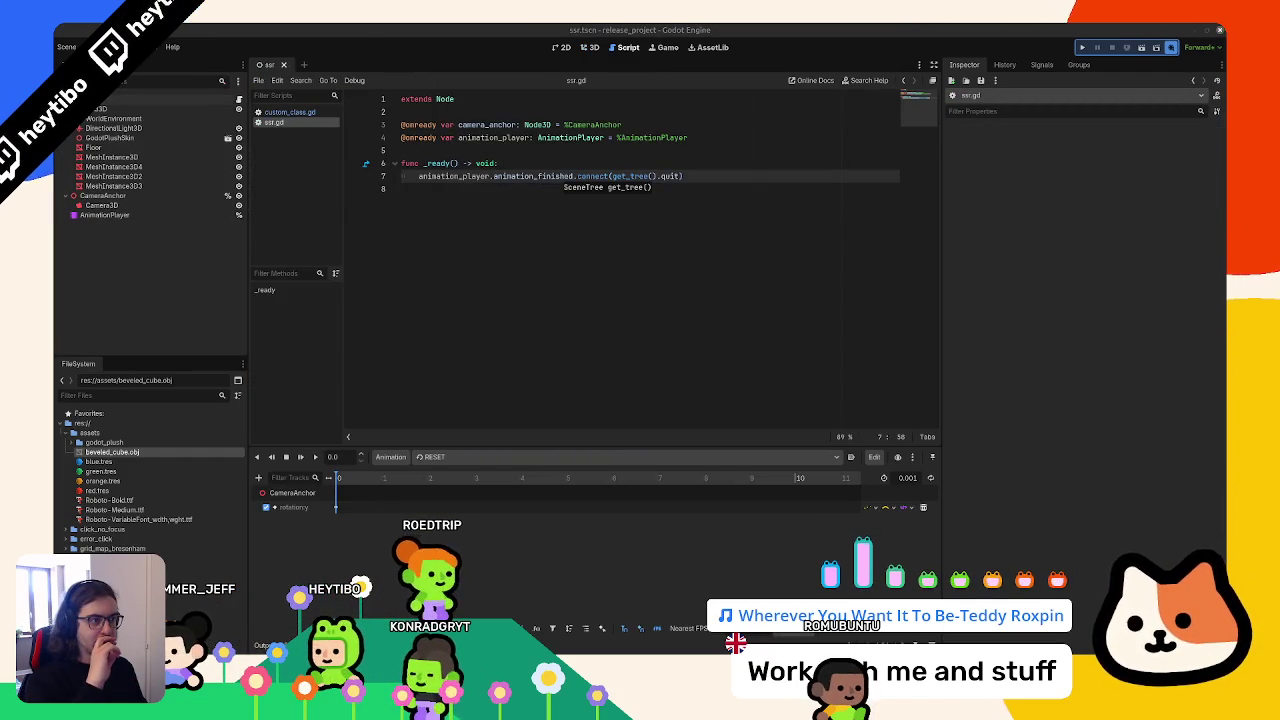
pyautogui.click(156, 215)
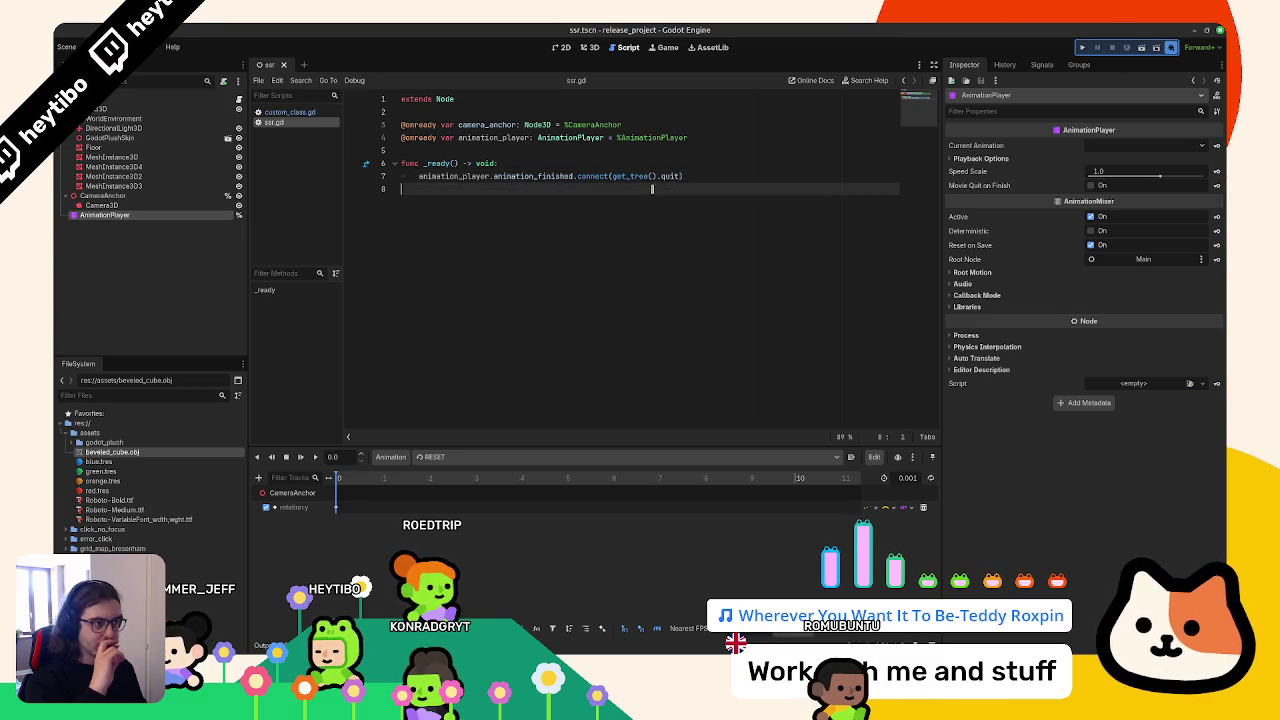
pyautogui.click(660, 160)
pyautogui.press('Return')
pyautogui.write('a')
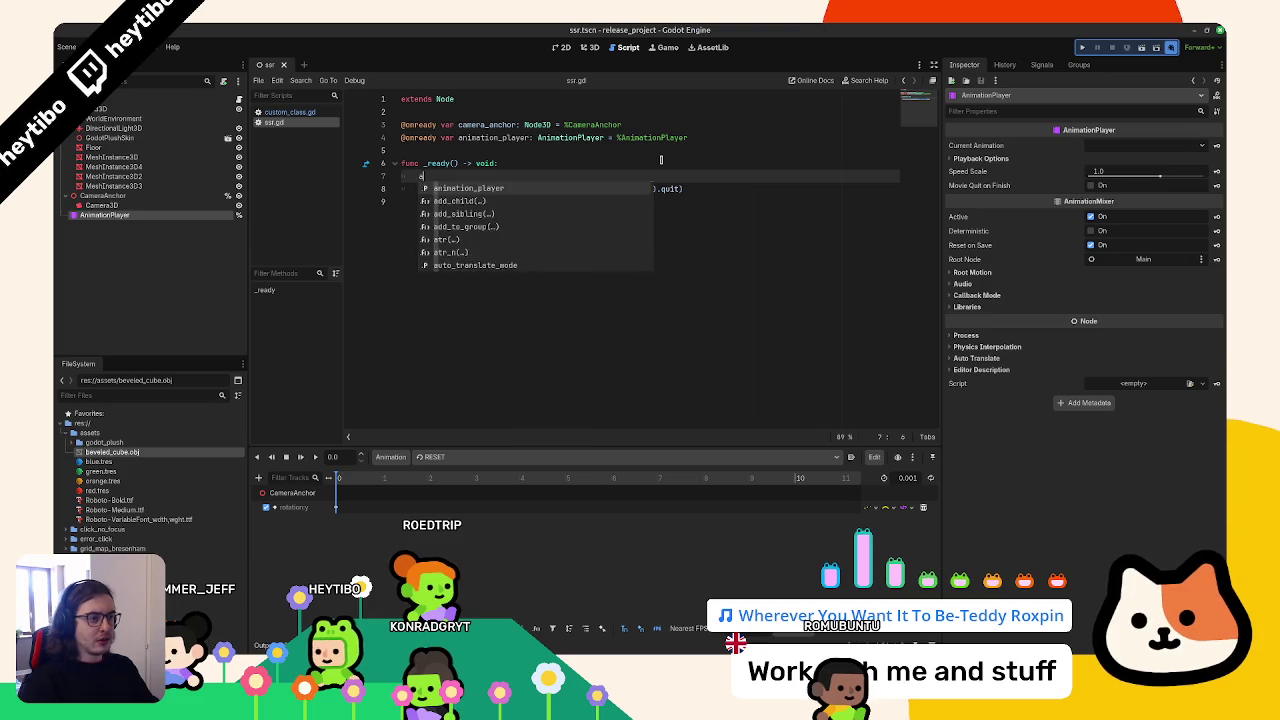
pyautogui.write('wait get_t')
pyautogui.press('Return')
pyautogui.write('.cr')
pyautogui.press('Return')
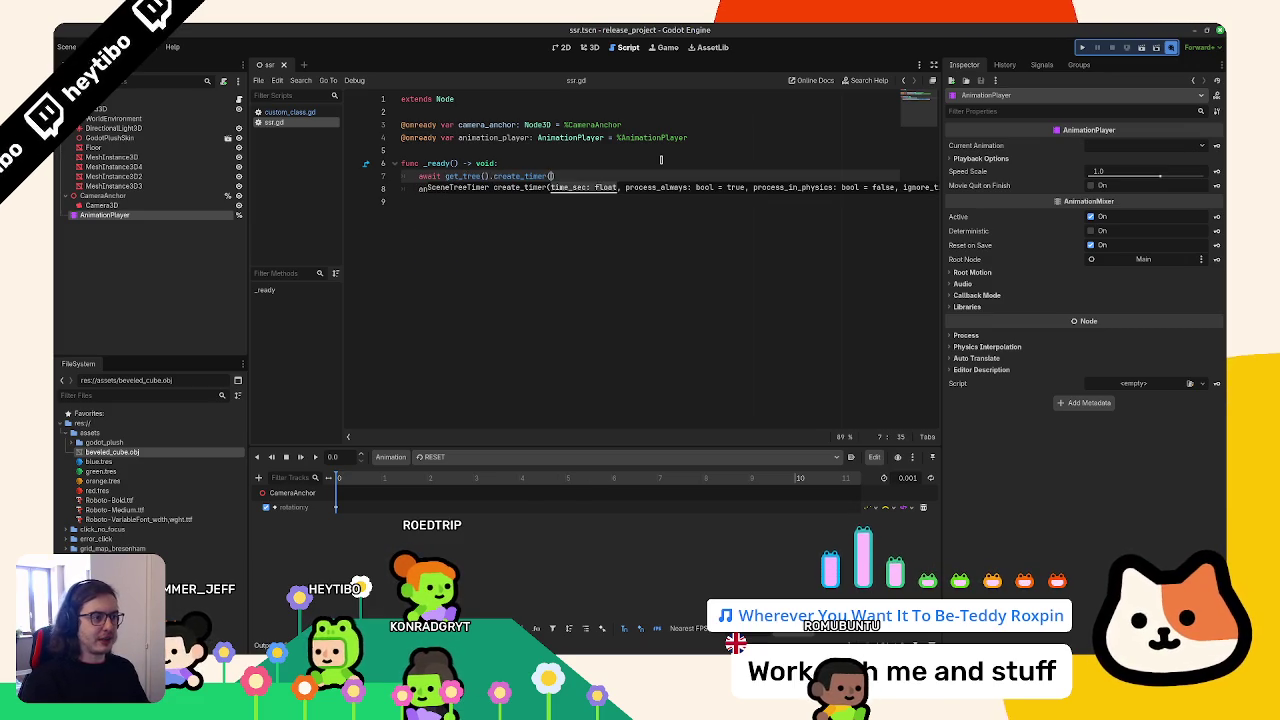
pyautogui.hotkey('shift', 'Left')
pyautogui.hotkey('shift', 'Left')
pyautogui.hotkey('shift', 'Left')
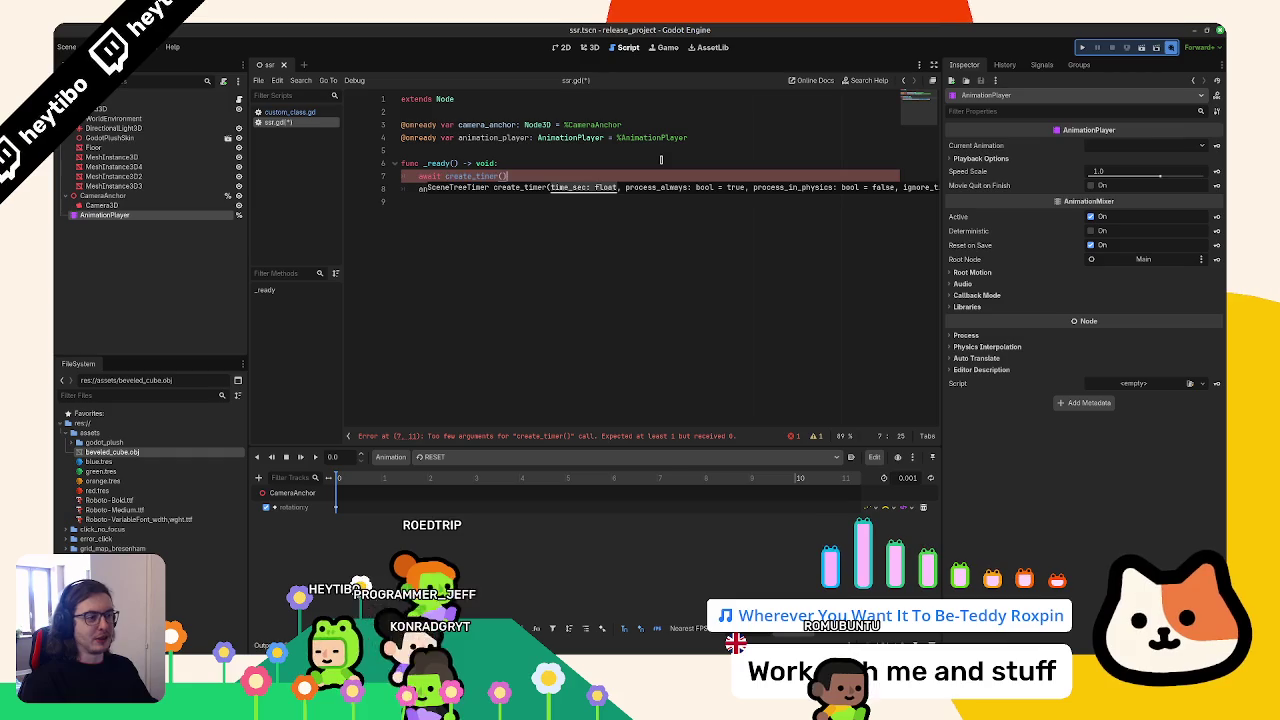
pyautogui.write(').timeout')
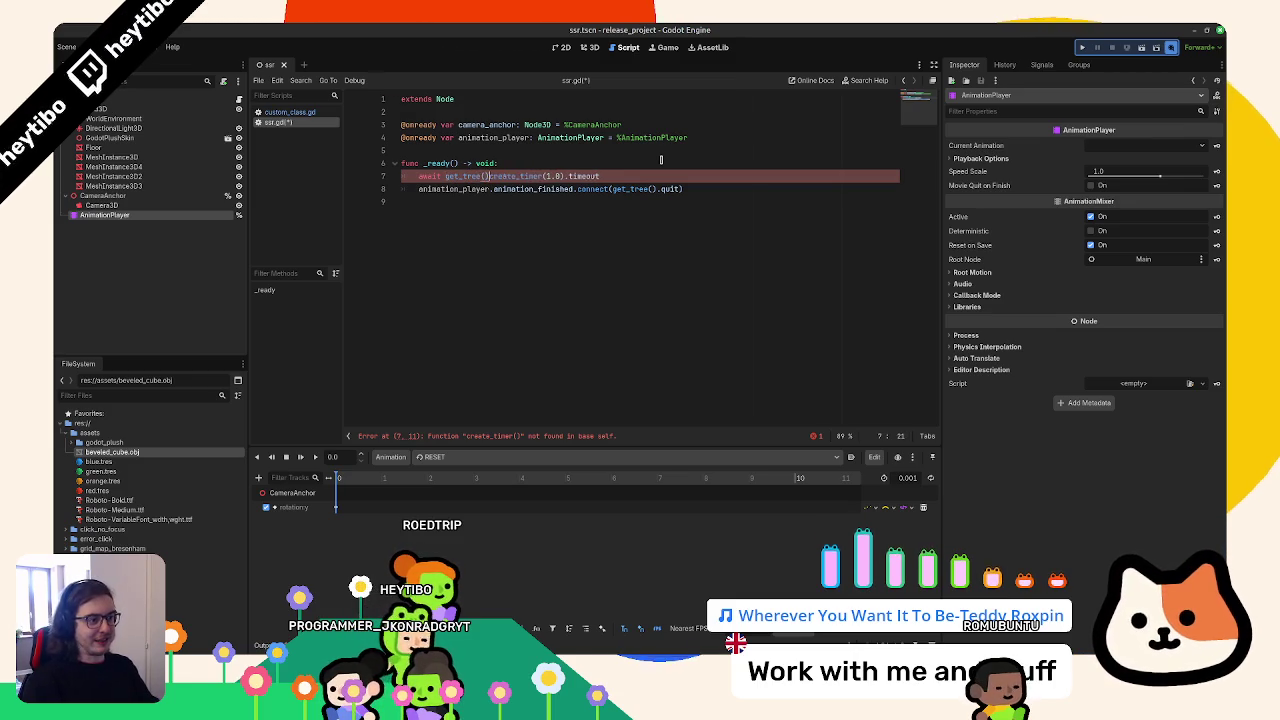
pyautogui.write('.')
pyautogui.press('Escape')
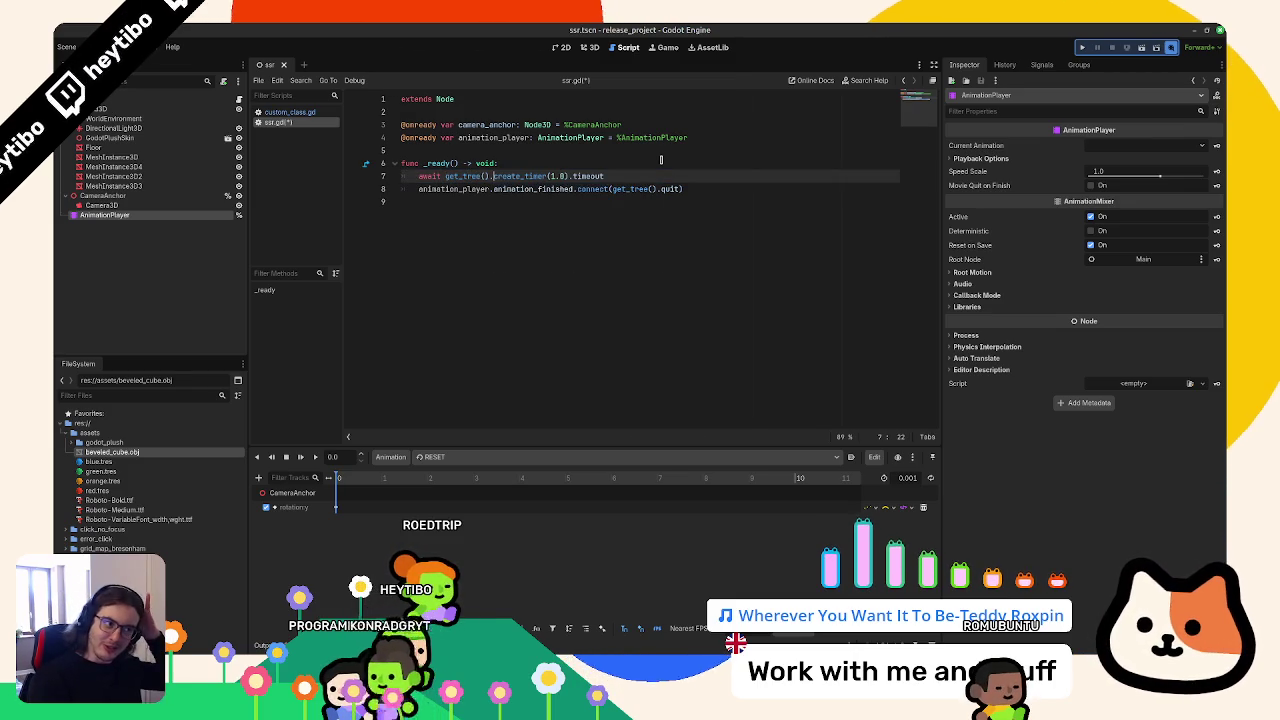
pyautogui.press('Return')
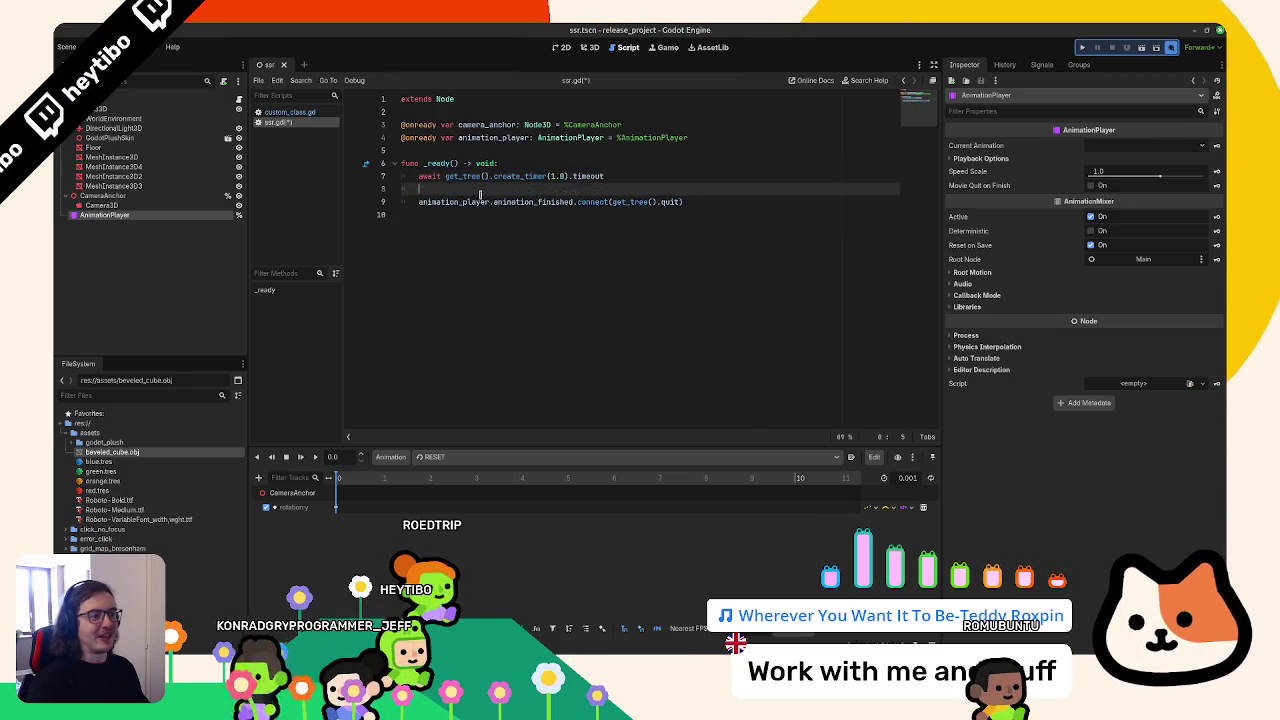
# Add animation_player.play("default") on the next line and run the scene to record the movie
pyautogui.click(478, 200)
pyautogui.click(483, 189)
pyautogui.write('animation_player.pl')
pyautogui.press('Return')
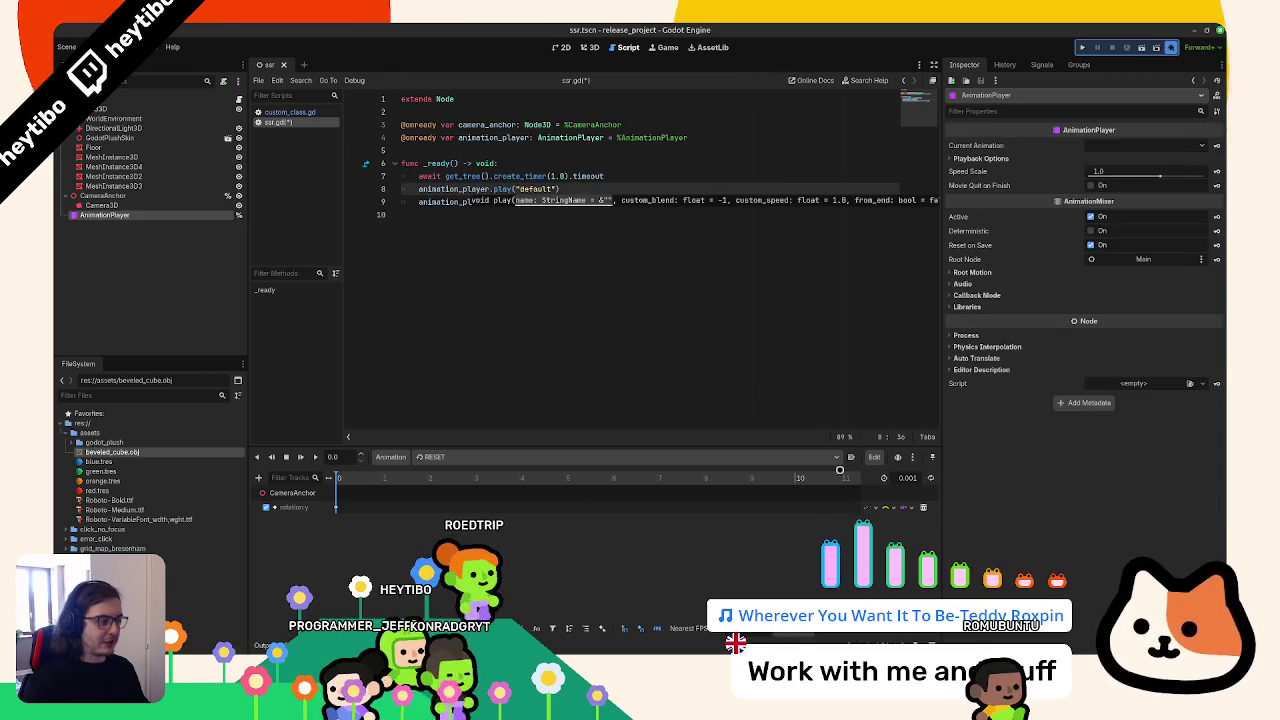
pyautogui.click(448, 457)
pyautogui.click(840, 483)
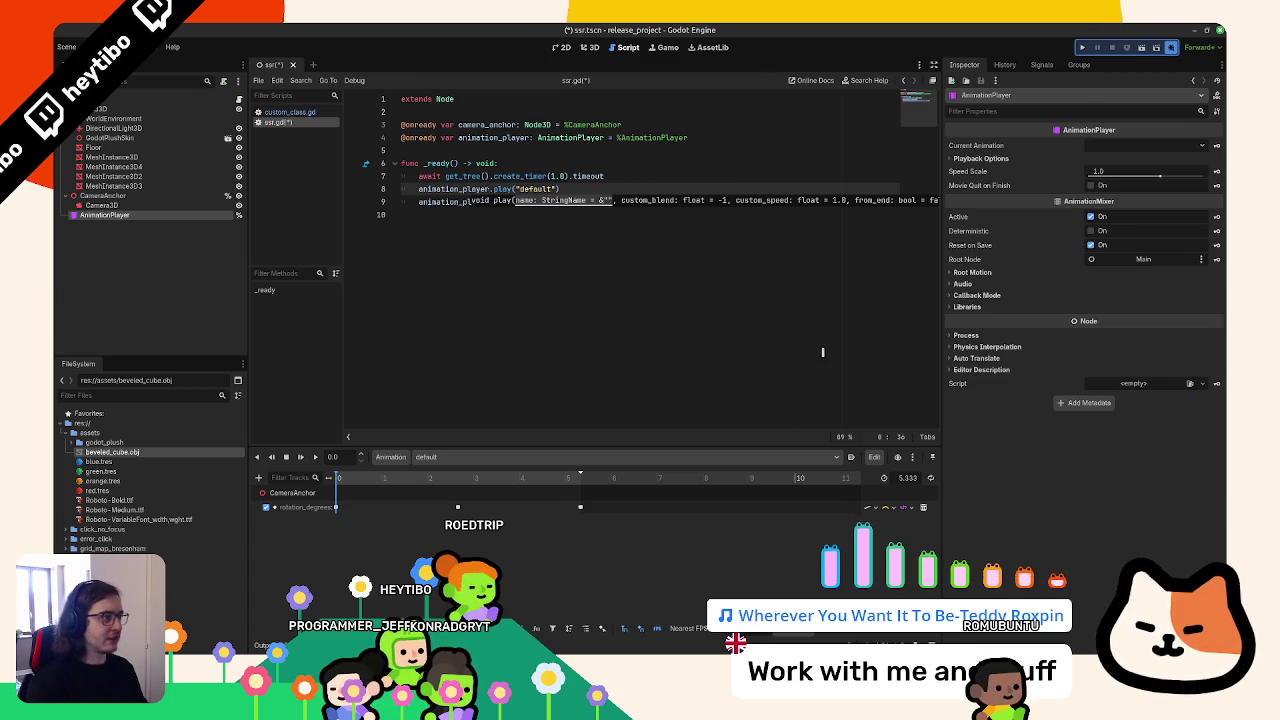
pyautogui.press('F5')
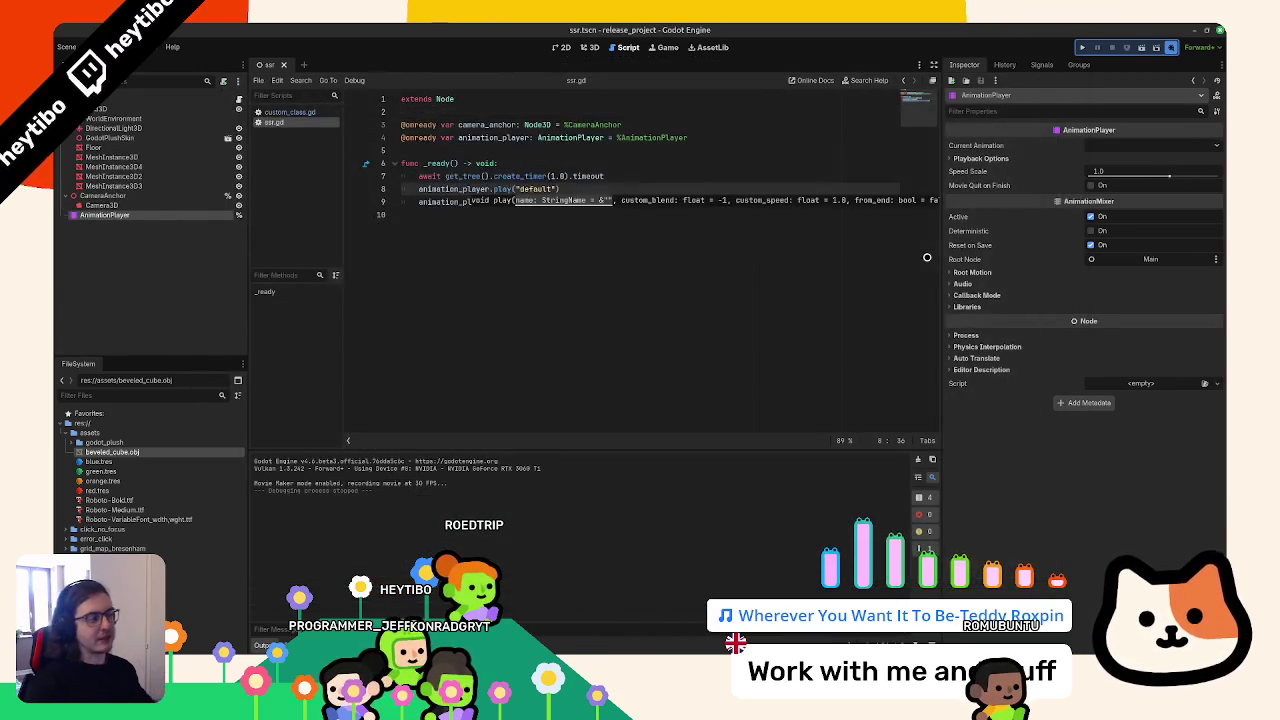
# Minimize the Godot editor to bring the release page and terminal forward
pyautogui.click(1201, 28)
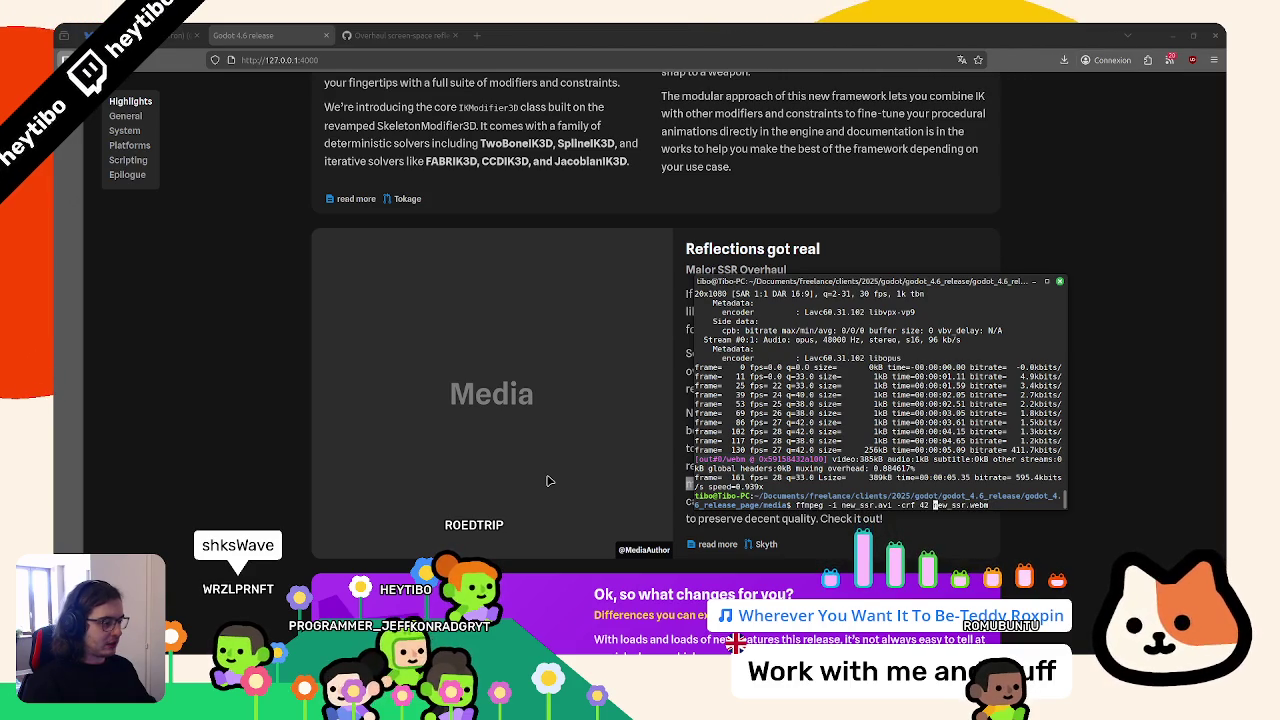
# Rerun ffmpeg with -crf 42 and -ss 00:00:01, overwrite new_ssr.webm, and open it in Firefox
pyautogui.press('Right')
pyautogui.press('Right')
pyautogui.press('Right')
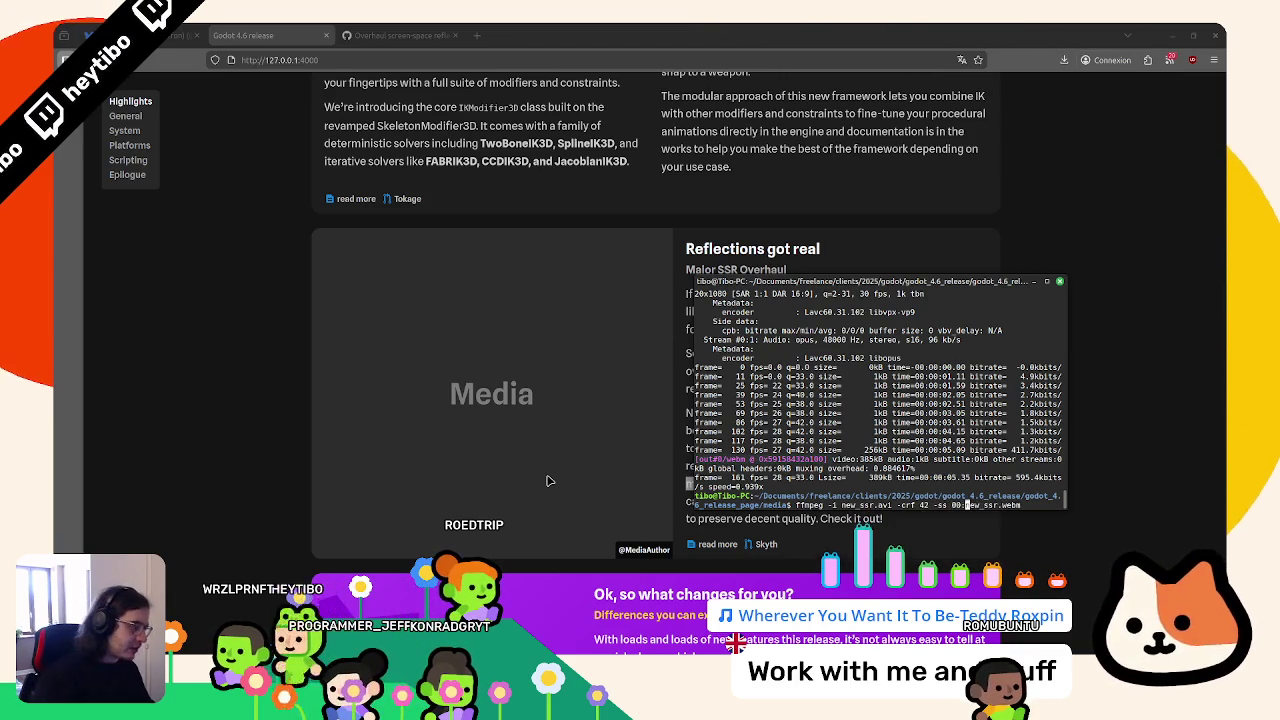
pyautogui.press('Return')
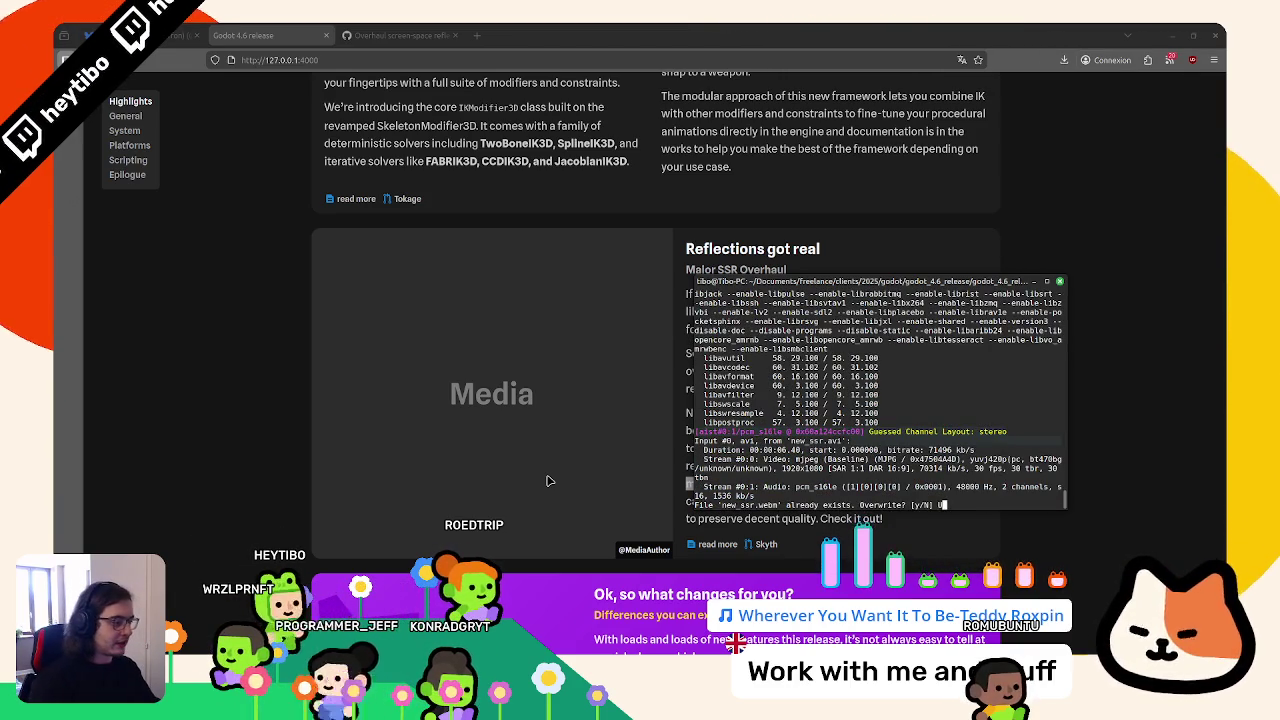
pyautogui.write('y')
pyautogui.press('Return')
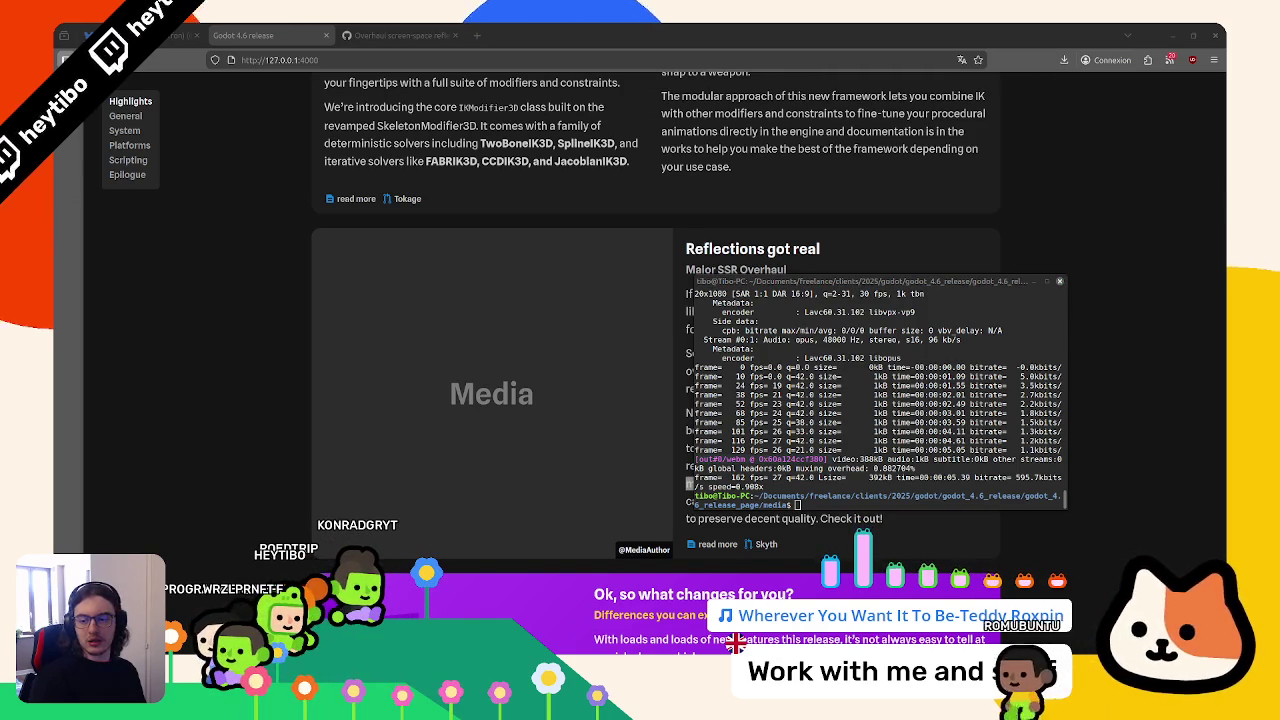
pyautogui.click(484, 260)
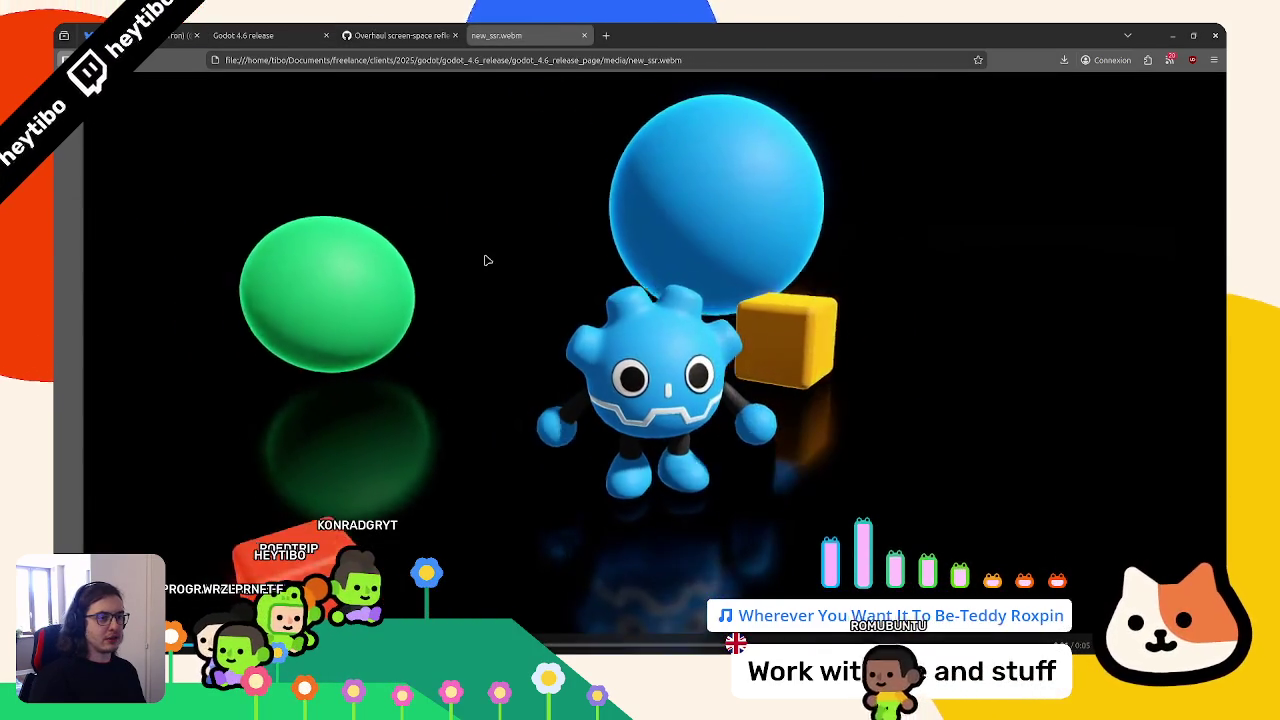
# Inspect the new_ssr.webm video element, restore 90% zoom, and set the clip to loop
pyautogui.hotkey('ctrl', '-')
pyautogui.hotkey('ctrl', '-')
pyautogui.hotkey('ctrl', '-')
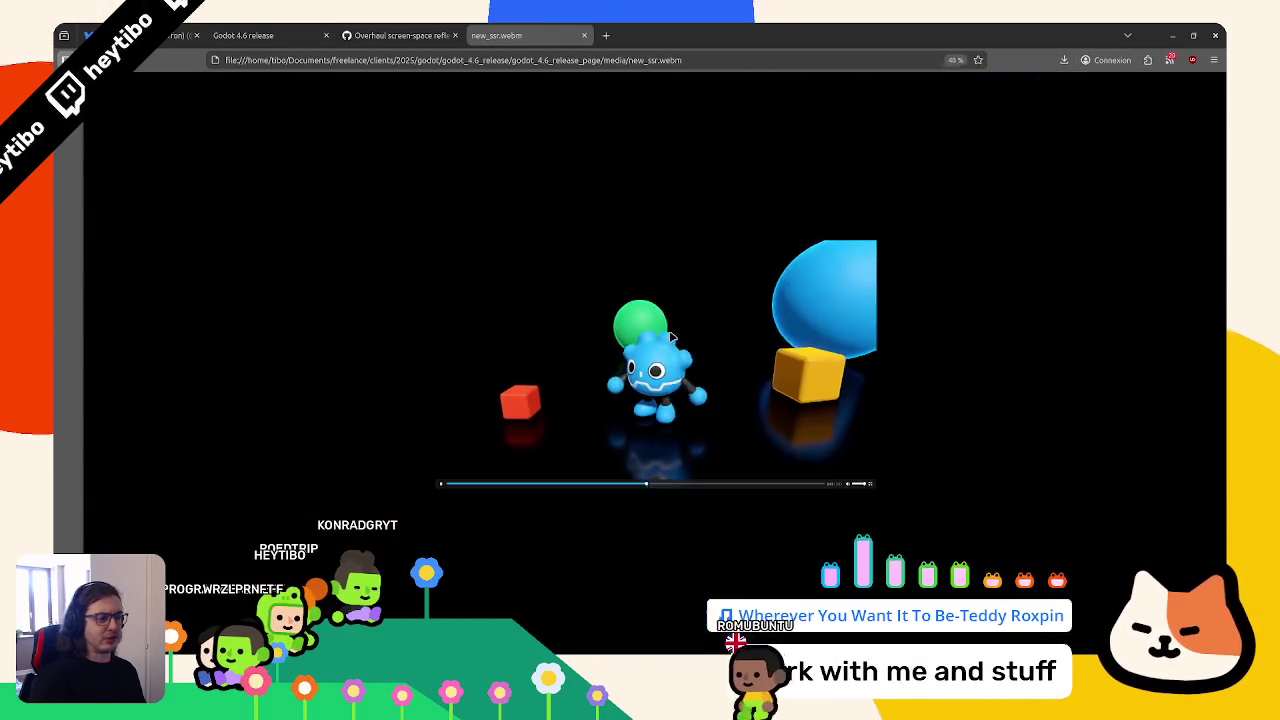
pyautogui.rightClick(672, 338)
pyautogui.click(692, 531)
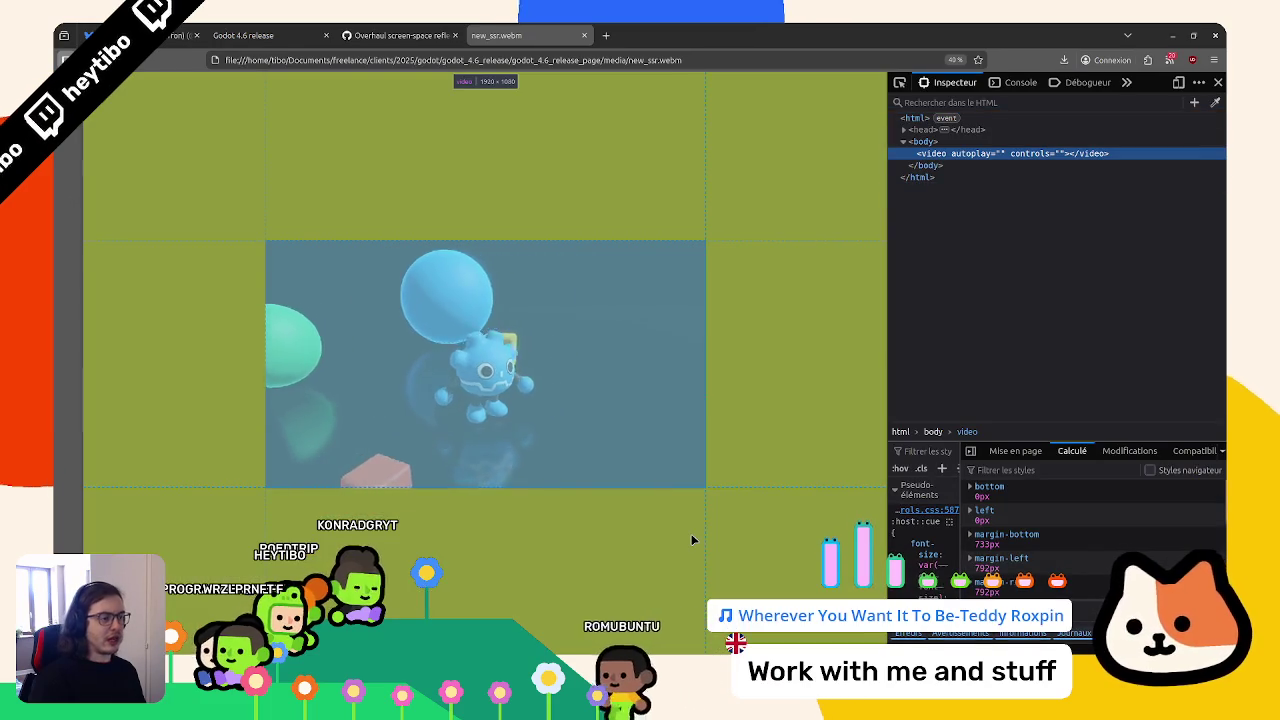
pyautogui.press('F12')
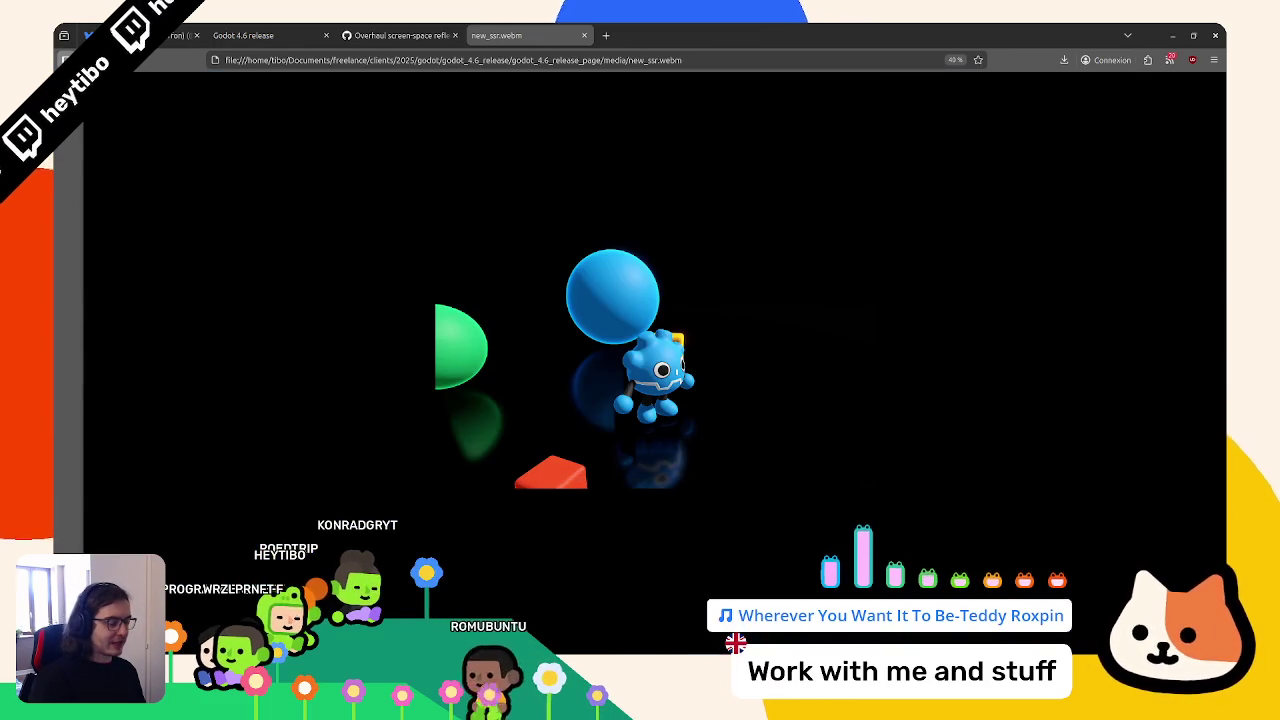
pyautogui.rightClick(592, 374)
pyautogui.click(690, 465)
pyautogui.hotkey('ctrl', '0')
pyautogui.rightClick(984, 566)
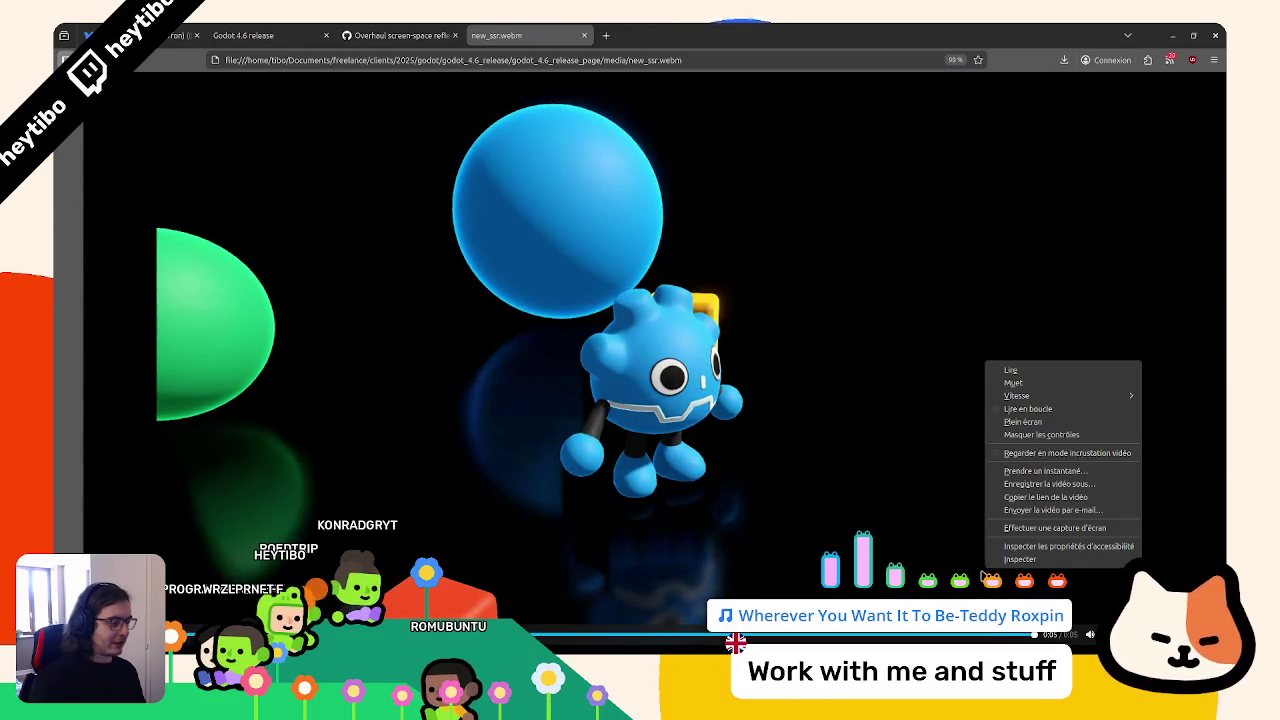
pyautogui.click(1040, 410)
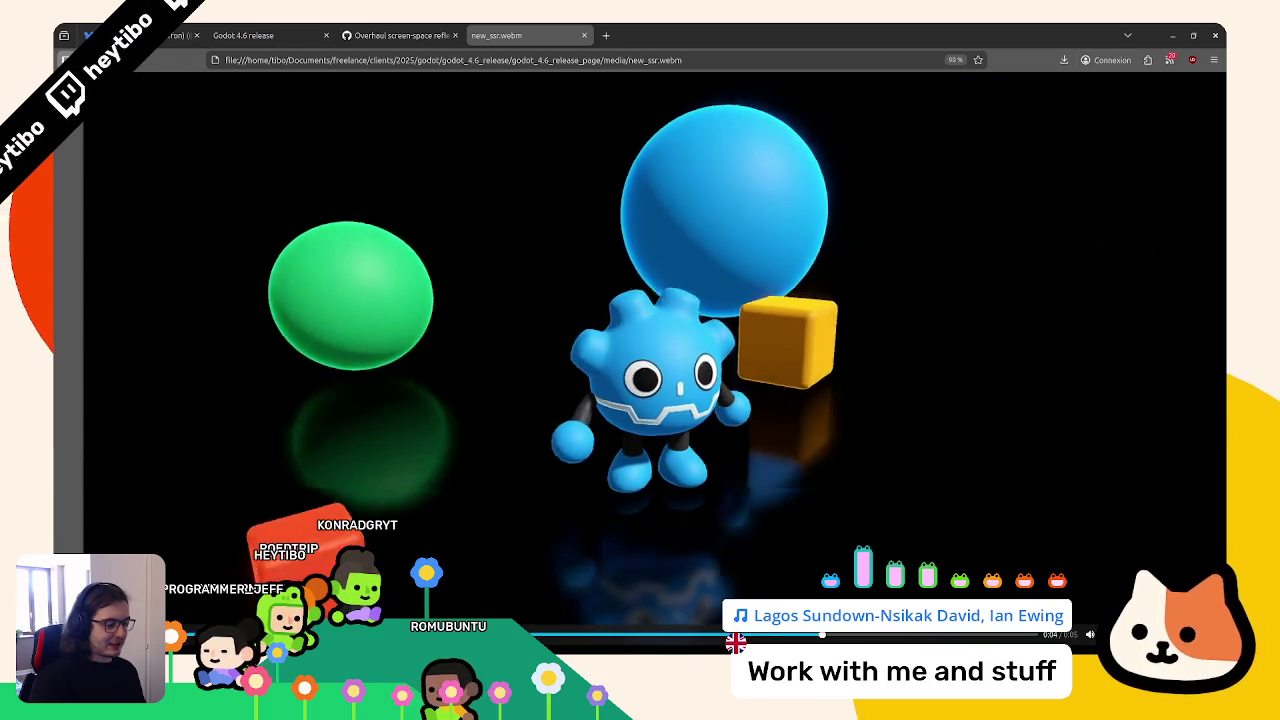
pyautogui.hotkey('alt', 'Tab')
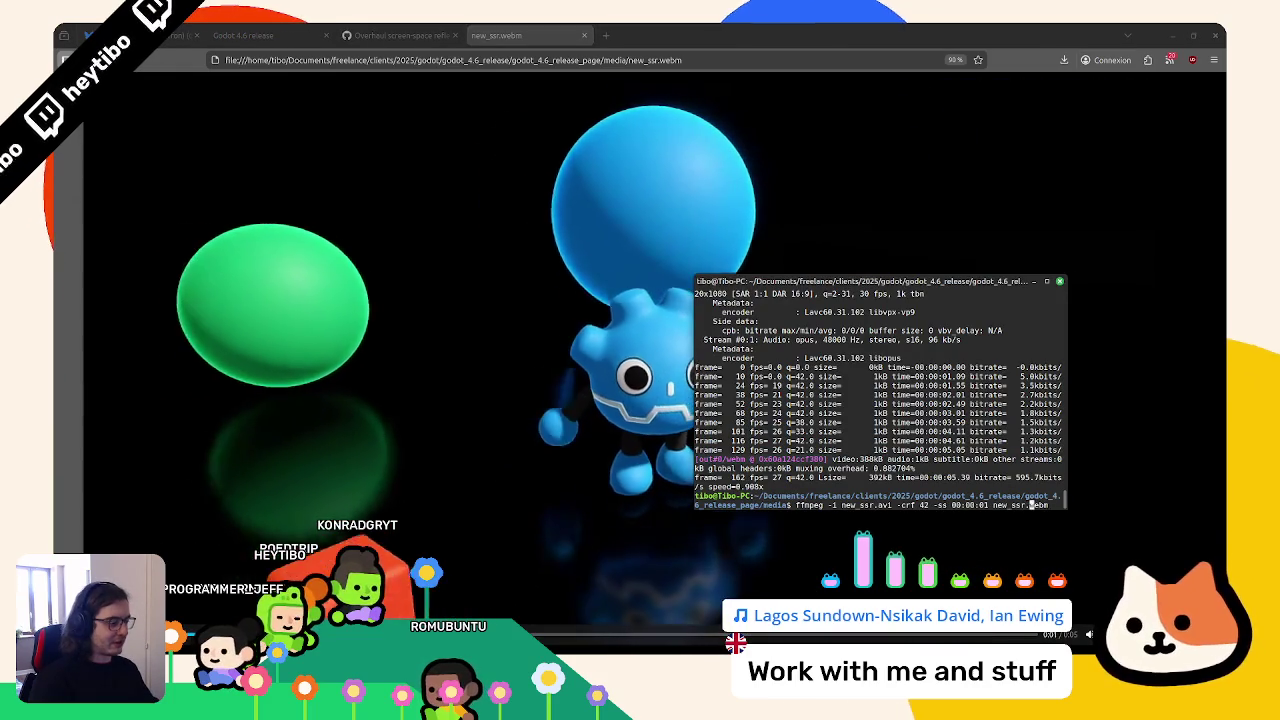
# Swap -crf for -vf scale=920:540, re-encode over new_ssr.webm, and reload the clip in Firefox
pyautogui.press('Left')
pyautogui.press('Left')
pyautogui.press('Left')
pyautogui.press('BackSpace')
pyautogui.press('BackSpace')
pyautogui.press('BackSpace')
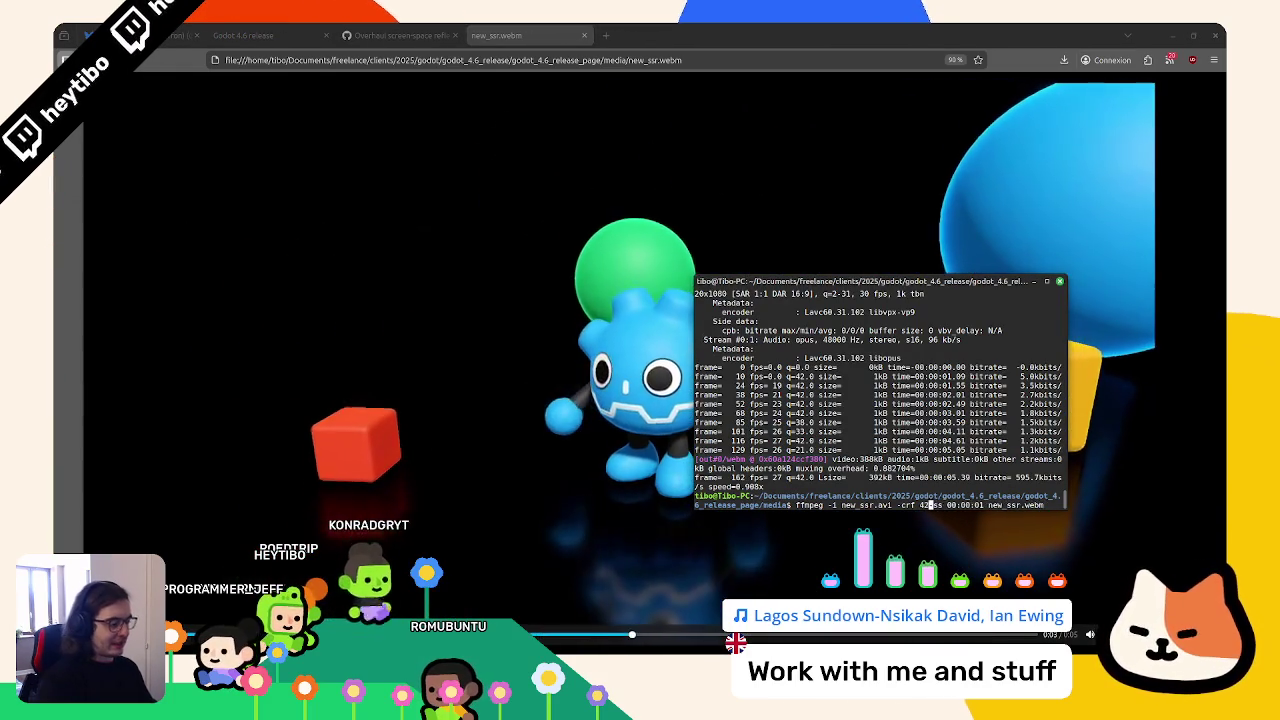
pyautogui.press('BackSpace')
pyautogui.press('BackSpace')
pyautogui.press('BackSpace')
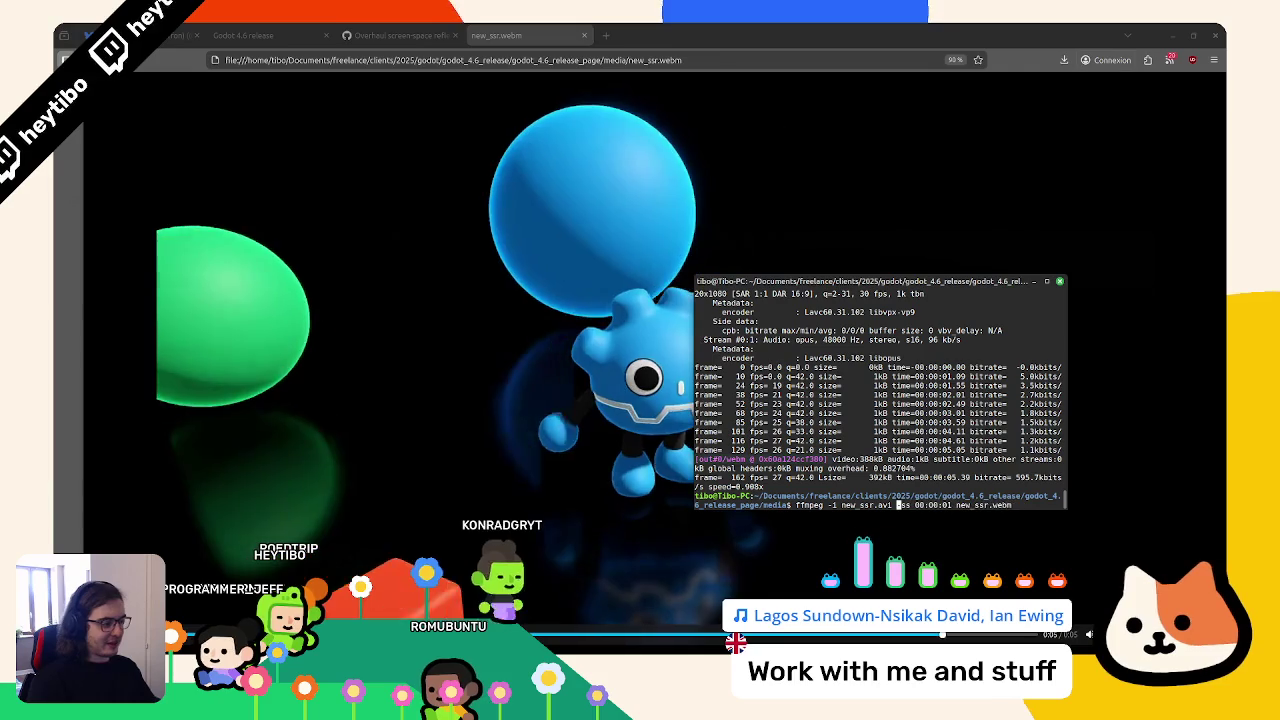
pyautogui.write('-vf ""')
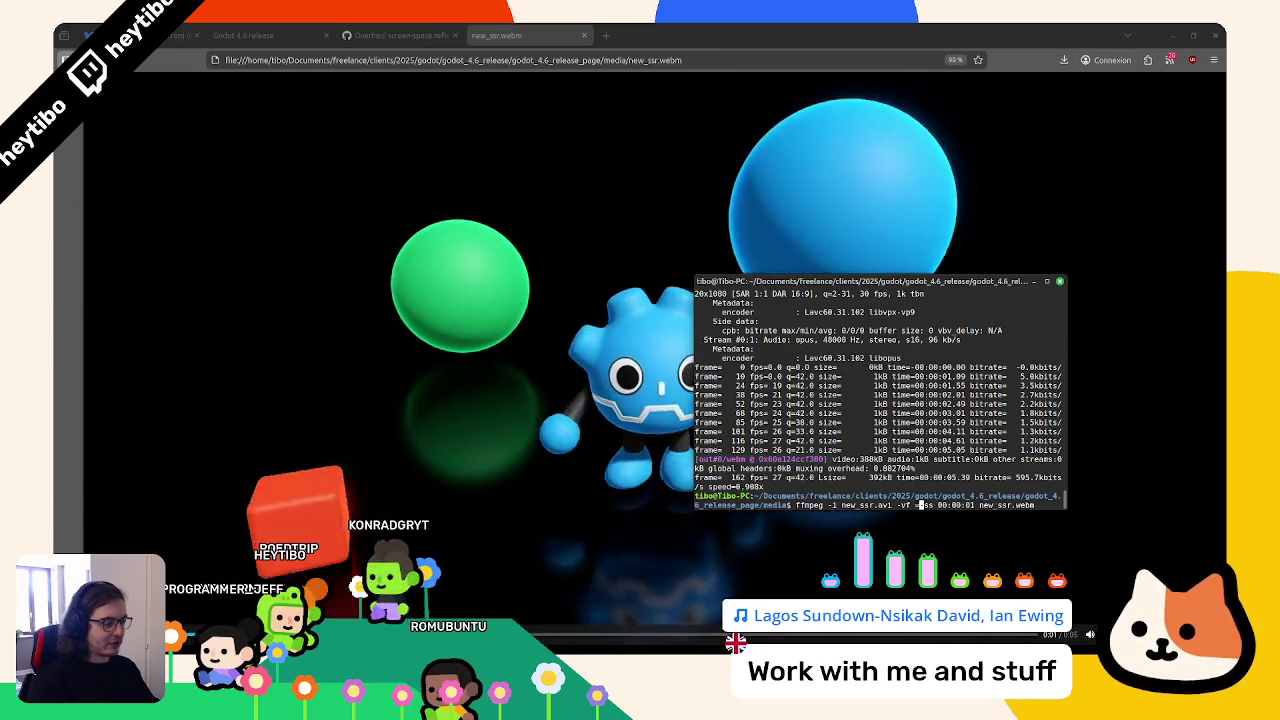
pyautogui.write('scale="')
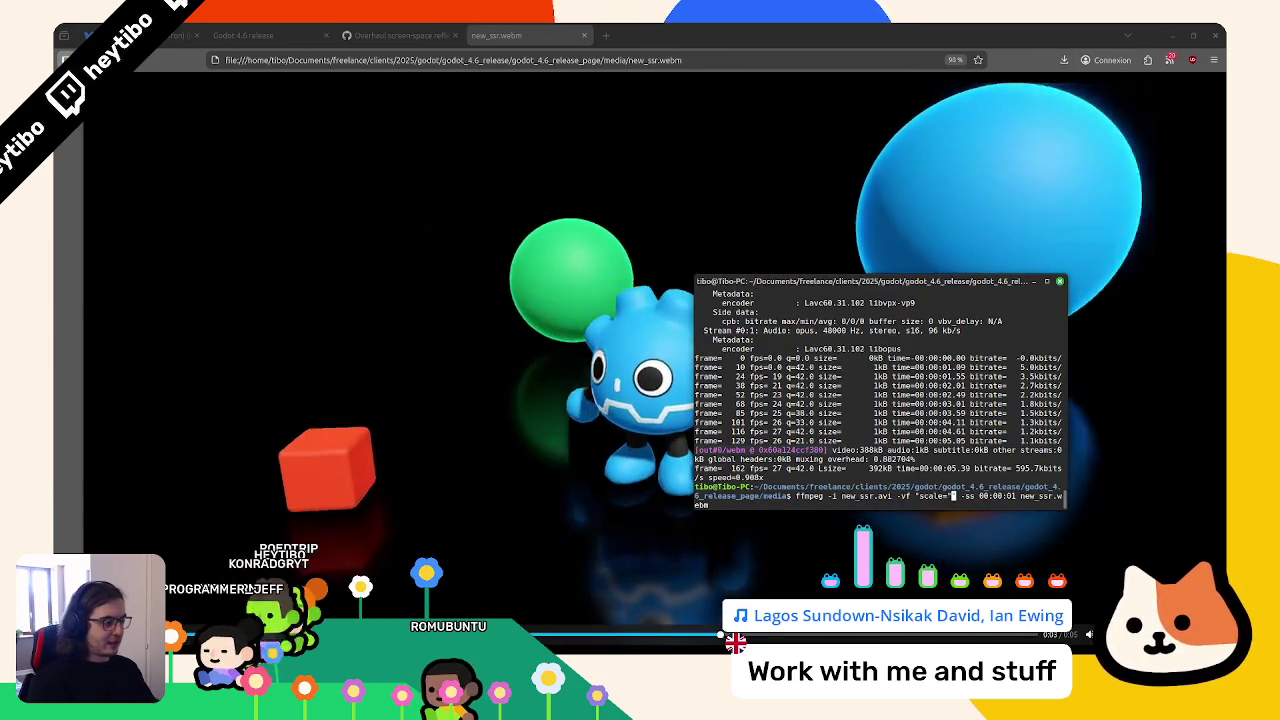
pyautogui.write('920')
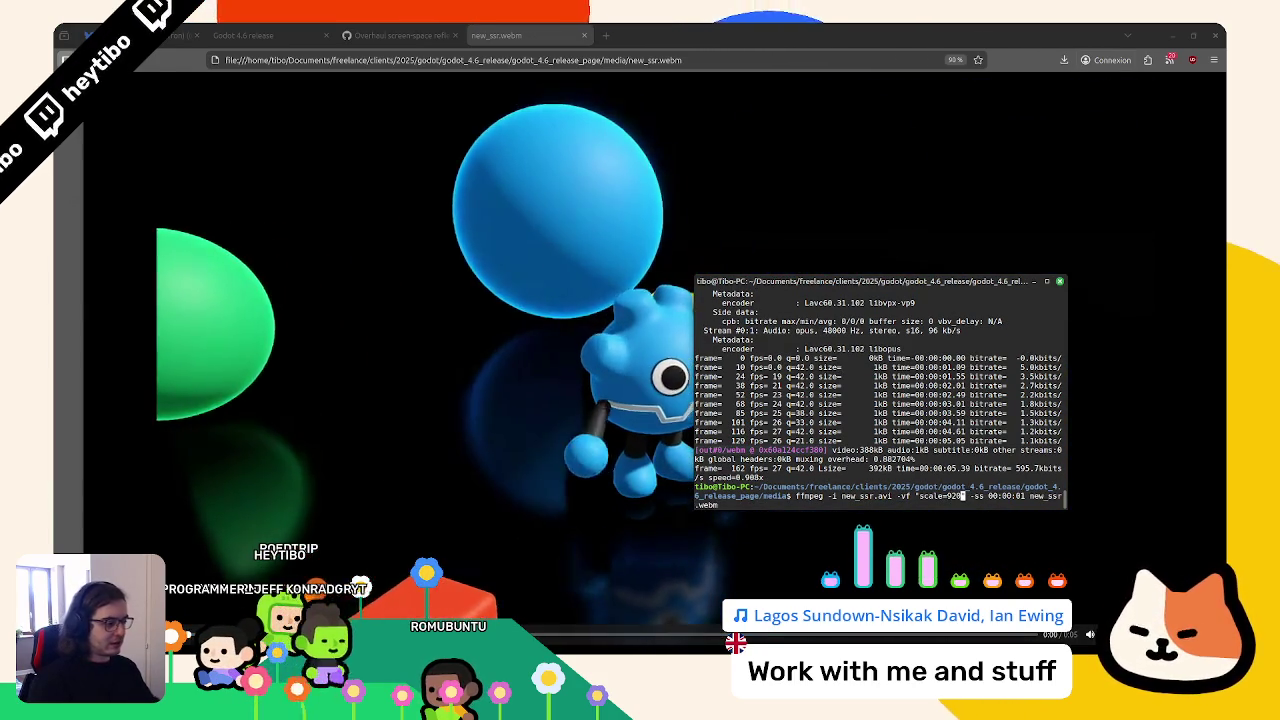
pyautogui.write(':504')
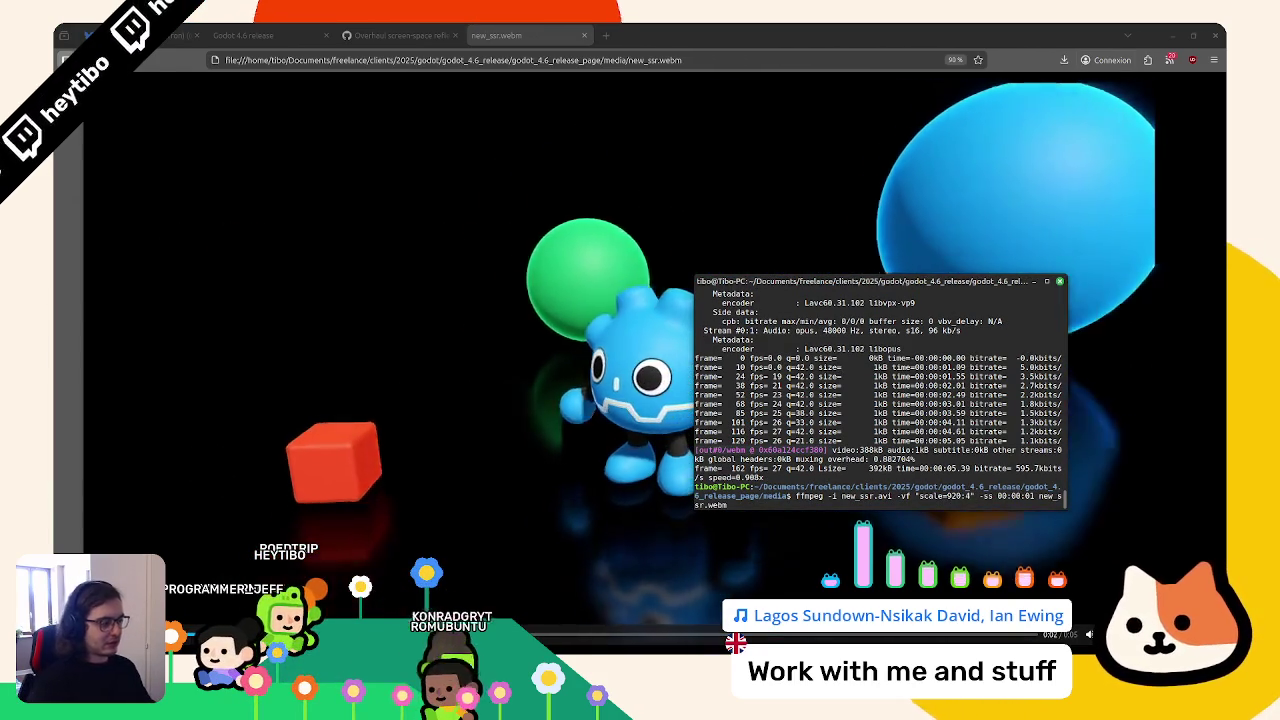
pyautogui.press('BackSpace')
pyautogui.press('BackSpace')
pyautogui.write('40')
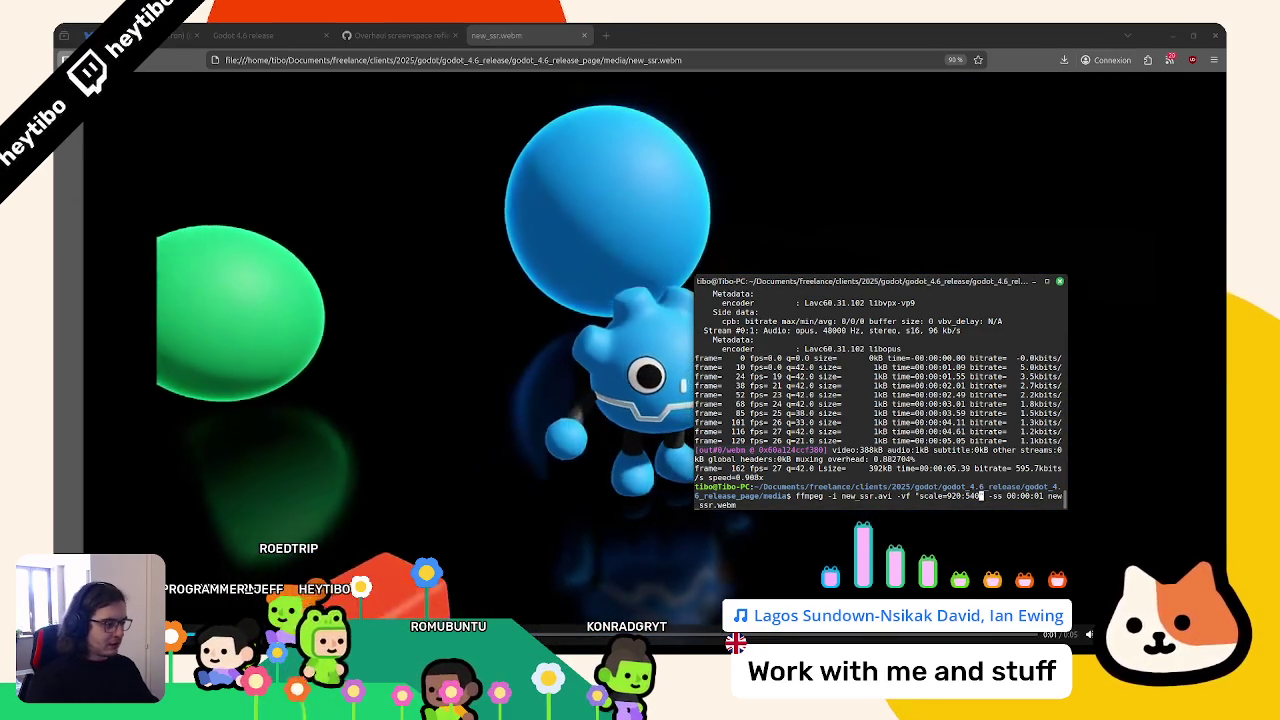
pyautogui.click(1045, 495)
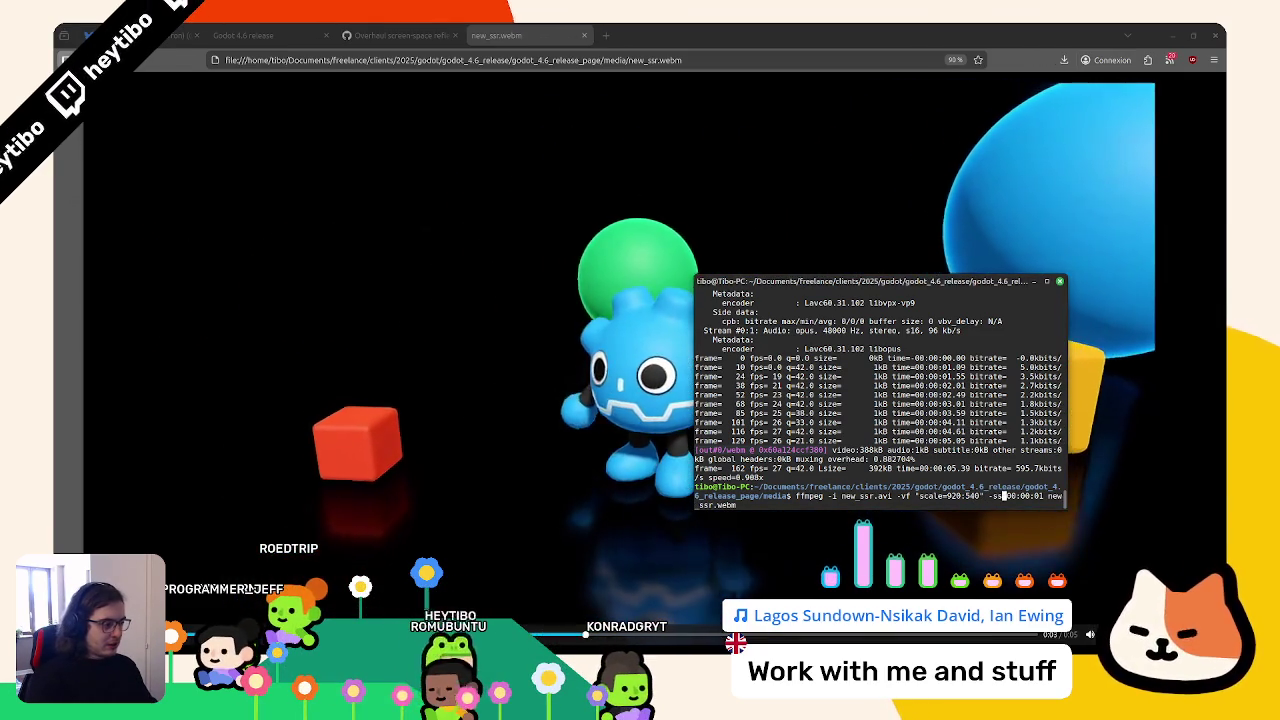
pyautogui.write('.1')
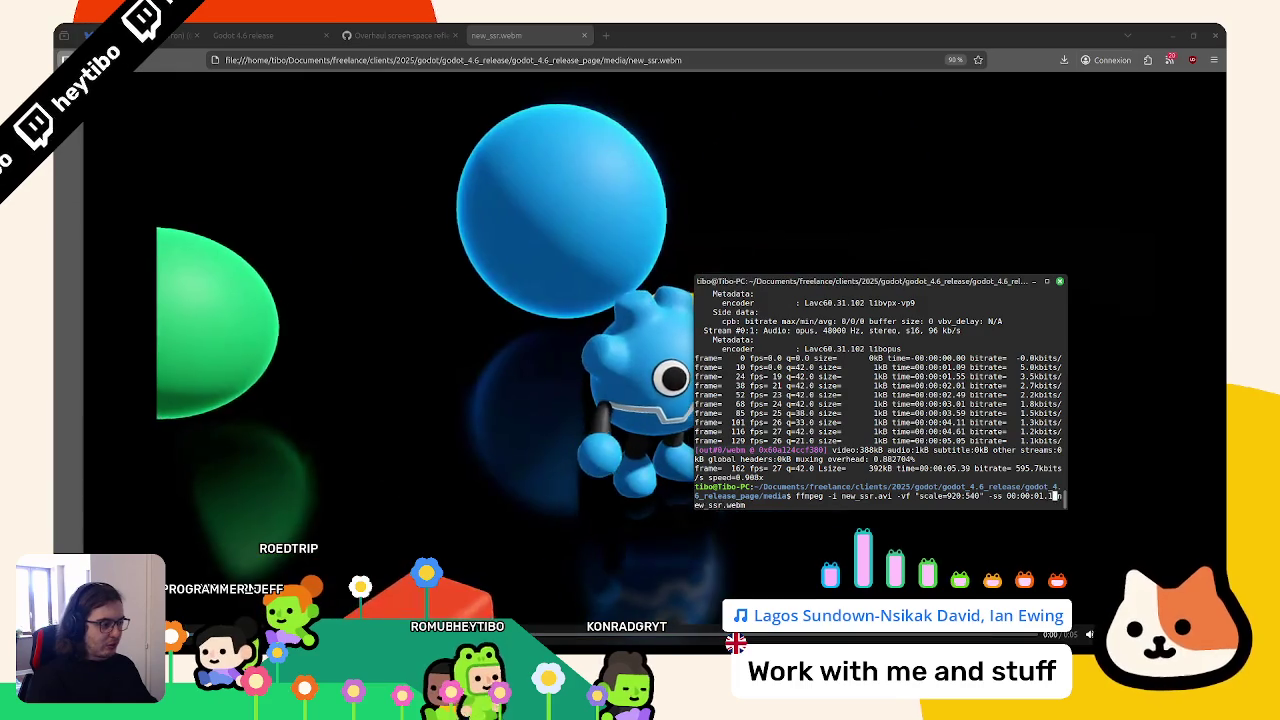
pyautogui.press('Return')
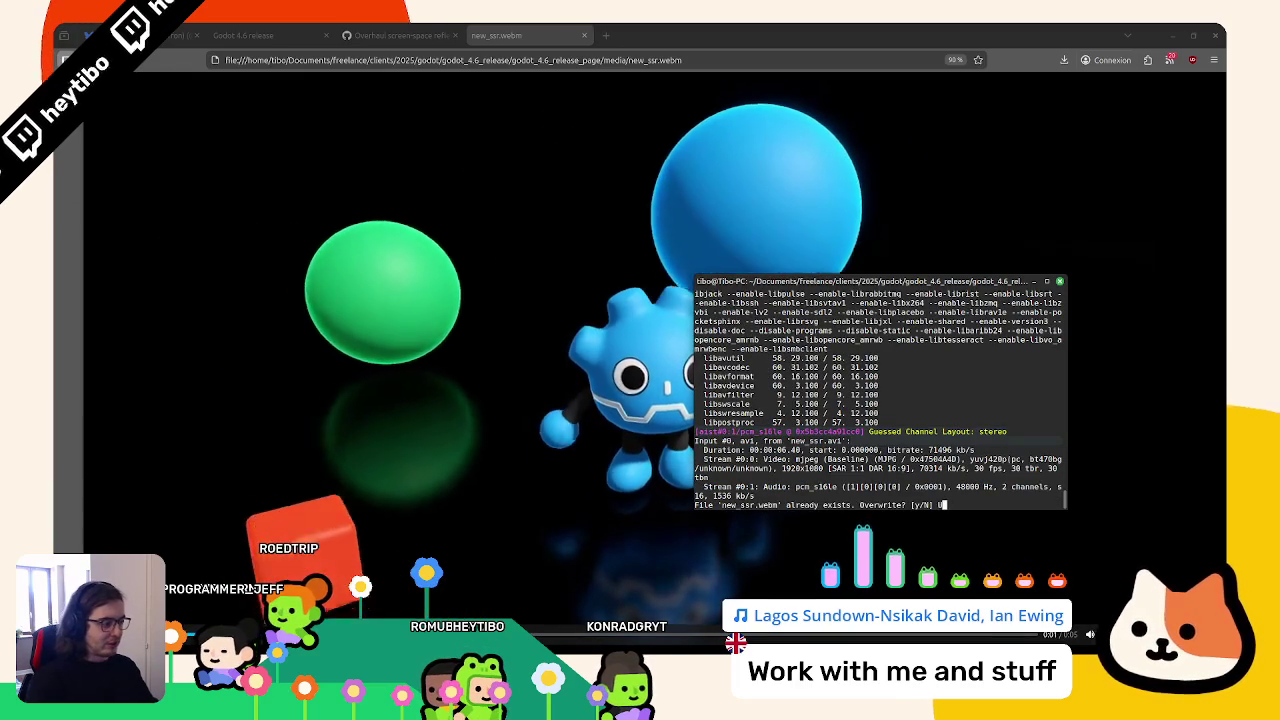
pyautogui.write('y')
pyautogui.press('Return')
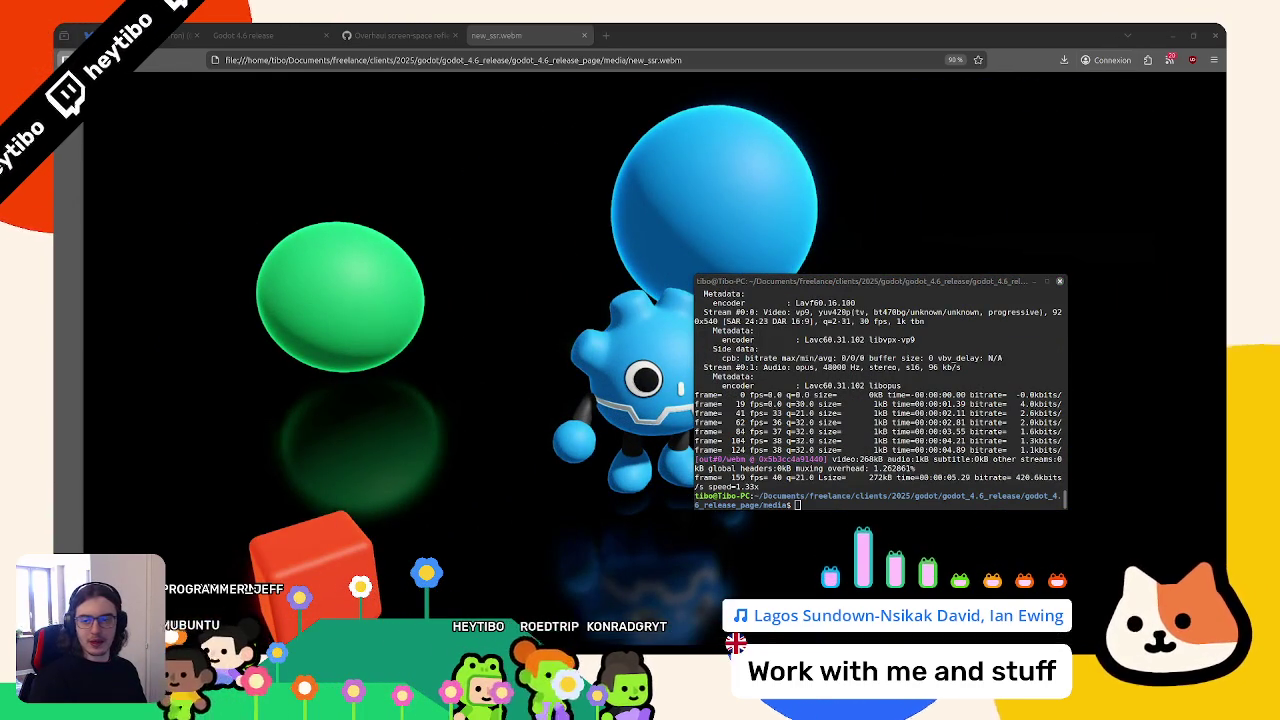
pyautogui.click(220, 547)
pyautogui.press('F5')
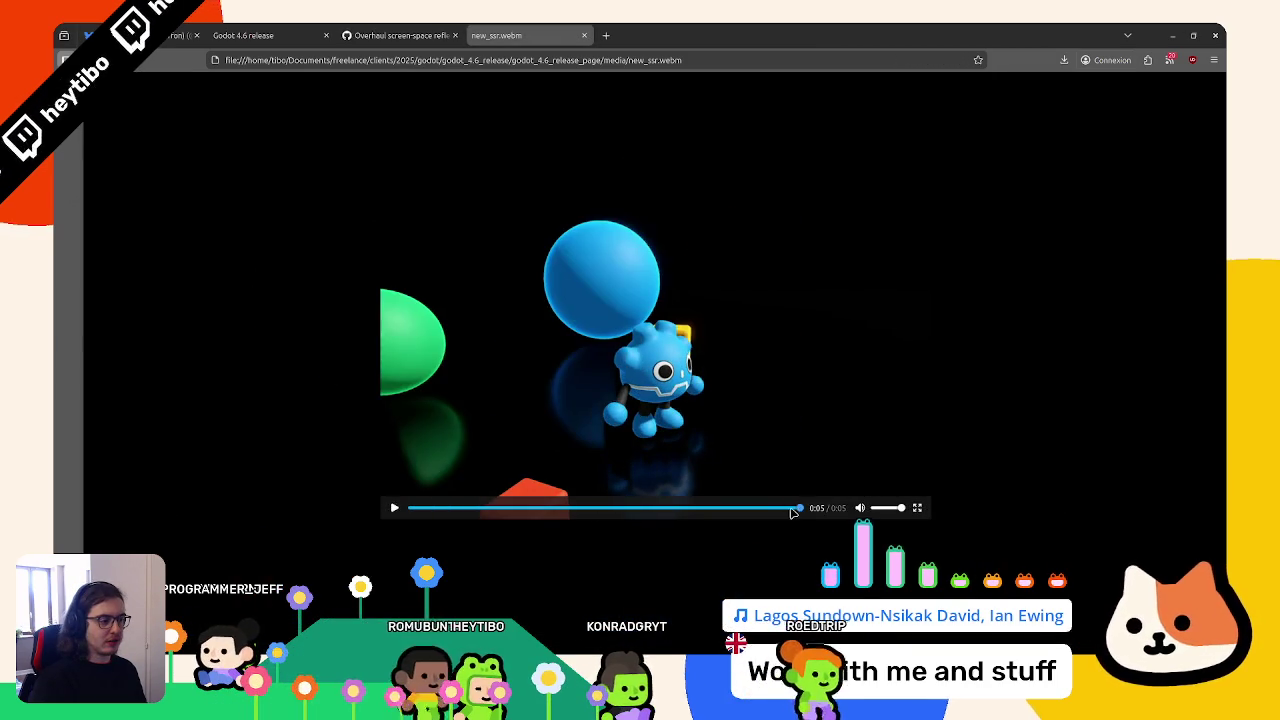
# Inspect the re-encoded new_ssr.webm video element in the developer tools
pyautogui.rightClick(800, 418)
pyautogui.click(840, 459)
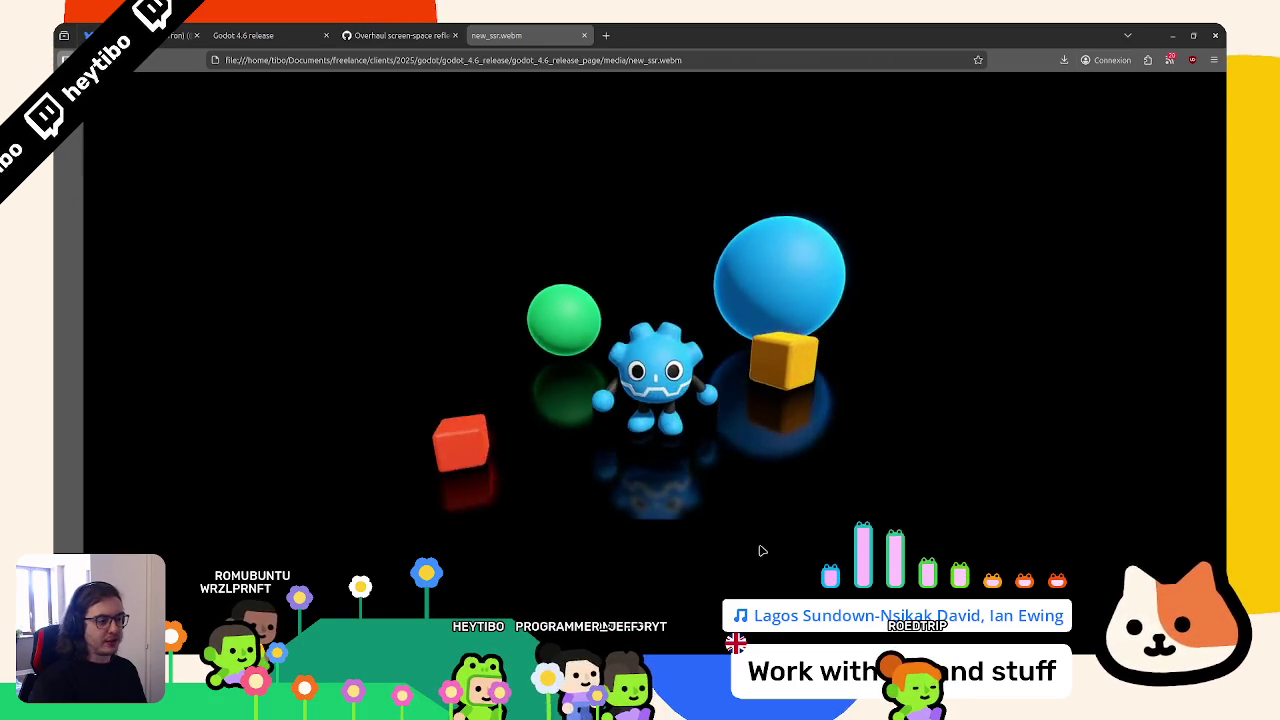
pyautogui.rightClick(650, 266)
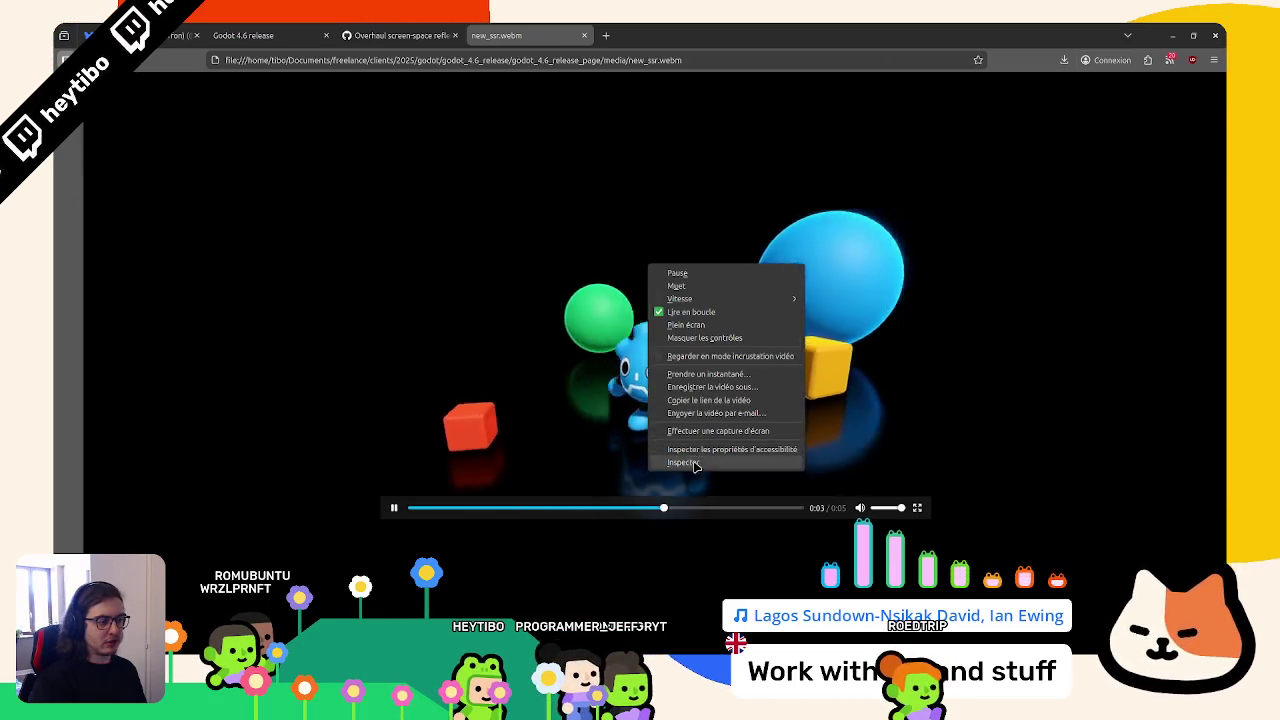
pyautogui.click(684, 462)
# Inspect the Reflections card's Media placeholder, then close the new_ssr.webm tab and return to the release page
pyautogui.hotkey('ctrl', 'shift', 'Tab')
pyautogui.hotkey('ctrl', 'shift', 'Tab')
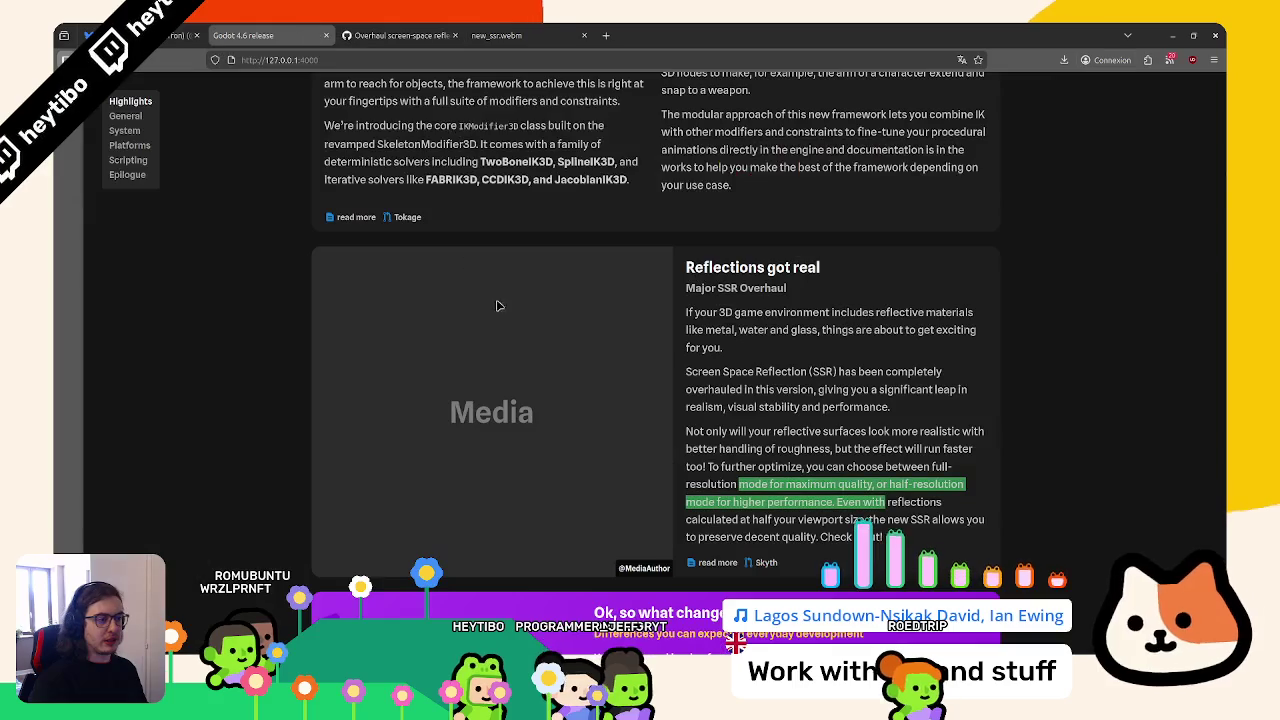
pyautogui.rightClick(497, 306)
pyautogui.click(534, 530)
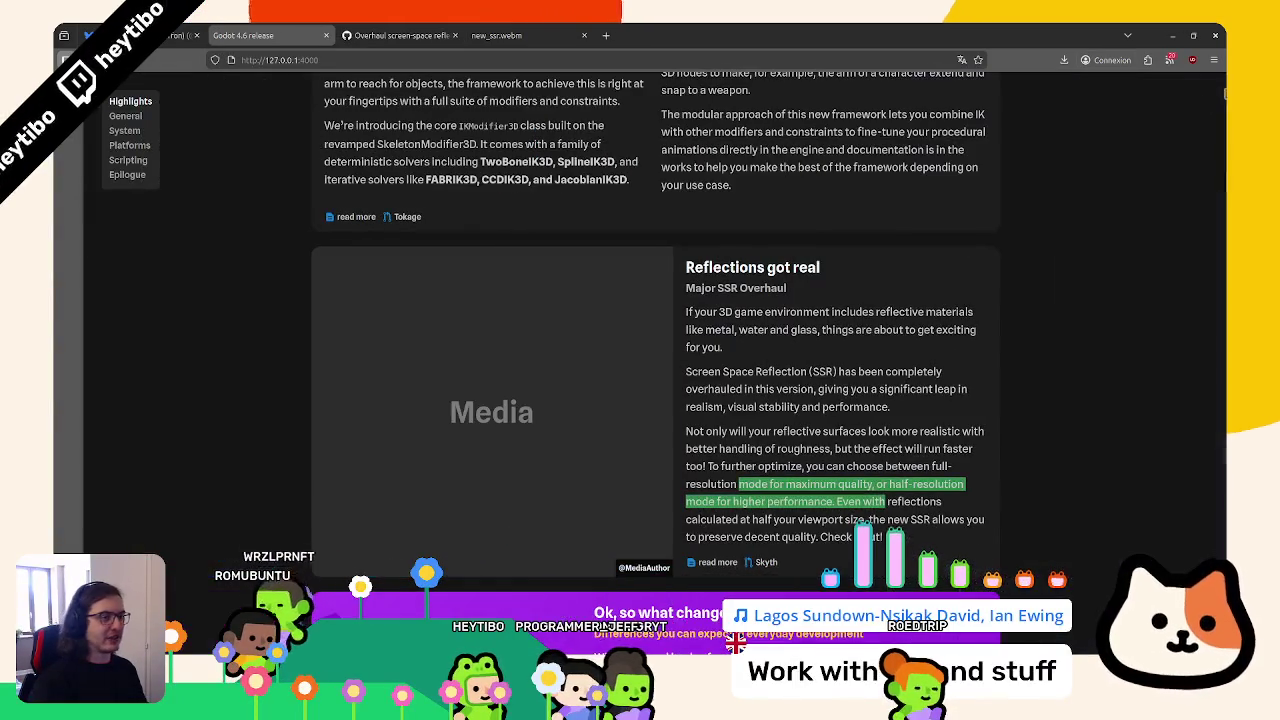
pyautogui.click(520, 30)
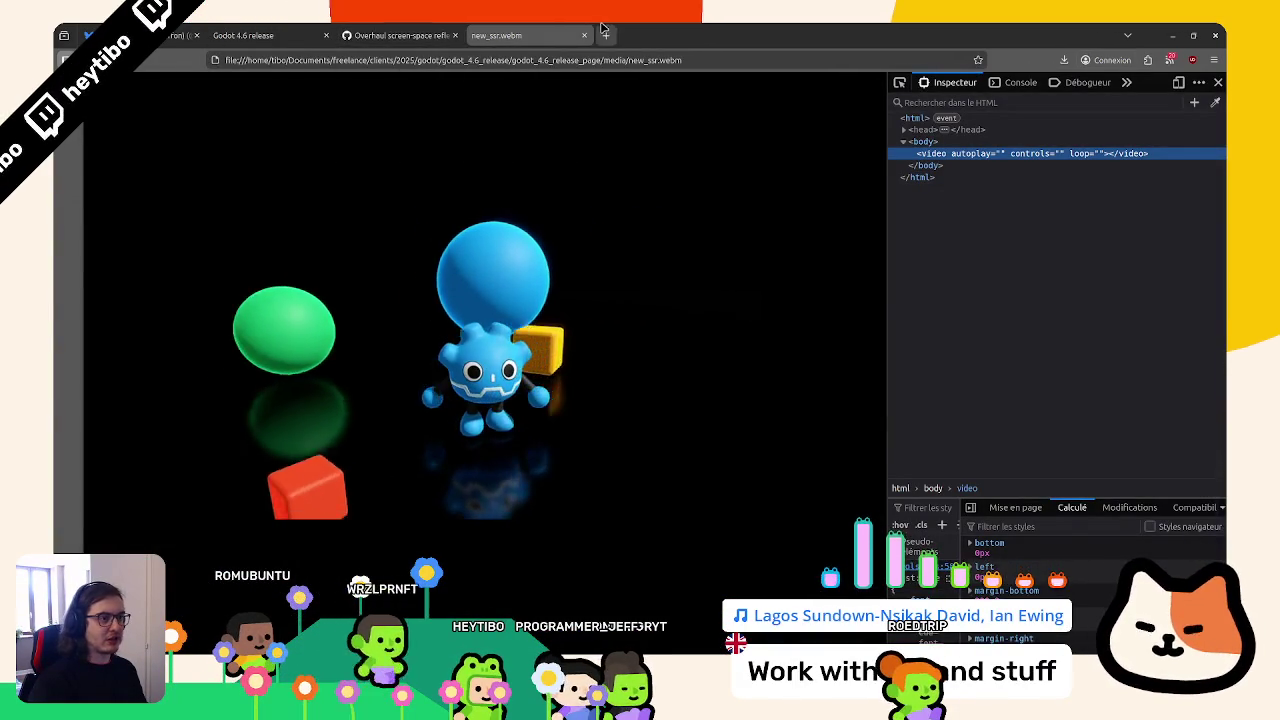
pyautogui.hotkey('ctrl', 'w')
pyautogui.hotkey('ctrl', 'shift', 'Tab')
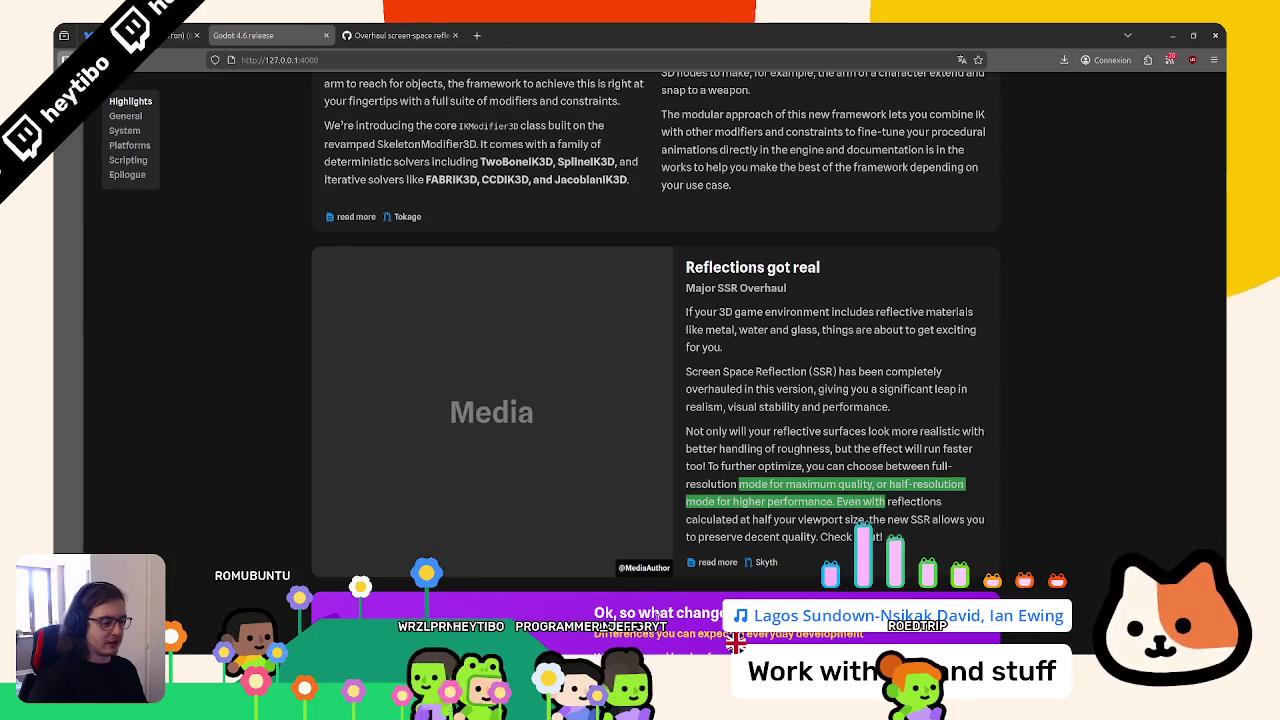
pyautogui.hotkey('alt', 'Tab')
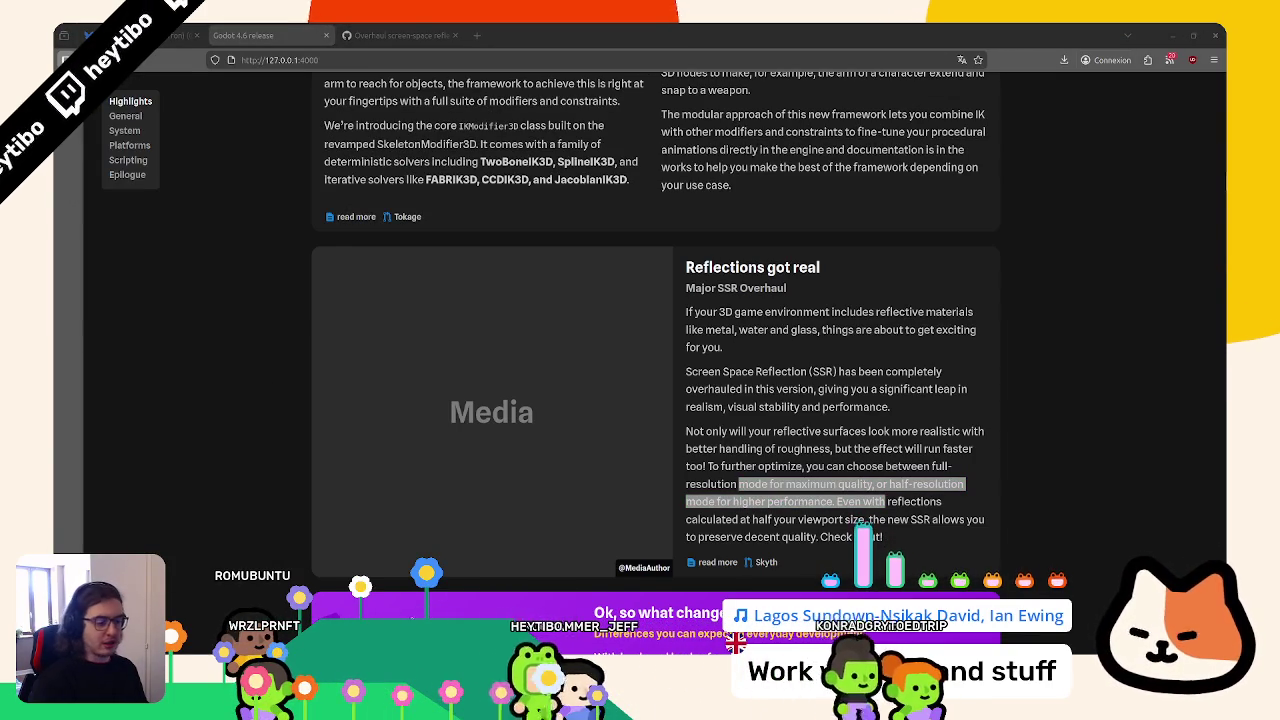
pyautogui.hotkey('alt', 'Tab')
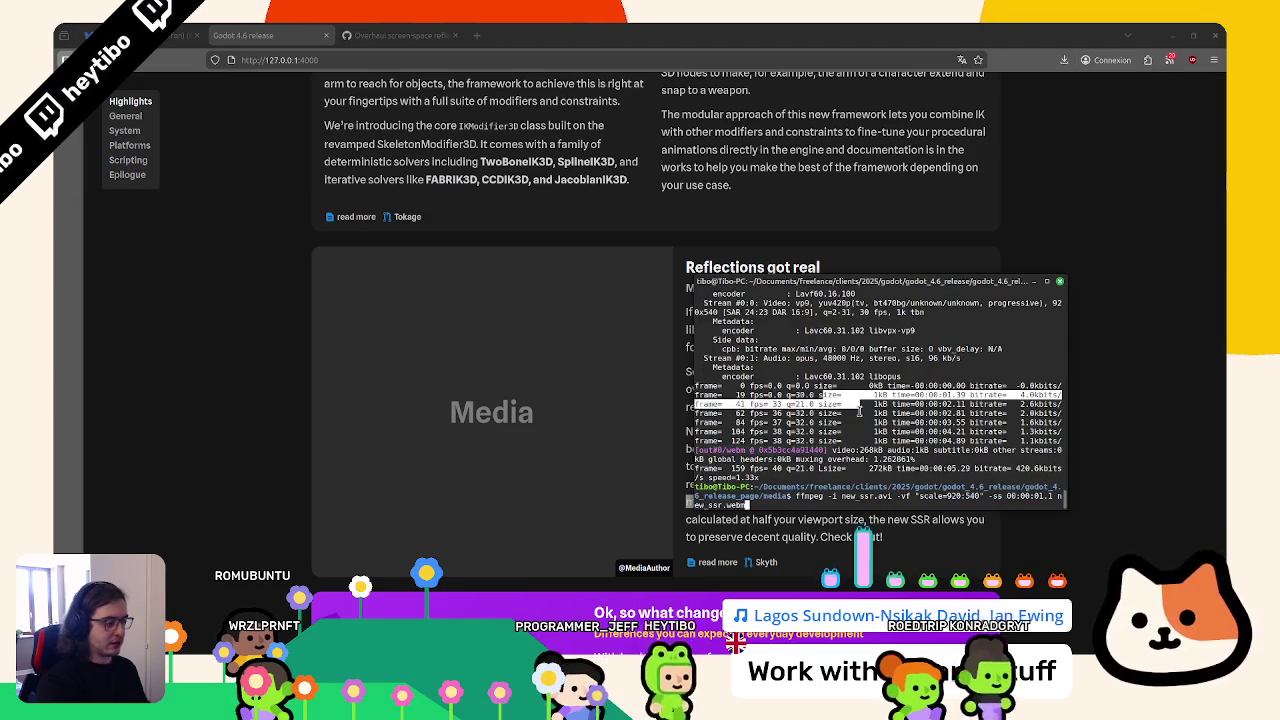
# Rerun ffmpeg with -vframes 1 to save a single 920×540 frame as new_ssr.webp
pyautogui.press('BackSpace')
pyautogui.press('BackSpace')
pyautogui.press('BackSpace')
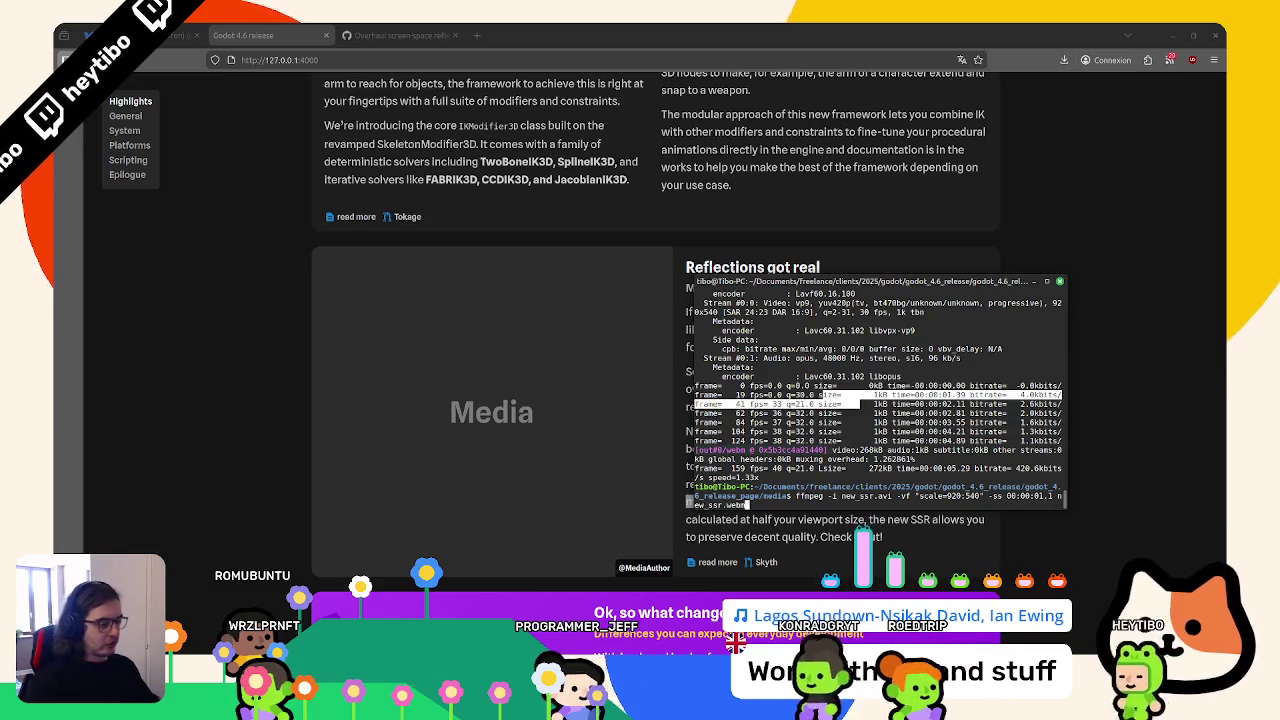
pyautogui.write('p')
pyautogui.press('BackSpace')
pyautogui.write('p')
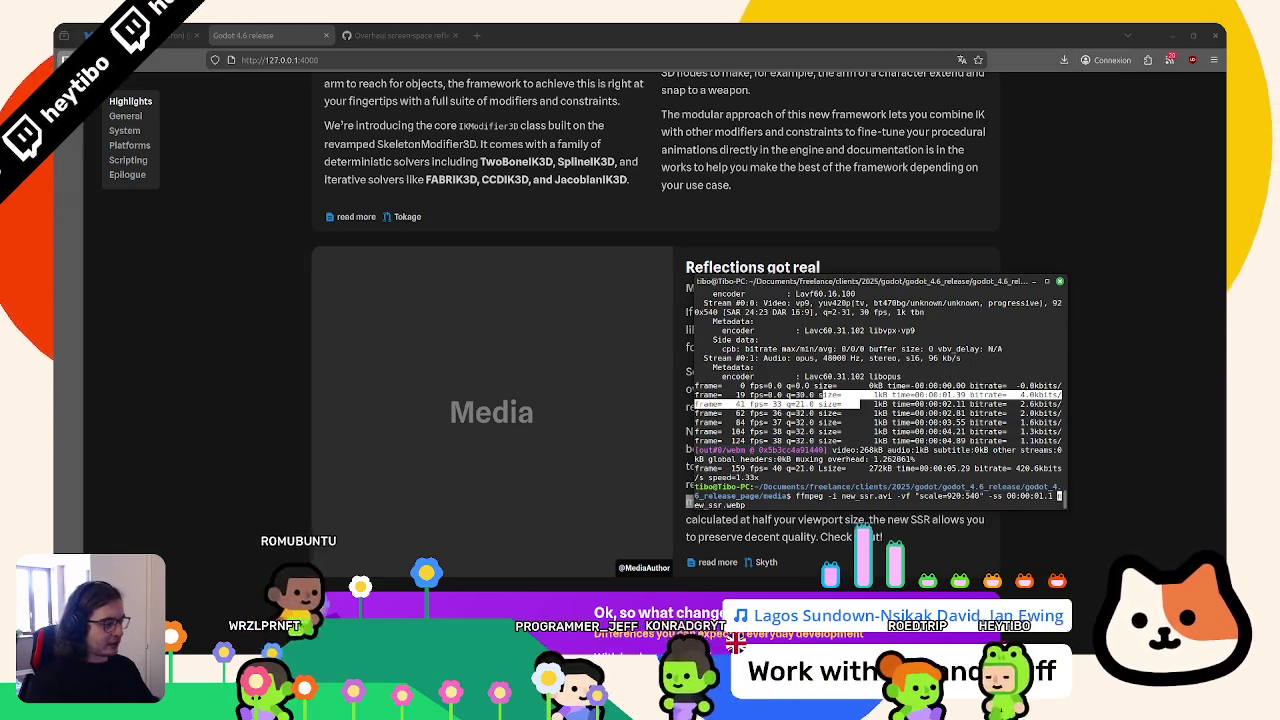
pyautogui.write('-vframes 1')
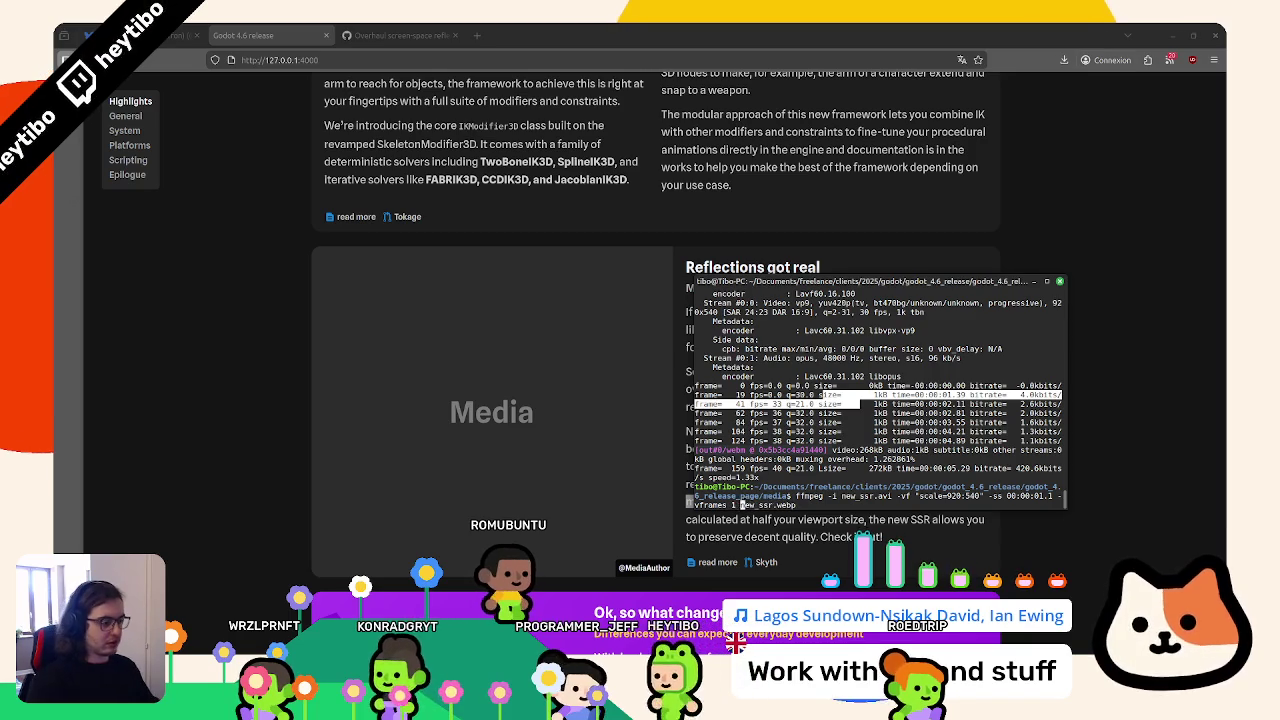
pyautogui.press('Return')
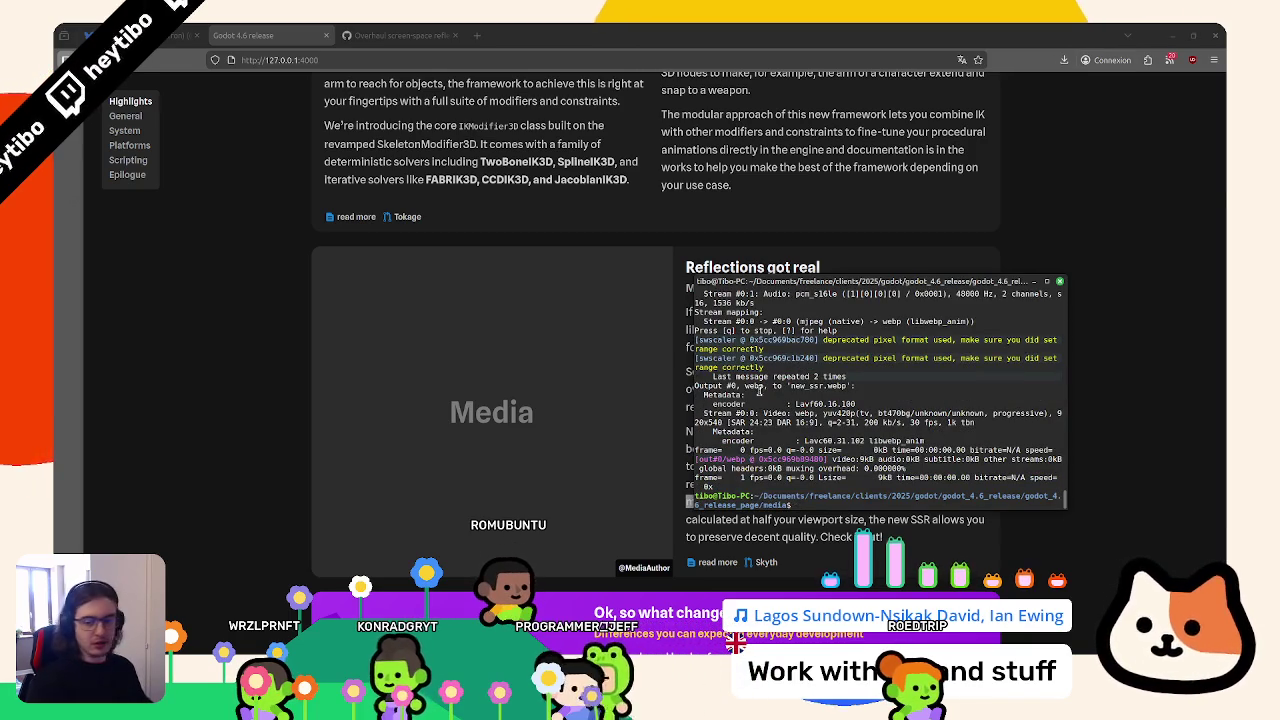
pyautogui.hotkey('alt', 'Tab')
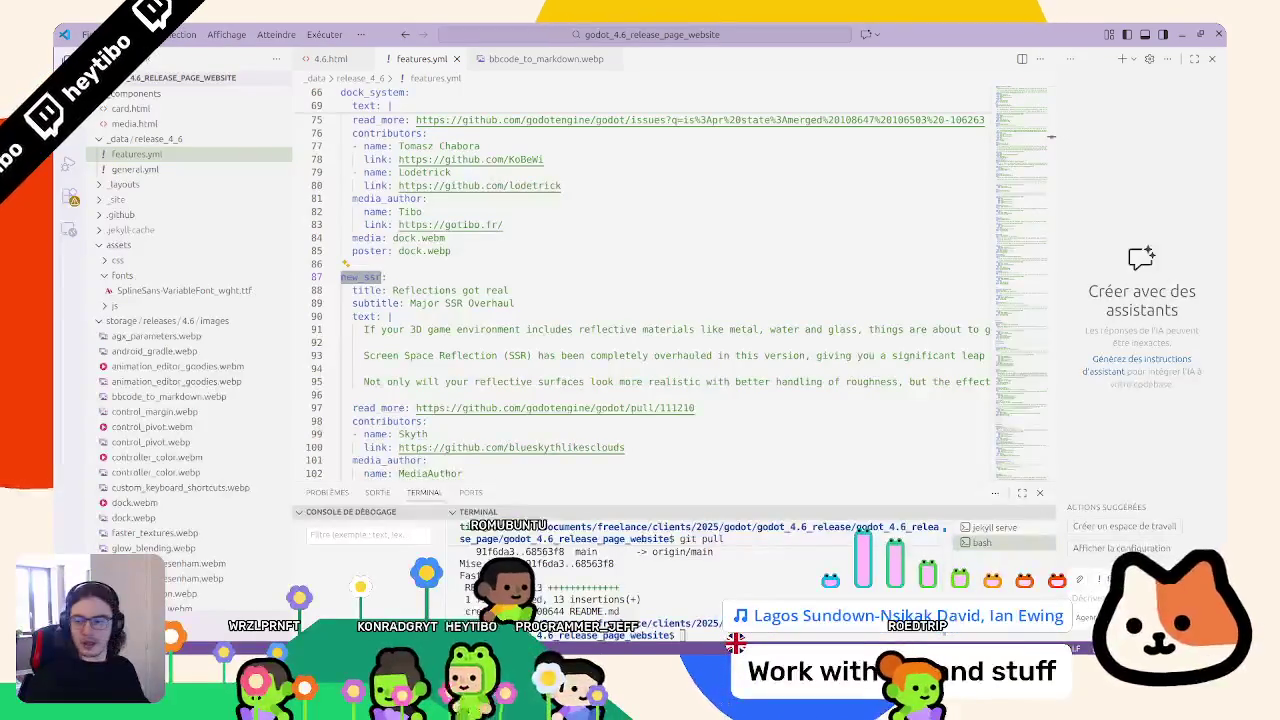
# Copy the new new_ssr clip files into storage/releases/4.6/images, replacing the existing file
pyautogui.hotkey('alt', 'Tab')
pyautogui.hotkey('alt', 'Tab')
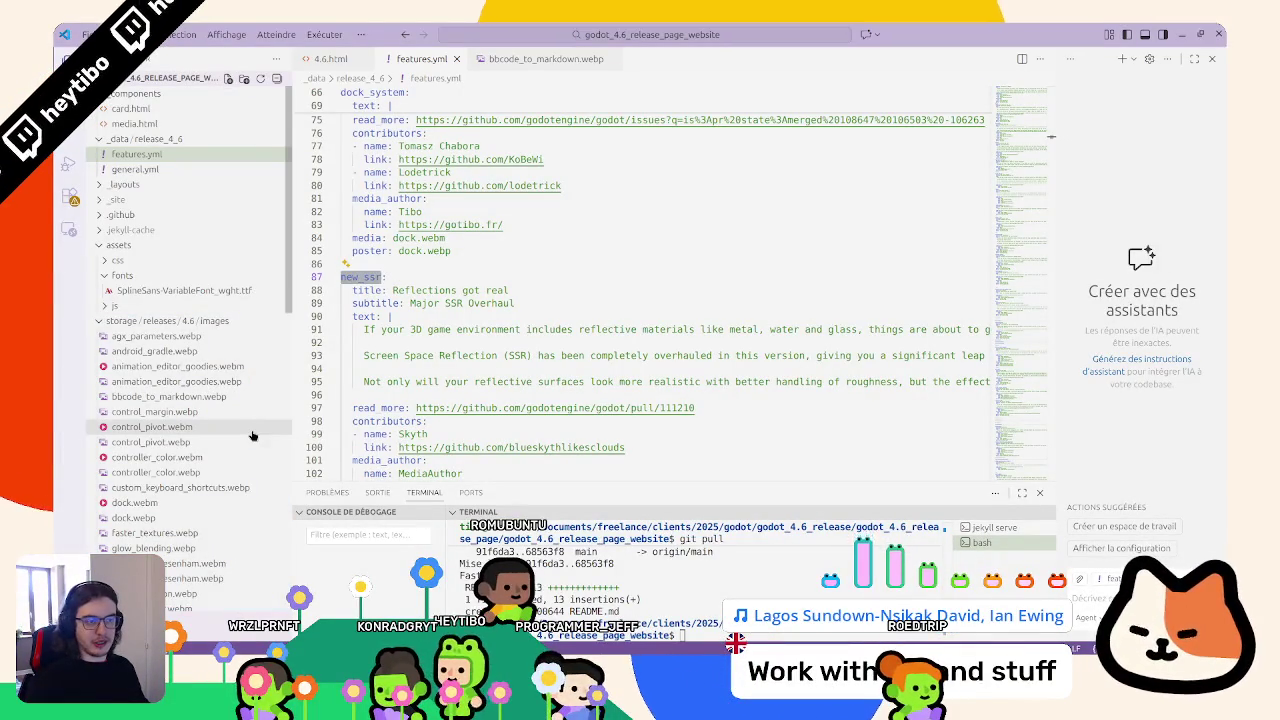
pyautogui.scroll(-5, 245, 435)
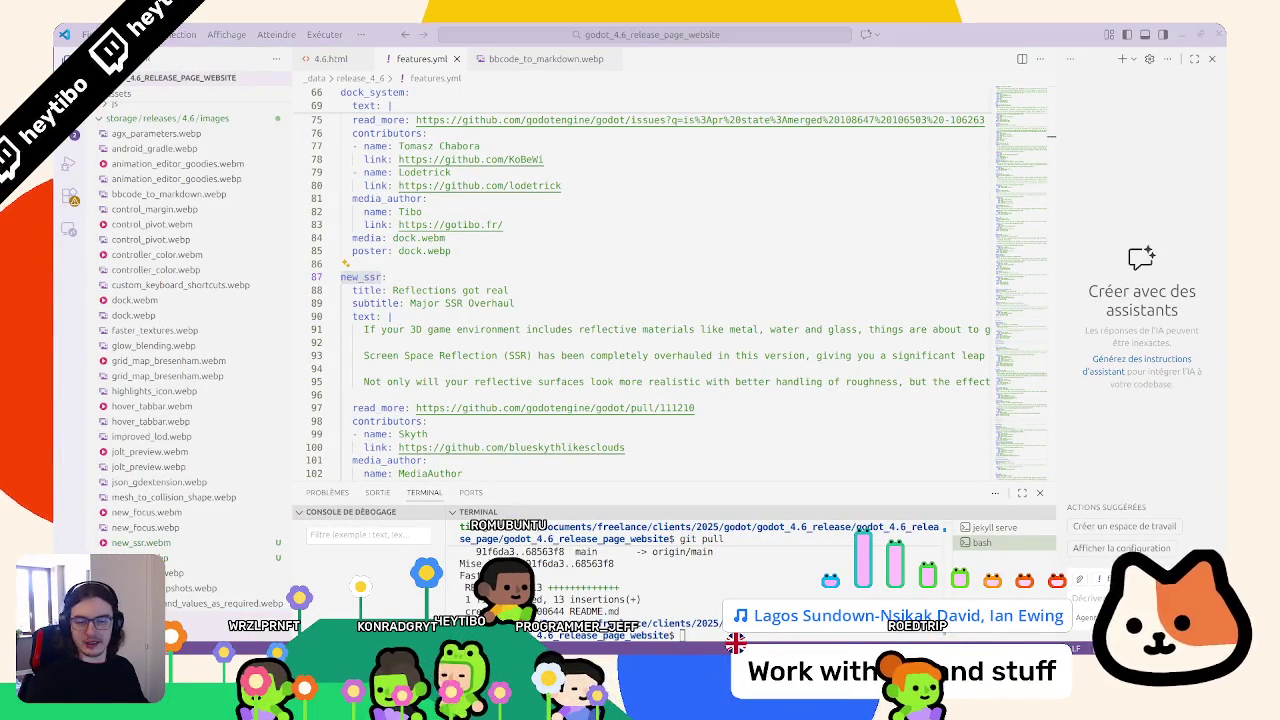
pyautogui.moveTo(0, 300); pyautogui.dragTo(190, 300)
pyautogui.press('Return')
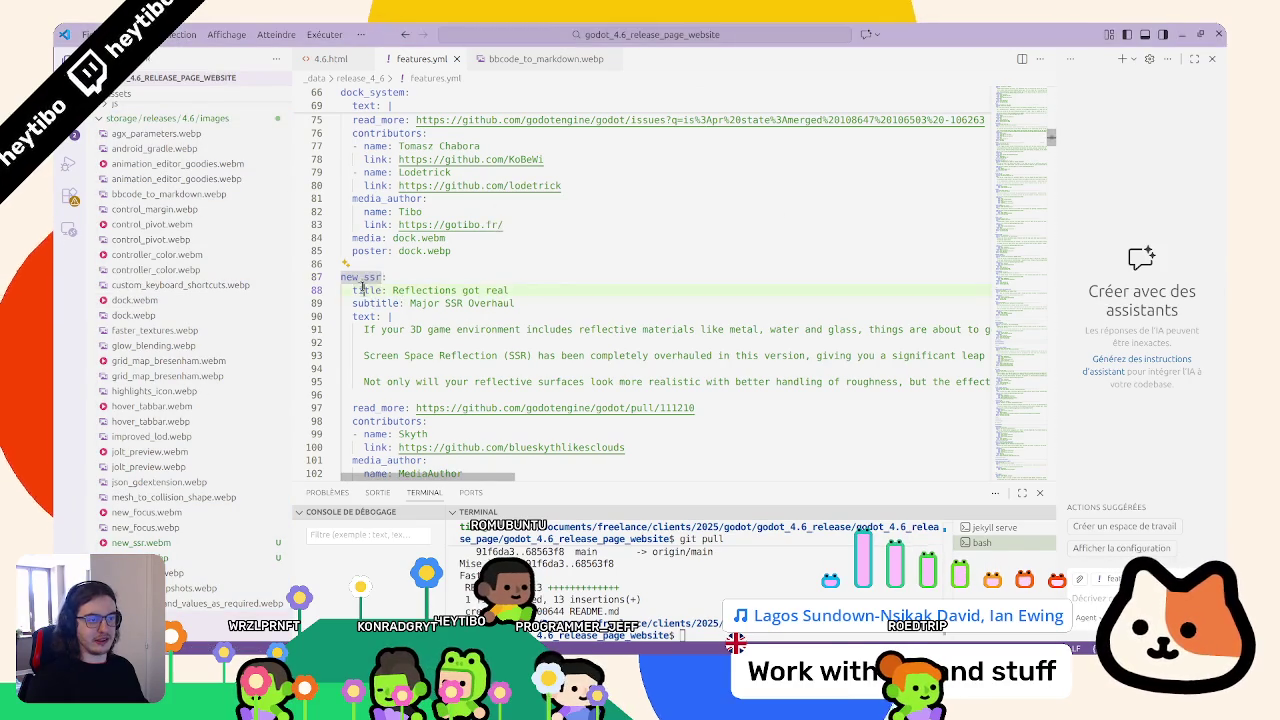
# Duplicate the new_ssr media line and edit it to poster: new_ssr.webp and media: new_ssr.webm
pyautogui.scroll(-4, 437, 356)
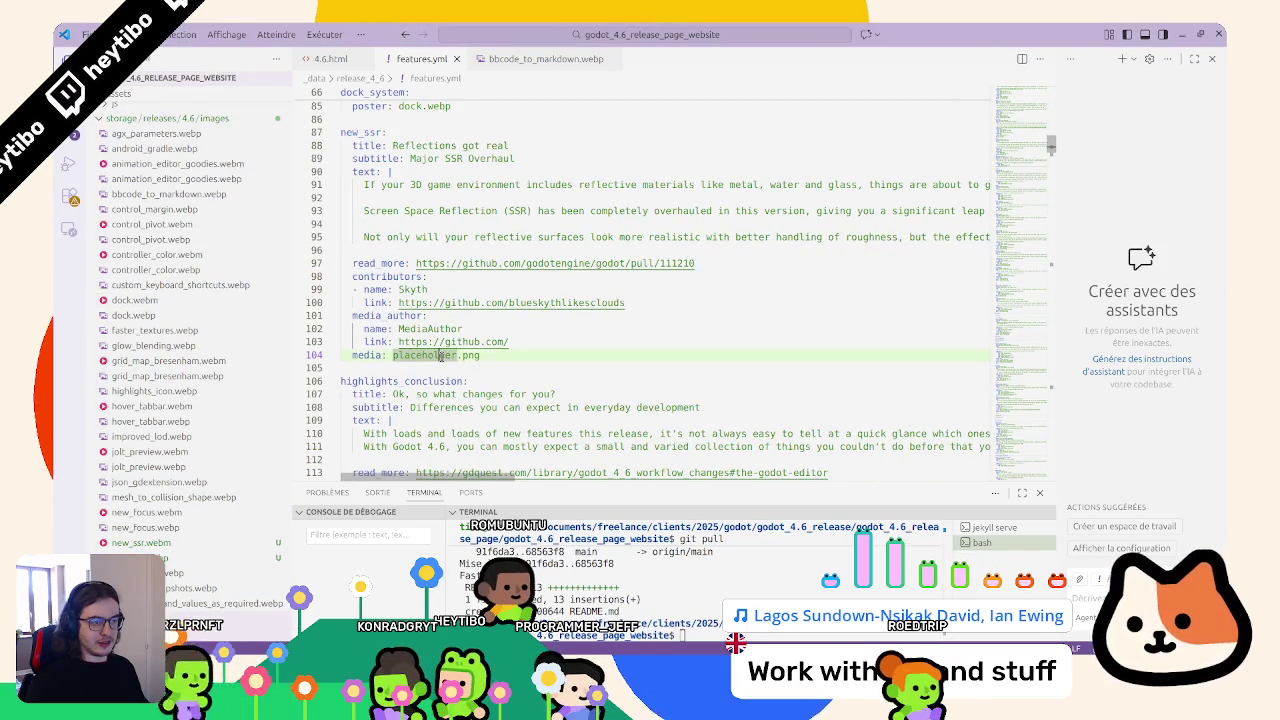
pyautogui.write('new_ss')
pyautogui.hotkey('shift', 'alt', 'Down')
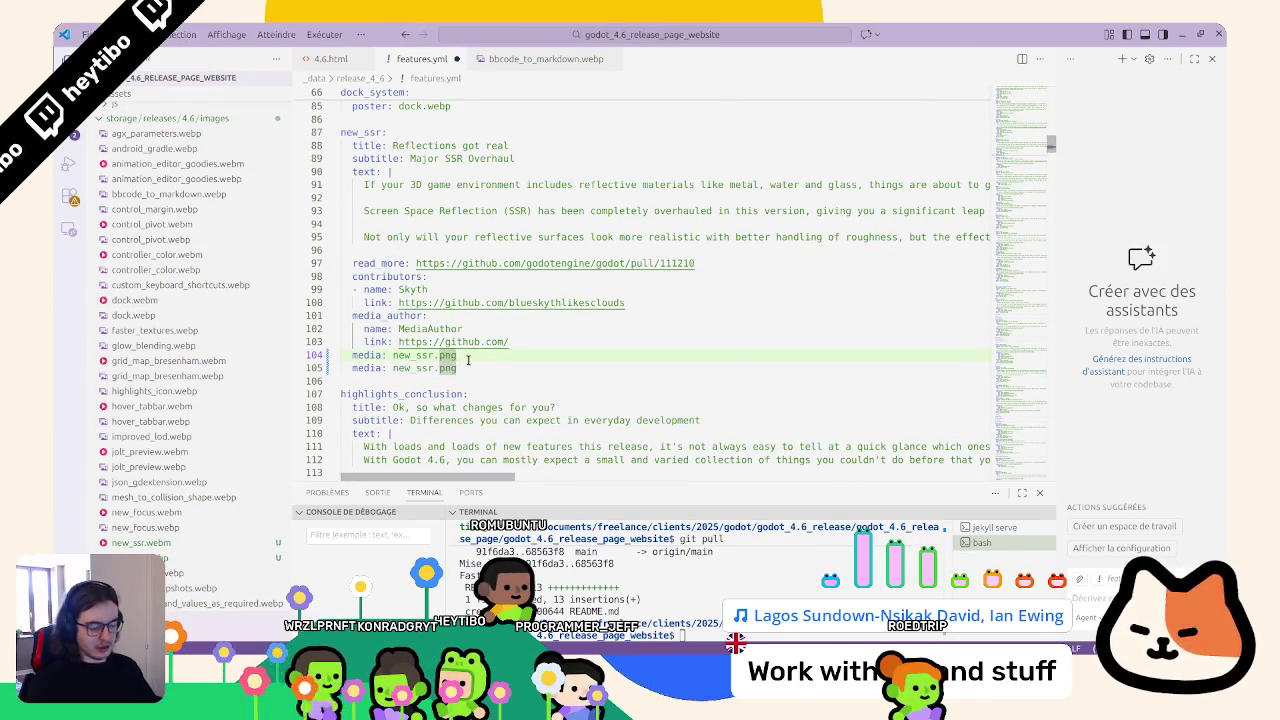
pyautogui.write('webp')
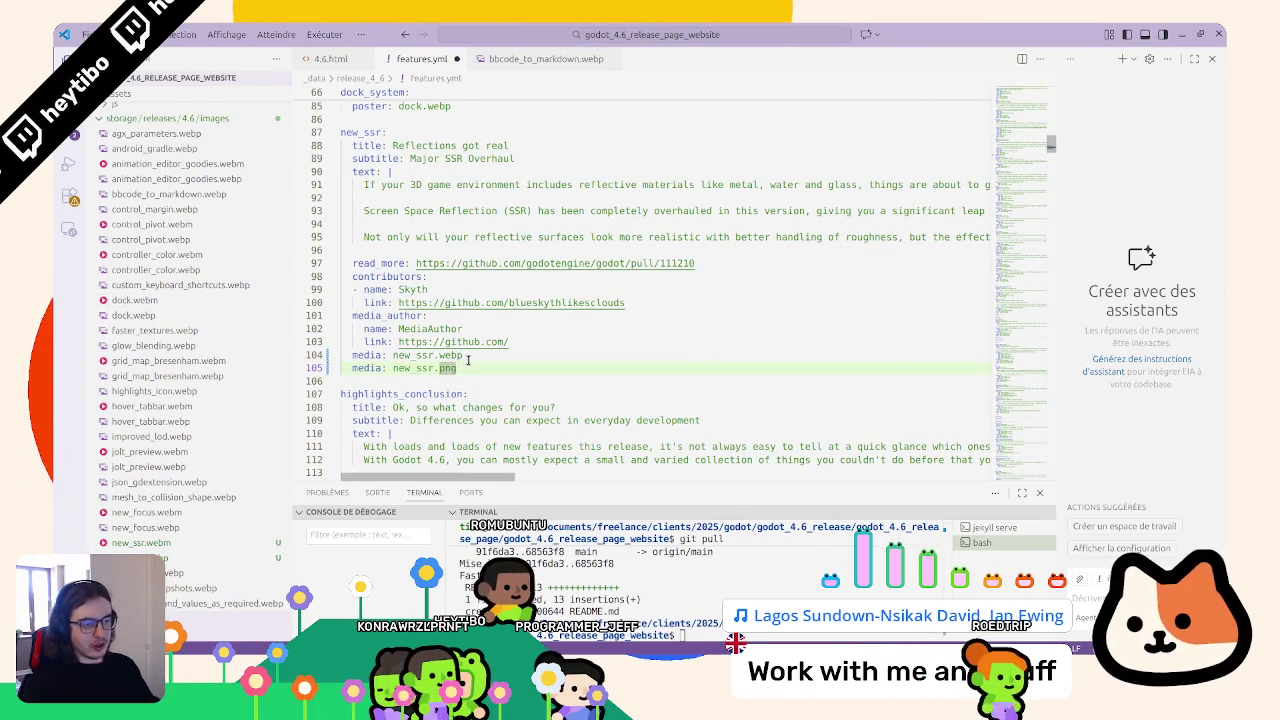
pyautogui.write('webp')
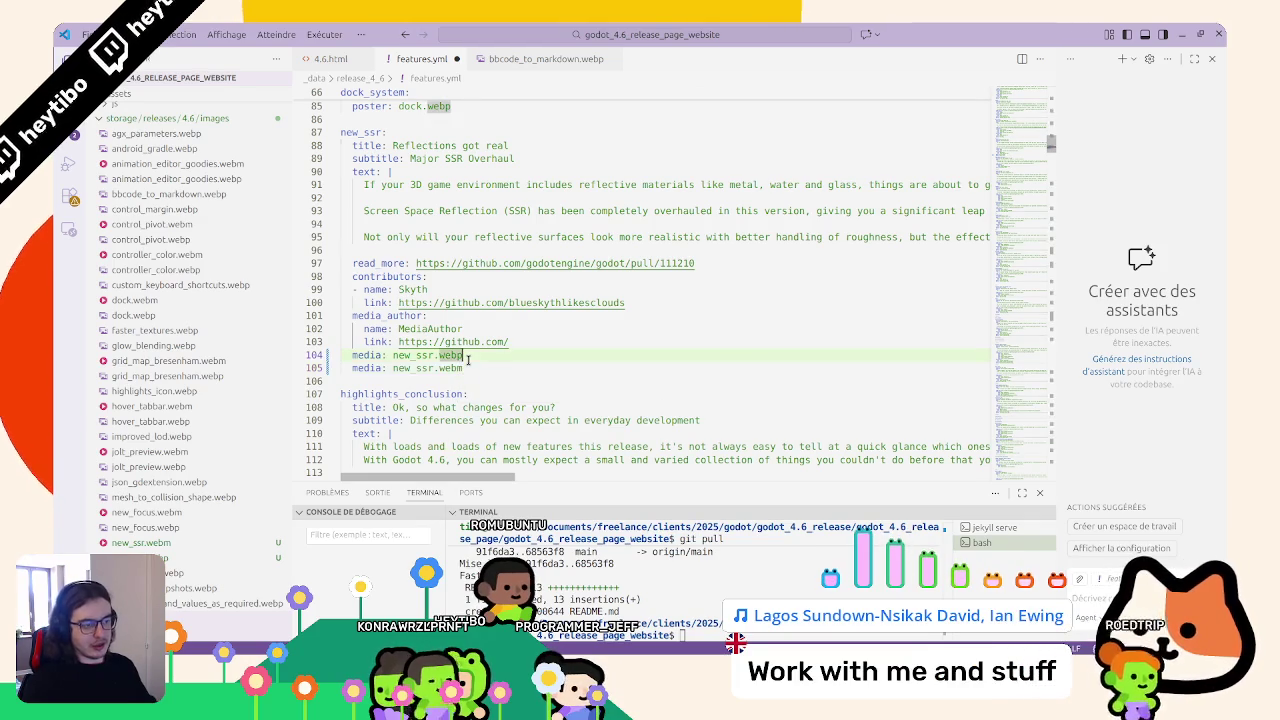
pyautogui.write('poster')
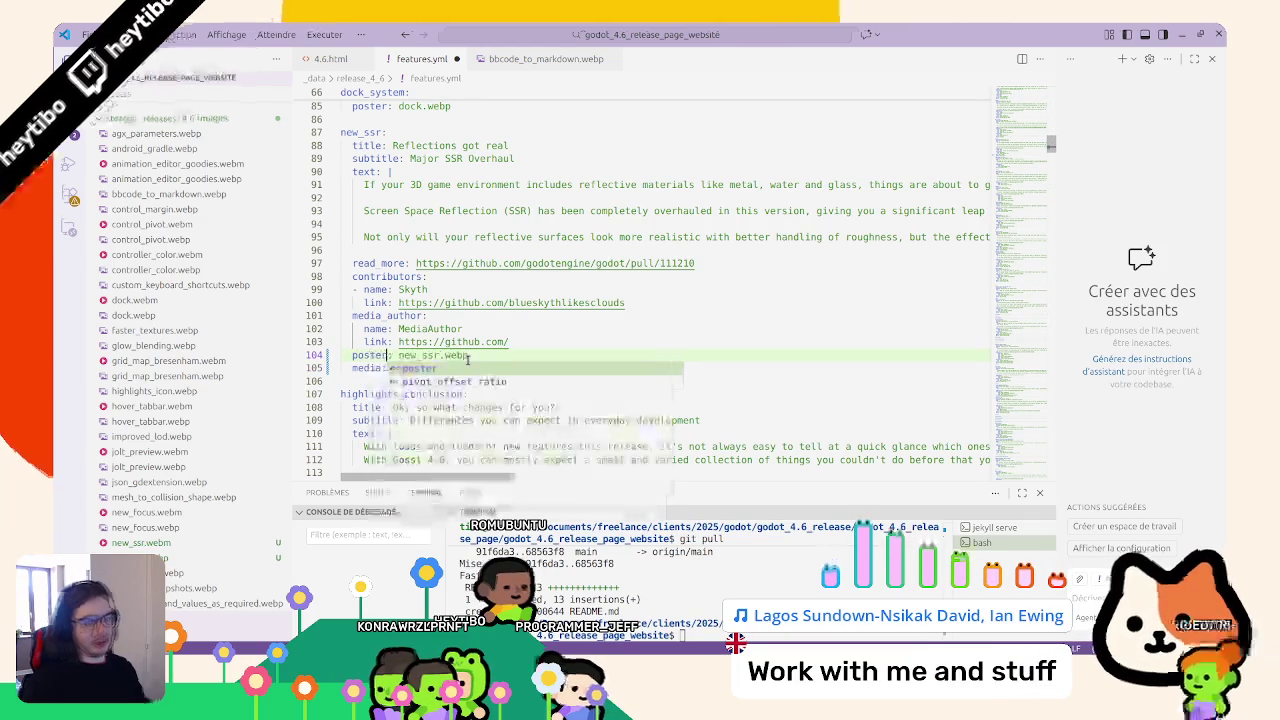
pyautogui.hotkey('alt', 'Tab')
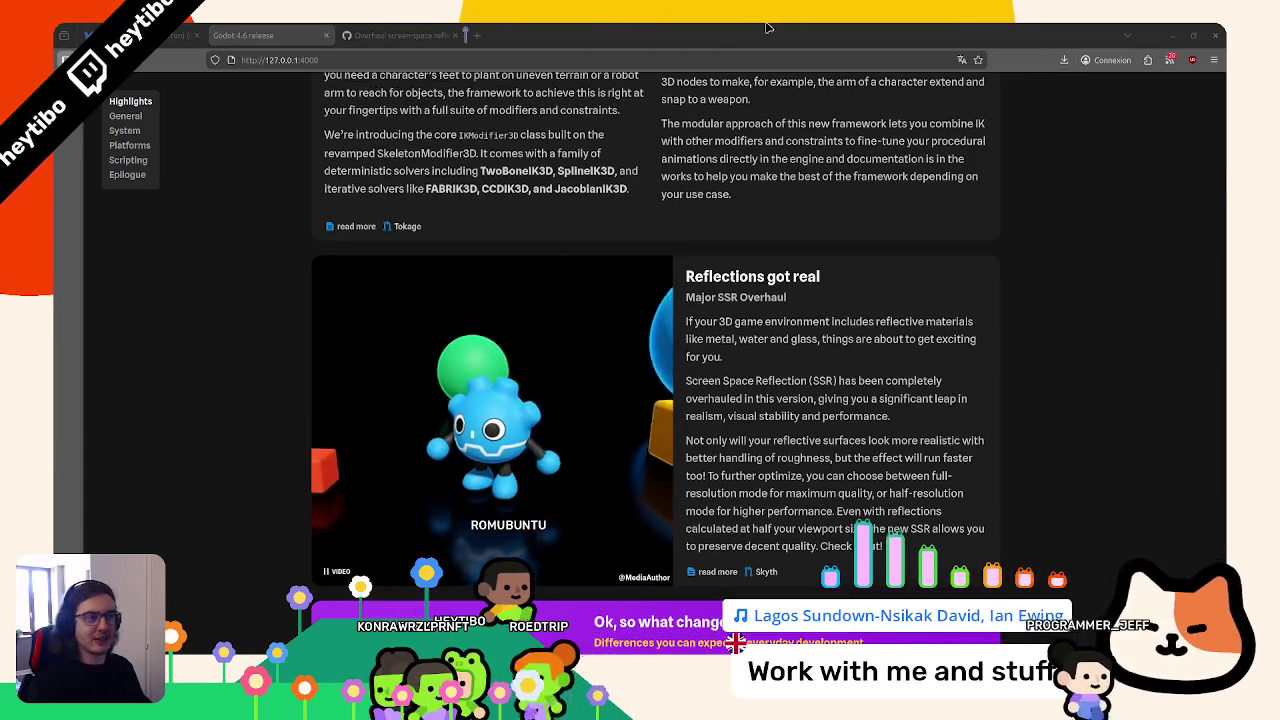
# Open the new_ssr.webp poster in its own tab, inspect the image element, and close the tab
pyautogui.click(490, 400)
pyautogui.rightClick(657, 345)
pyautogui.click(678, 463)
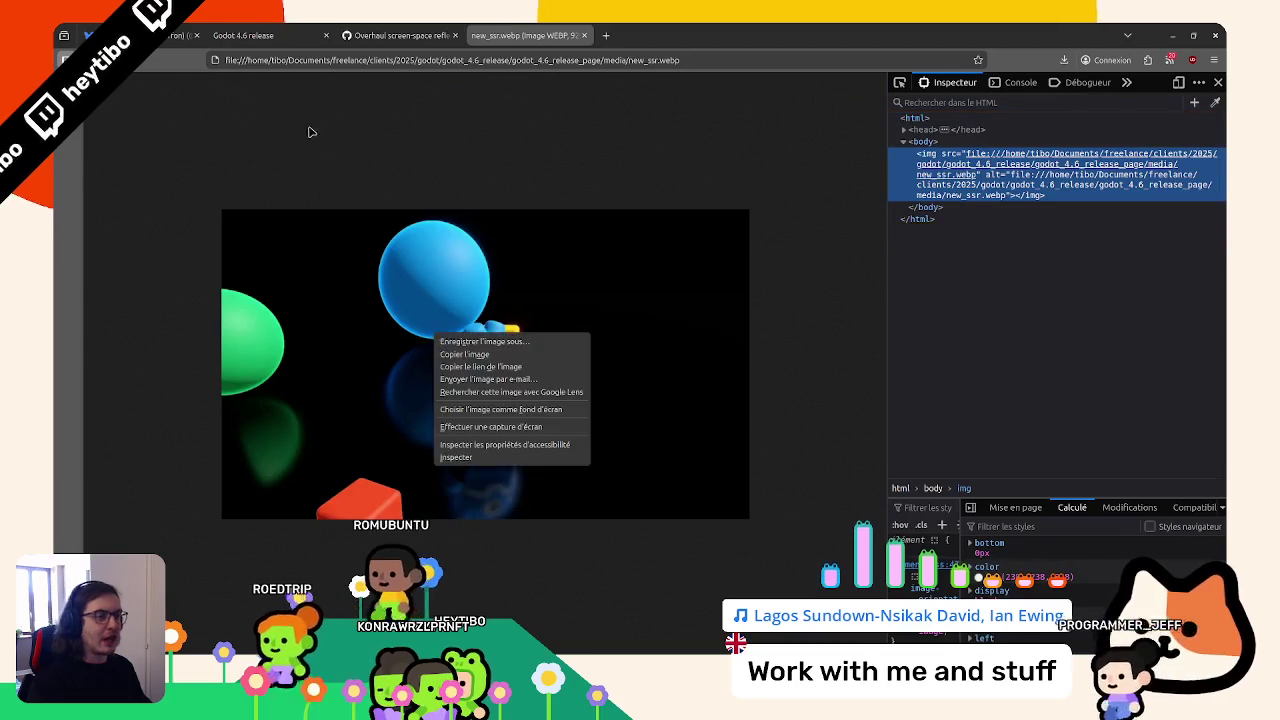
pyautogui.hotkey('ctrl', 'w')
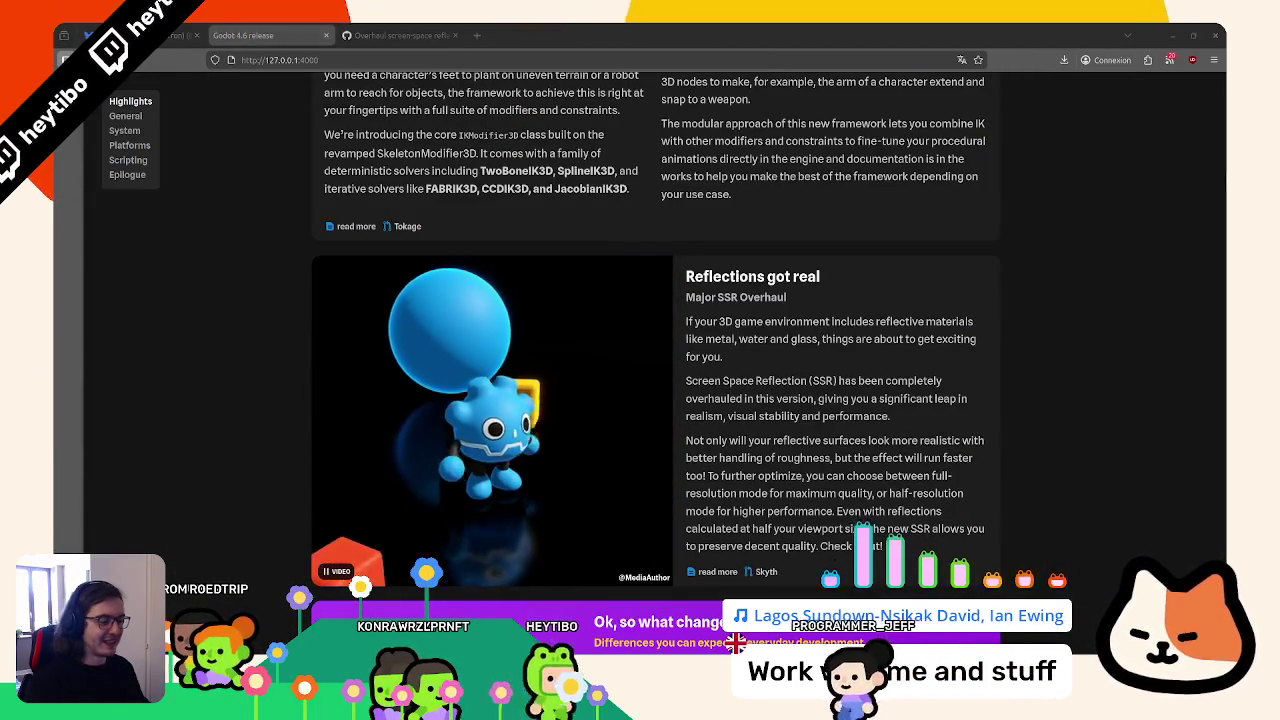
pyautogui.hotkey('alt', 'Tab')
# Open new_ssr.webm in its own tab, inspect the video element, then close it and return to the release page
pyautogui.moveTo(596, 26); pyautogui.dragTo(560, 35)
pyautogui.rightClick(580, 283)
pyautogui.click(603, 483)
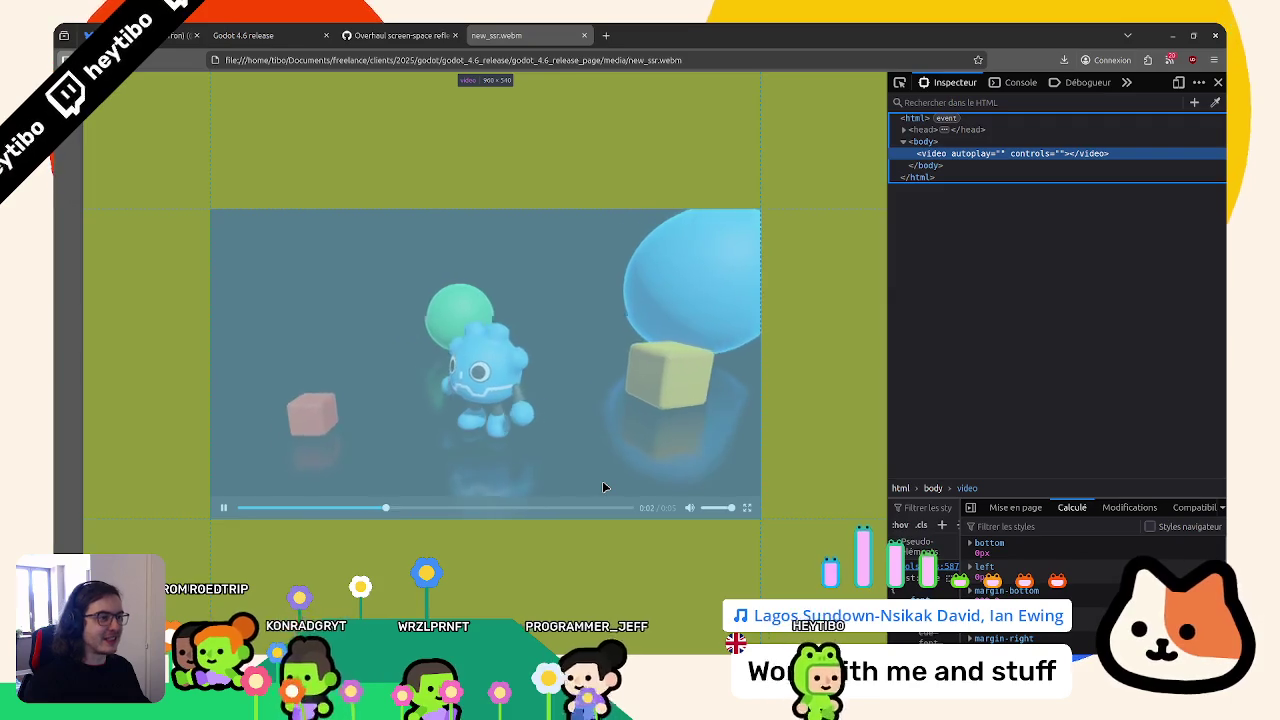
pyautogui.press('F12')
pyautogui.hotkey('ctrl', 'w')
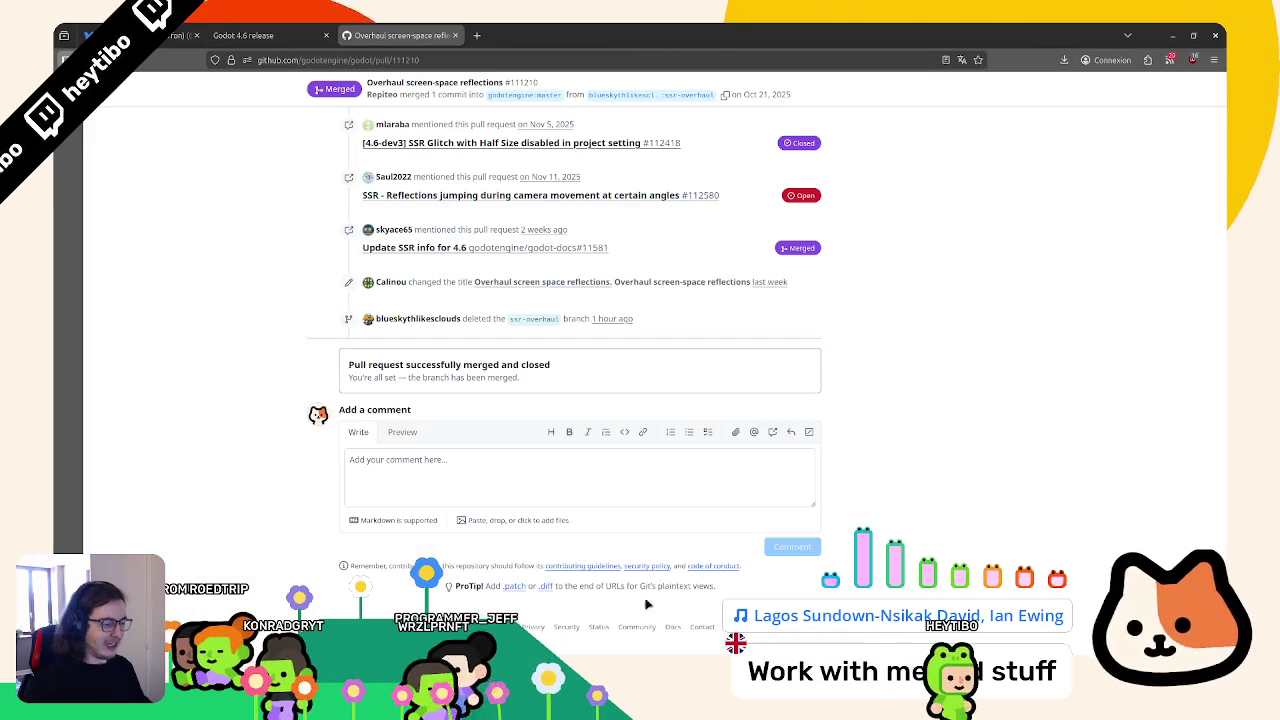
pyautogui.click(295, 30)
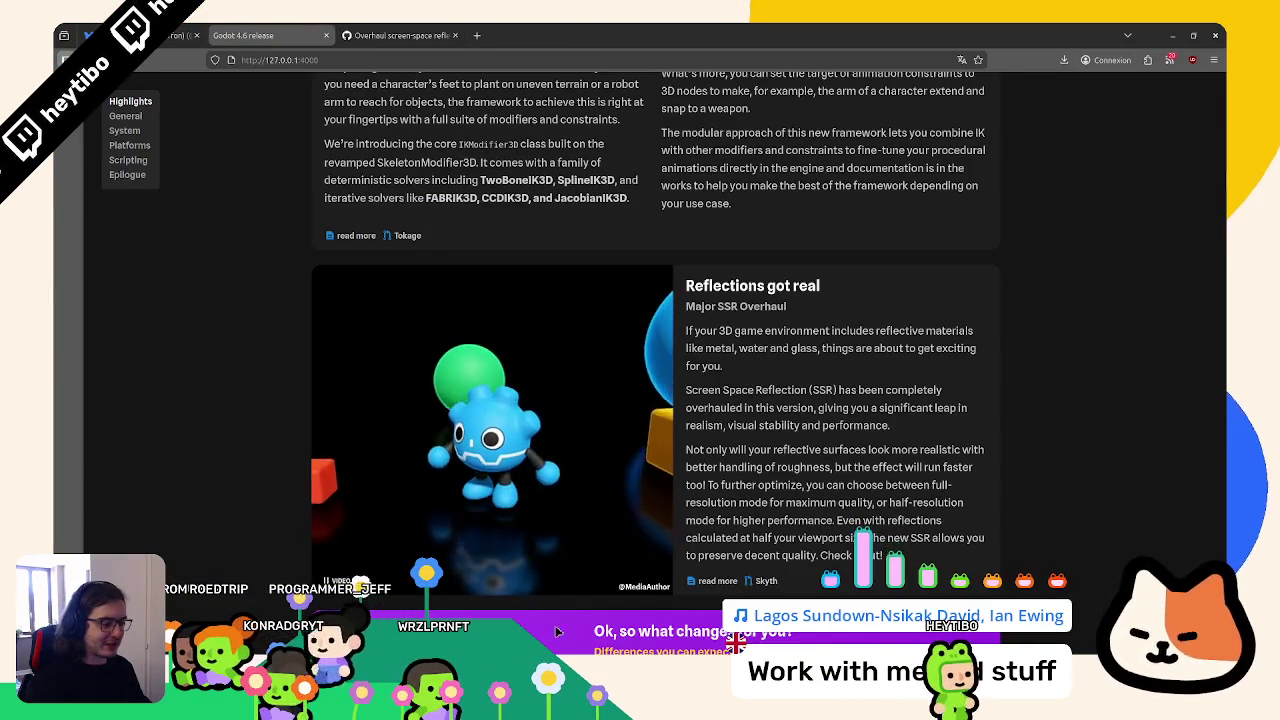
pyautogui.hotkey('alt', 'Tab')
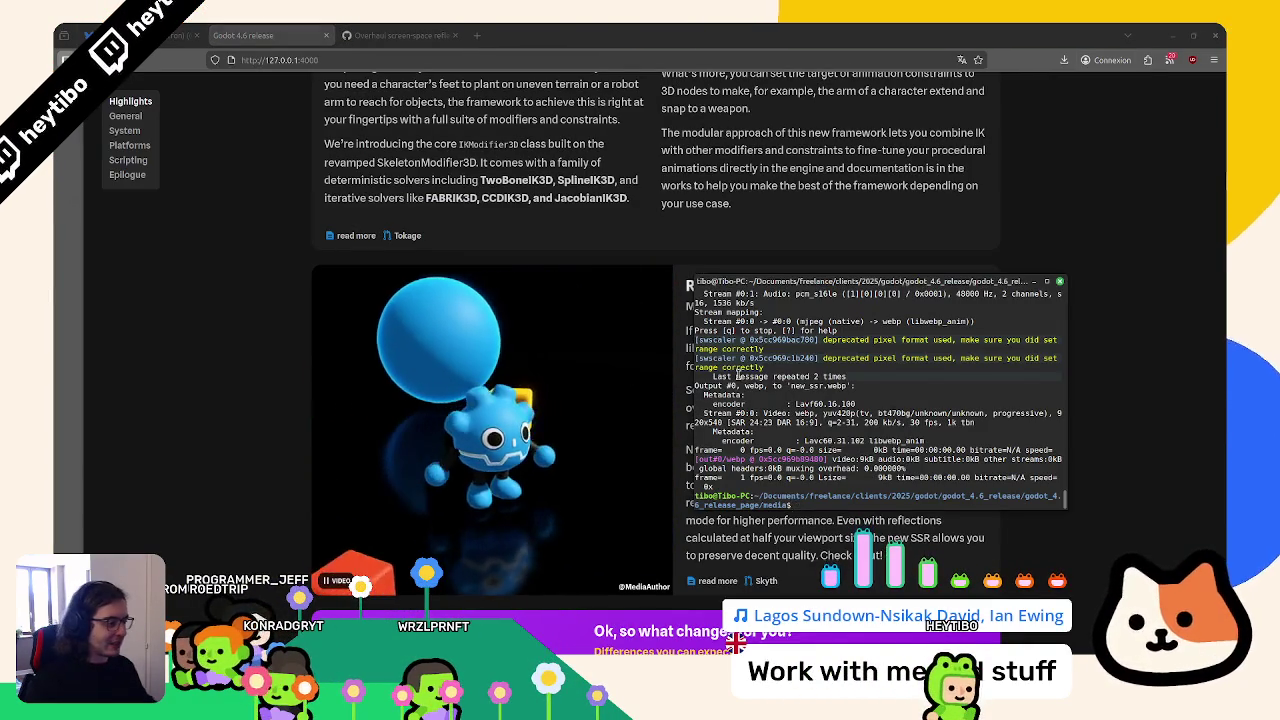
# Rewrite the recalled ffmpeg command to end with -vframes 1 new_ssr.webp for a single-frame poster
pyautogui.press('Up')
pyautogui.press('Up')
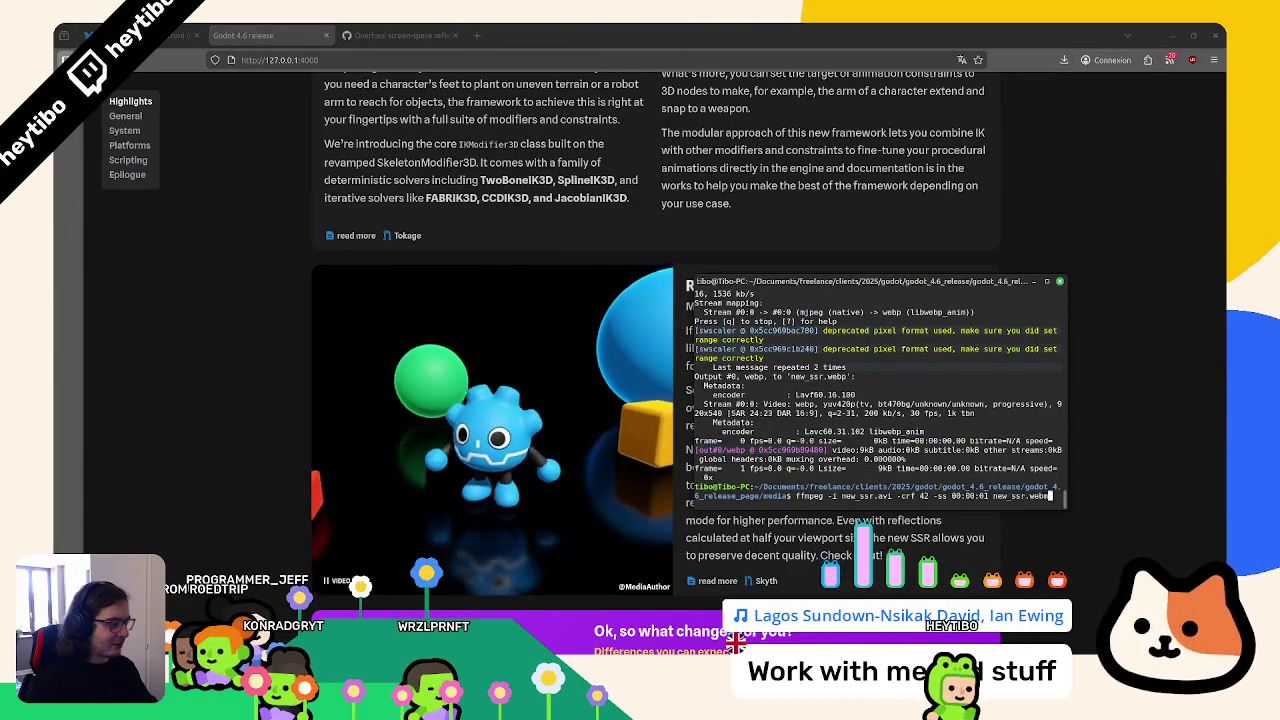
pyautogui.press('BackSpace')
pyautogui.press('BackSpace')
pyautogui.press('BackSpace')
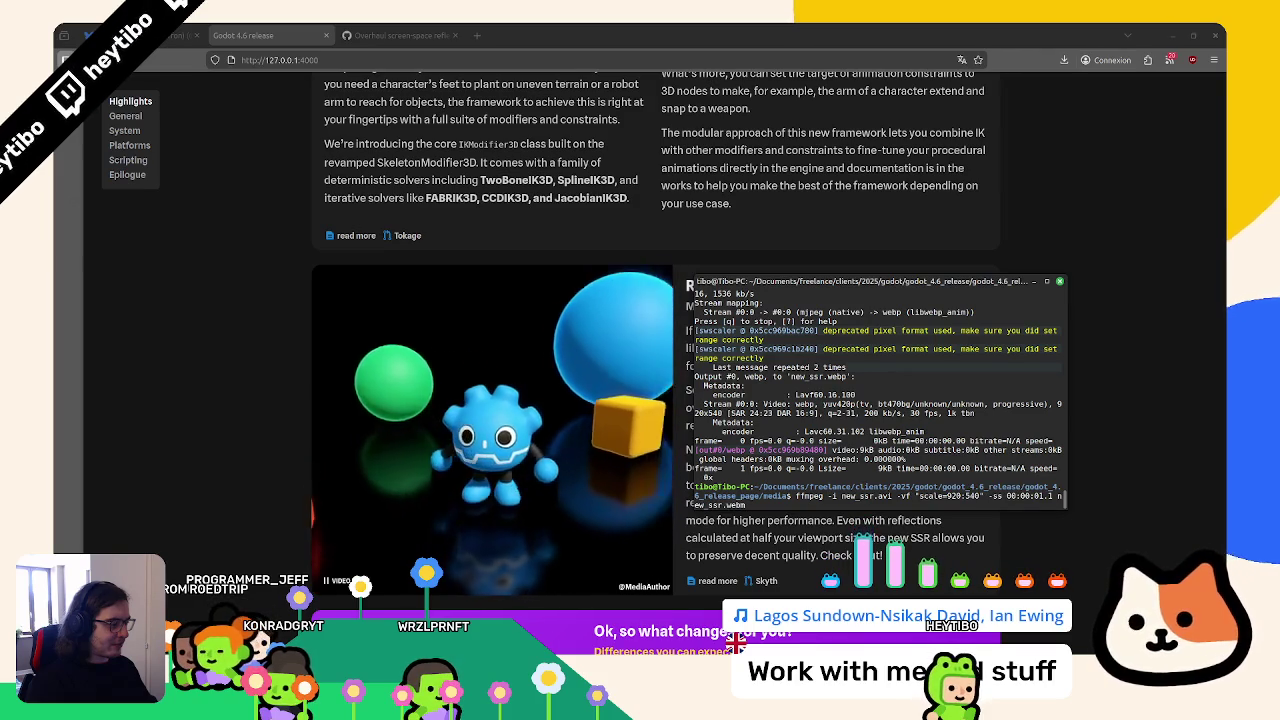
pyautogui.press('BackSpace')
pyautogui.write('-vframes 1 new_ssr.webp')
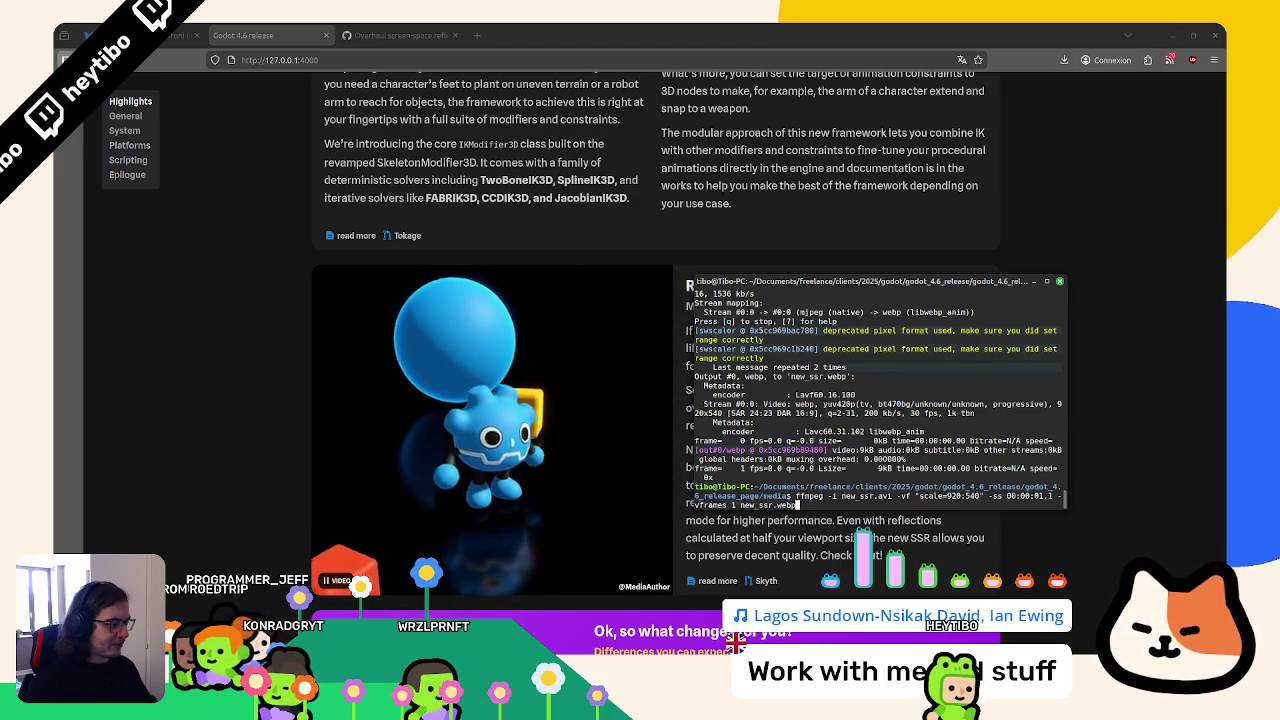
# Re-encode new_ssr.webm at 960:540 scale, answering y to overwrite the old clip
pyautogui.press('Up')
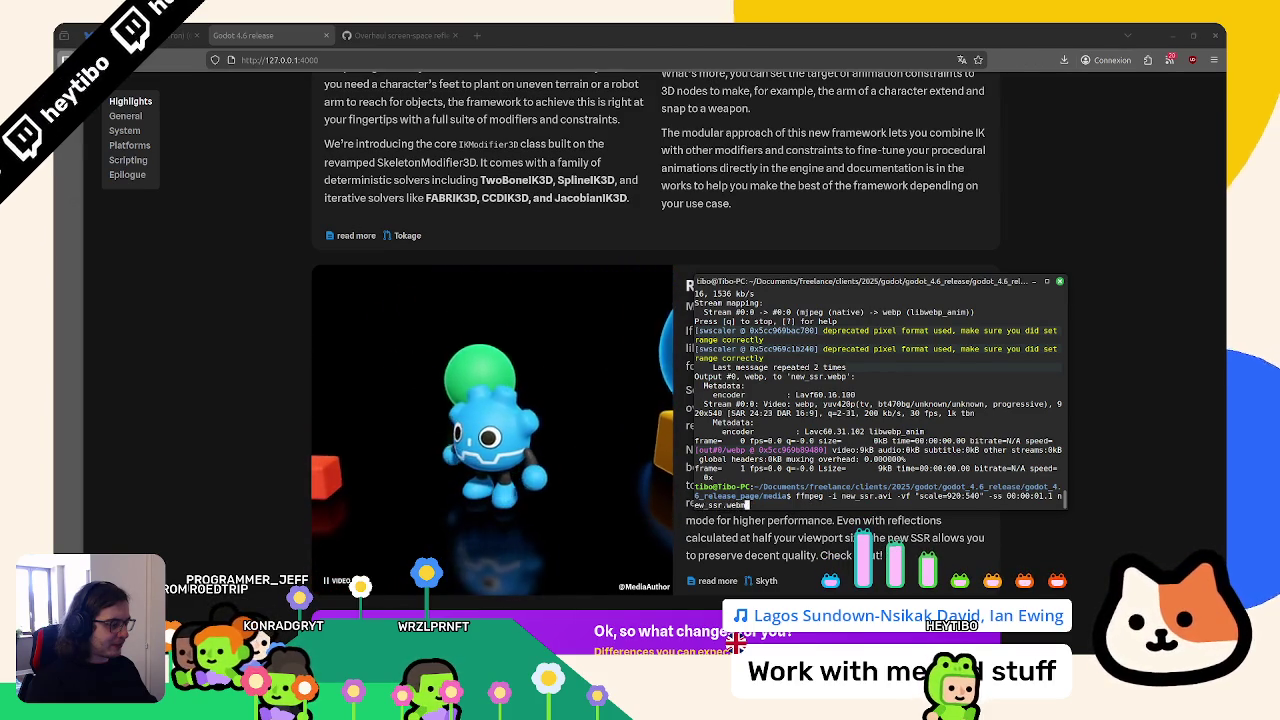
pyautogui.press('Left')
pyautogui.press('Left')
pyautogui.press('Left')
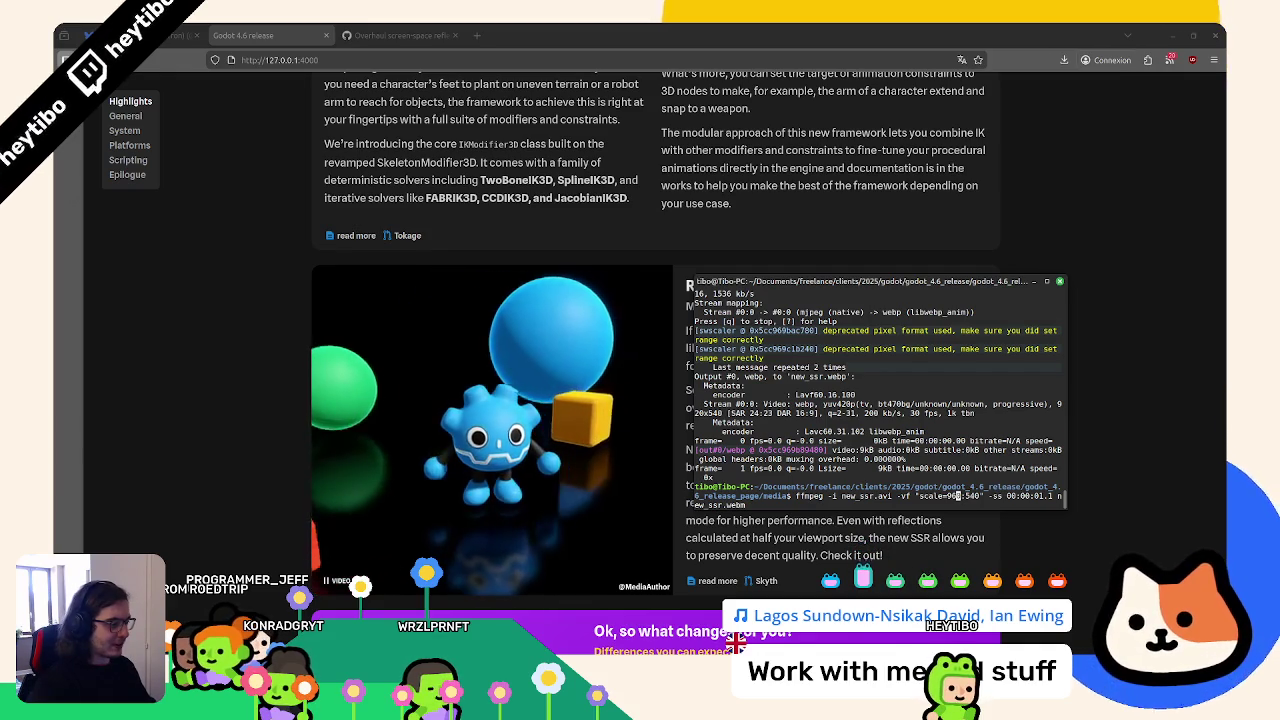
pyautogui.press('Return')
pyautogui.write('y')
pyautogui.press('Return')
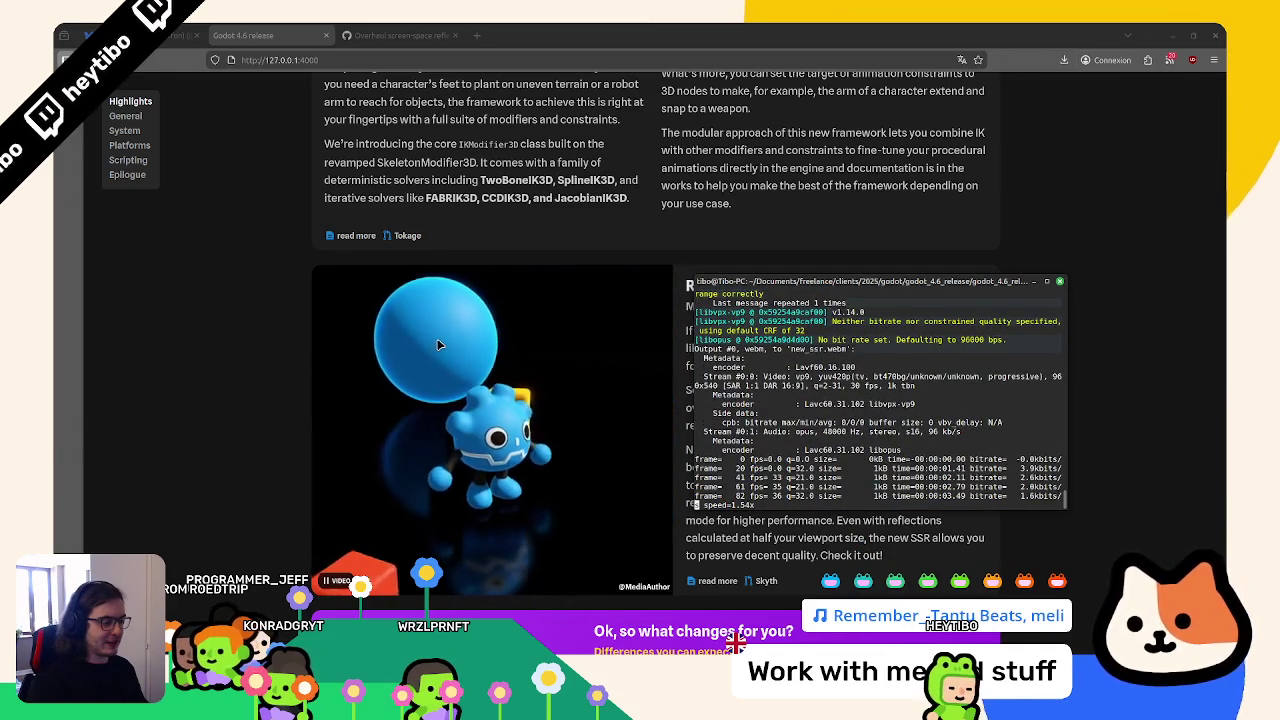
# Run the poster command to regenerate new_ssr.webp over the existing file
pyautogui.moveTo(691, 277); pyautogui.dragTo(378, 267)
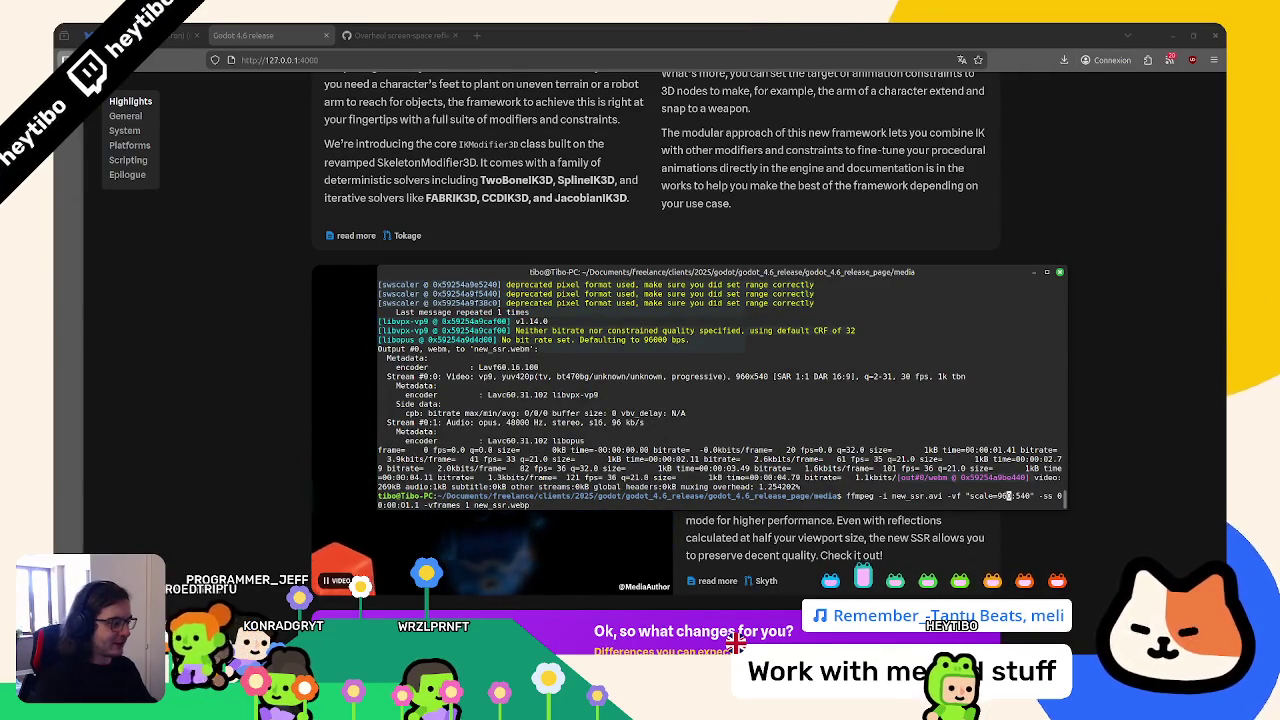
pyautogui.press('Return')
pyautogui.press('Return')
pyautogui.hotkey('ctrl', 'Tab')
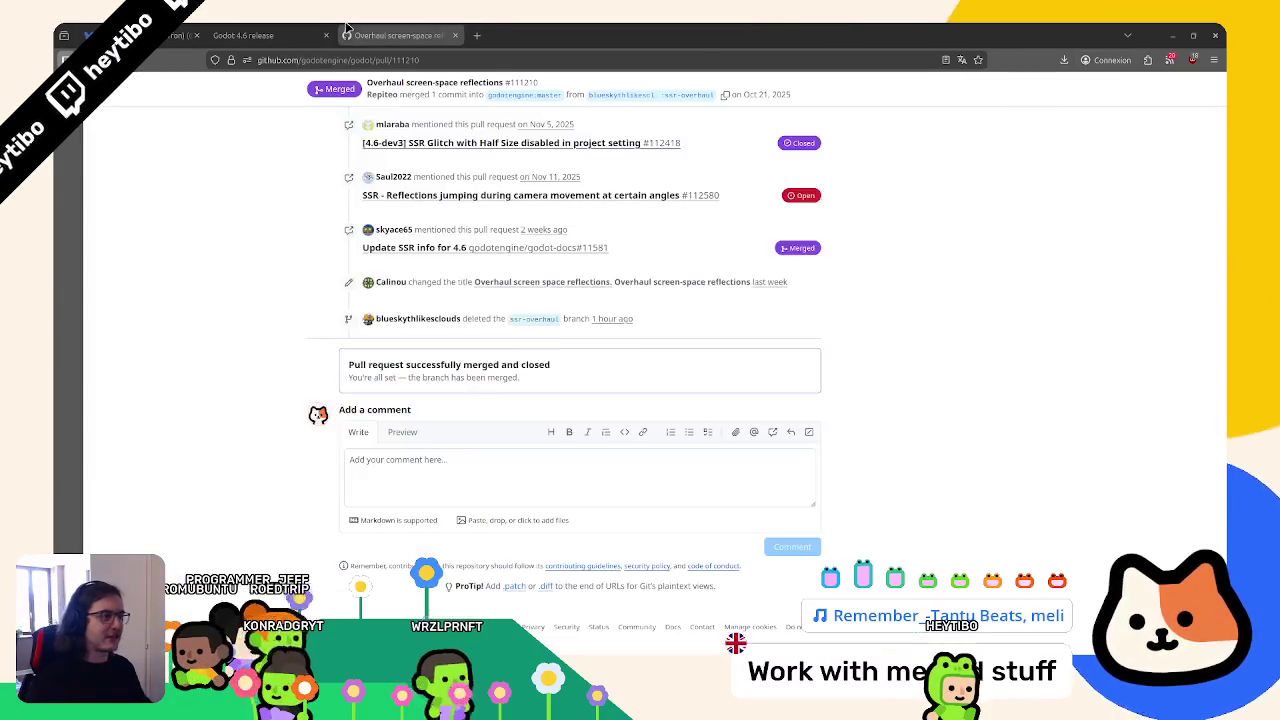
# Open the IK feature video from the release page in a separate tab, then return to the page
pyautogui.hotkey('ctrl', 'shift', 'Tab')
pyautogui.scroll(4, 655, 400)
pyautogui.scroll(5, 727, 335)
pyautogui.scroll(-3, 686, 434)
pyautogui.rightClick(700, 430)
pyautogui.click(760, 517)
pyautogui.hotkey('ctrl', 'Tab')
pyautogui.hotkey('ctrl', 'shift', 'Tab')
# Open the dock.webm clip in its own tab and inspect the video element's markup
pyautogui.scroll(4, 766, 430)
pyautogui.scroll(5, 766, 430)
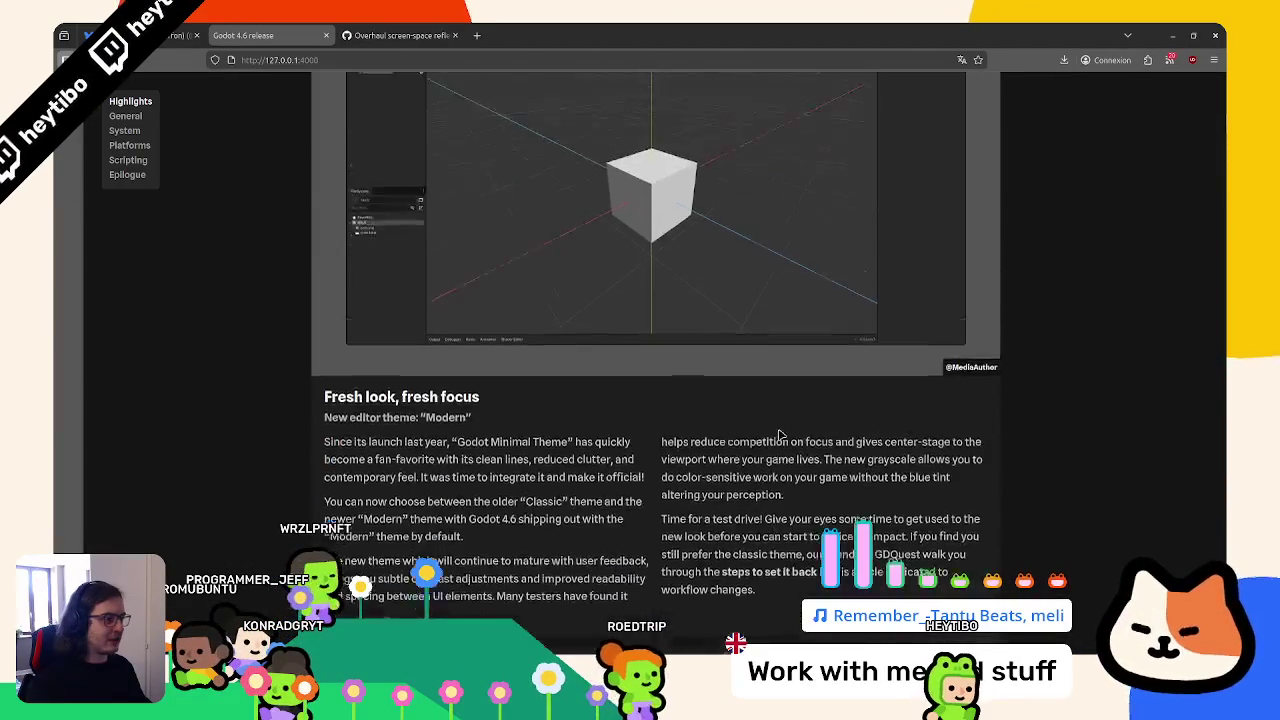
pyautogui.scroll(-5, 752, 428)
pyautogui.scroll(2, 752, 428)
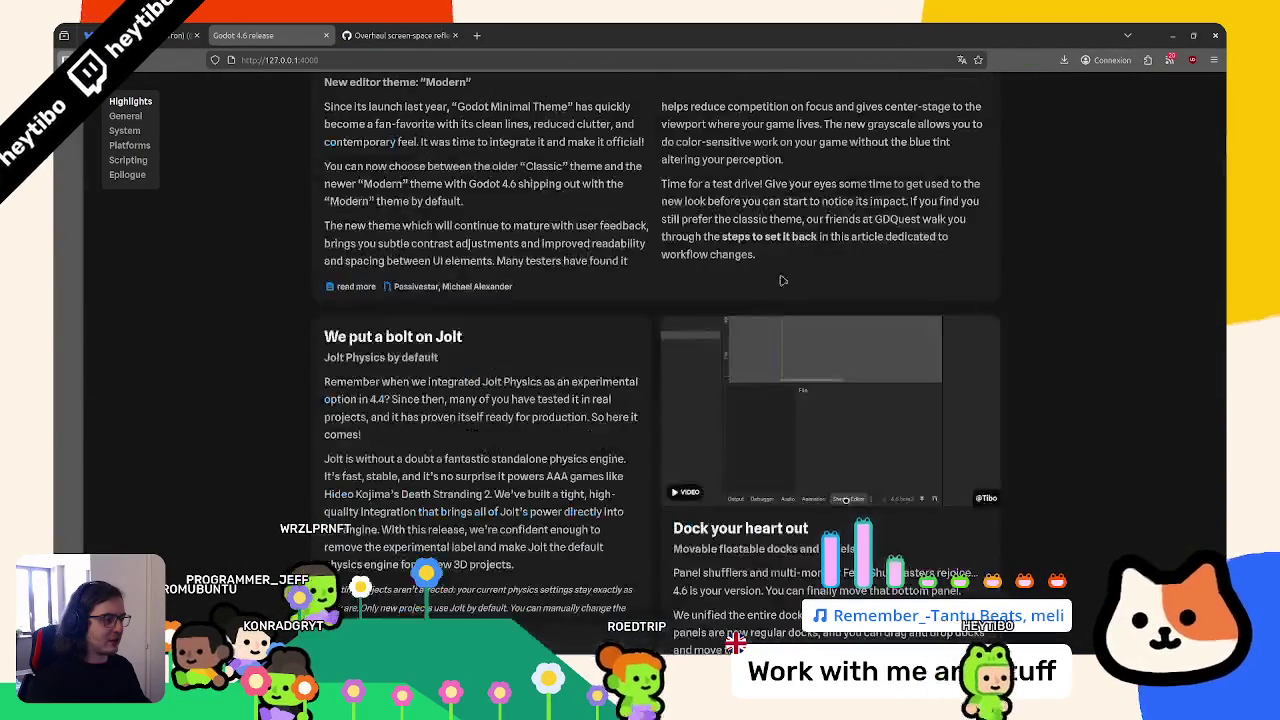
pyautogui.rightClick(742, 370)
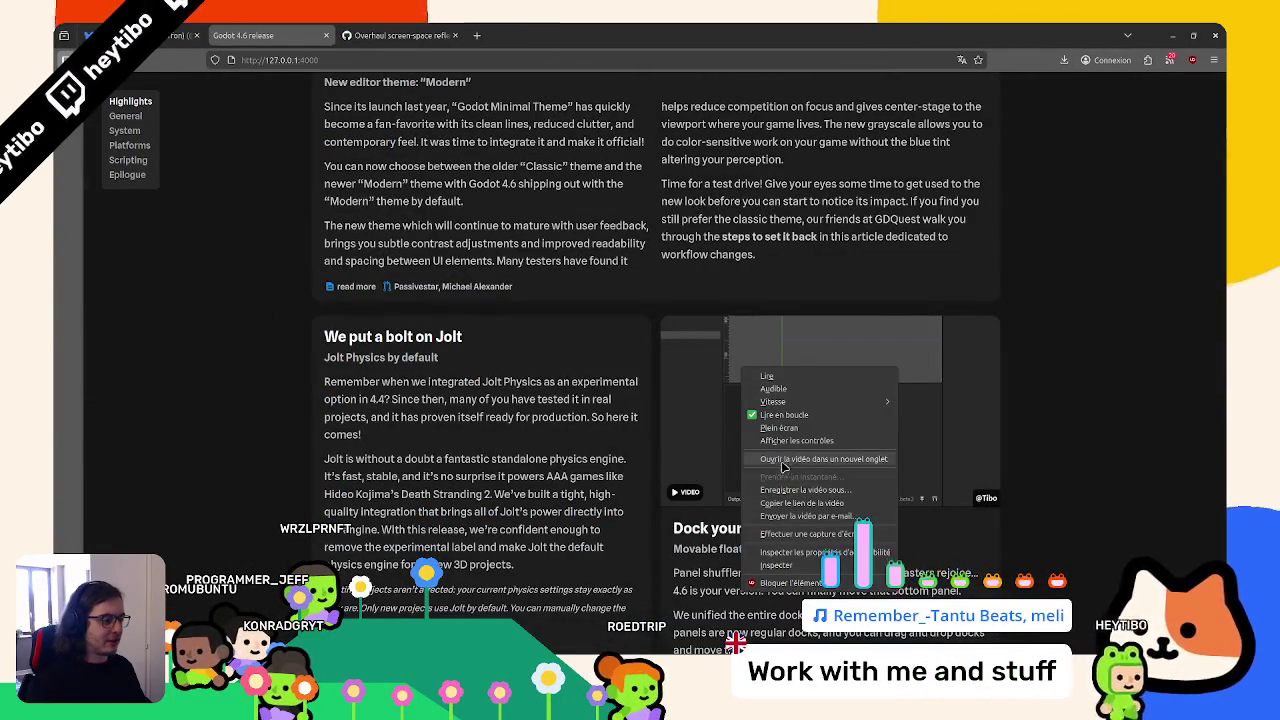
pyautogui.click(782, 460)
pyautogui.hotkey('ctrl', 'Tab')
pyautogui.rightClick(669, 442)
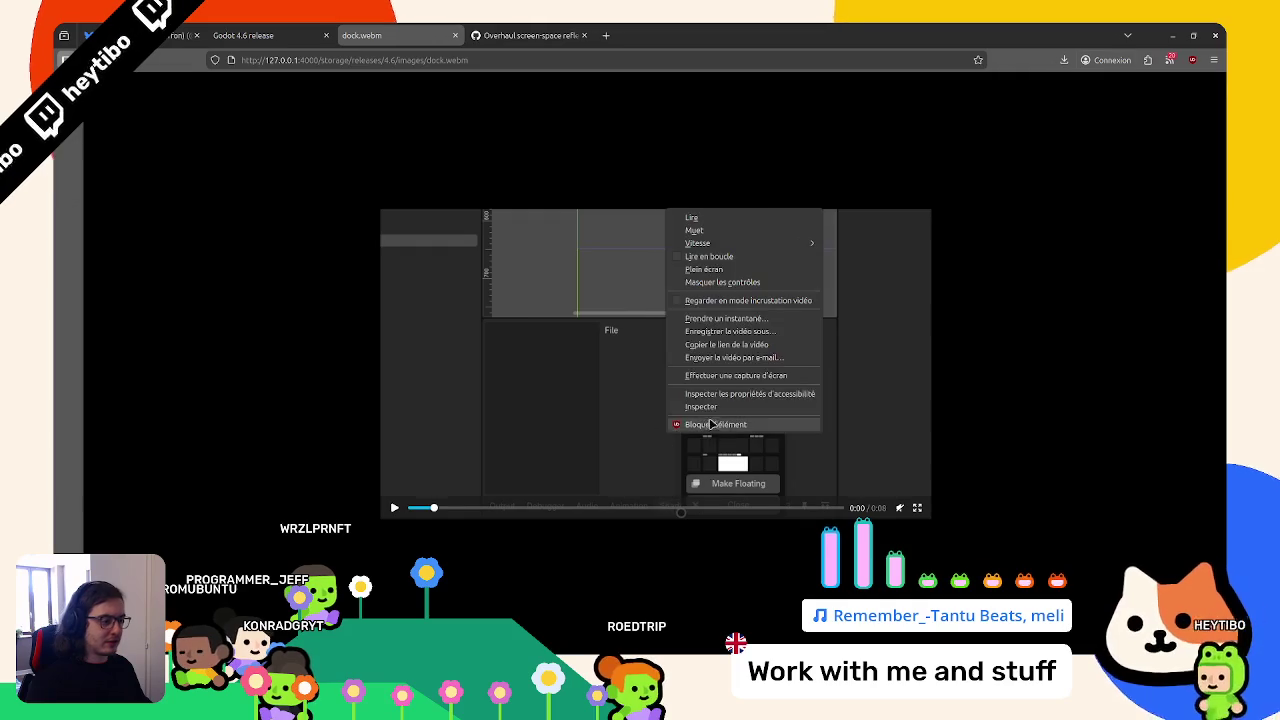
pyautogui.click(714, 425)
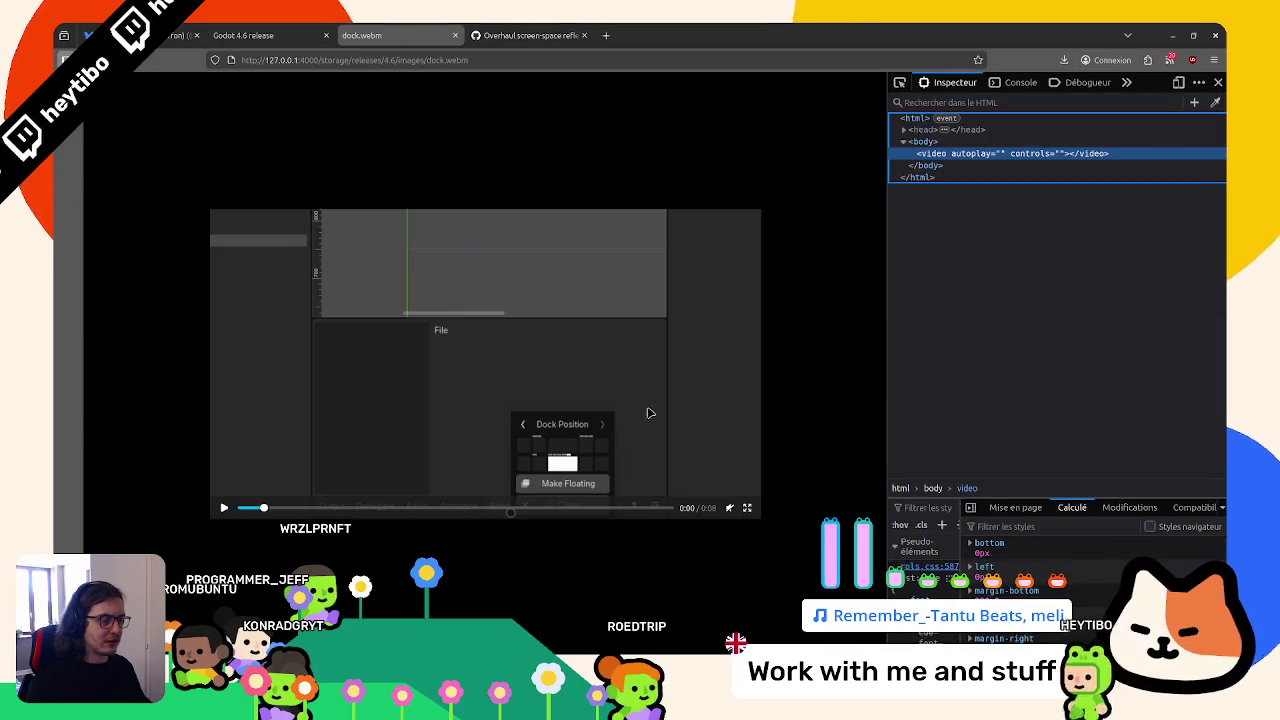
# Recall the webp poster command in Terminal, close the dock.webm tab, and scroll to the SSR card
pyautogui.hotkey('alt', 'Tab')
pyautogui.press('Up')
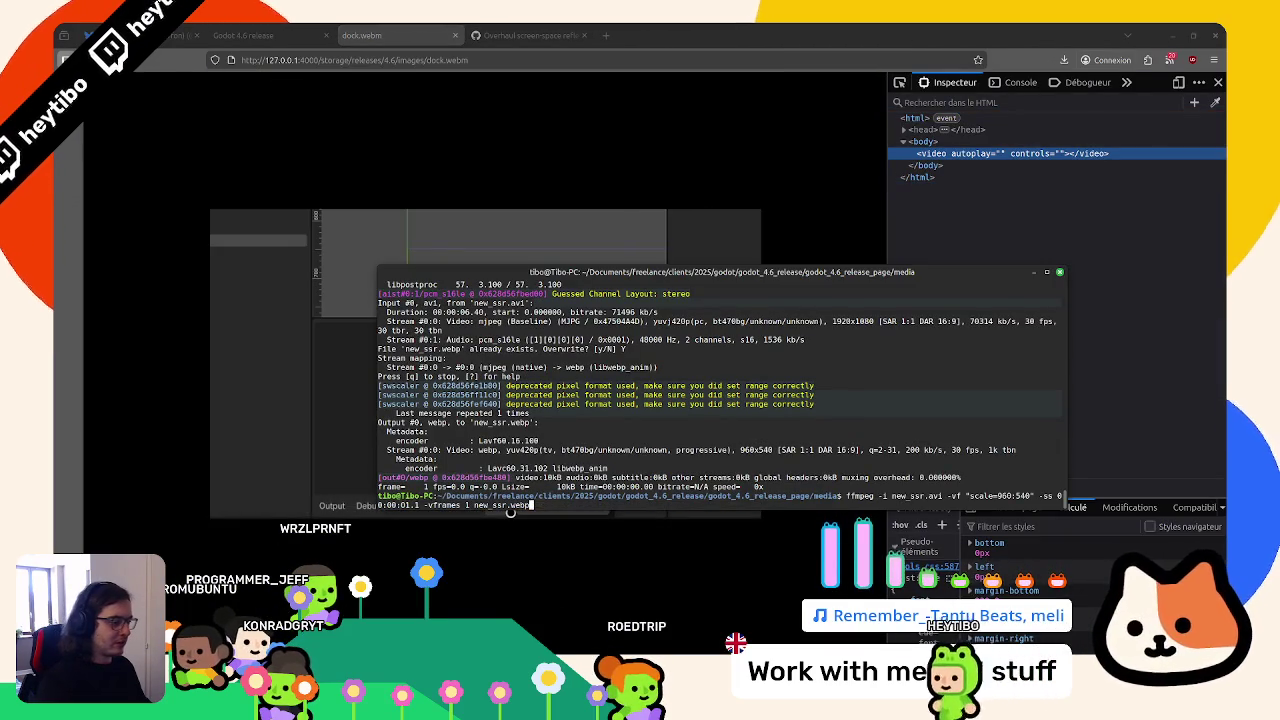
pyautogui.hotkey('alt', 'Tab')
pyautogui.hotkey('ctrl', 'w')
pyautogui.scroll(-10, 477, 360)
pyautogui.scroll(-8, 477, 360)
pyautogui.scroll(2, 518, 370)
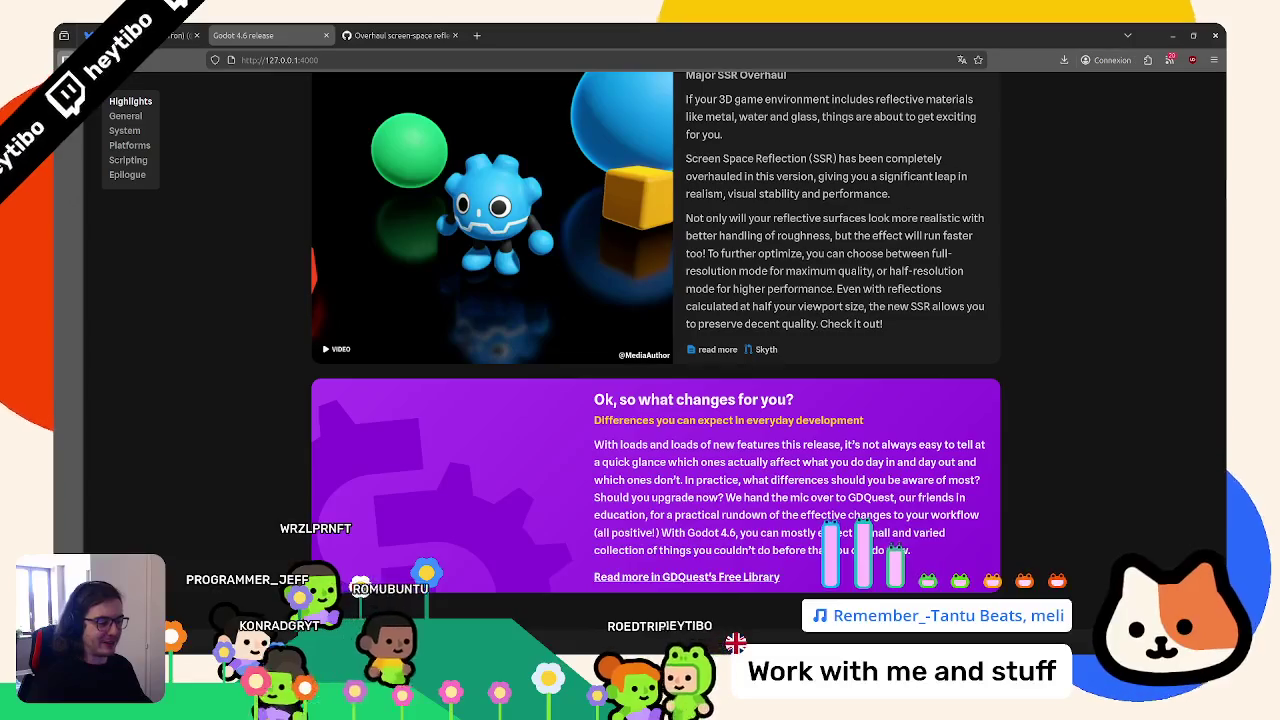
pyautogui.hotkey('alt', 'Tab')
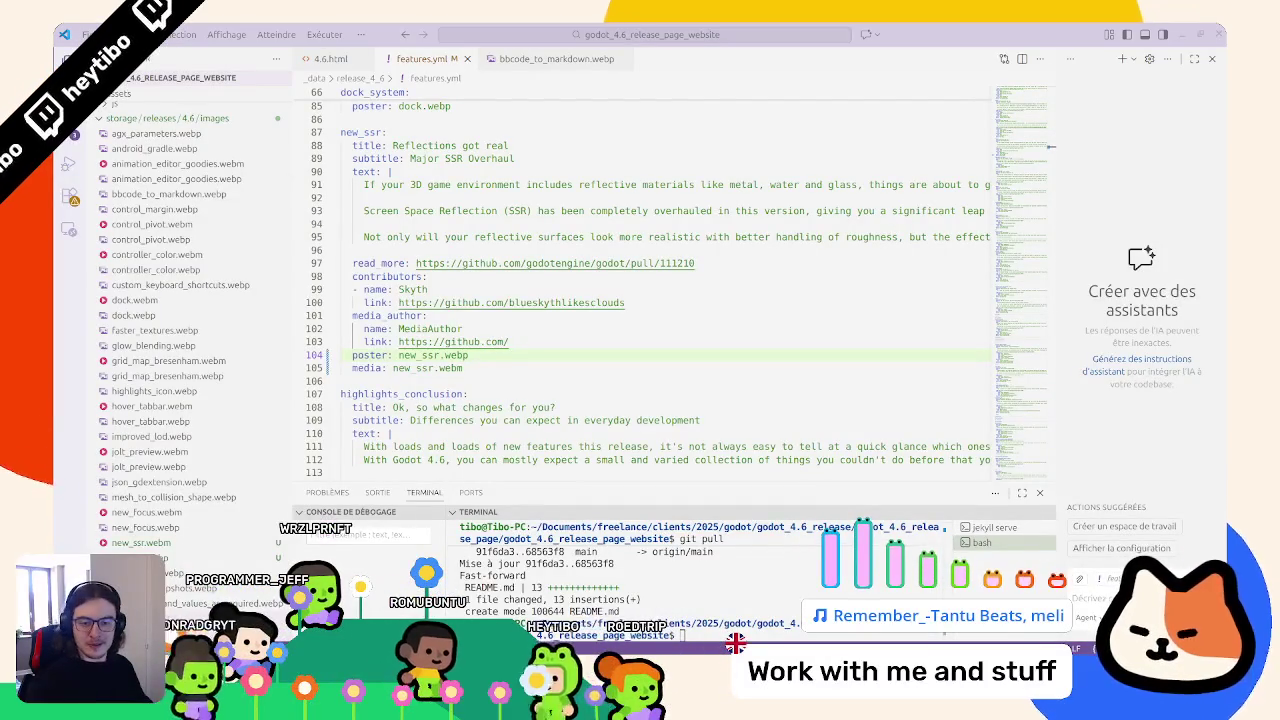
# Drop the re-encoded new_ssr.webm into the images folder, replacing the existing file
pyautogui.moveTo(30, 519)
pyautogui.mouseDown()
pyautogui.moveTo(166, 440)
pyautogui.moveTo(175, 497)
pyautogui.mouseUp()
pyautogui.click(699, 292)
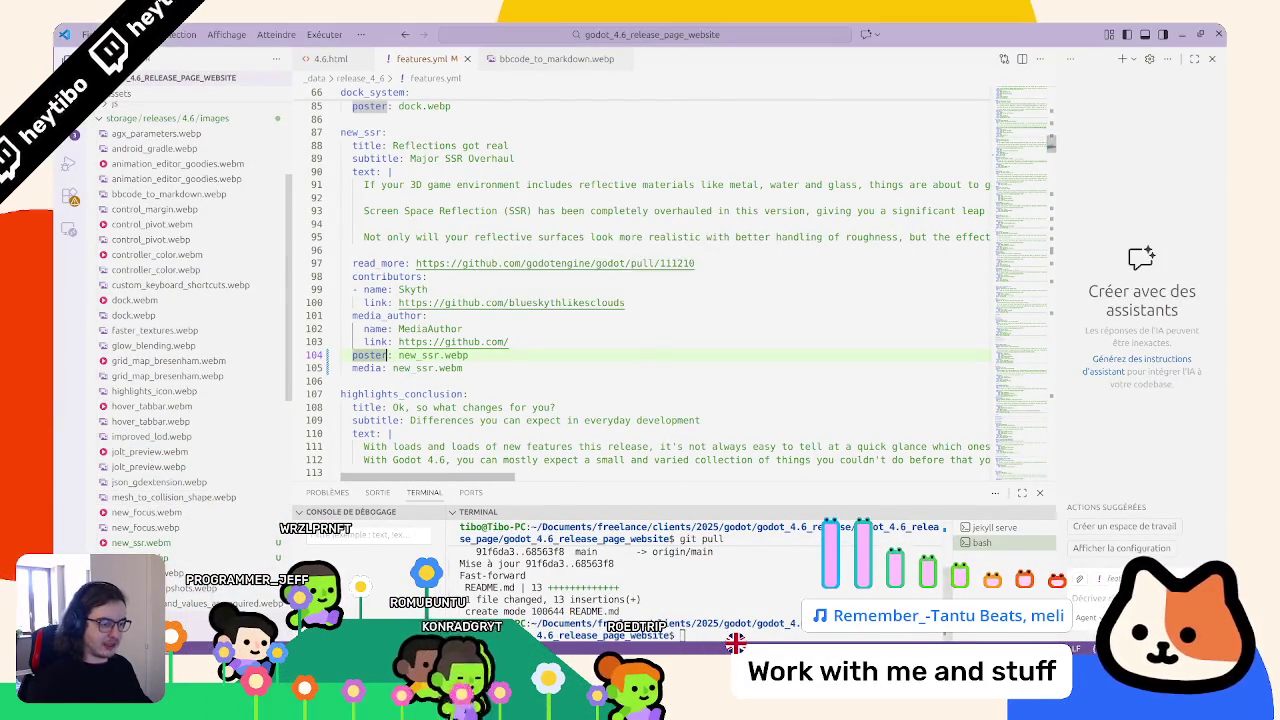
pyautogui.hotkey('alt', 'Tab')
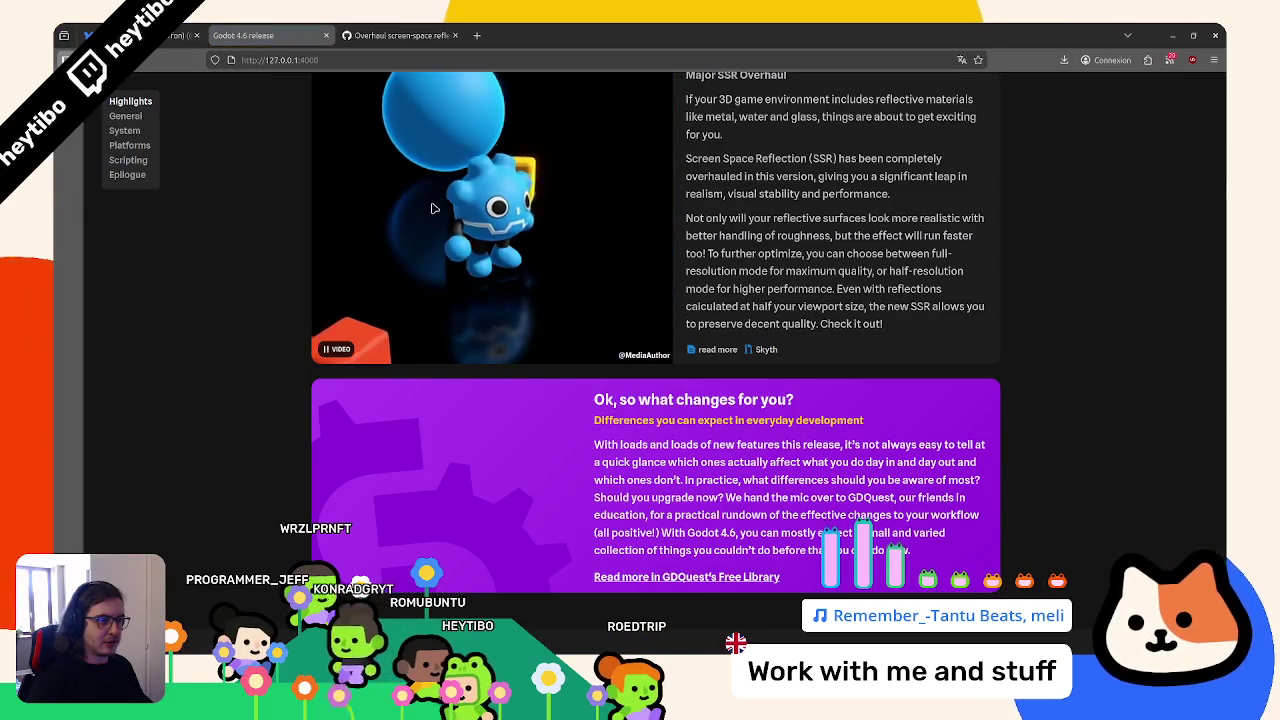
# Snap Firefox's release page beside VS Code with Super+Right and narrow the browser
pyautogui.scroll(3, 187, 279)
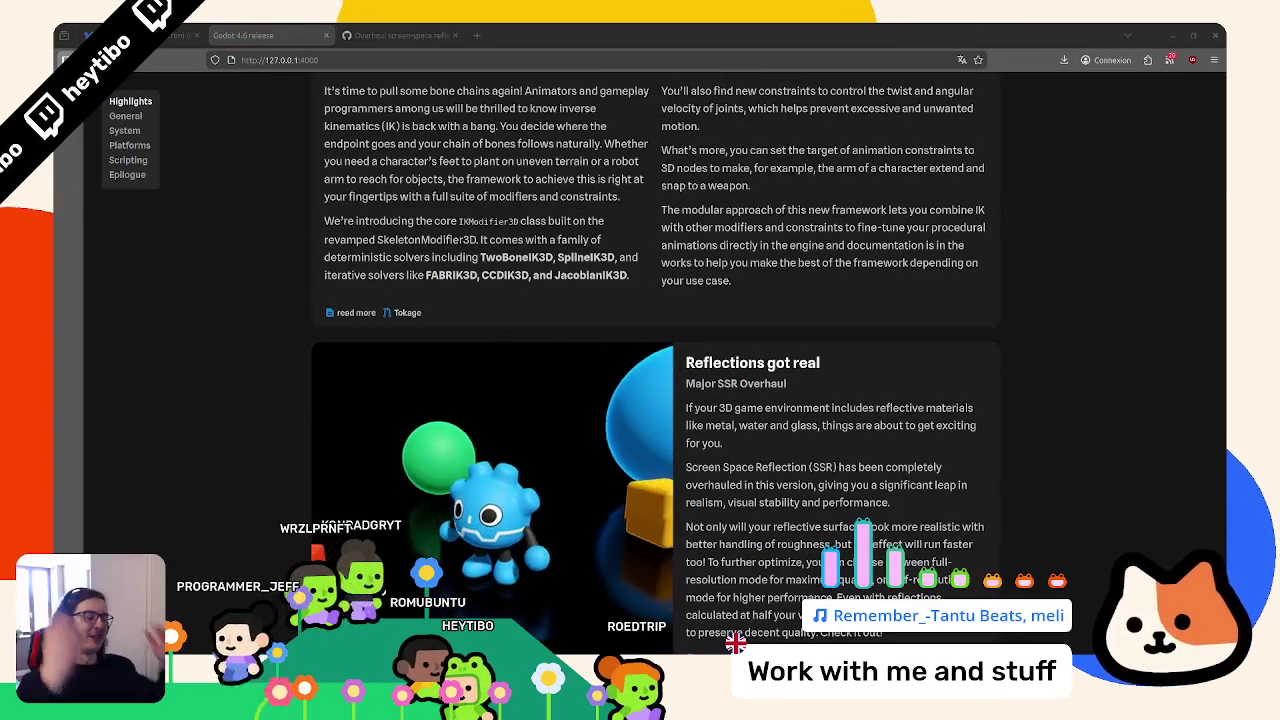
pyautogui.scroll(-3, 200, 400)
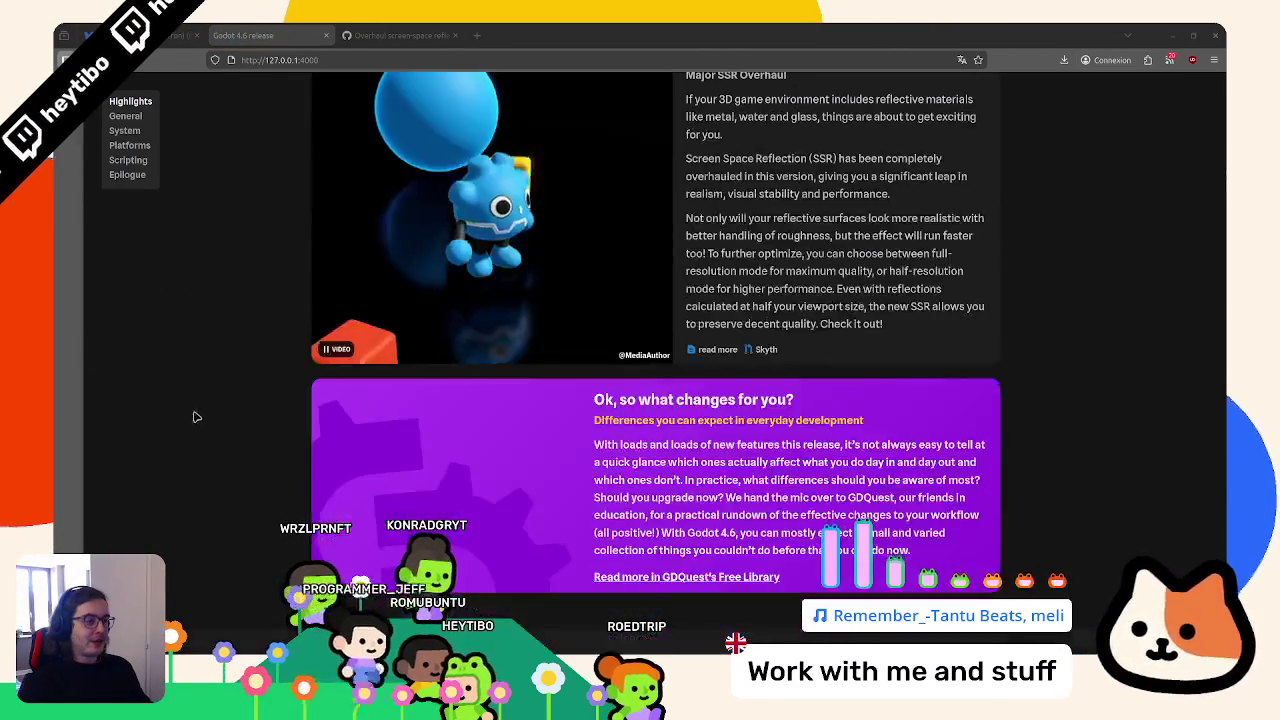
pyautogui.scroll(2, 230, 415)
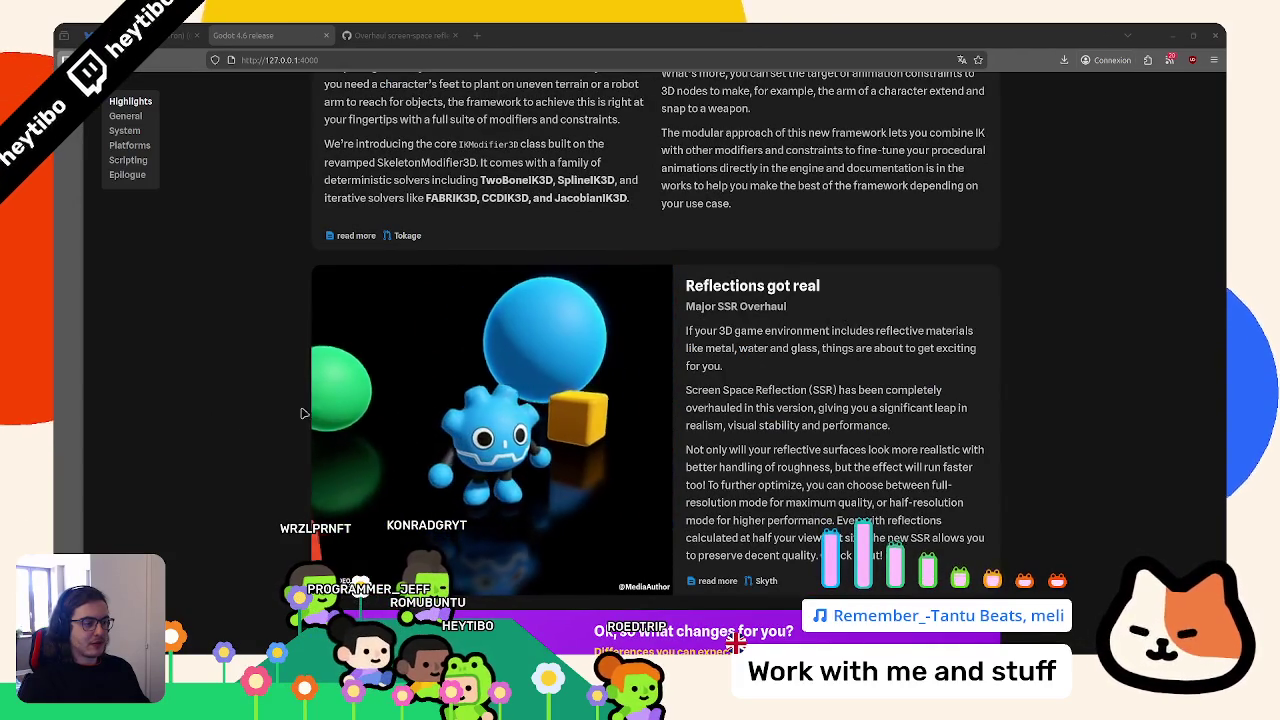
pyautogui.press('super+Right')
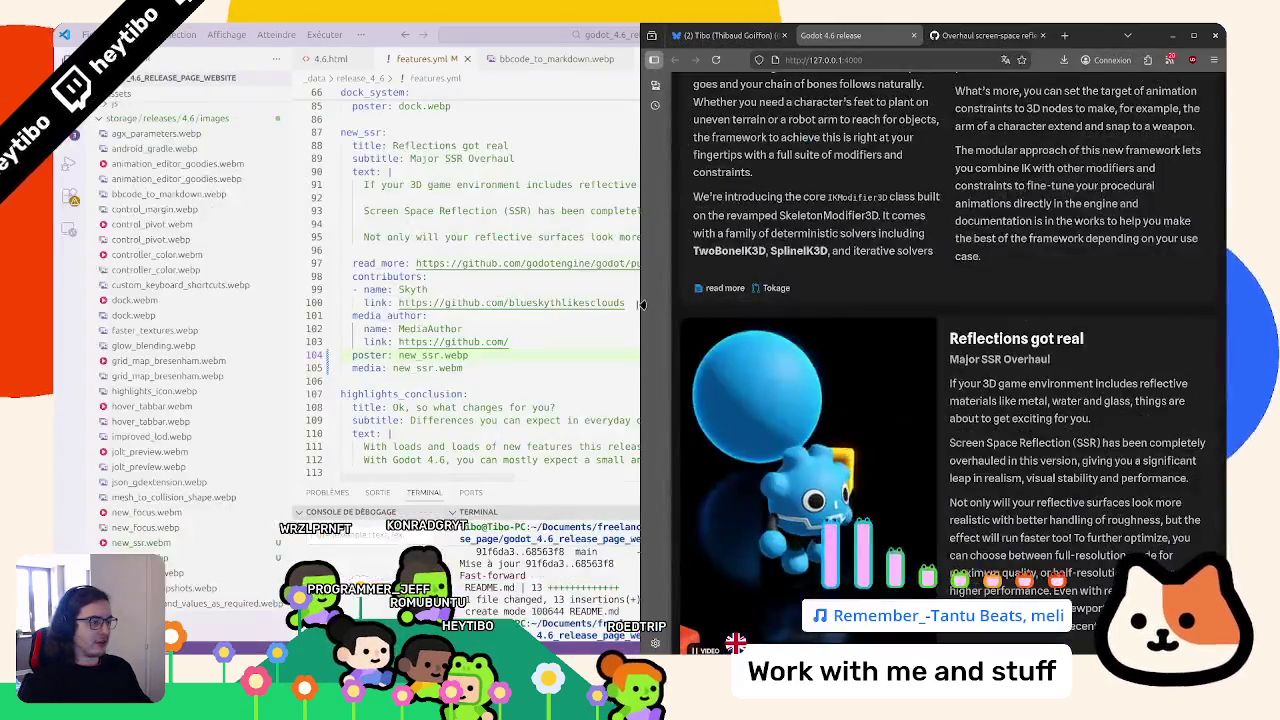
pyautogui.moveTo(640, 305); pyautogui.dragTo(855, 316)
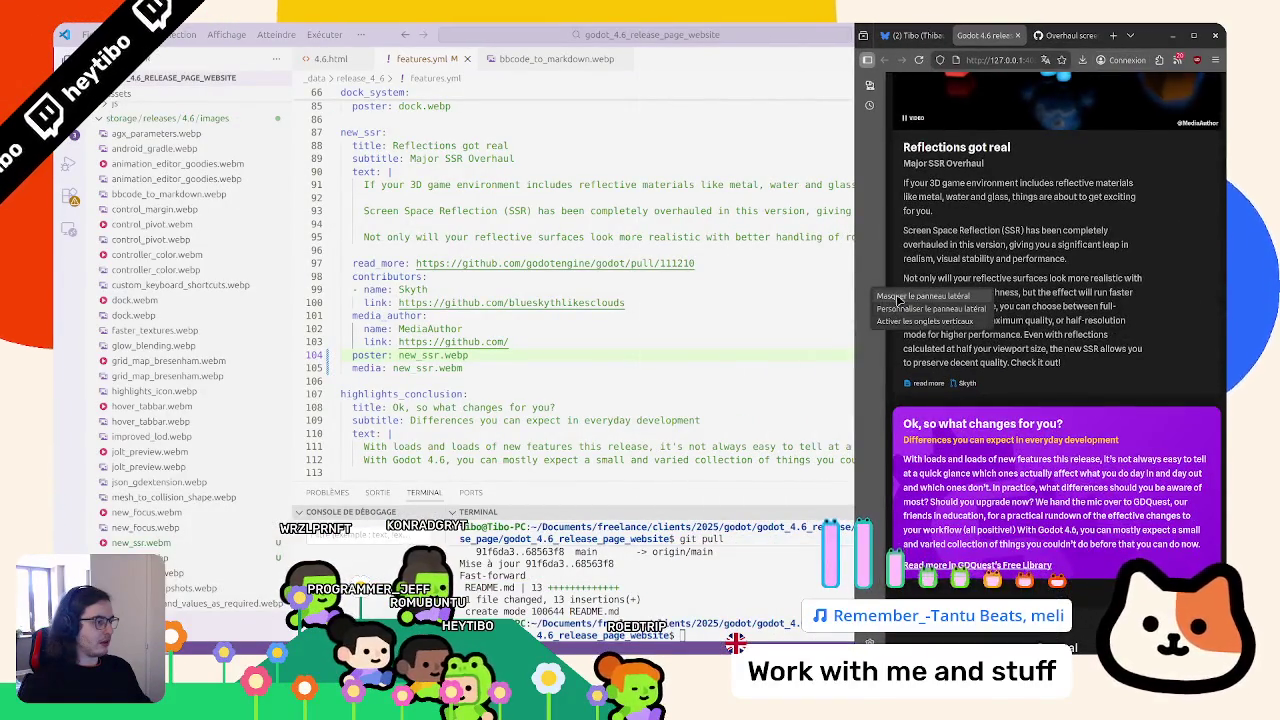
# Hide the side panel, narrow the page further to test the layout, then maximize Firefox again
pyautogui.click(898, 299)
pyautogui.moveTo(858, 315); pyautogui.dragTo(941, 316)
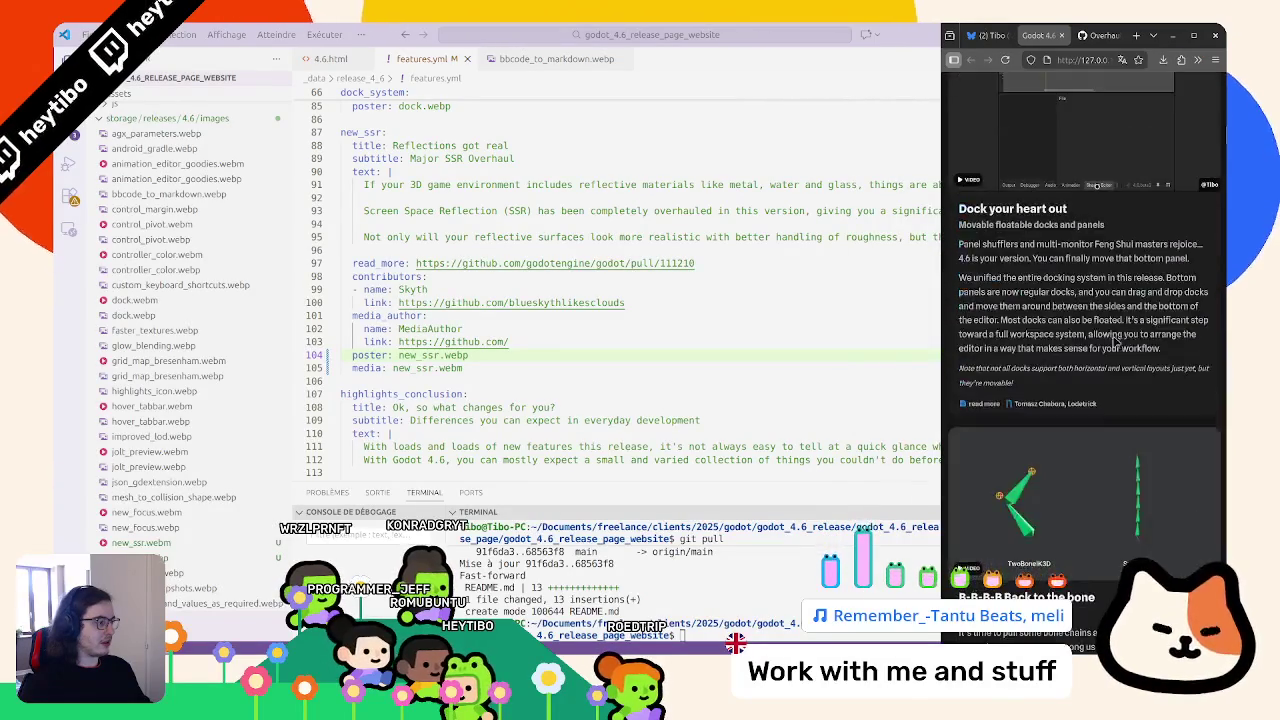
pyautogui.scroll(-8, 1121, 343)
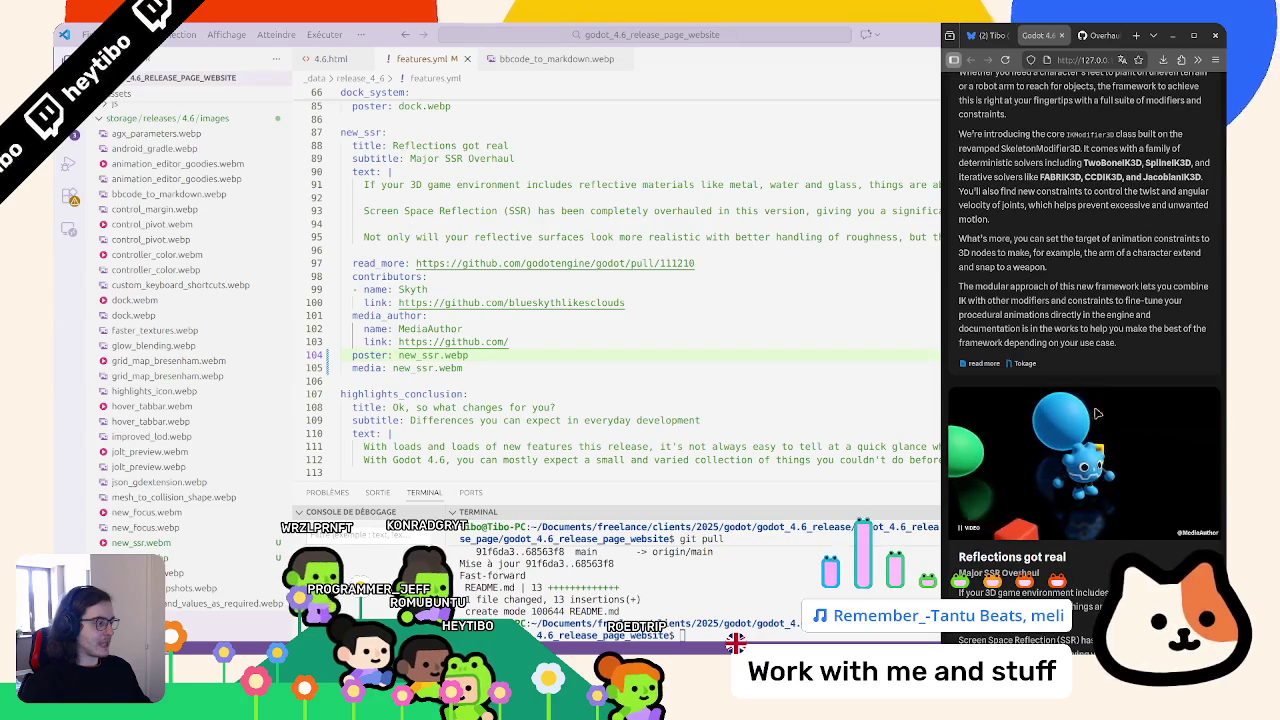
pyautogui.click(1193, 35)
pyautogui.scroll(-3, 530, 319)
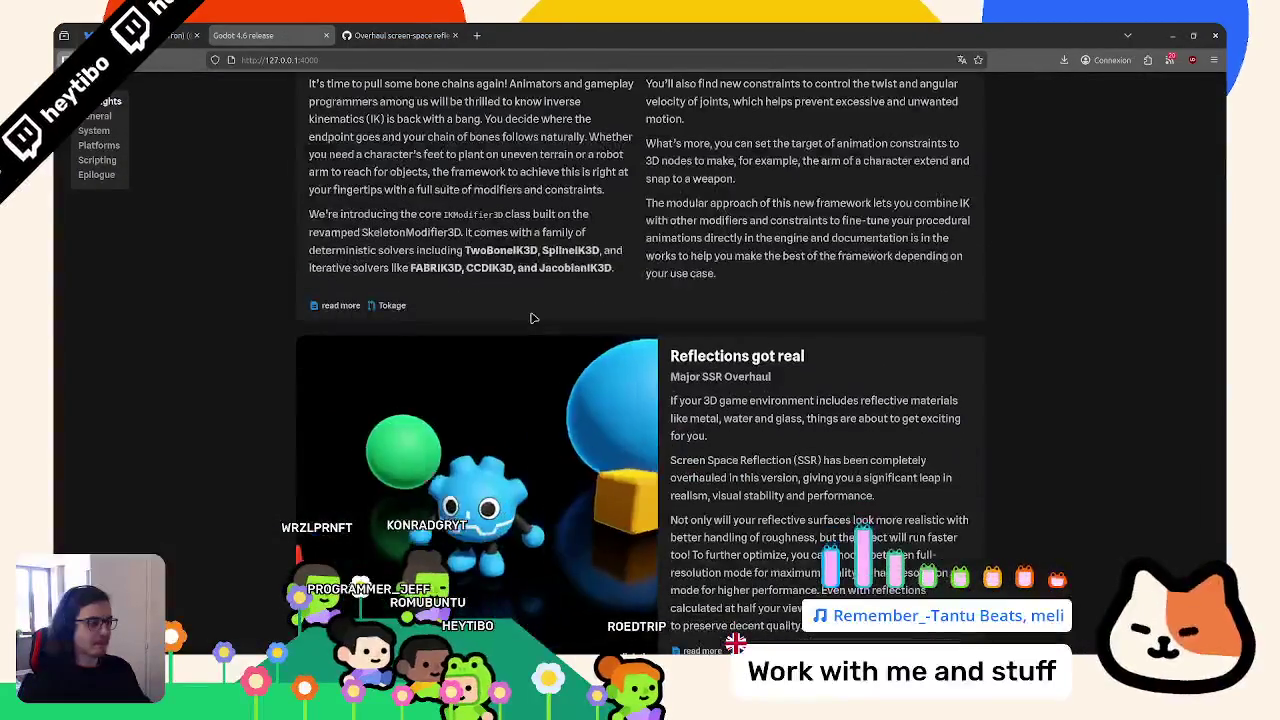
# Delete the media author block from the new_ssr entry in features.yml
pyautogui.scroll(-2, 530, 319)
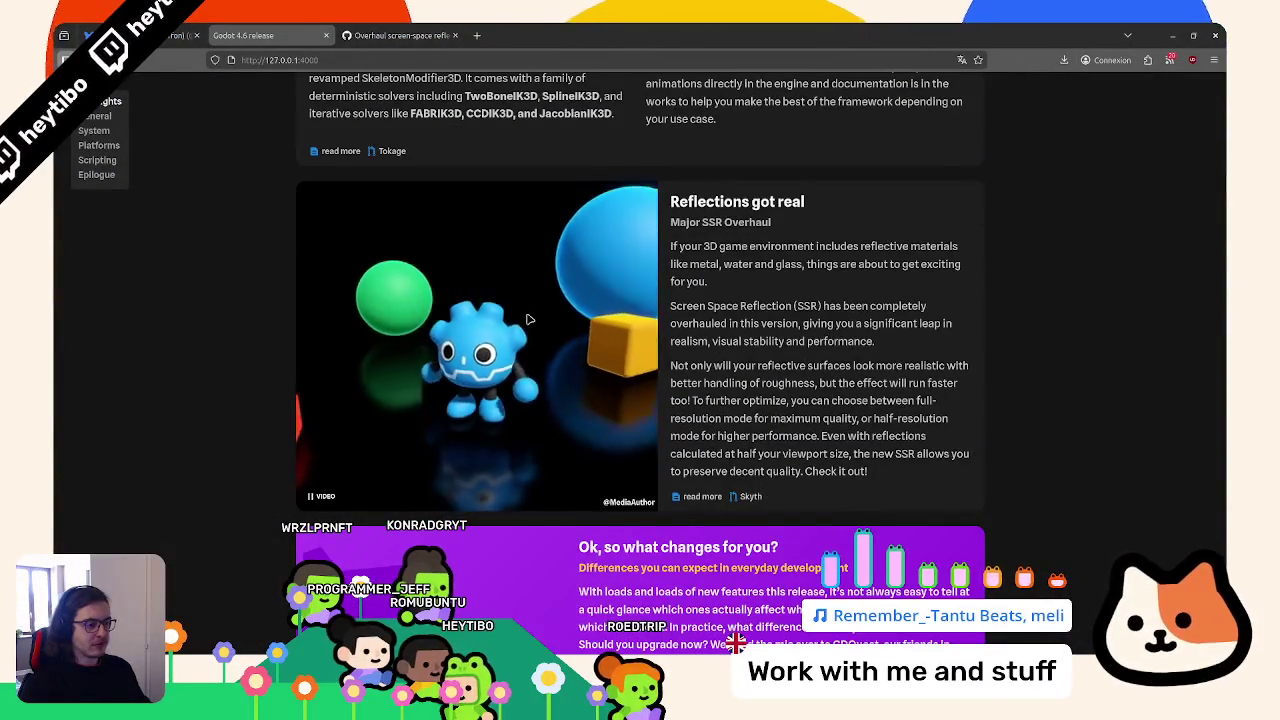
pyautogui.scroll(10, 598, 390)
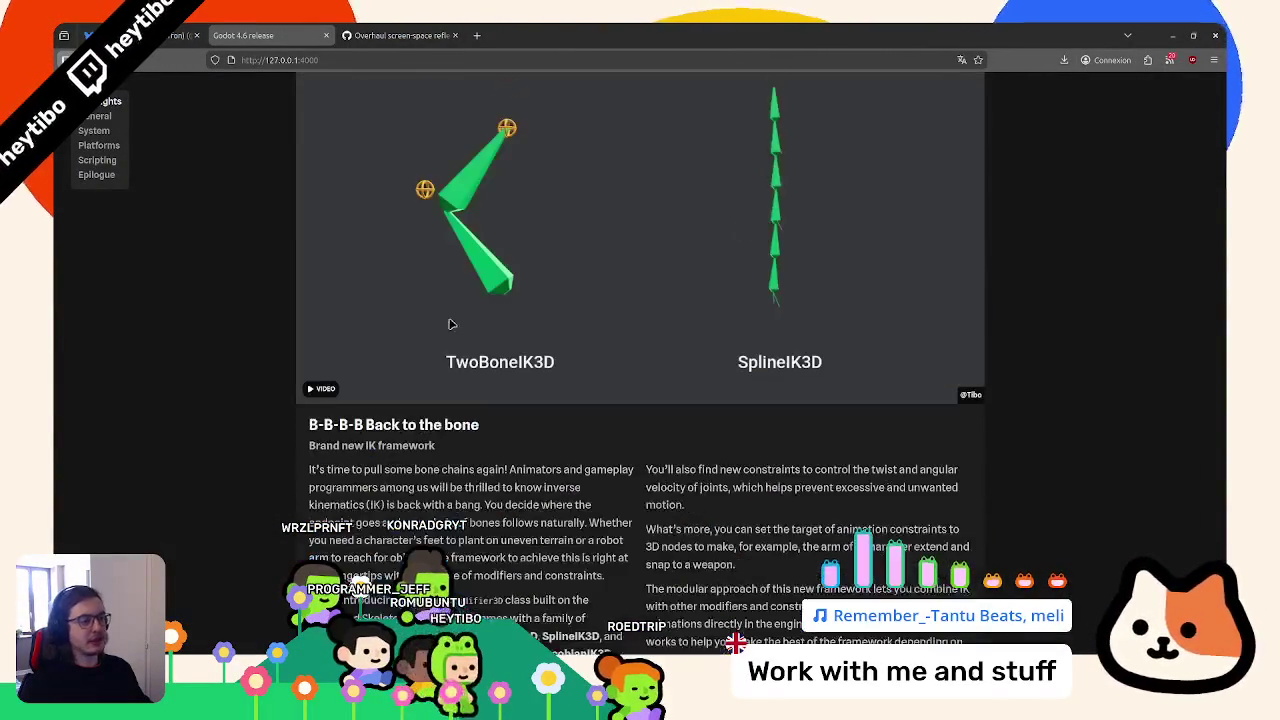
pyautogui.scroll(-10, 598, 390)
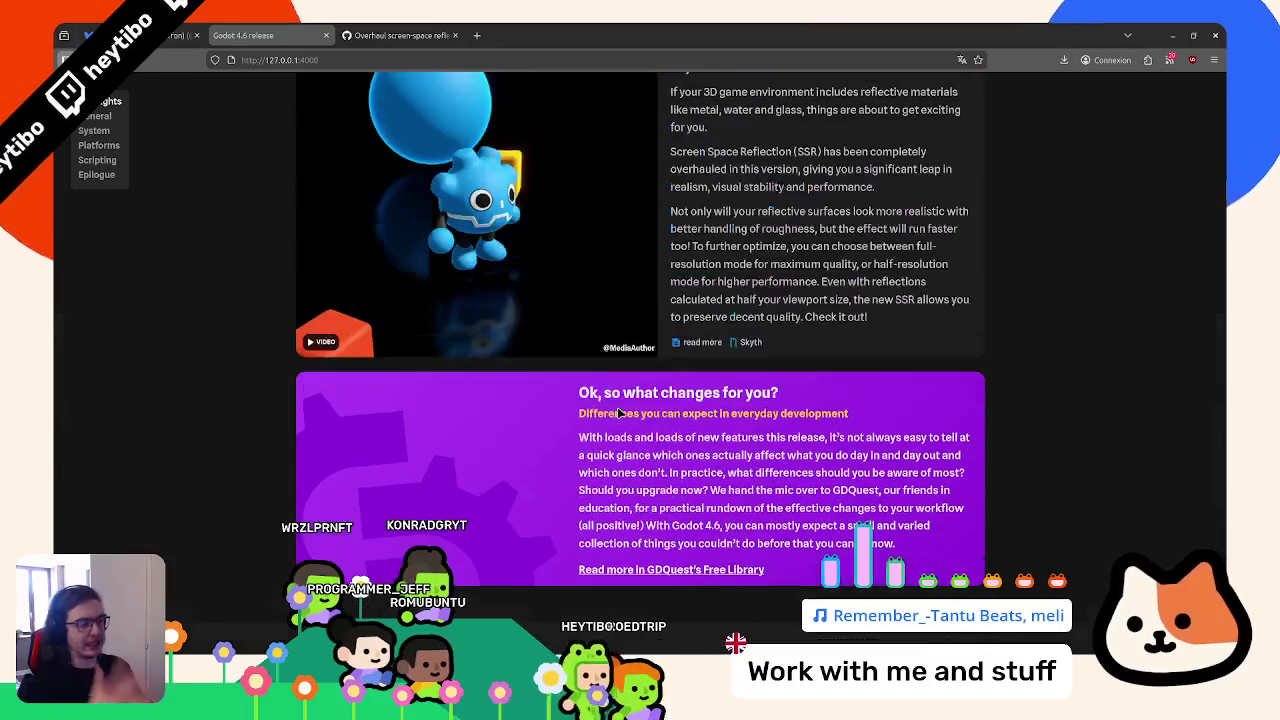
pyautogui.scroll(1, 619, 409)
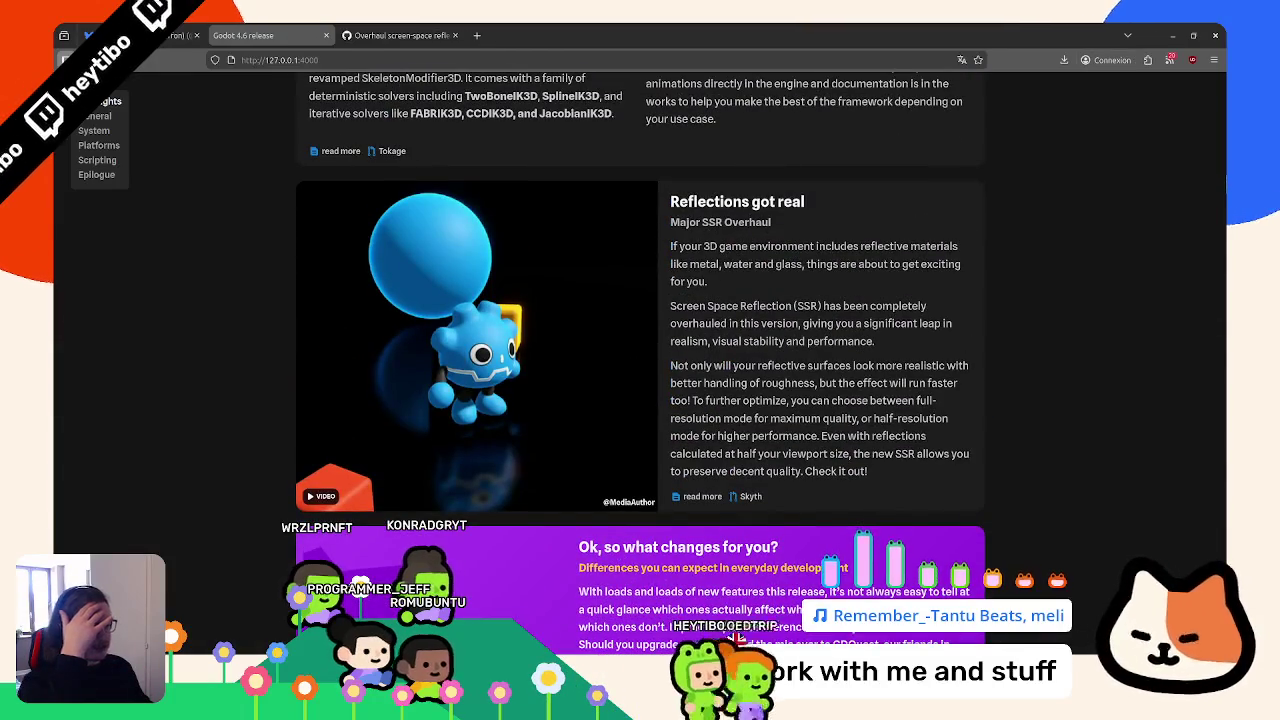
pyautogui.hotkey('alt', 'Tab')
pyautogui.moveTo(428, 341); pyautogui.dragTo(437, 316)
pyautogui.hotkey('ctrl', 'shift', 'k')
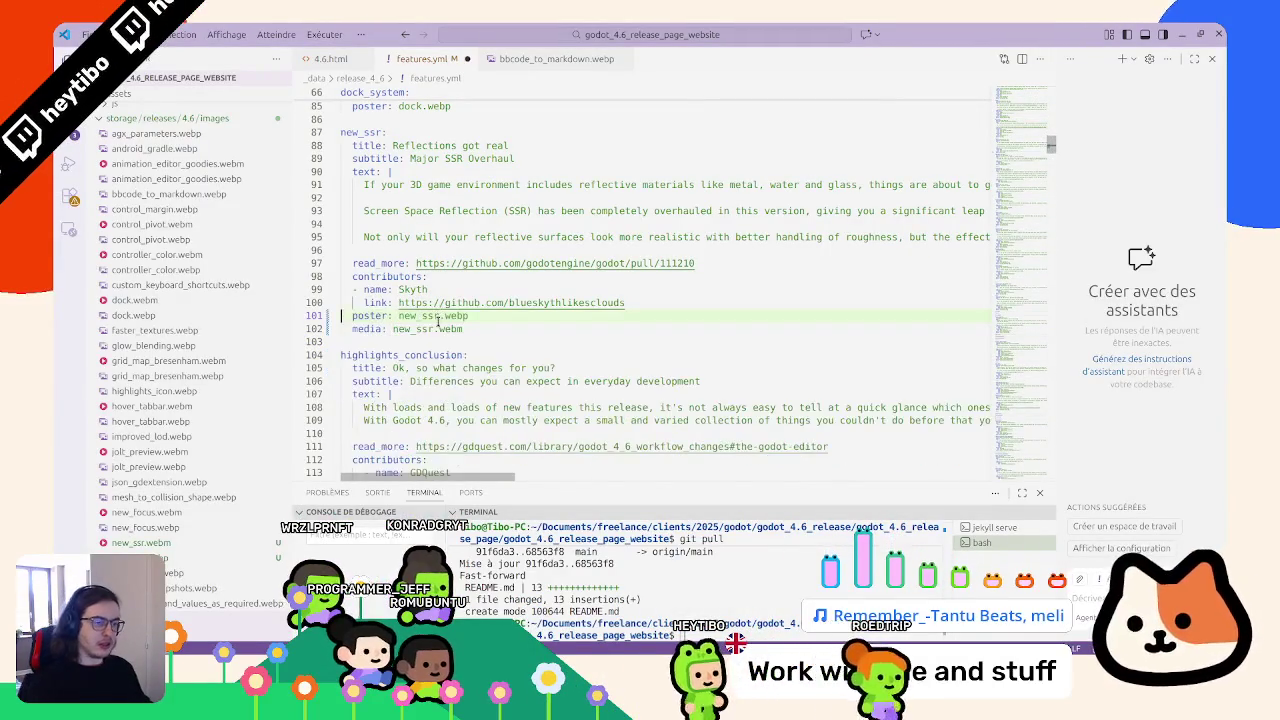
pyautogui.hotkey('alt', 'Tab')
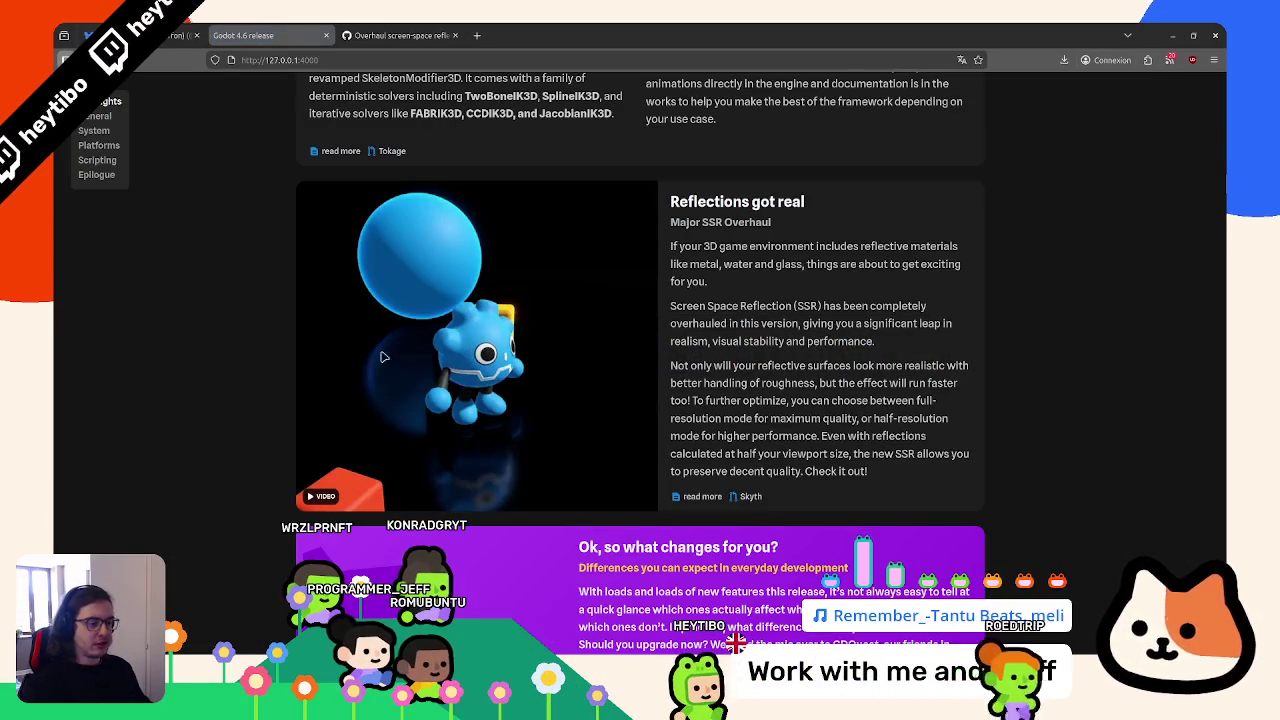
# Open the Select video's select_mode.webm in its own tab, inspect its source, and close it
pyautogui.scroll(-15, 380, 383)
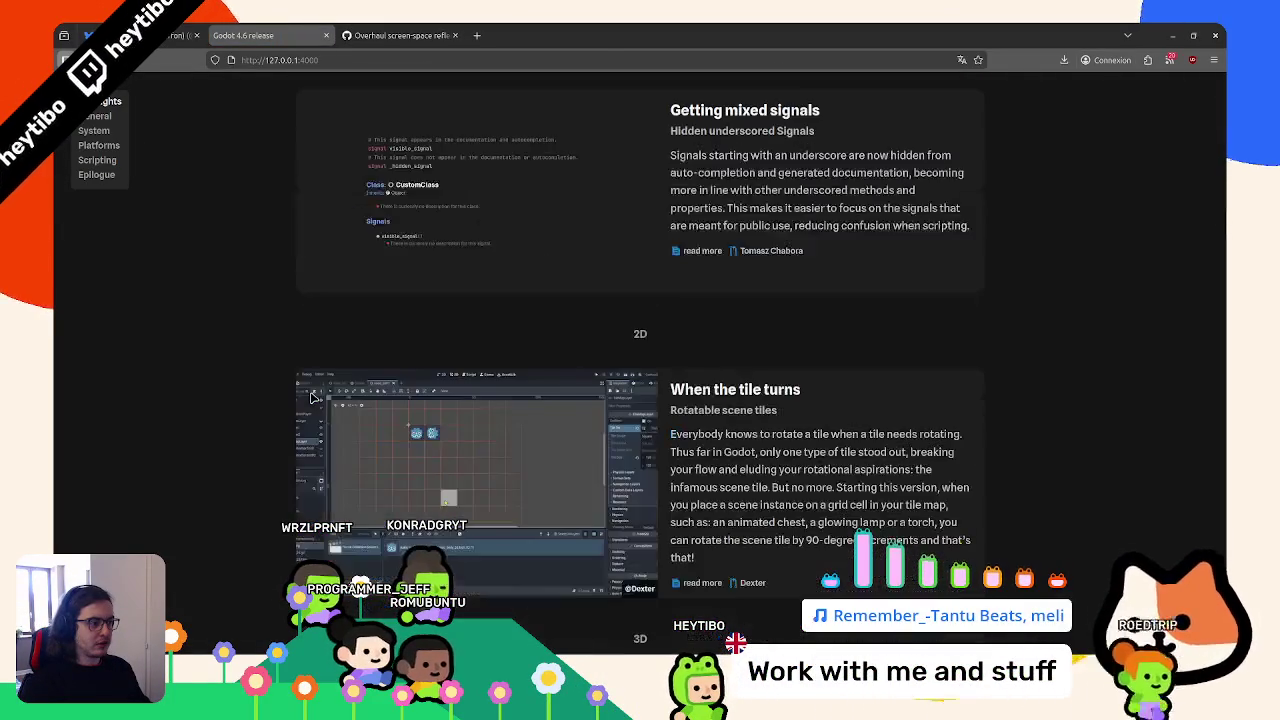
pyautogui.scroll(1, 312, 398)
pyautogui.scroll(-2, 314, 399)
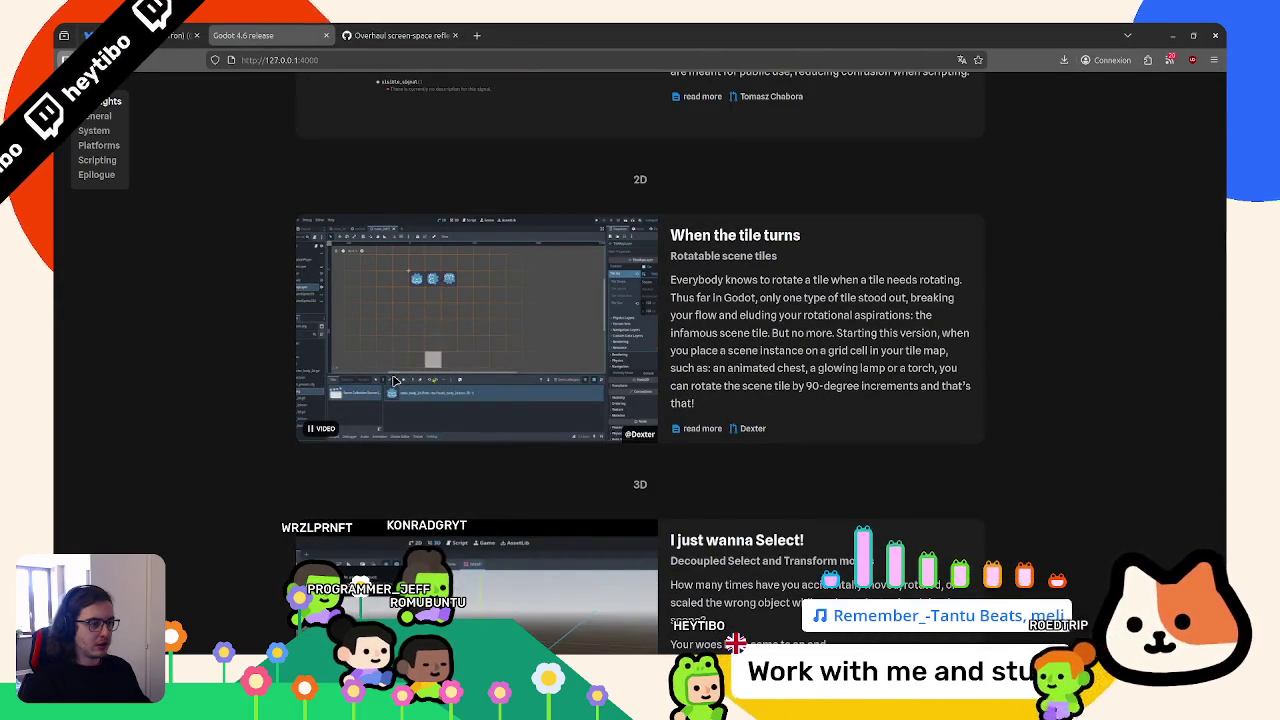
pyautogui.scroll(-2, 398, 400)
pyautogui.scroll(-2, 404, 443)
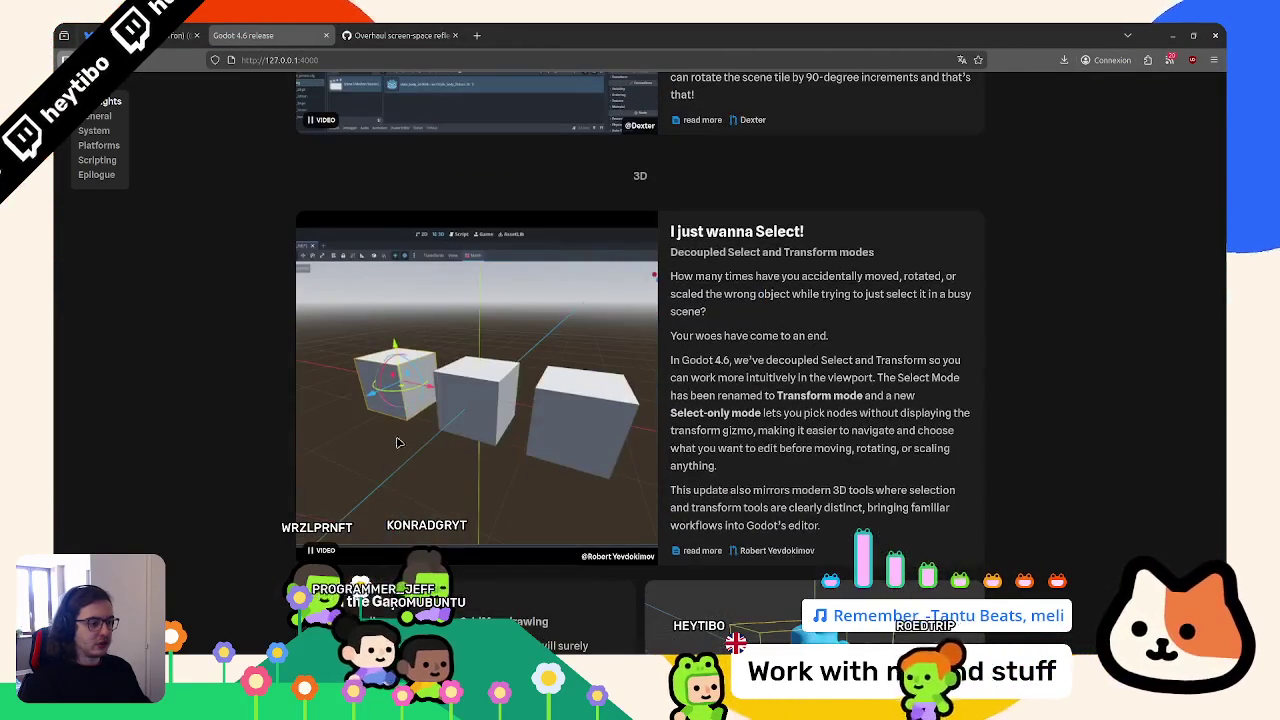
pyautogui.rightClick(441, 411)
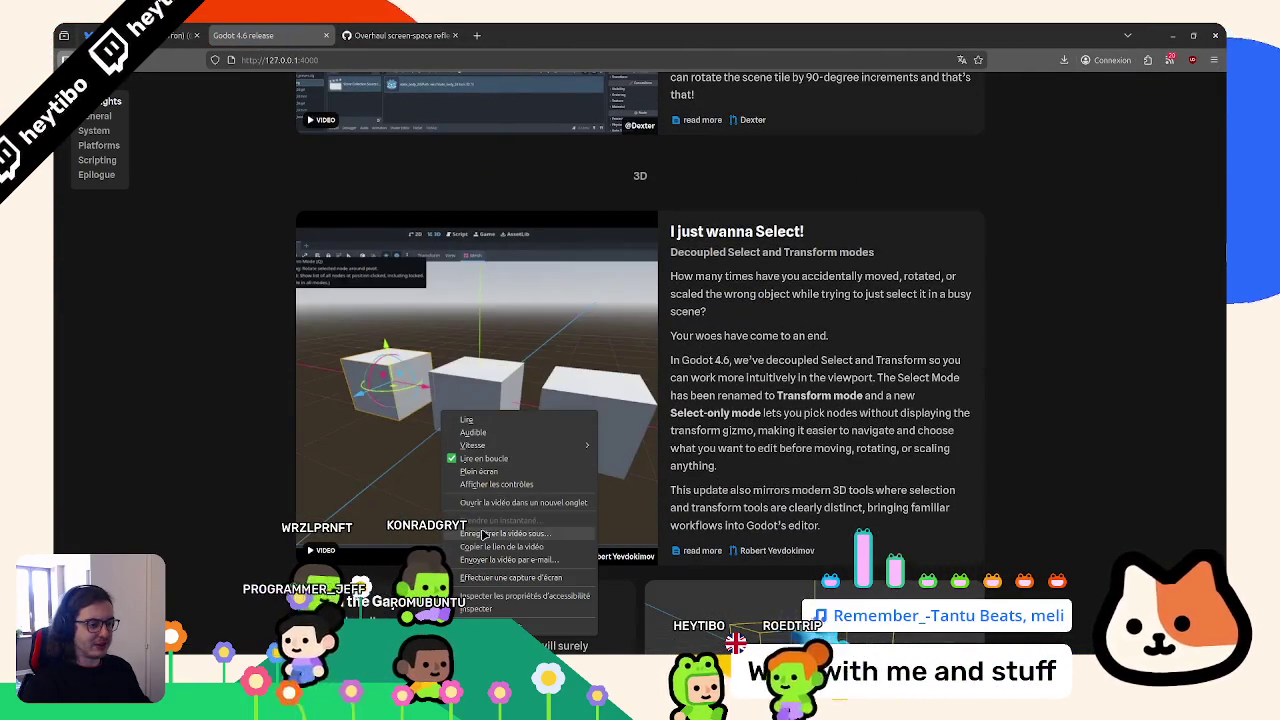
pyautogui.click(482, 502)
pyautogui.click(420, 35)
pyautogui.rightClick(626, 358)
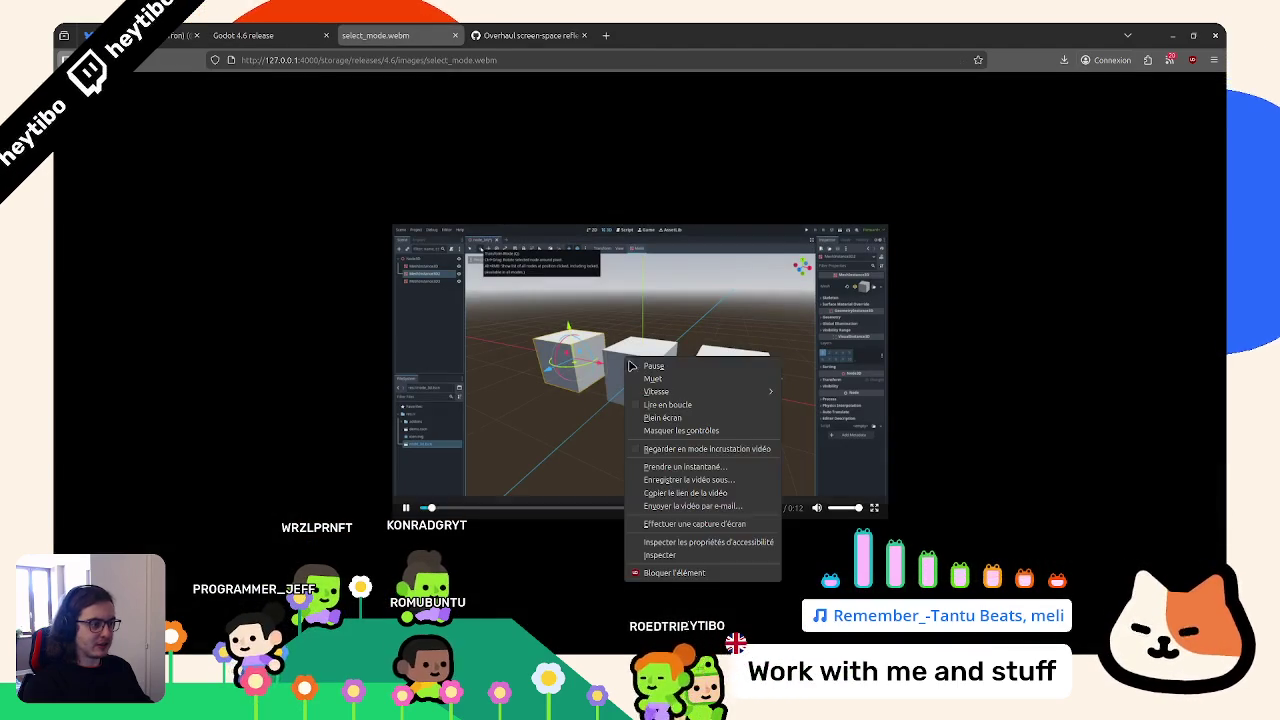
pyautogui.click(660, 556)
pyautogui.press('F12')
pyautogui.hotkey('ctrl', 'w')
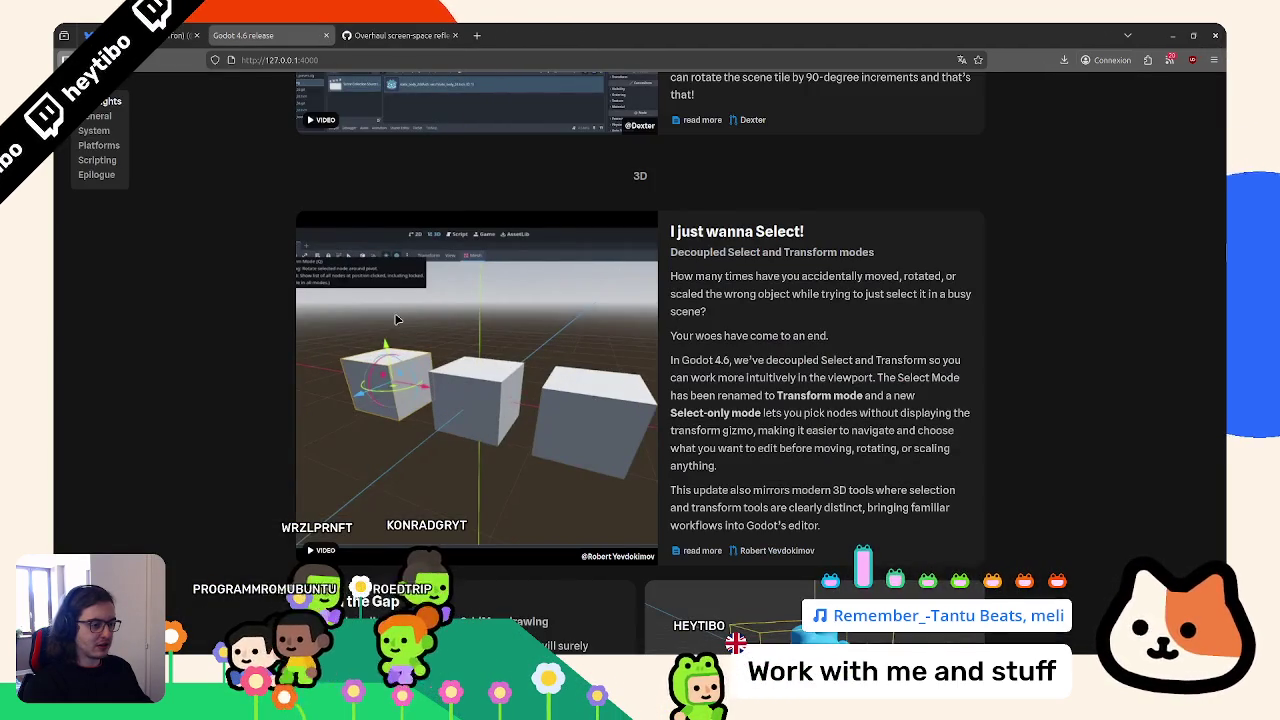
# Scroll through the release page's feature cards down to the Error Error on the wall card
pyautogui.scroll(-15, 397, 319)
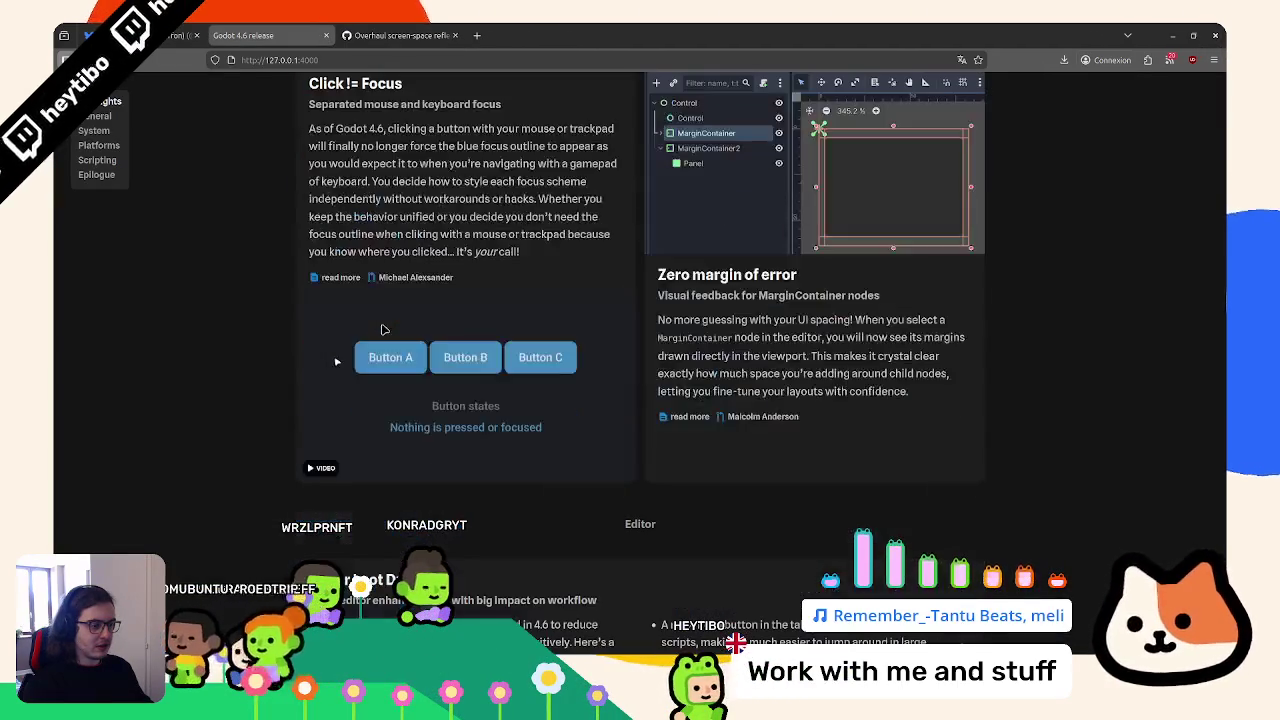
pyautogui.scroll(-10, 383, 329)
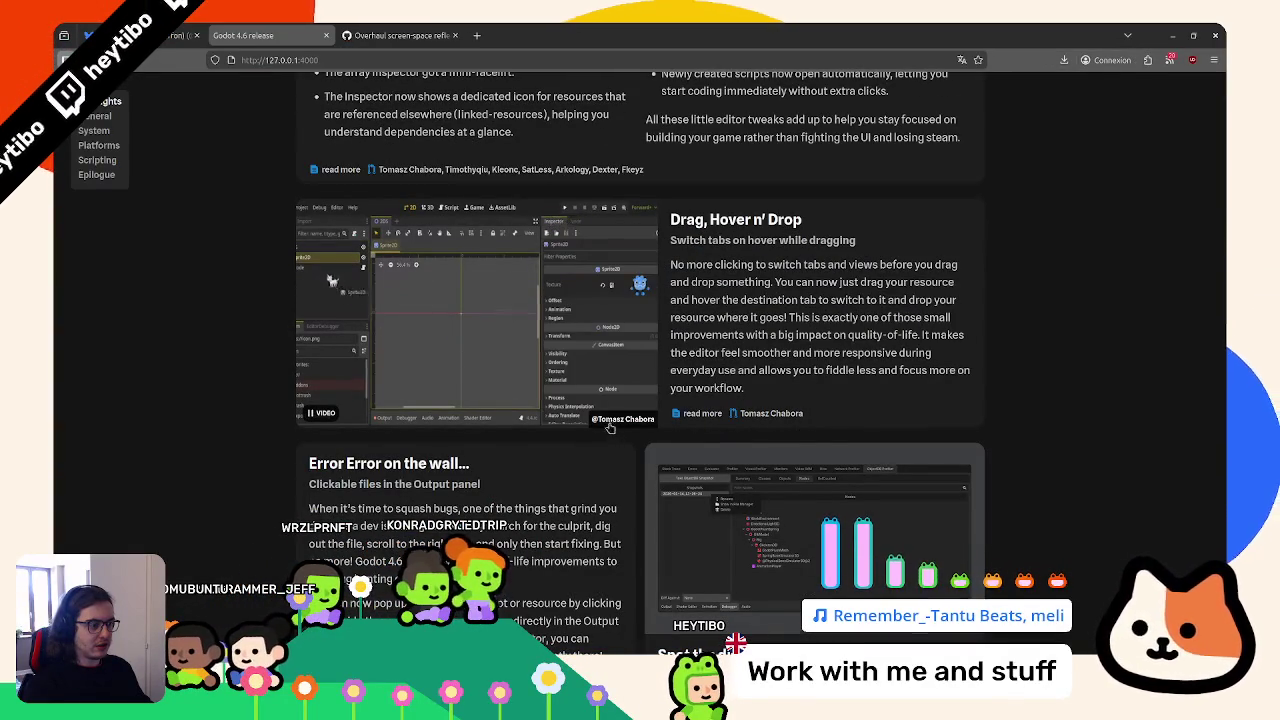
pyautogui.scroll(-20, 613, 427)
pyautogui.scroll(-20, 587, 418)
pyautogui.scroll(-20, 587, 412)
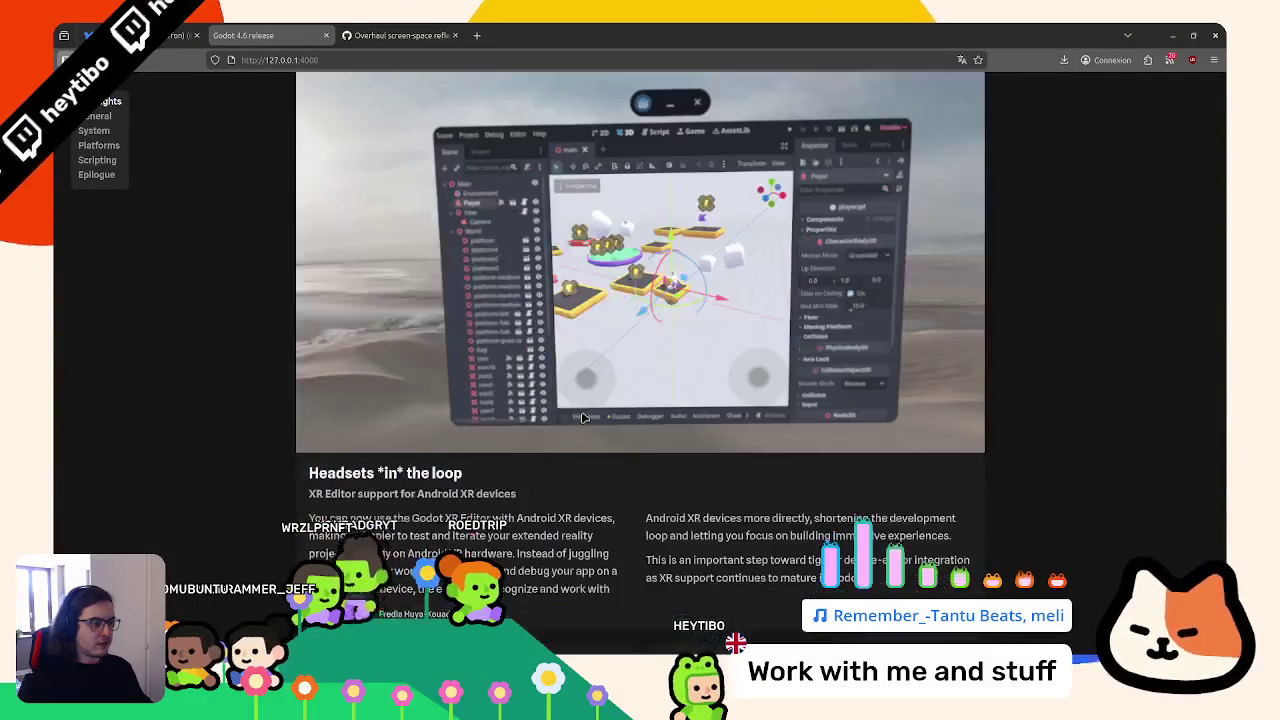
pyautogui.scroll(3, 585, 413)
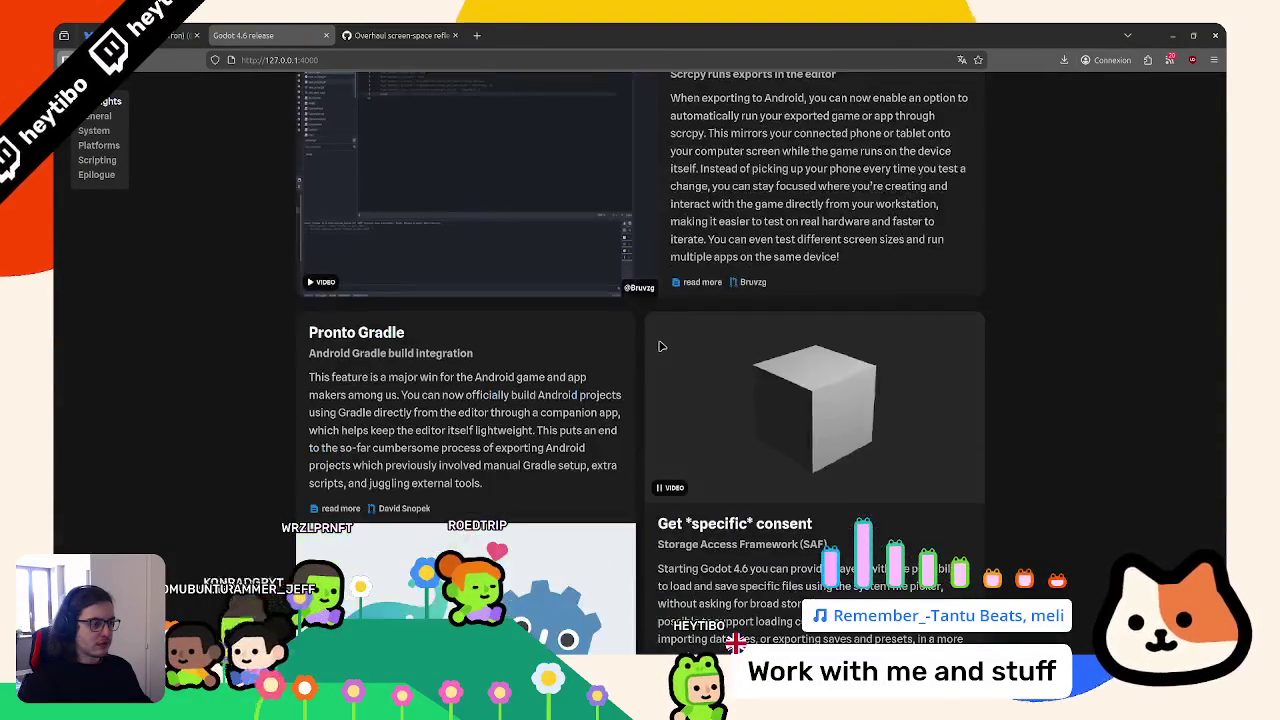
pyautogui.scroll(-12, 655, 347)
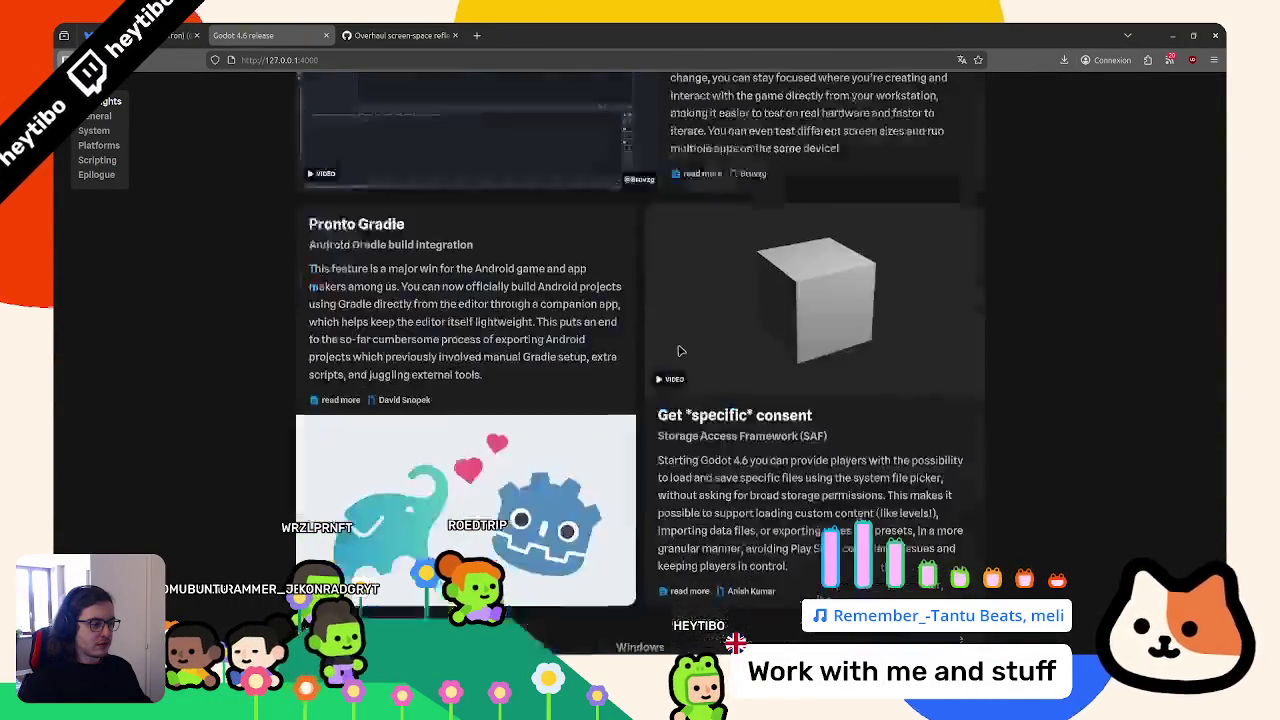
pyautogui.scroll(20, 655, 347)
pyautogui.scroll(15, 855, 375)
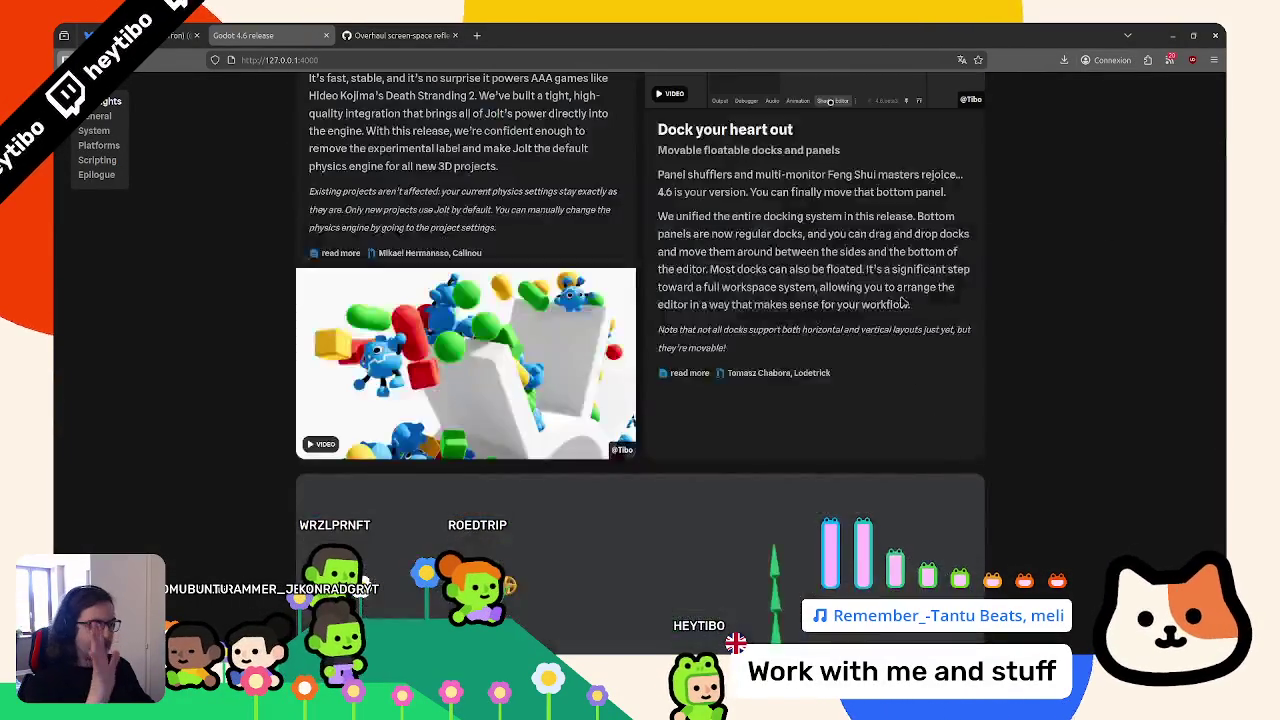
pyautogui.scroll(-6, 855, 375)
pyautogui.scroll(-15, 855, 375)
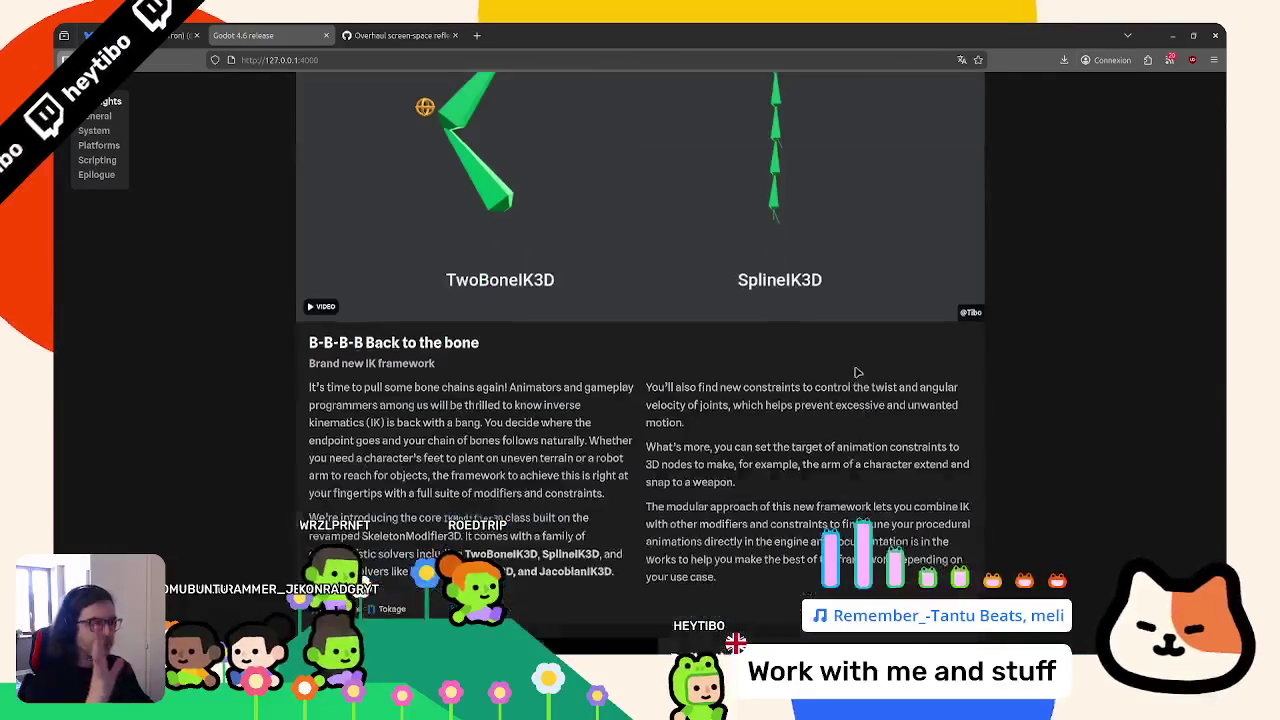
pyautogui.scroll(-15, 836, 373)
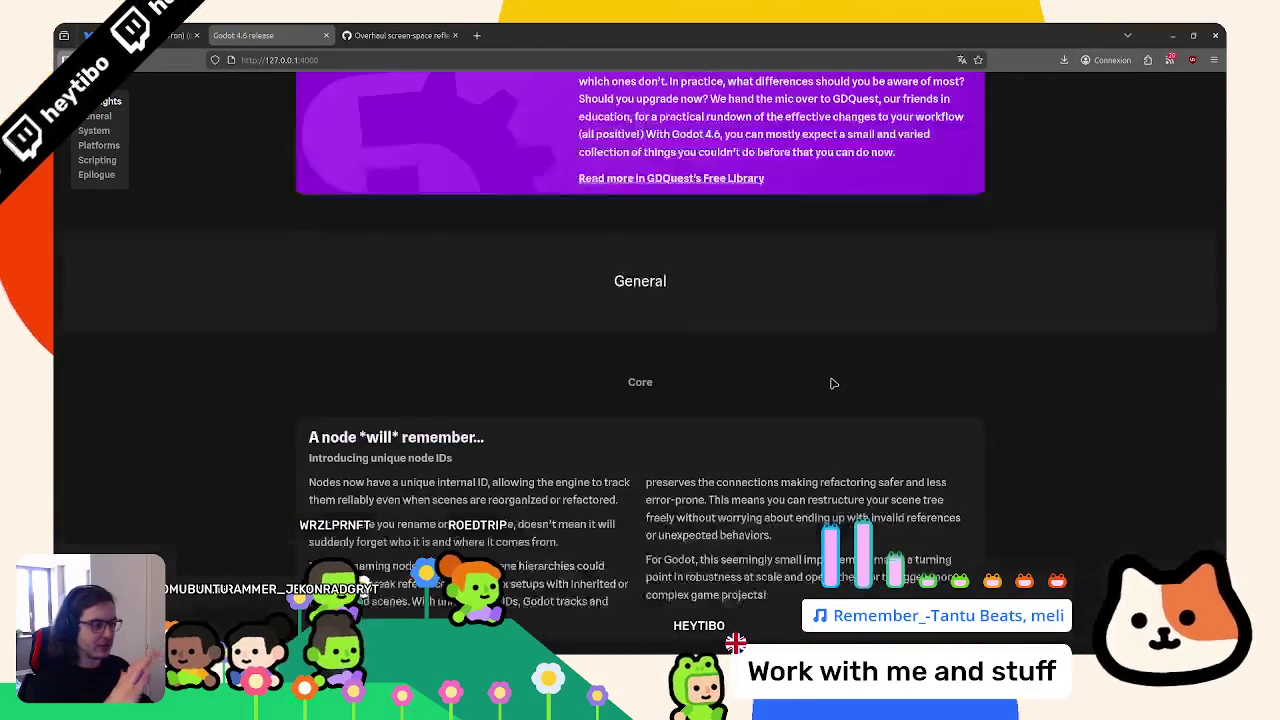
pyautogui.scroll(-15, 851, 387)
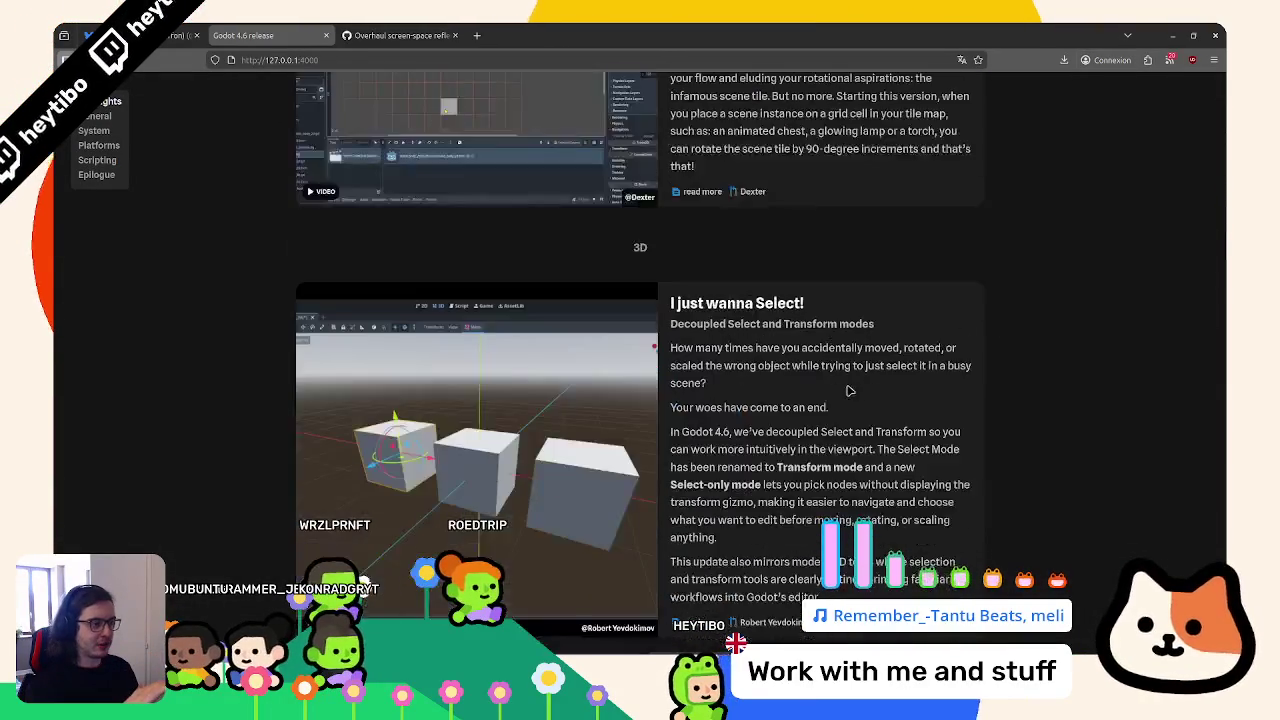
pyautogui.scroll(-15, 843, 387)
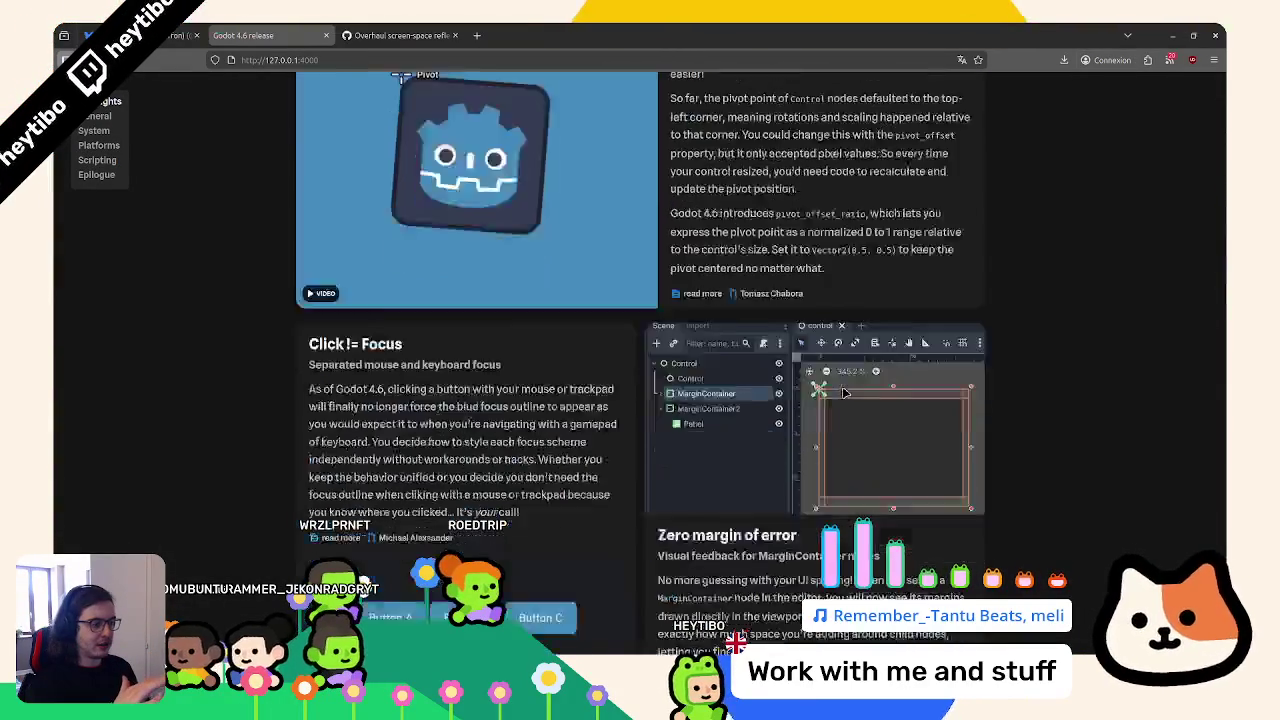
pyautogui.scroll(-10, 840, 392)
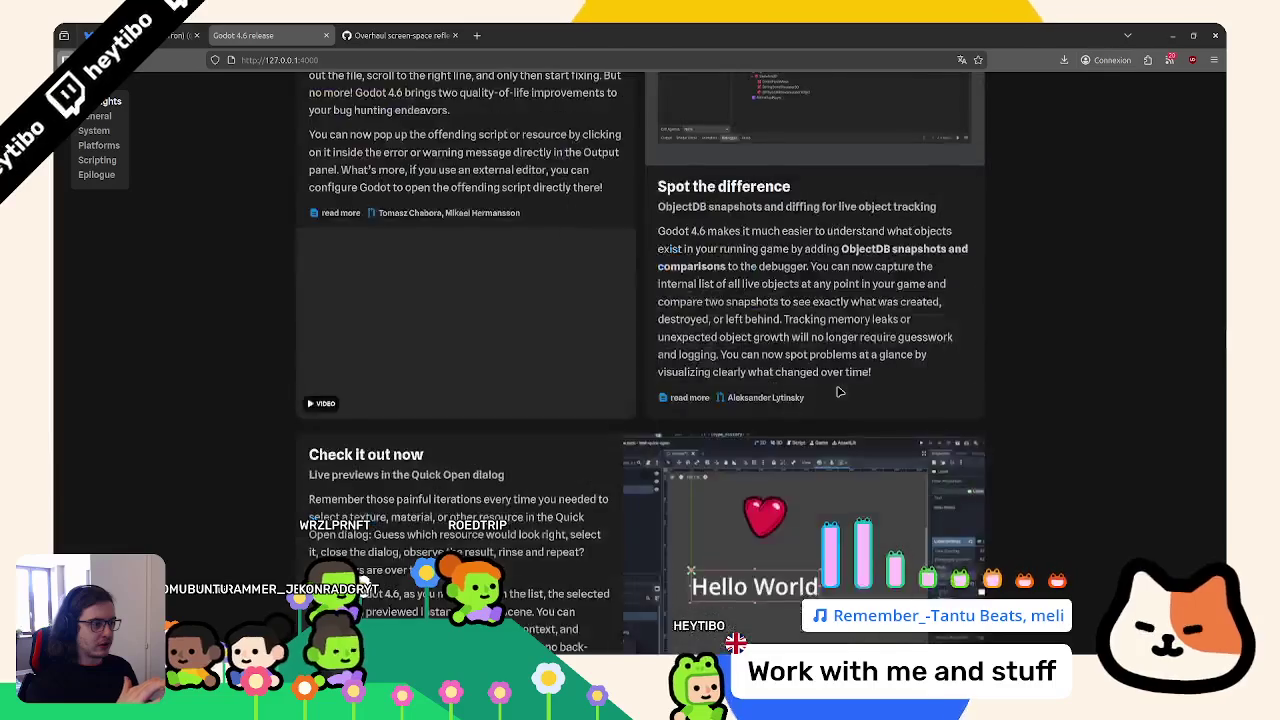
pyautogui.scroll(7, 549, 353)
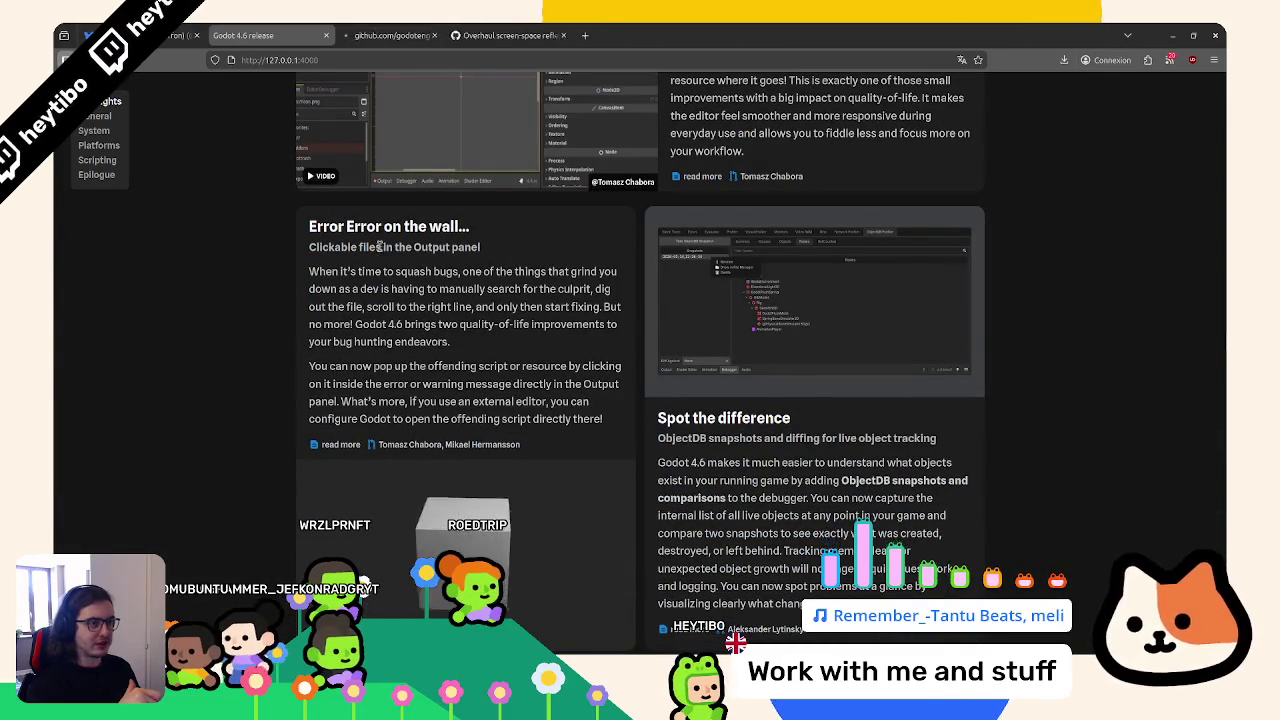
# Close the screen-space reflections pull request tab and open pull request #111805
pyautogui.click(511, 30)
pyautogui.middleClick(511, 28)
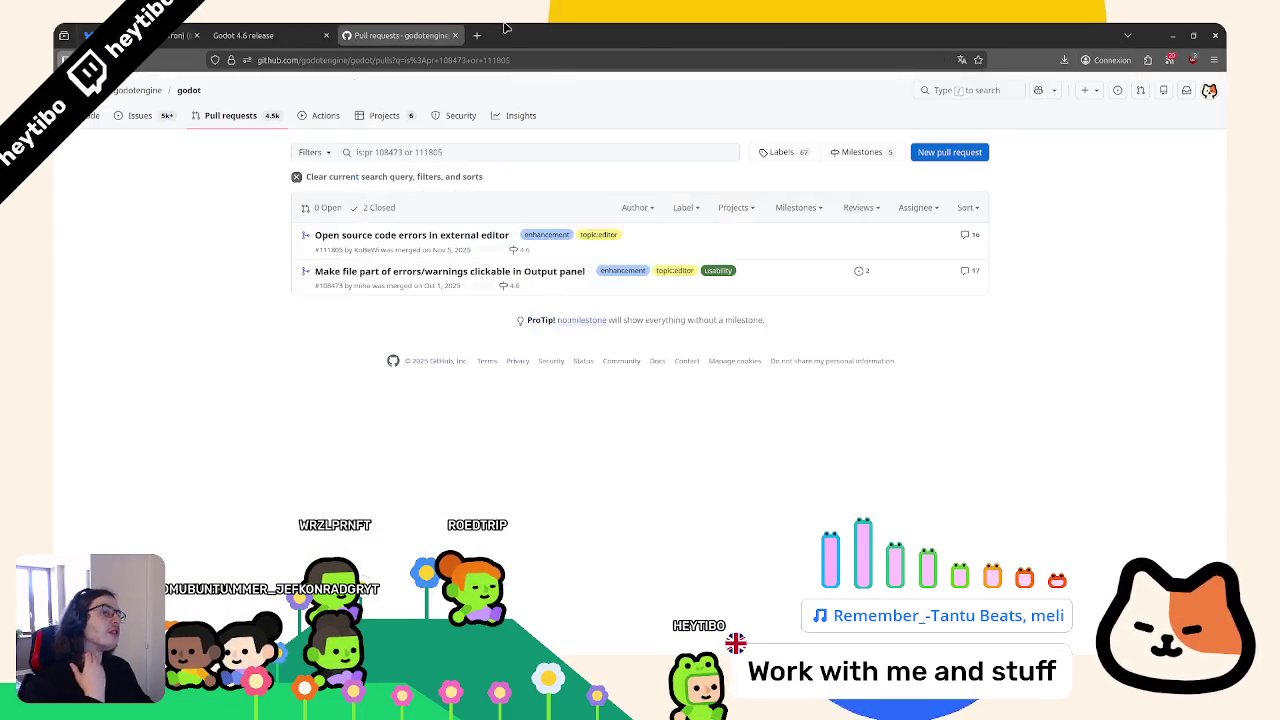
pyautogui.click(391, 240)
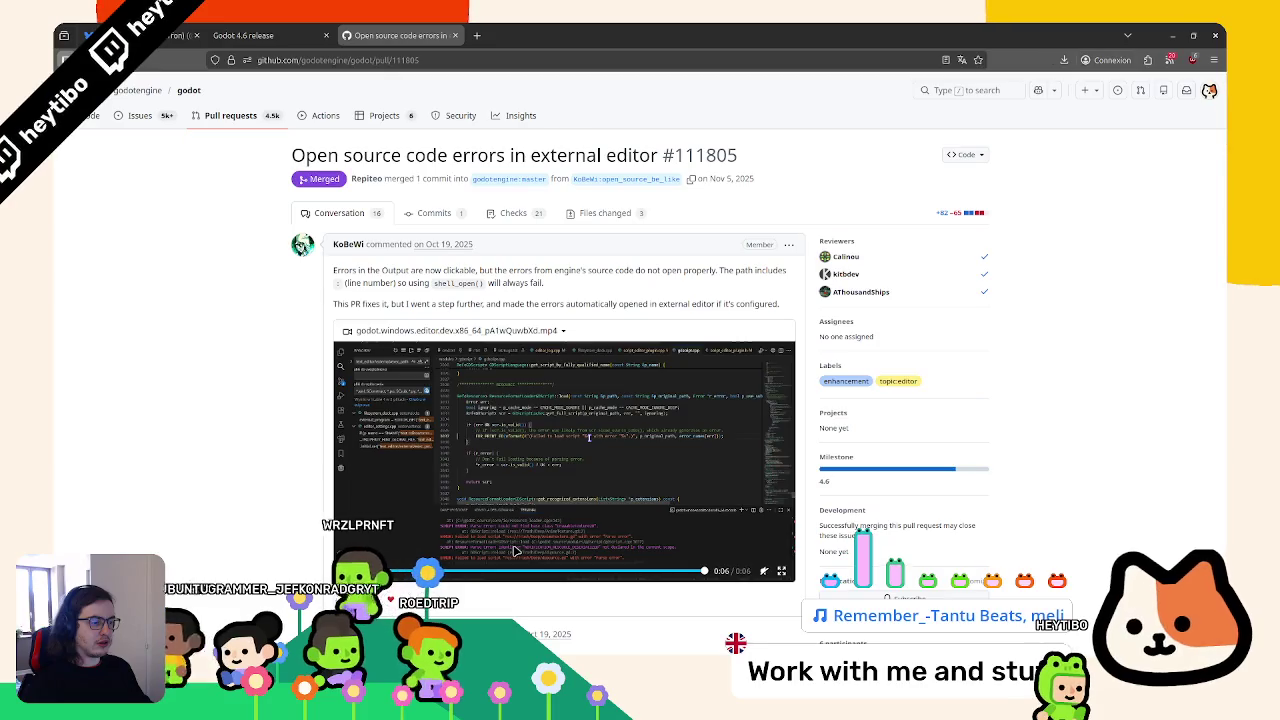
# Save the pull request's demo video to Downloads, then return to the Godot 4.6 release page
pyautogui.rightClick(578, 498)
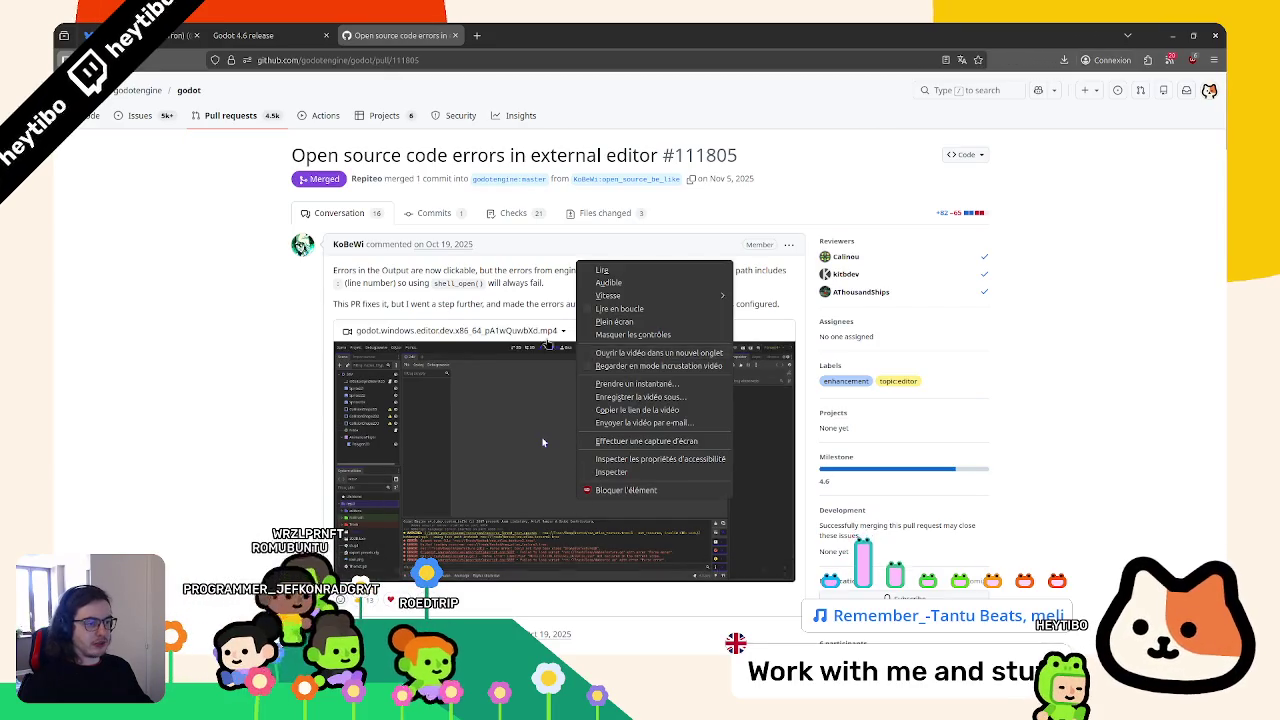
pyautogui.rightClick(576, 402)
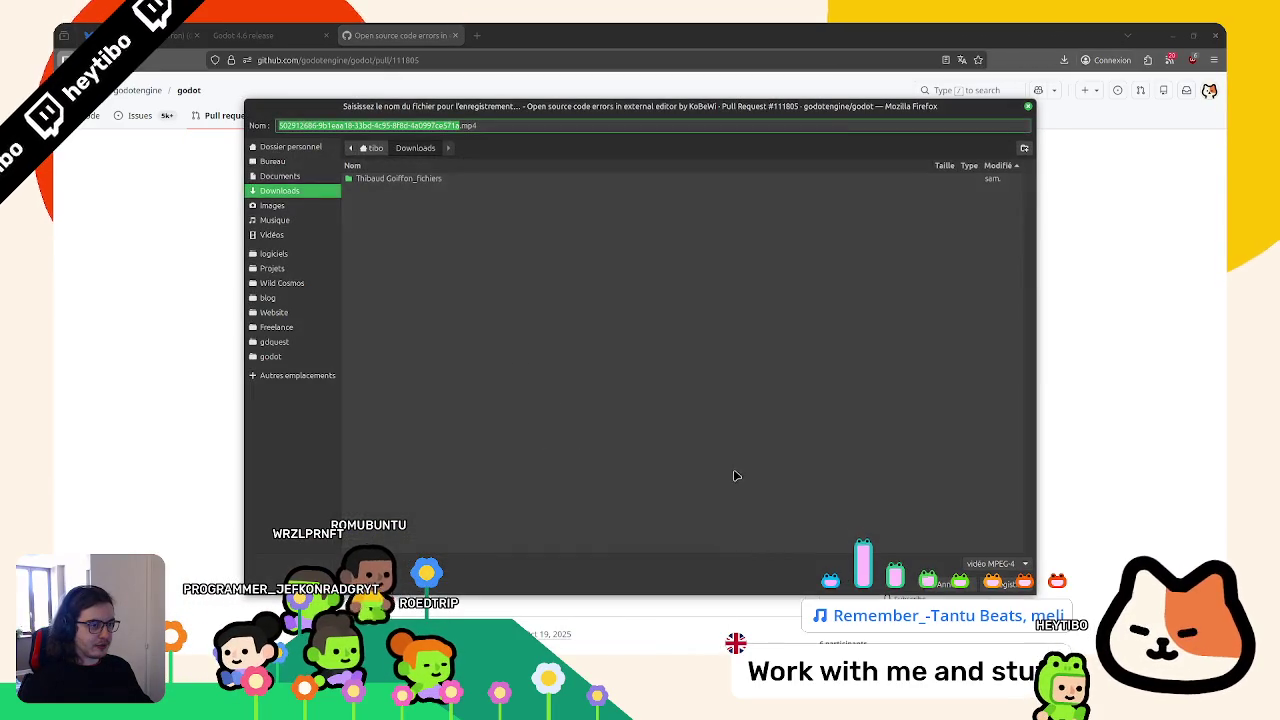
pyautogui.press('Return')
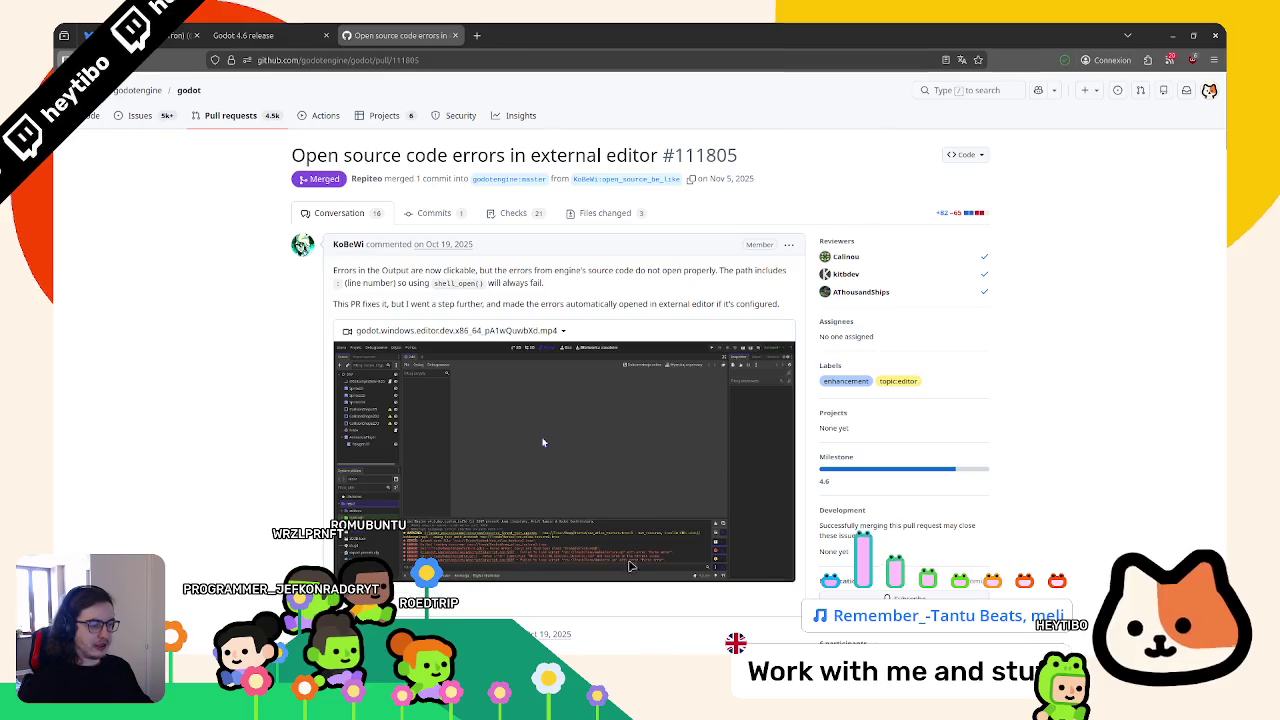
pyautogui.click(285, 27)
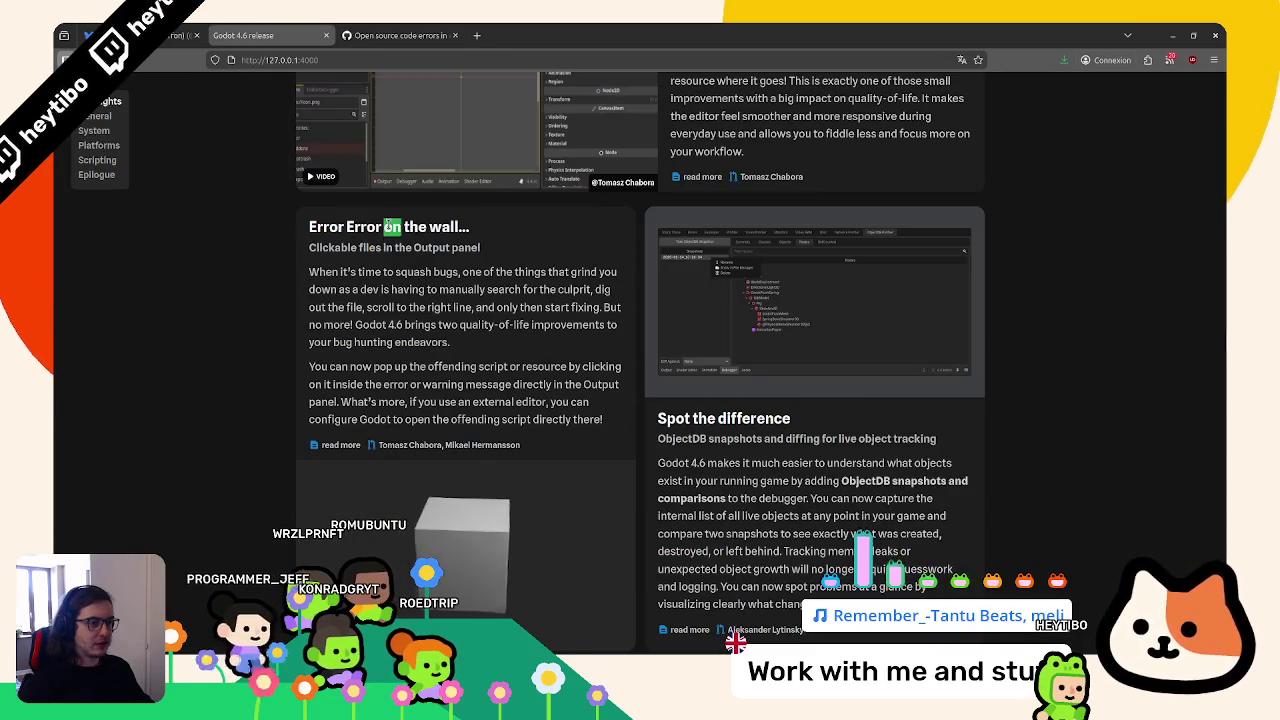
# Search features.yml for 'Error Error' and select the error_click entry using placeholder.webm
pyautogui.moveTo(388, 226); pyautogui.dragTo(328, 222)
pyautogui.hotkey('ctrl', 'c')
pyautogui.hotkey('alt', 'Tab')
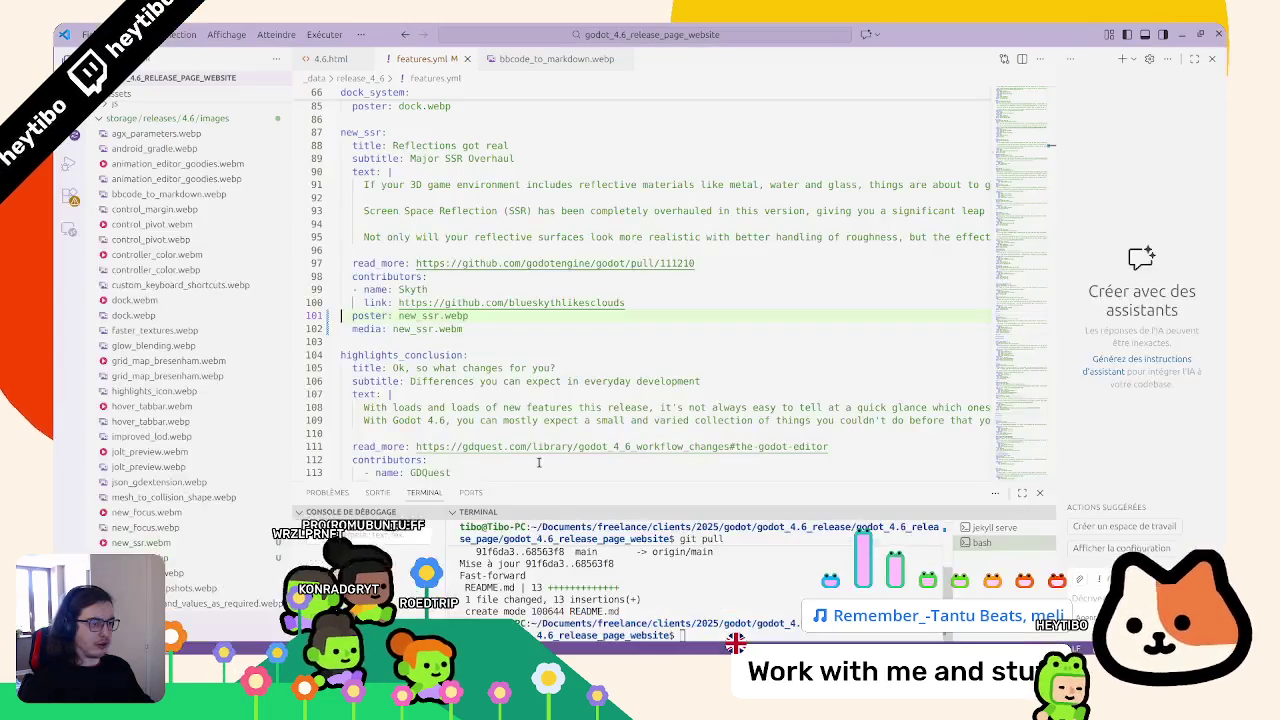
pyautogui.hotkey('ctrl', 'f')
pyautogui.hotkey('ctrl', 'v')
pyautogui.press('Escape')
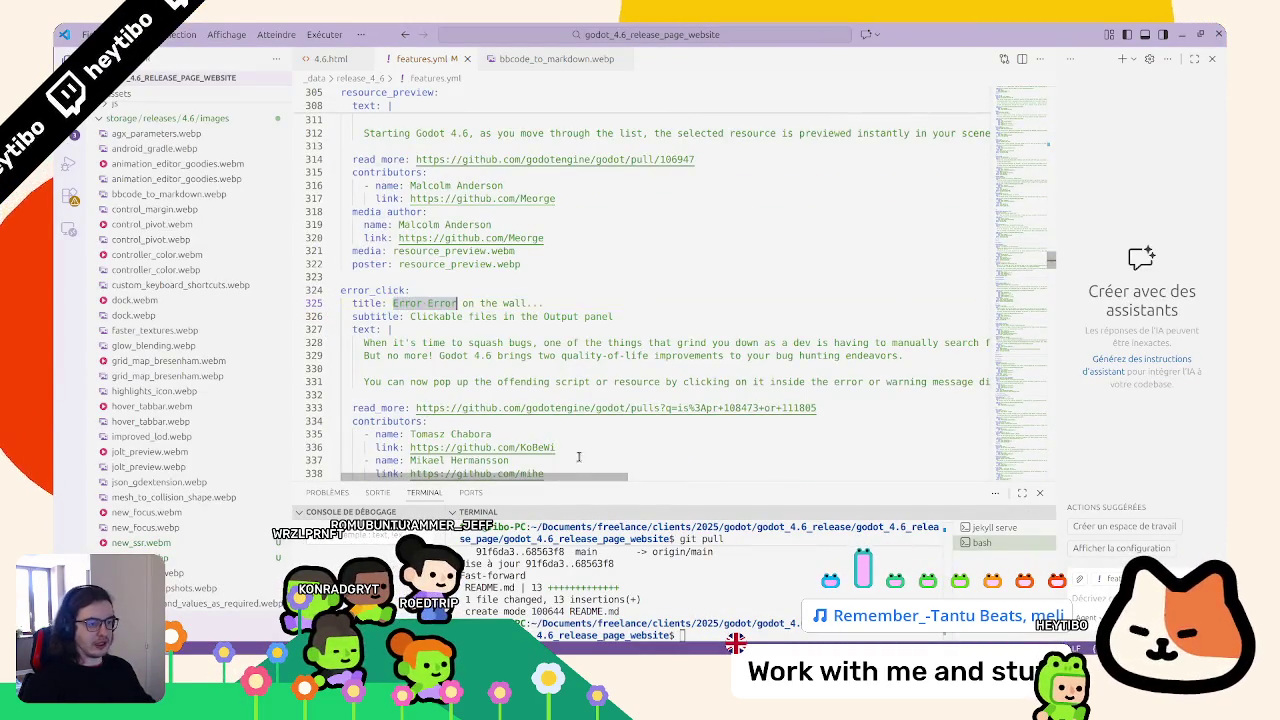
pyautogui.scroll(-3, 487, 378)
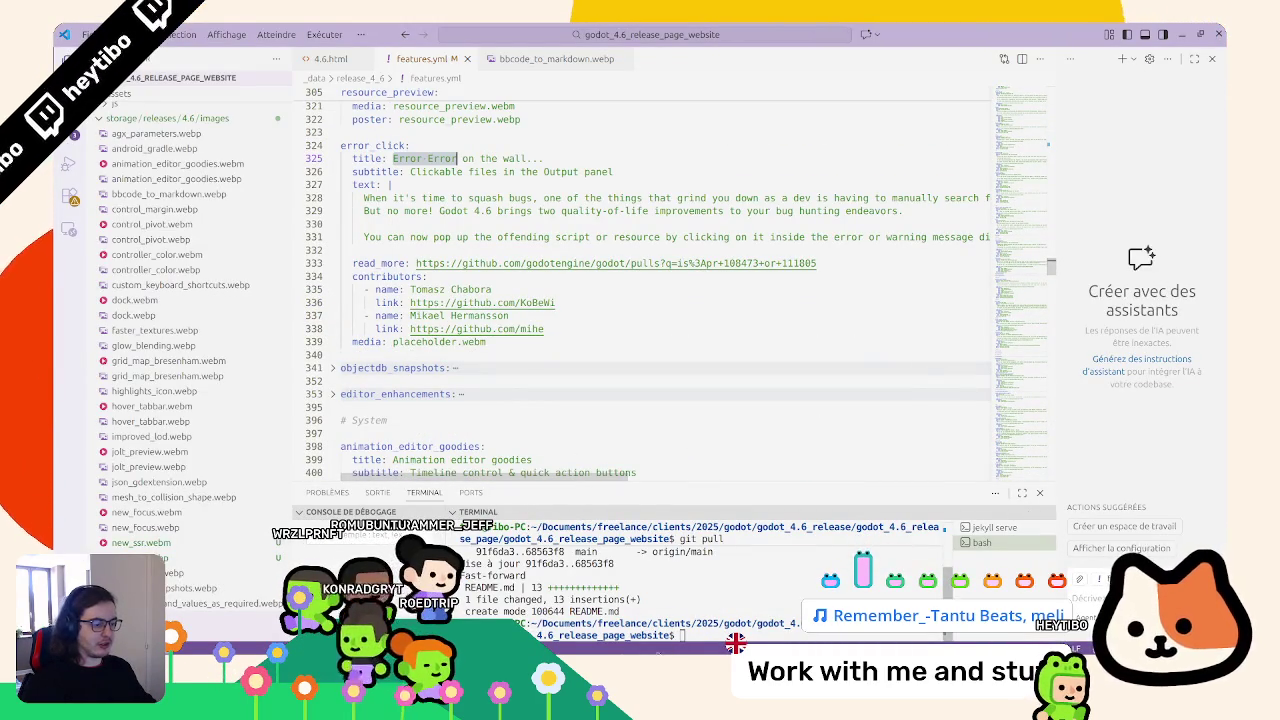
pyautogui.scroll(2, 474, 432)
pyautogui.click(372, 203)
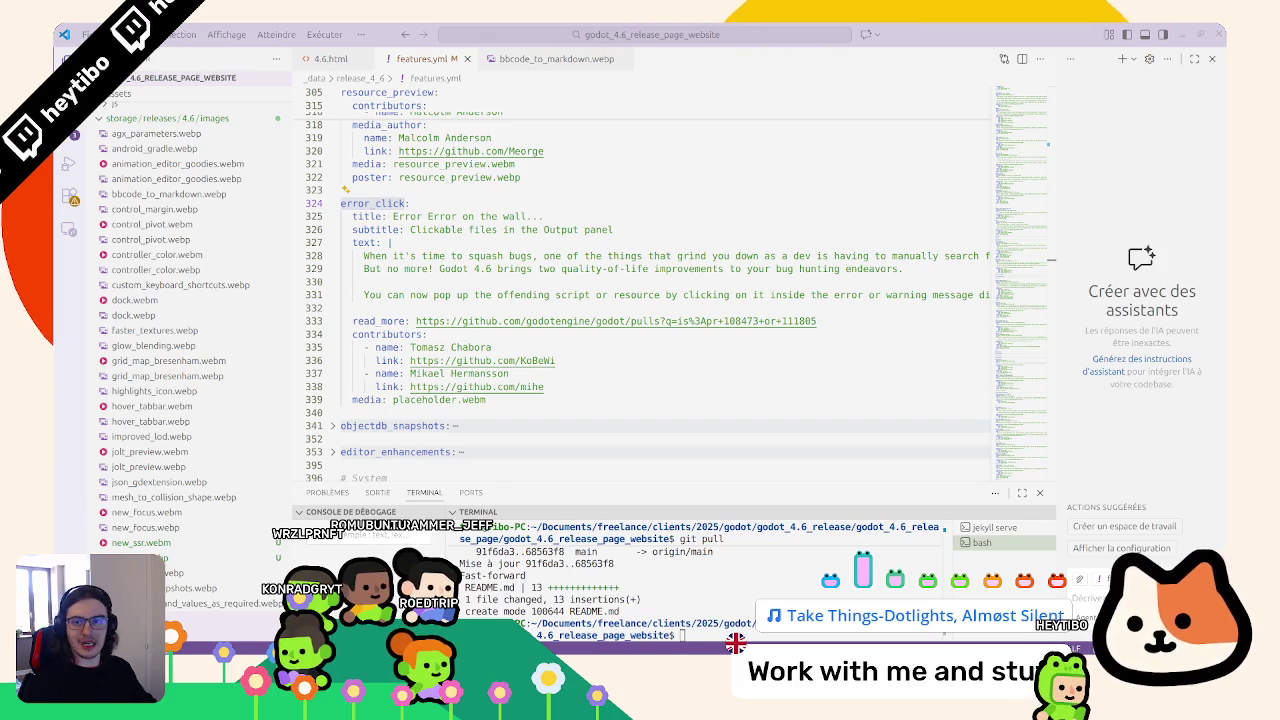
pyautogui.hotkey('alt', 'Tab')
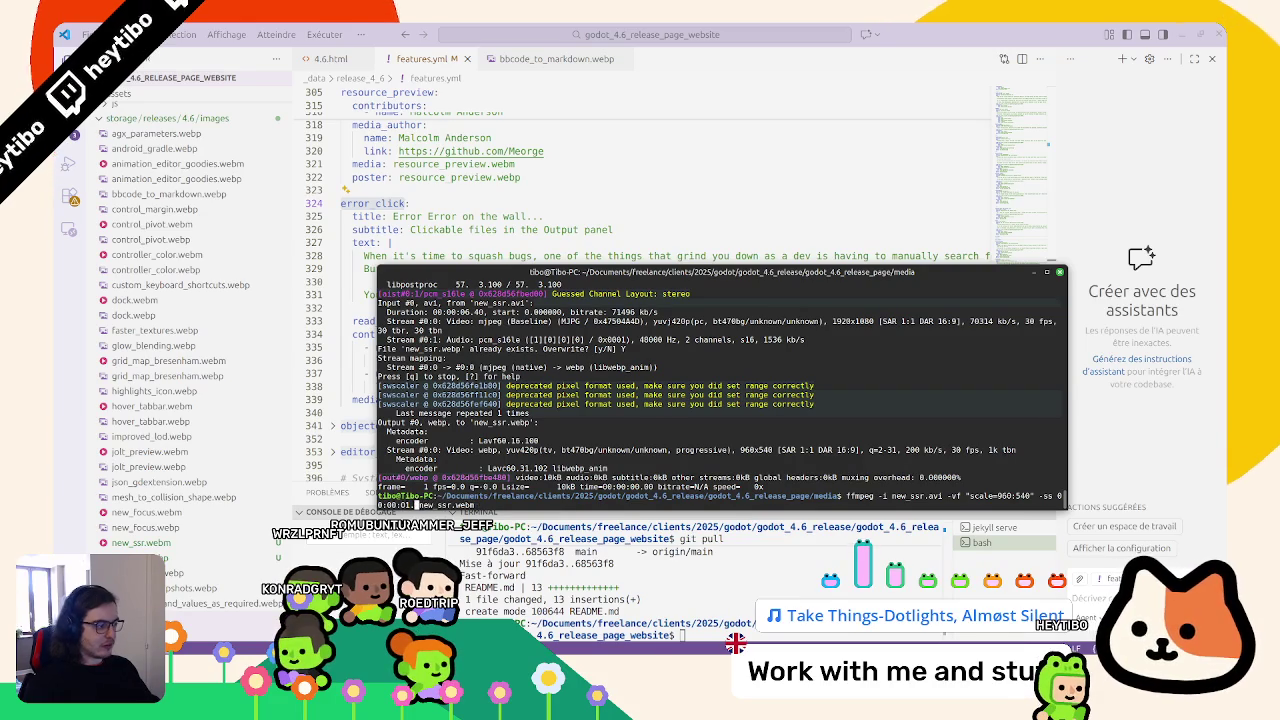
# Drop -ss 0 from the ffmpeg command, convert error_click.mp4 to error_click.webm, and check the output
pyautogui.press('BackSpace')
pyautogui.press('BackSpace')
pyautogui.press('BackSpace')
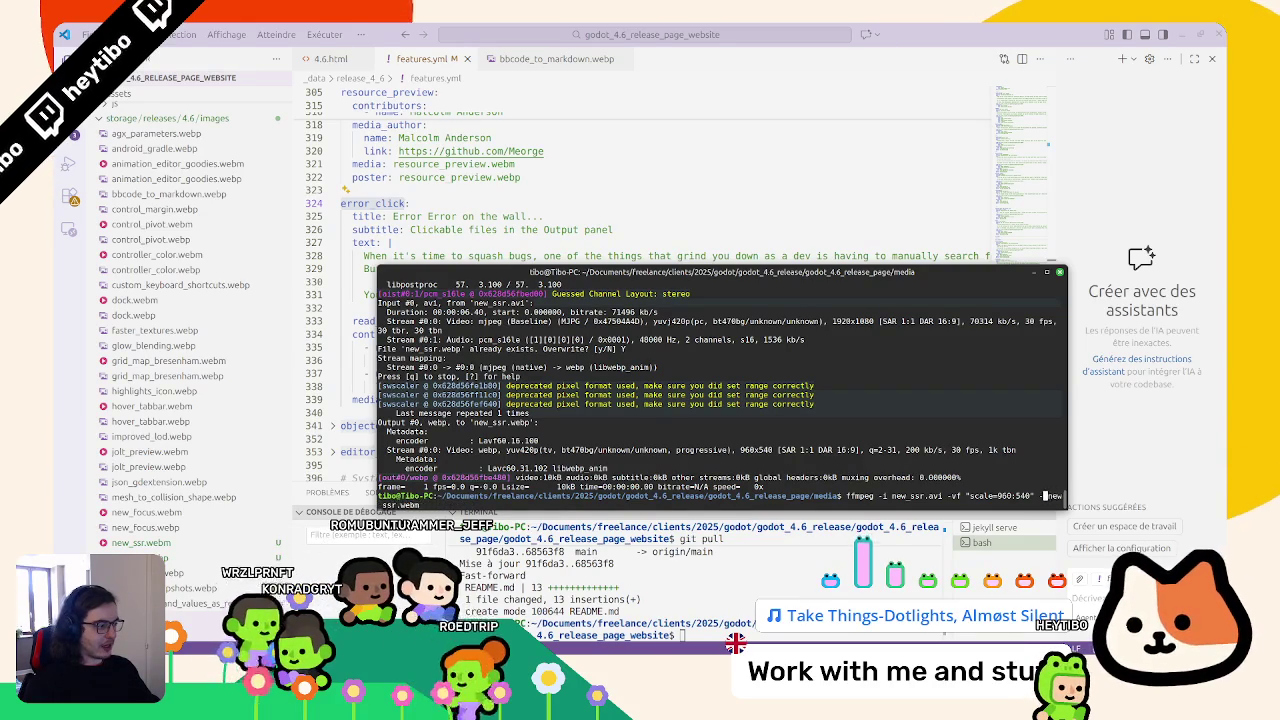
pyautogui.press('Left')
pyautogui.press('Left')
pyautogui.press('Left')
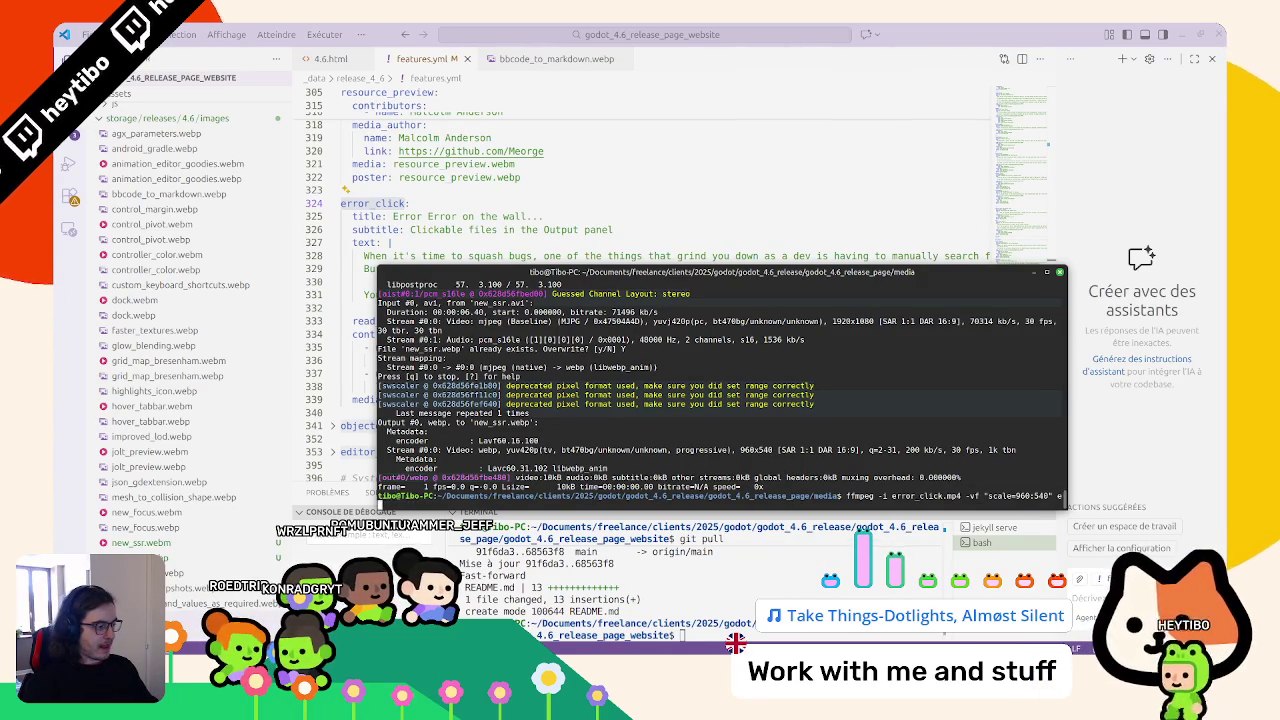
pyautogui.write('webm')
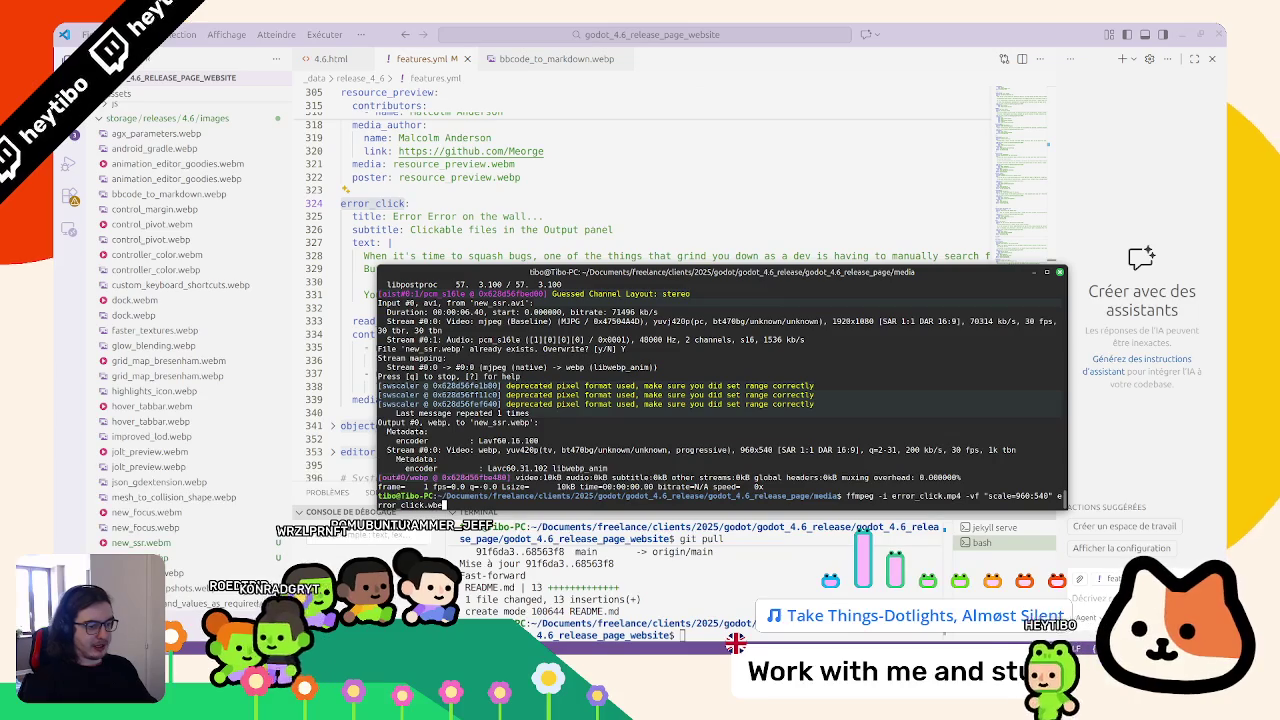
pyautogui.press('Return')
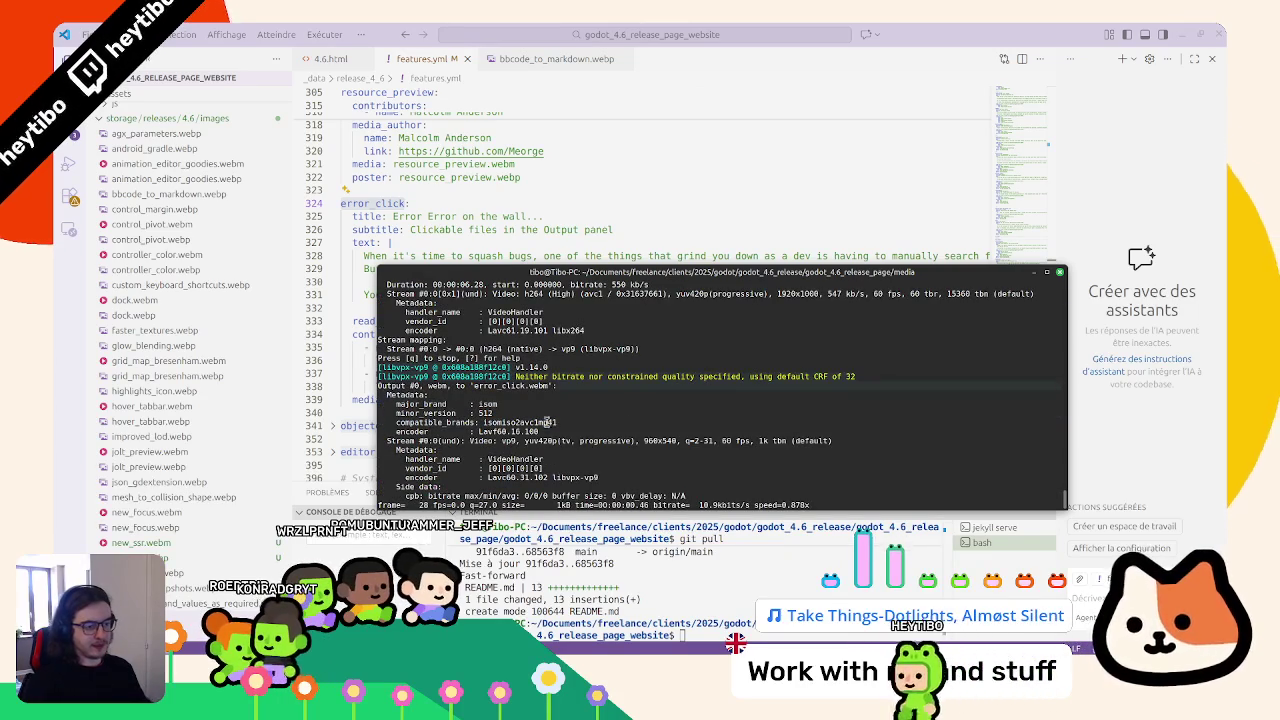
pyautogui.moveTo(378, 506); pyautogui.dragTo(153, 506)
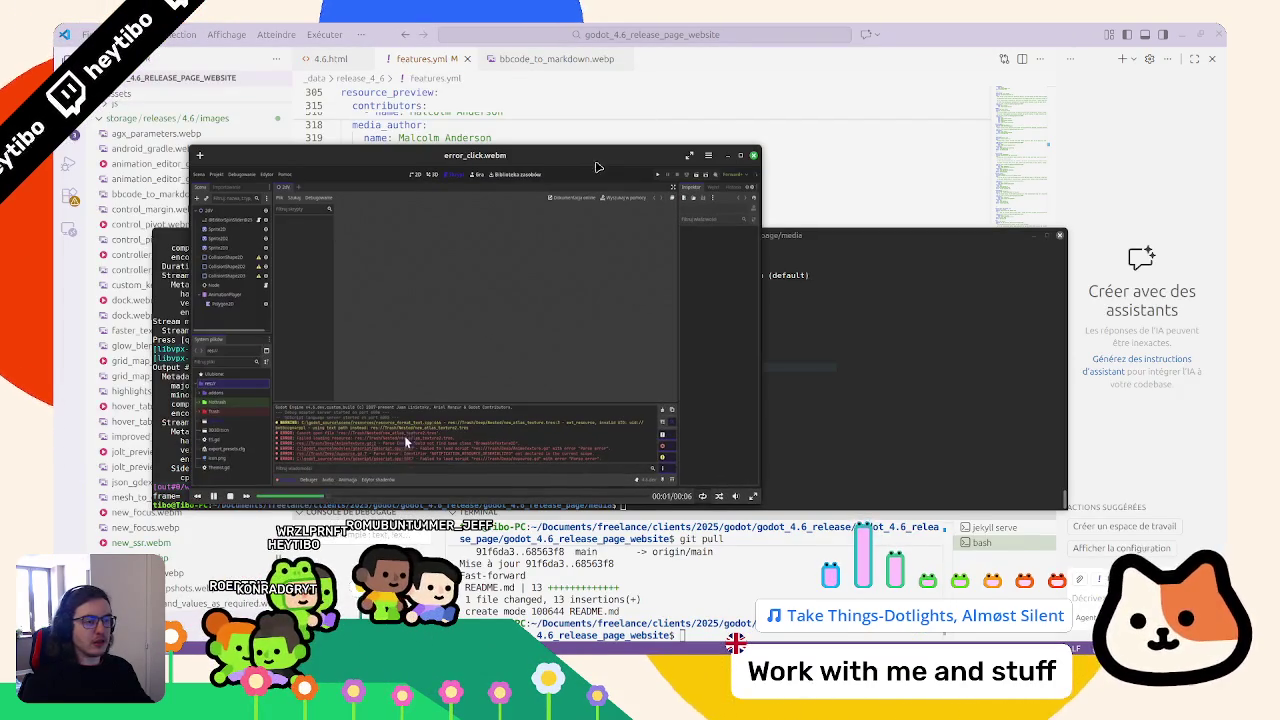
# Export one frame of error_click.mp4 as the error_click.webp poster with -vframes 1, closing the clip previews
pyautogui.click(754, 155)
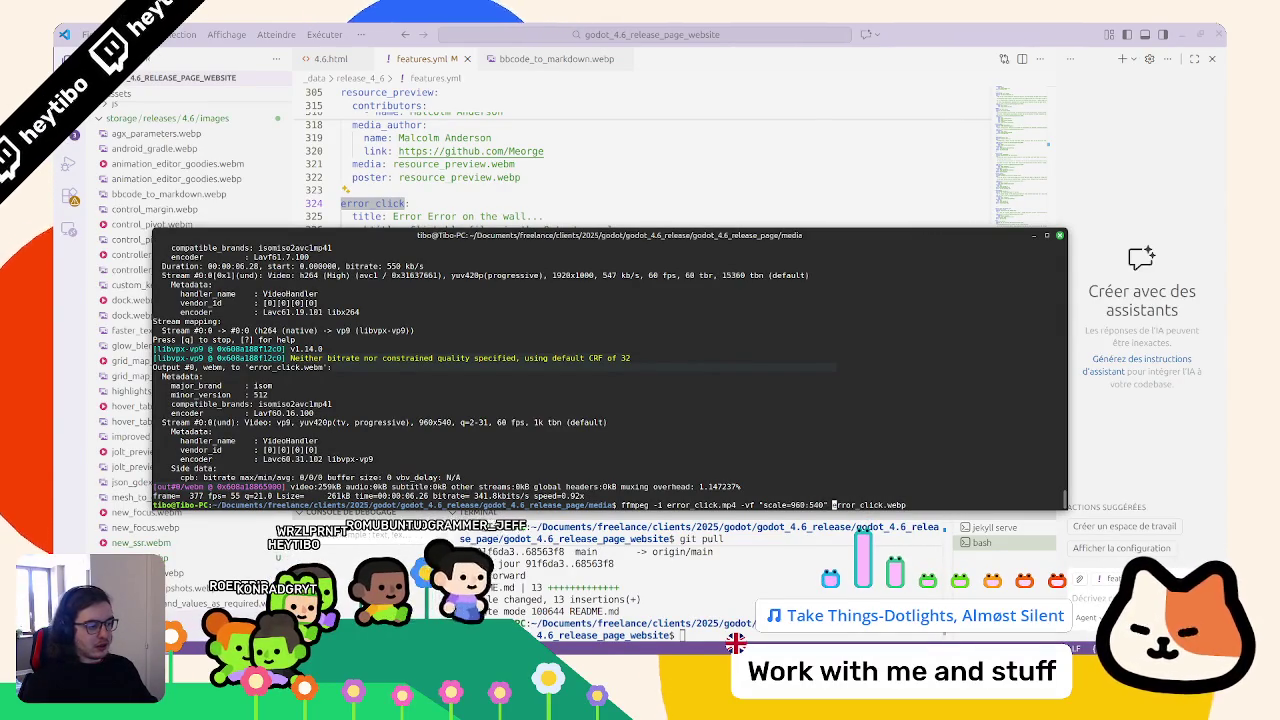
pyautogui.write('-vframes 1')
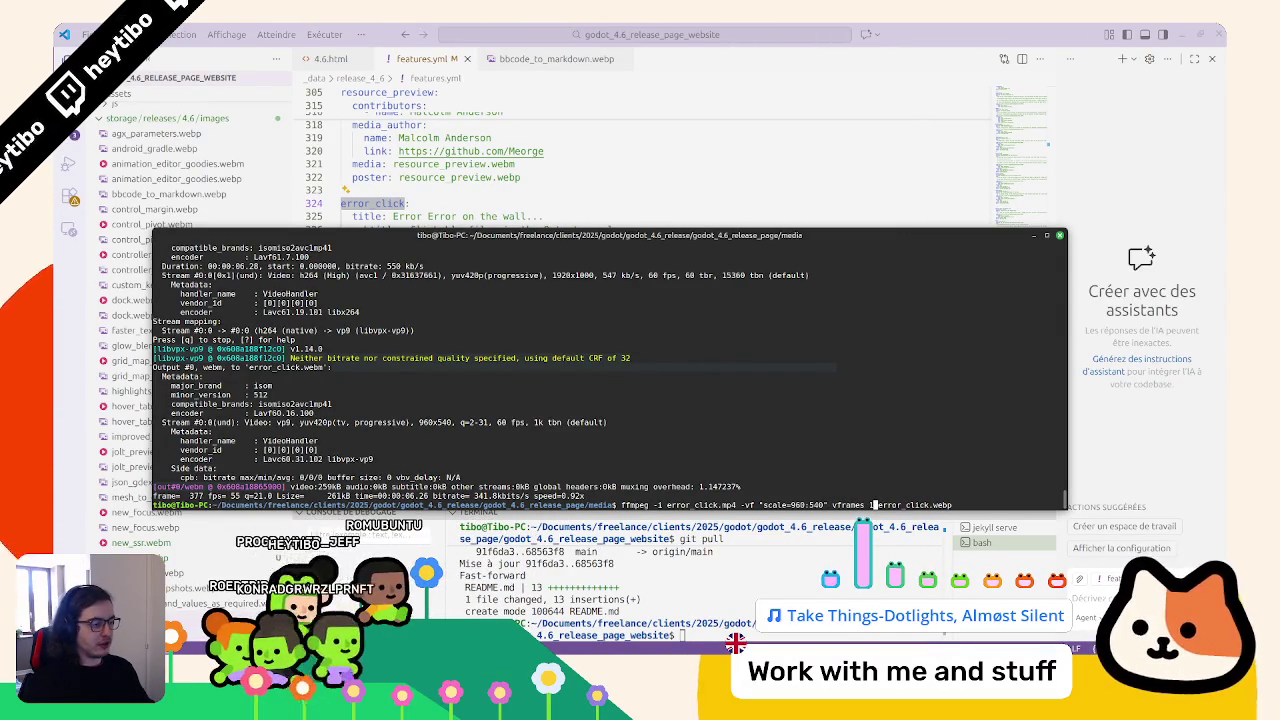
pyautogui.press('Return')
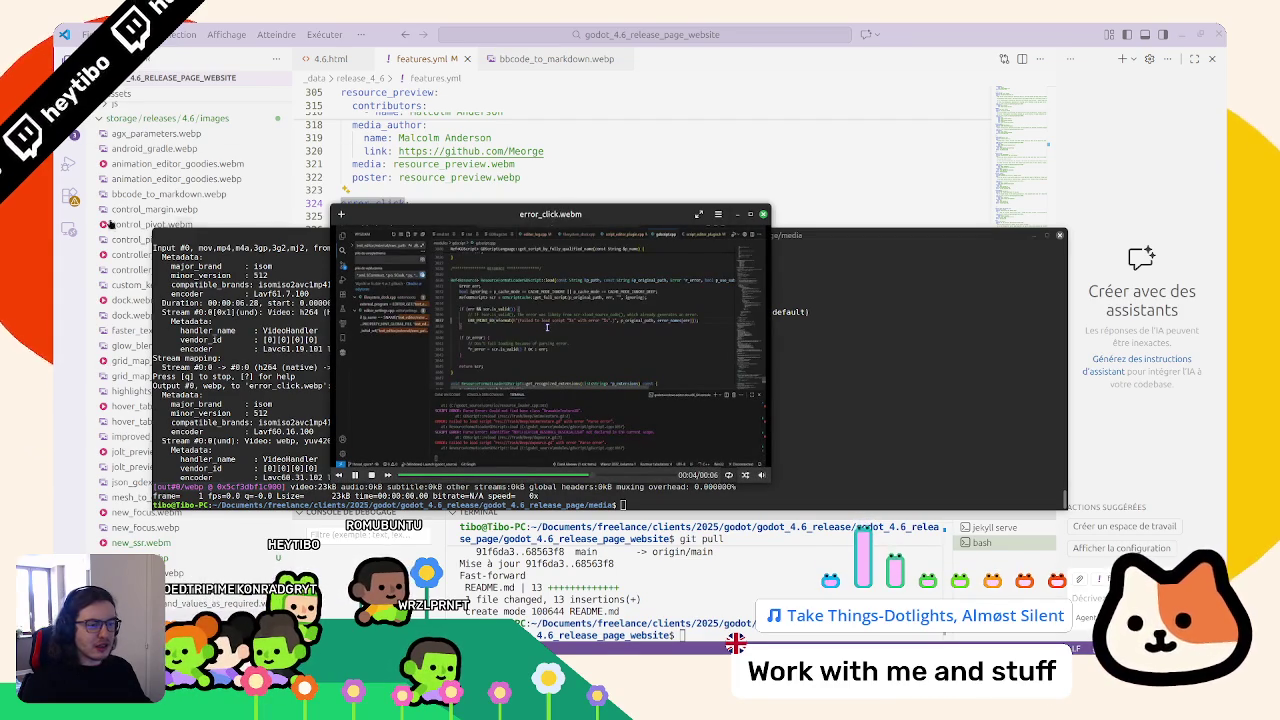
pyautogui.click(763, 214)
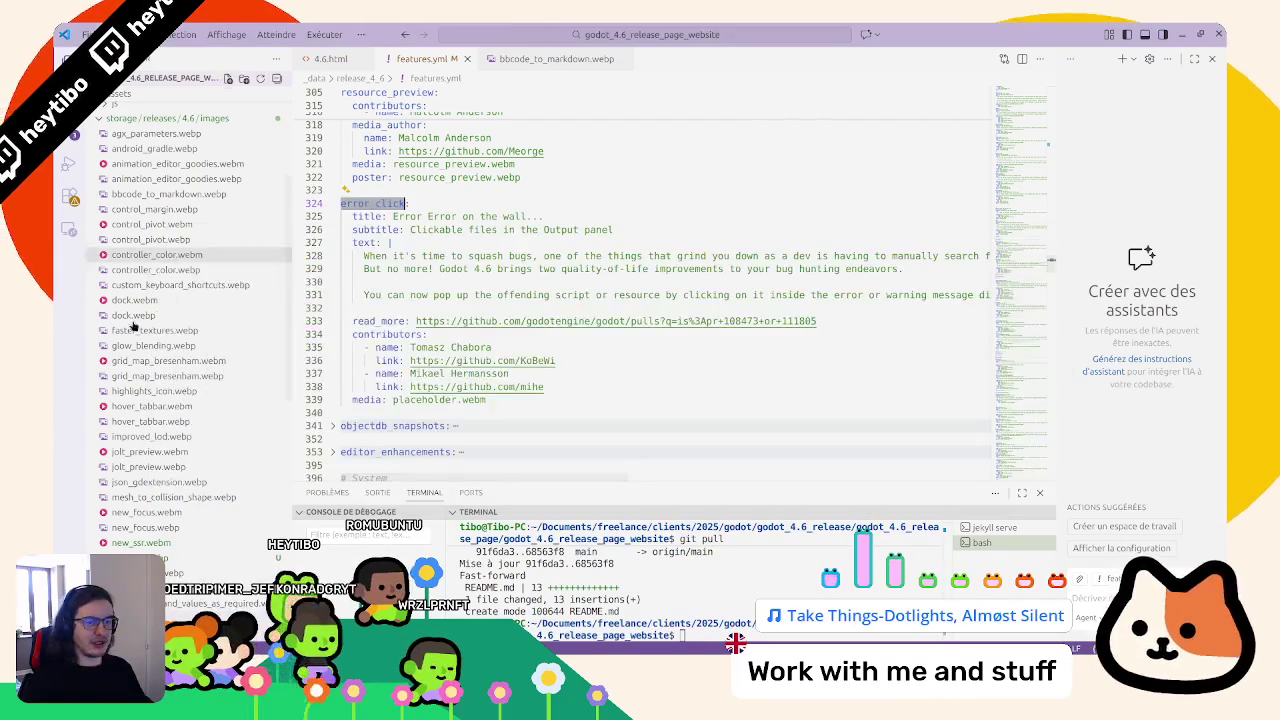
# Replace 'placeholder' with error_click in the error_click card's media line in features.yml
pyautogui.click(150, 330)
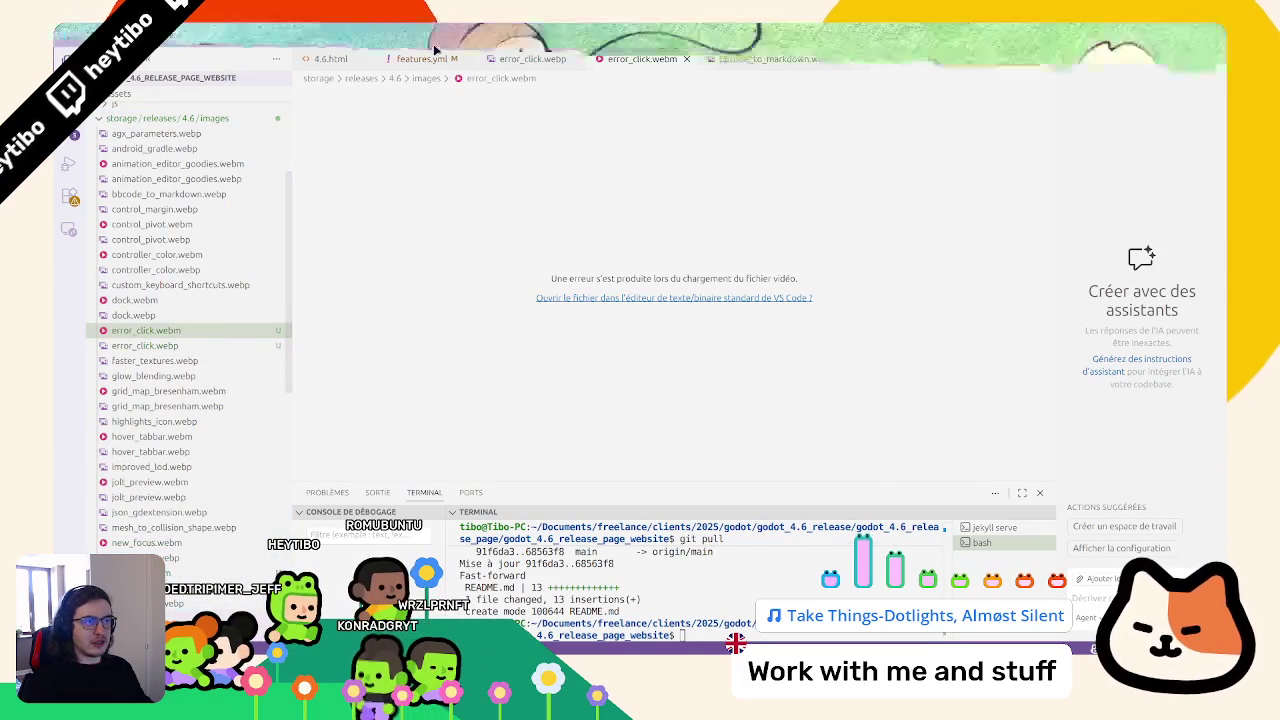
pyautogui.click(422, 58)
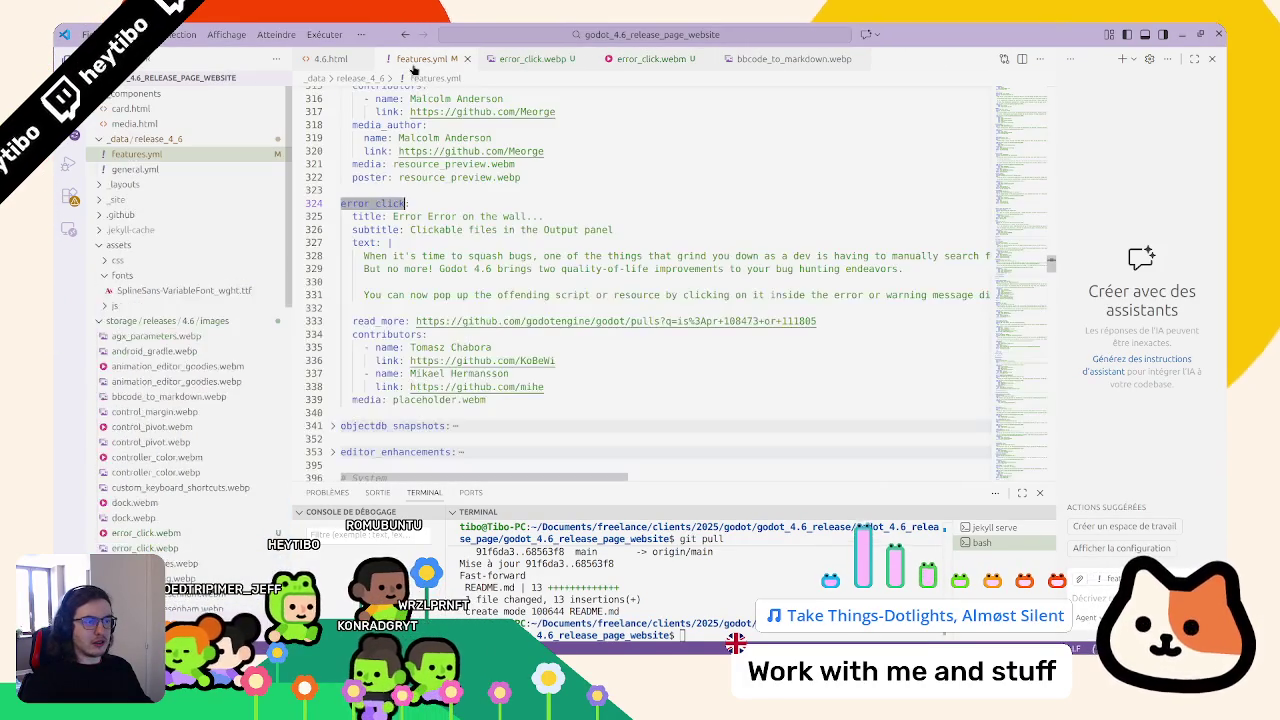
pyautogui.click(557, 399)
pyautogui.doubleClick(421, 399)
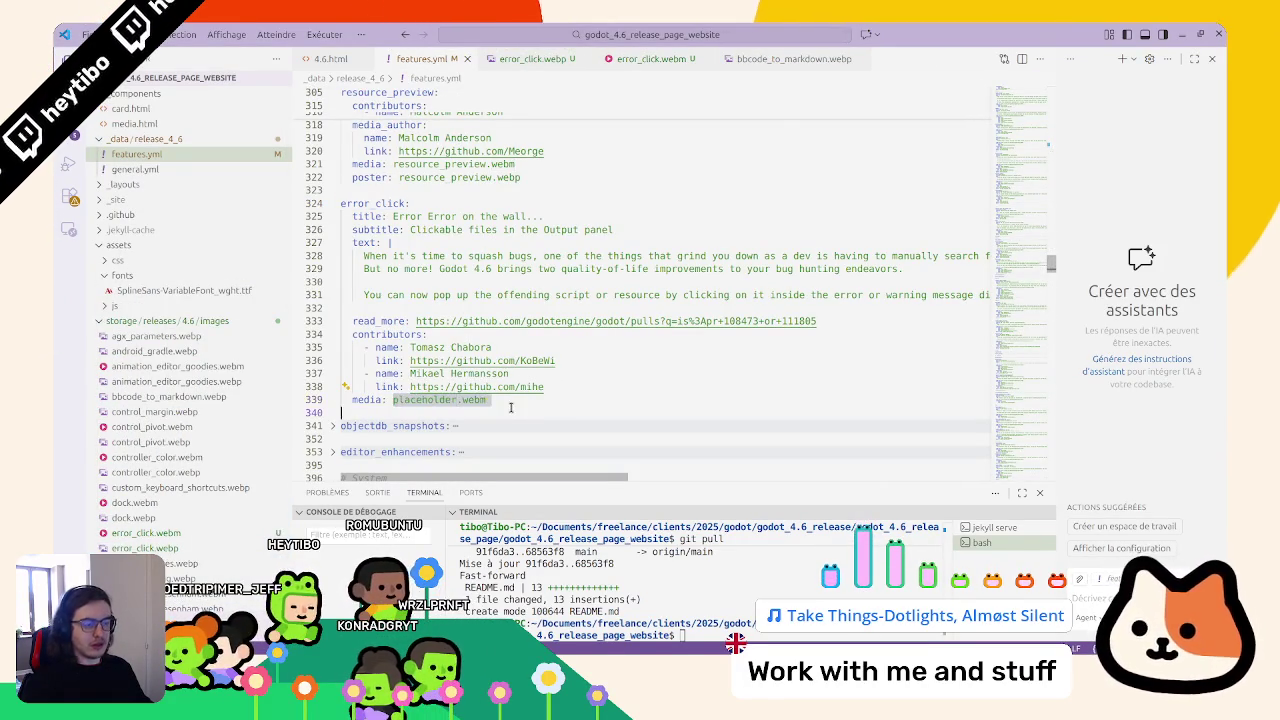
pyautogui.doubleClick(370, 203)
pyautogui.hotkey('ctrl', 'c')
pyautogui.doubleClick(413, 399)
pyautogui.hotkey('ctrl', 'v')
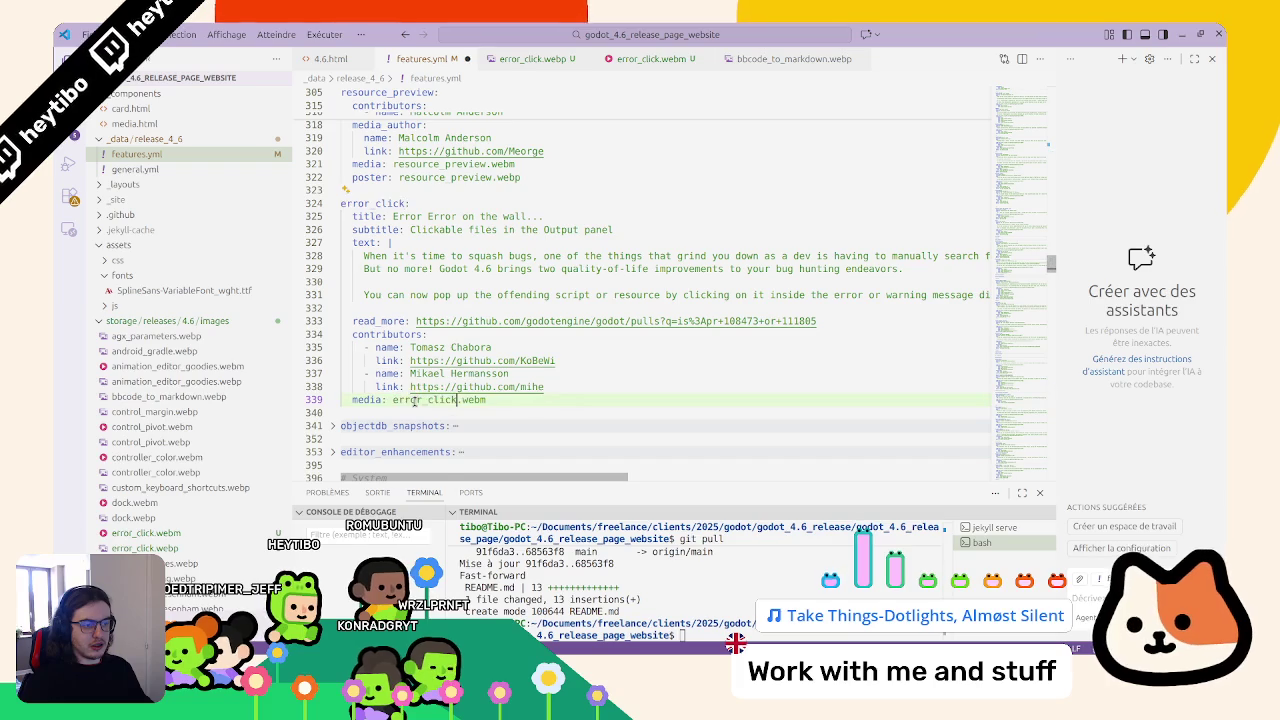
# Add a poster line for error_click.webp below the media line
pyautogui.hotkey('shift', 'alt', 'Up')
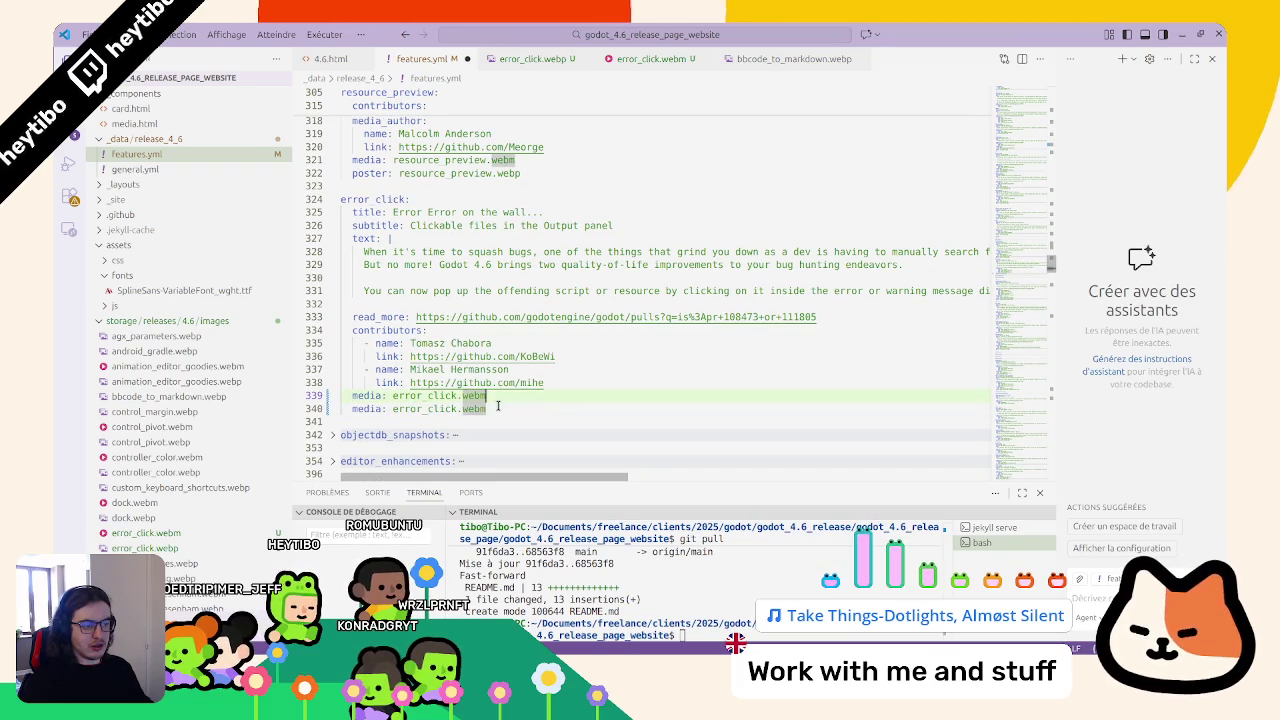
pyautogui.write('p')
pyautogui.hotkey('ctrl', 'Left')
pyautogui.hotkey('ctrl', 'Left')
pyautogui.hotkey('ctrl', 'shift', 'Right')
pyautogui.write('poste')
pyautogui.press('Return')
pyautogui.hotkey('alt', 'Down')
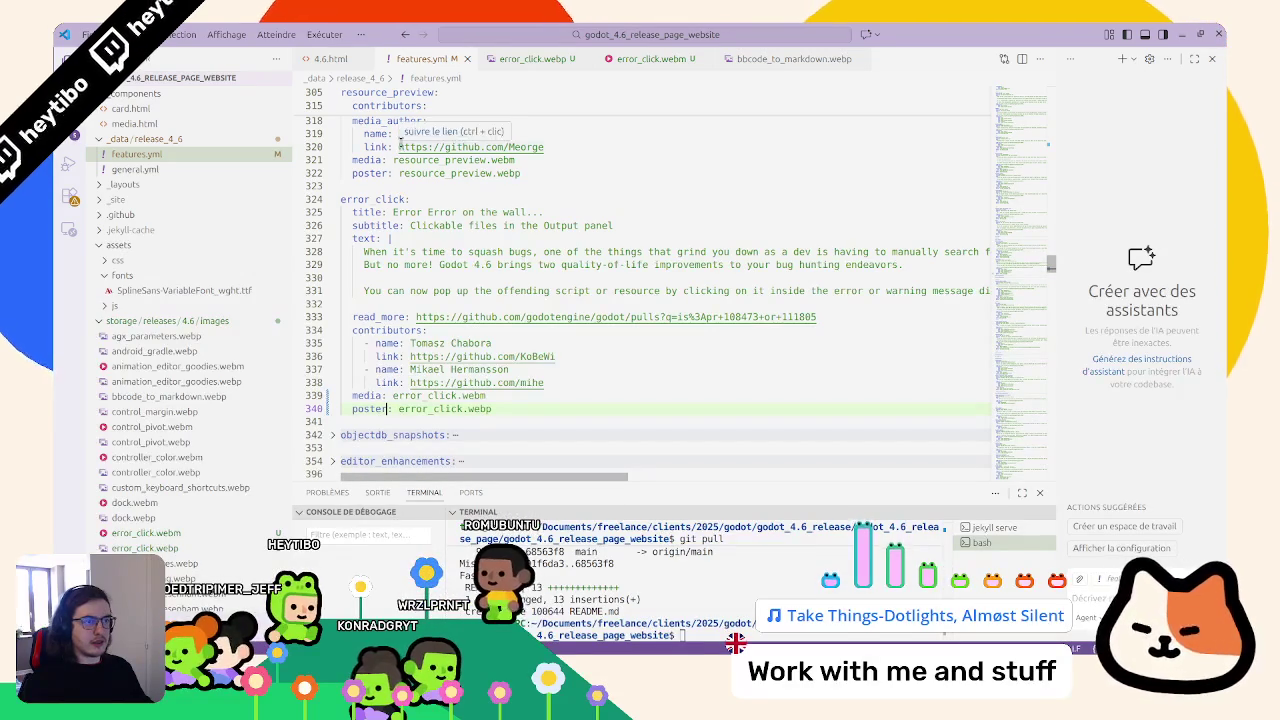
# Copy the previous card's media_author block into the error_click entry
pyautogui.click(341, 120)
pyautogui.hotkey('shift', 'Down')
pyautogui.hotkey('shift', 'Down')
pyautogui.hotkey('shift', 'Down')
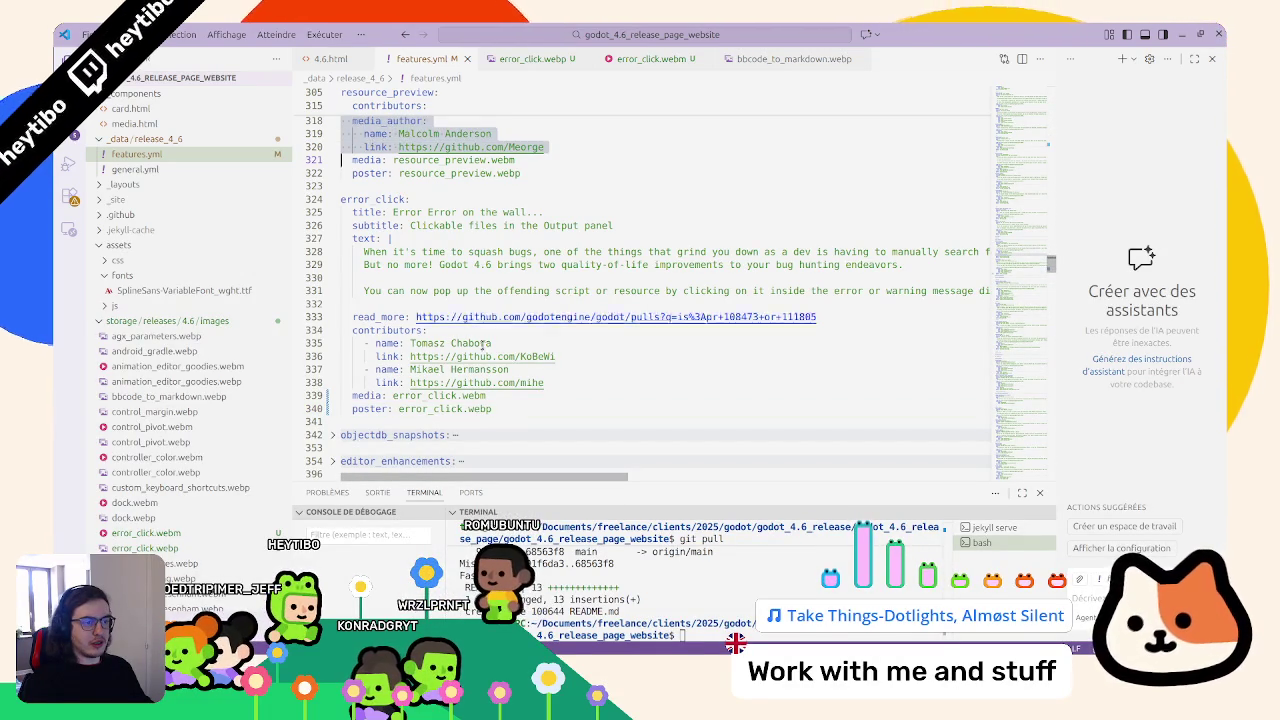
pyautogui.click(572, 380)
pyautogui.press('Return')
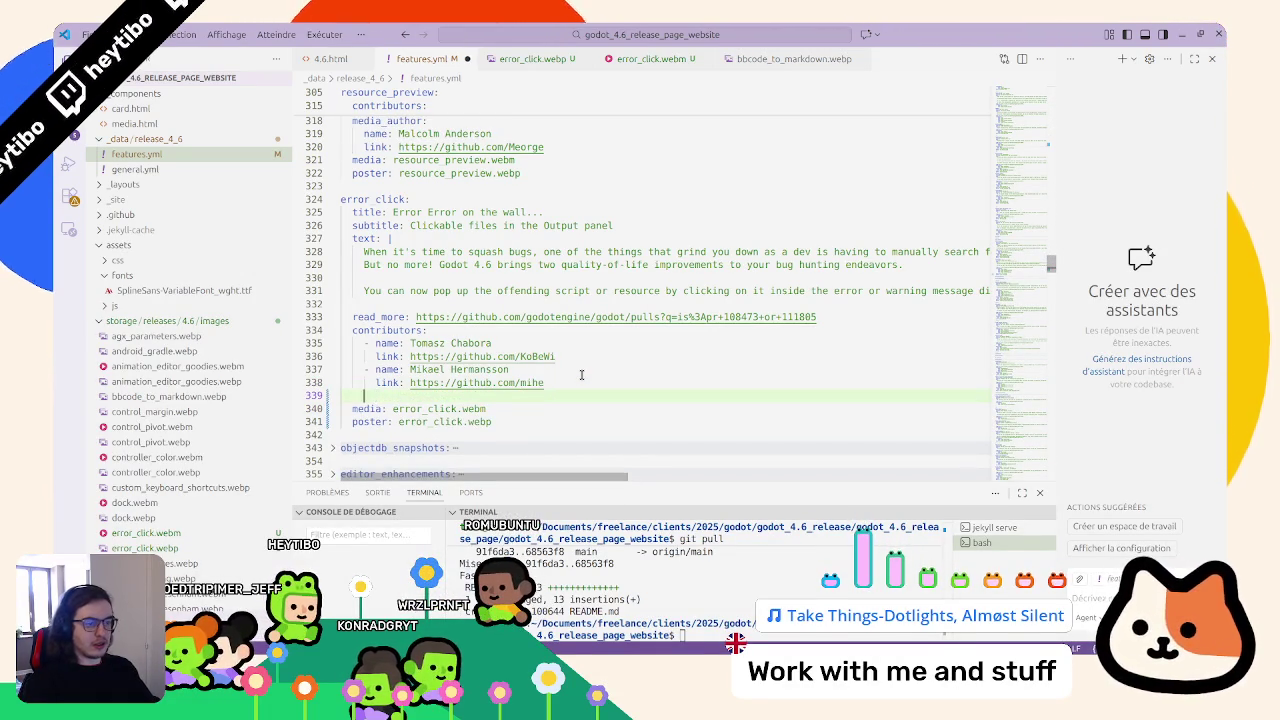
pyautogui.write('media_author:     name: Malcolm Anderson     link: https://github.com/Meorge')
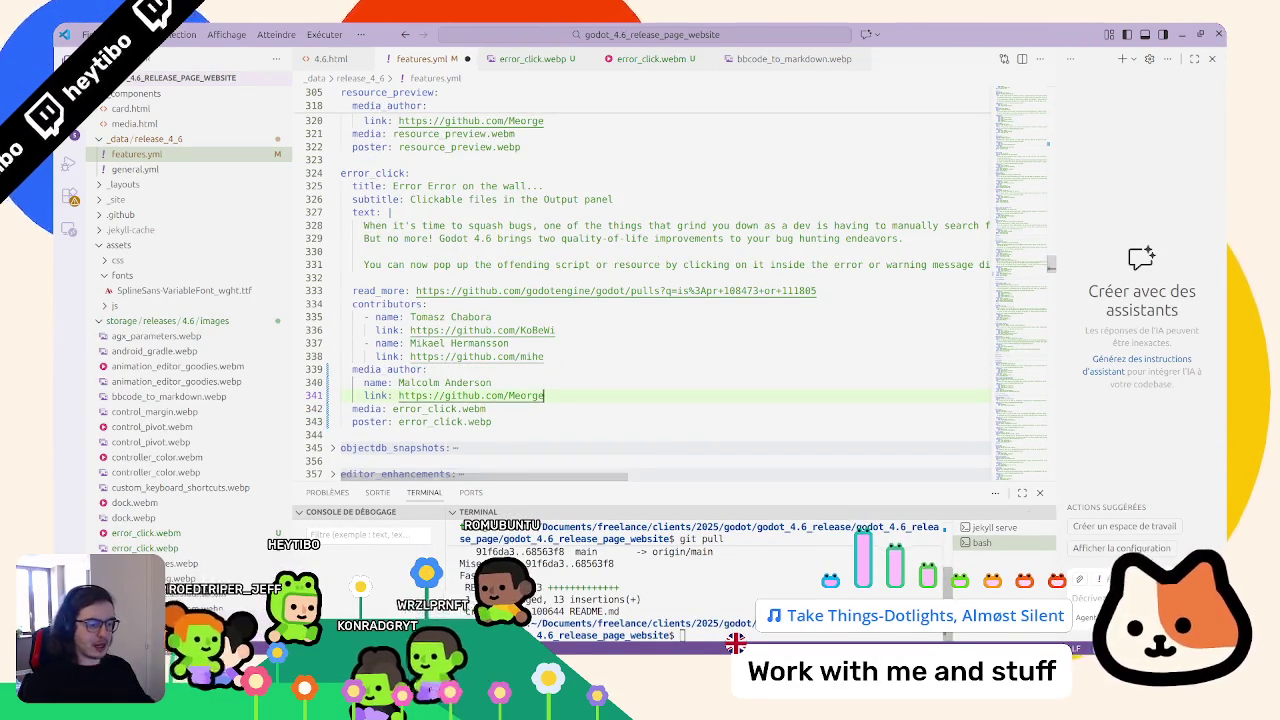
# Check the GitHub pull request and open the first contributor's profile
pyautogui.hotkey('alt', 'Tab')
pyautogui.hotkey('ctrl', 'Tab')
pyautogui.hotkey('ctrl', 'shift', 'Tab')
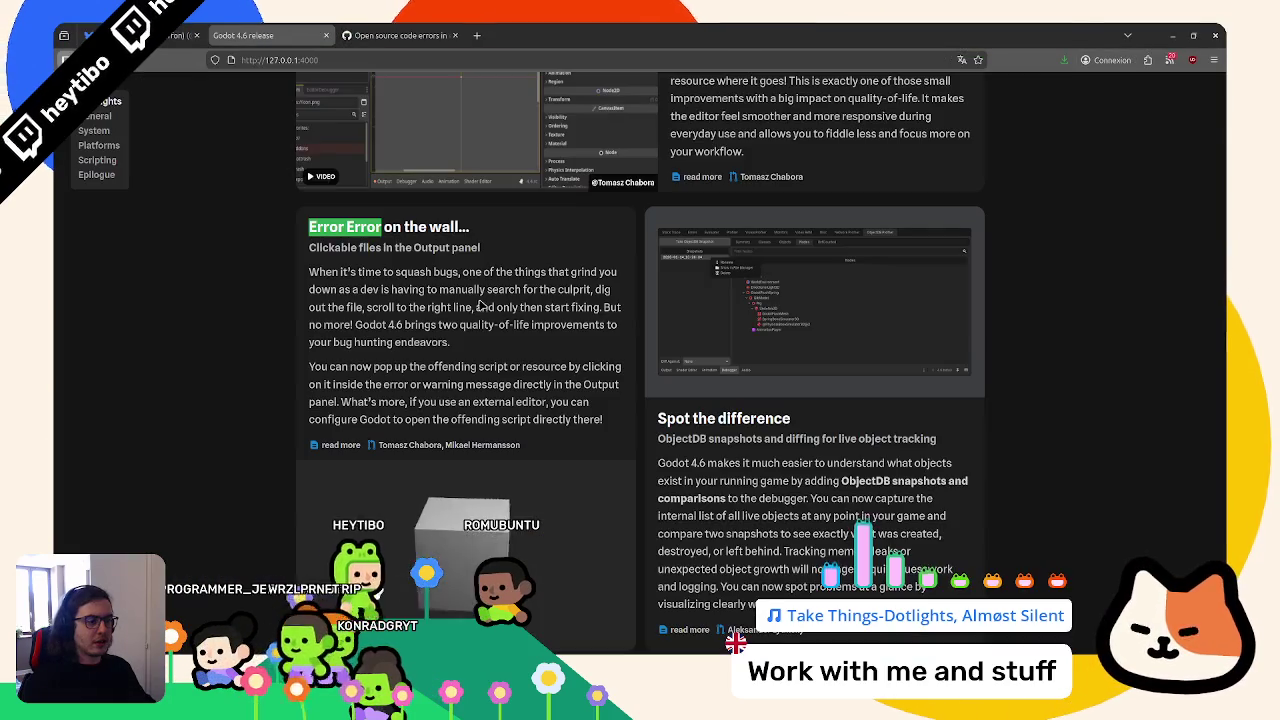
pyautogui.hotkey('alt', 'Tab')
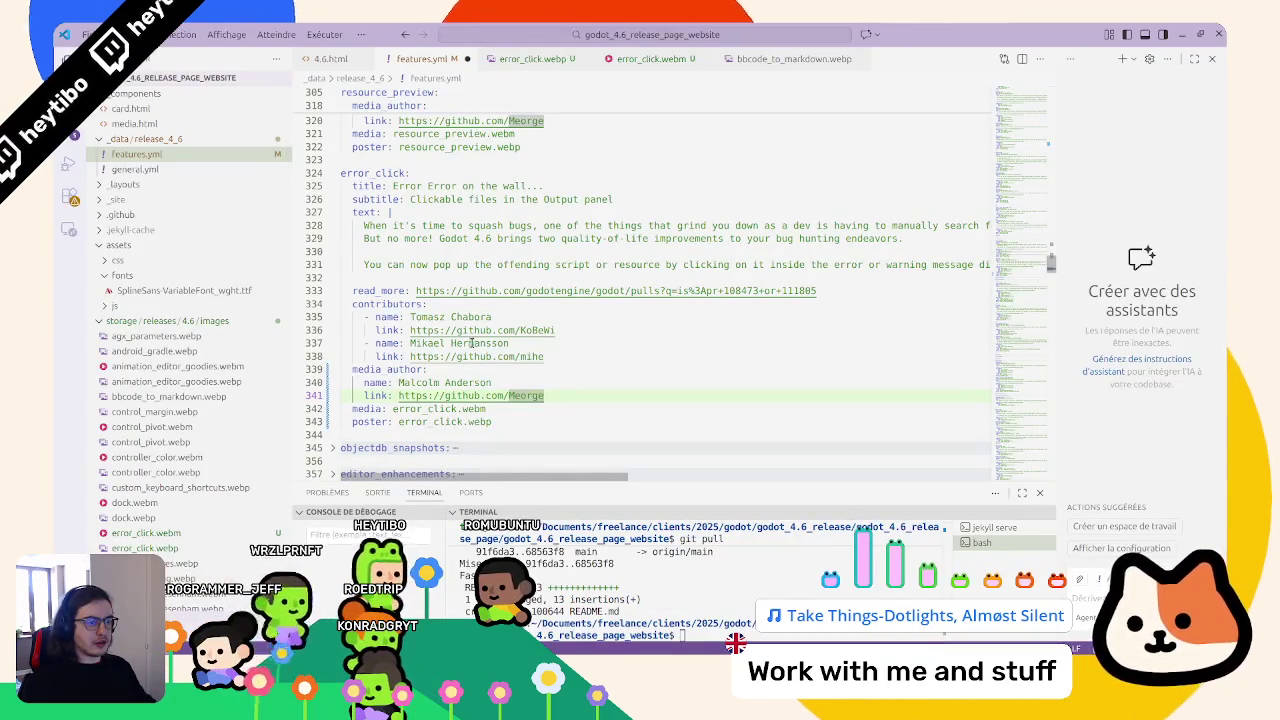
pyautogui.hotkey('alt', 'Tab')
pyautogui.hotkey('ctrl', 'Tab')
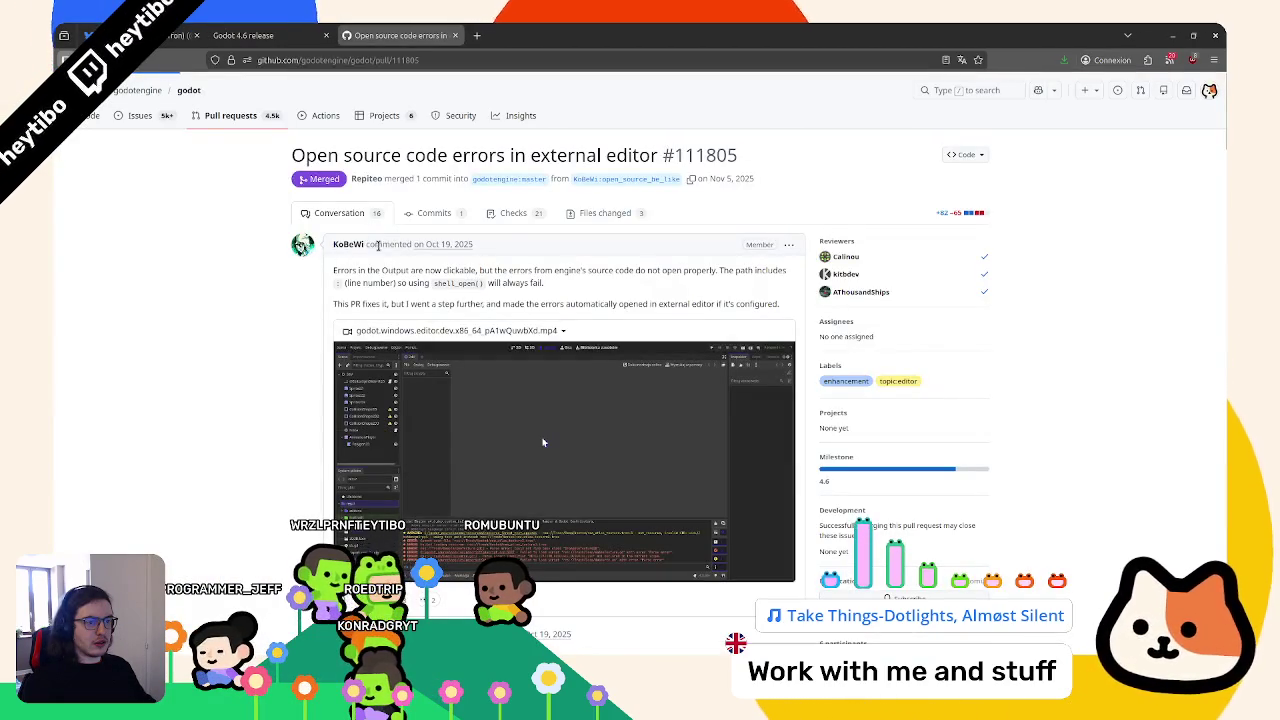
pyautogui.click(350, 244)
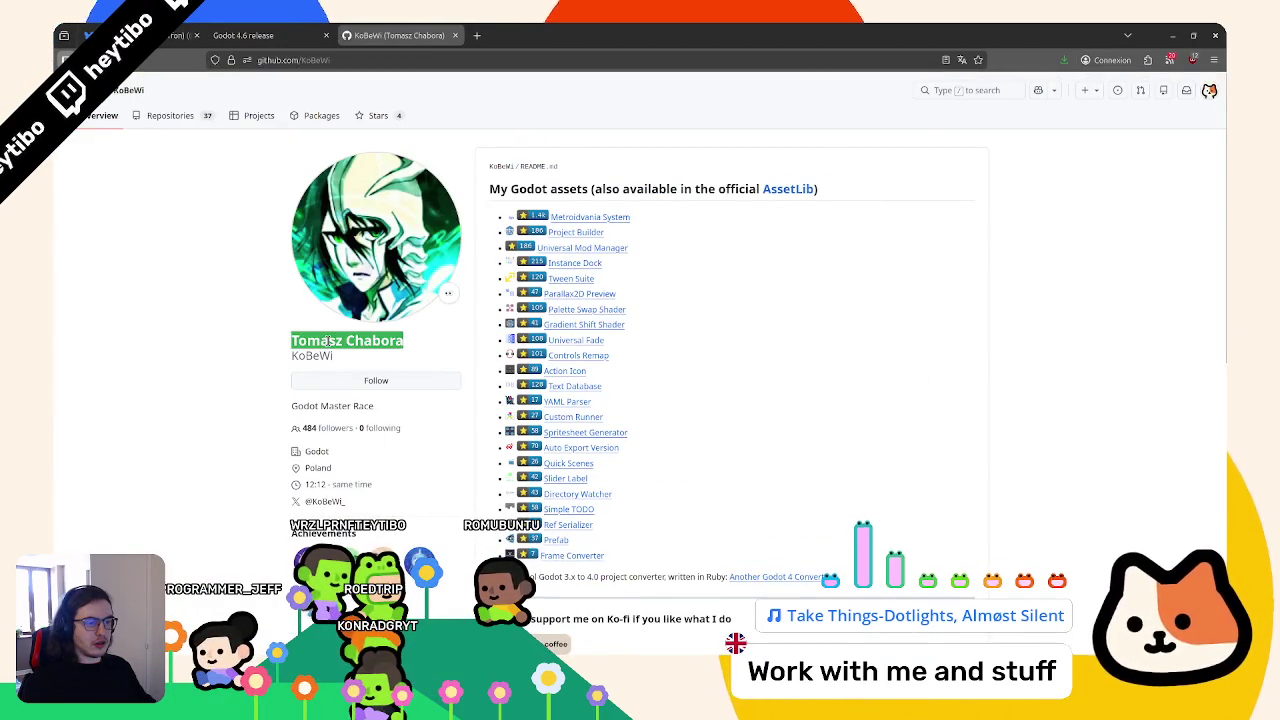
# Set the error_click media_author name and link to the first contributor's name and profile URL
pyautogui.hotkey('alt', 'Tab')
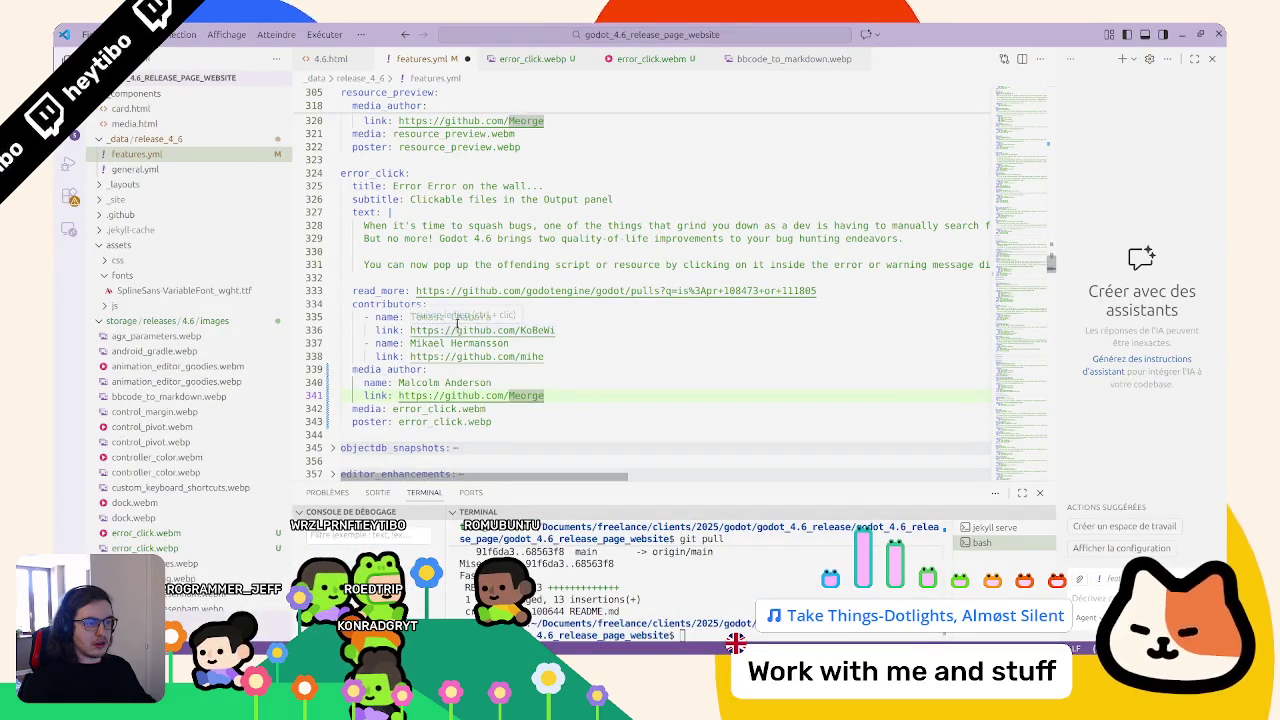
pyautogui.moveTo(555, 330); pyautogui.dragTo(409, 330)
pyautogui.doubleClick(532, 330)
pyautogui.hotkey('ctrl', 'c')
pyautogui.doubleClick(526, 395)
pyautogui.hotkey('ctrl', 'v')
pyautogui.moveTo(492, 316); pyautogui.dragTo(410, 316)
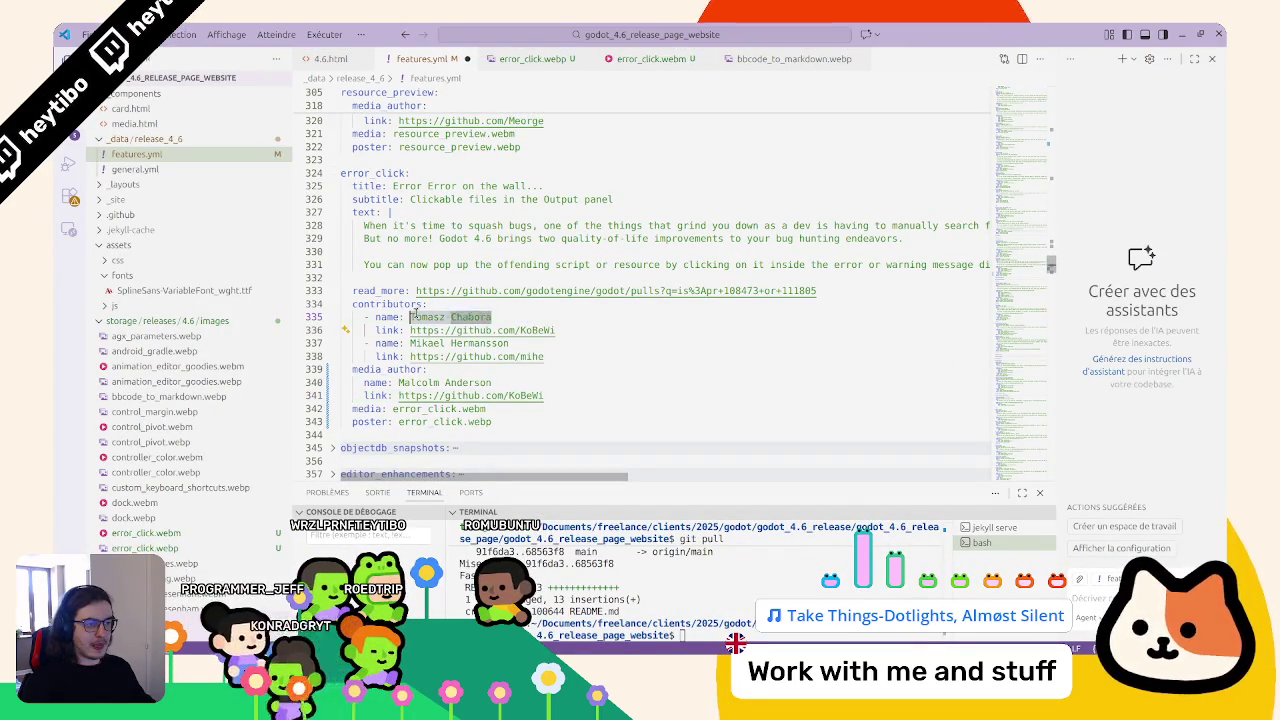
pyautogui.hotkey('ctrl', 'c')
pyautogui.moveTo(398, 382); pyautogui.dragTo(492, 382)
pyautogui.hotkey('ctrl', 'v')
pyautogui.hotkey('alt', 'Tab')
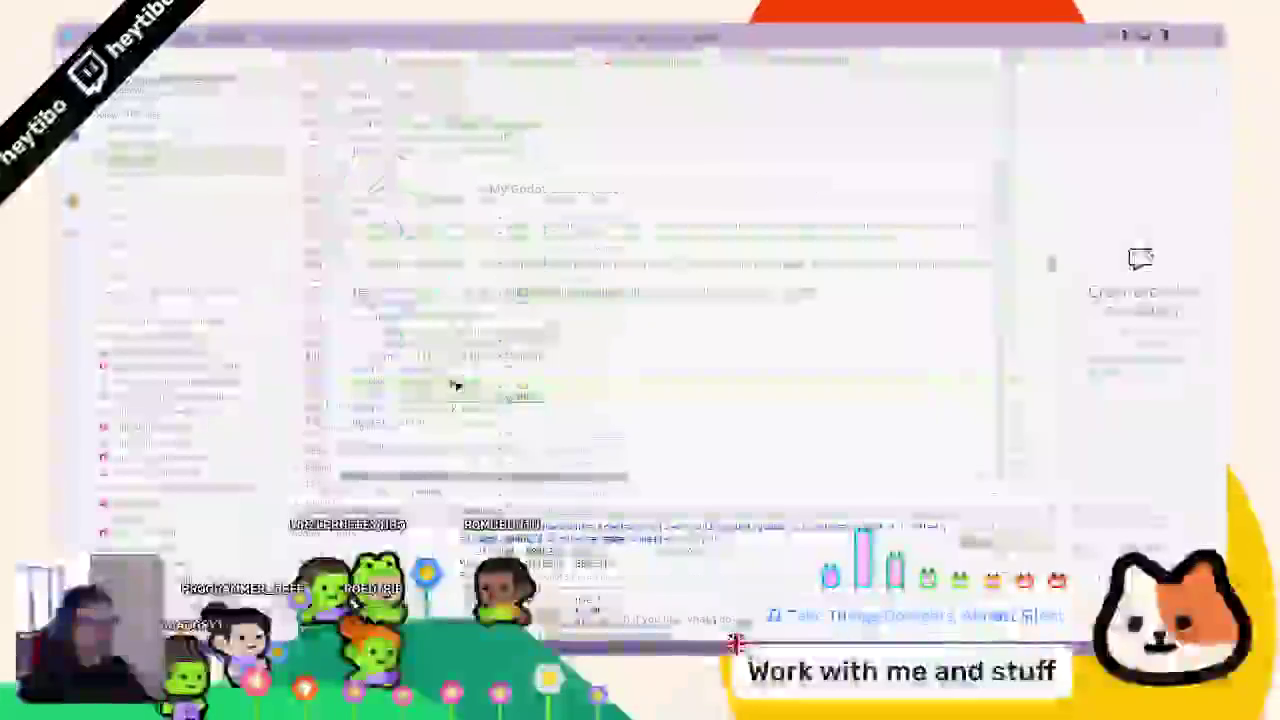
pyautogui.click(270, 34)
# Scroll through the local release page to review the feature cards
pyautogui.scroll(1, 437, 87)
pyautogui.scroll(-2, 437, 87)
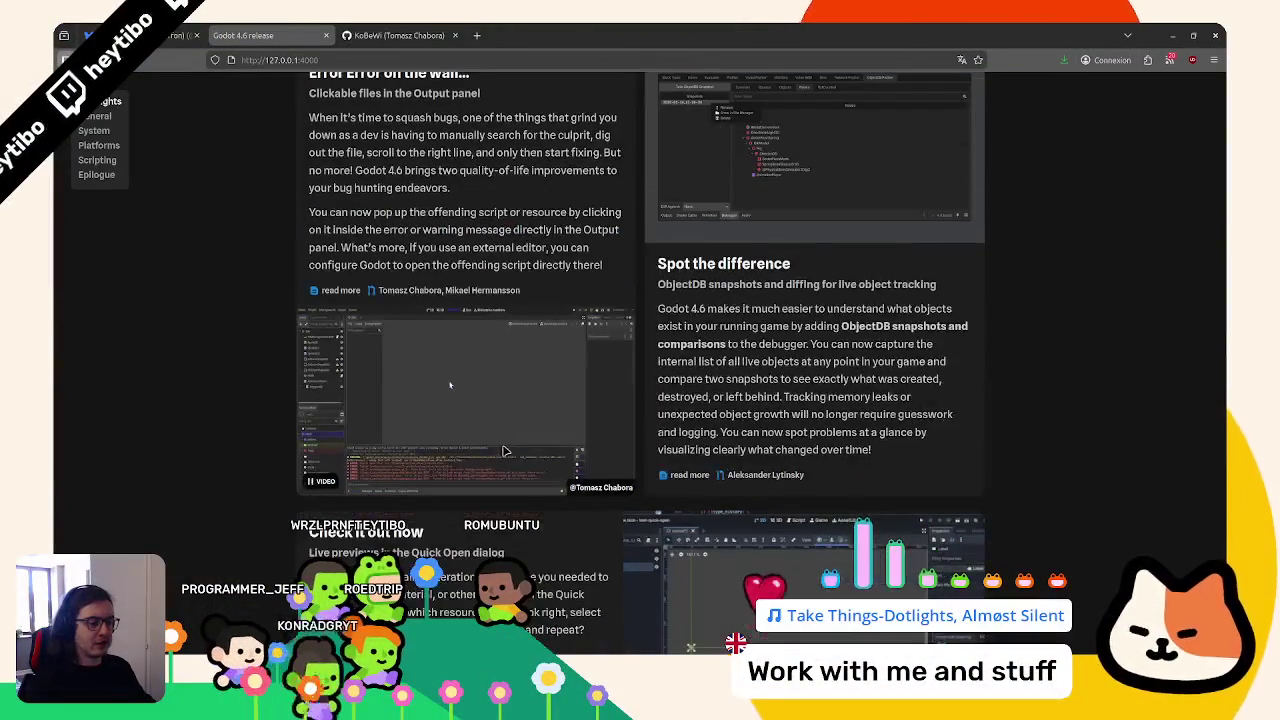
pyautogui.scroll(2, 437, 170)
pyautogui.scroll(-2, 476, 447)
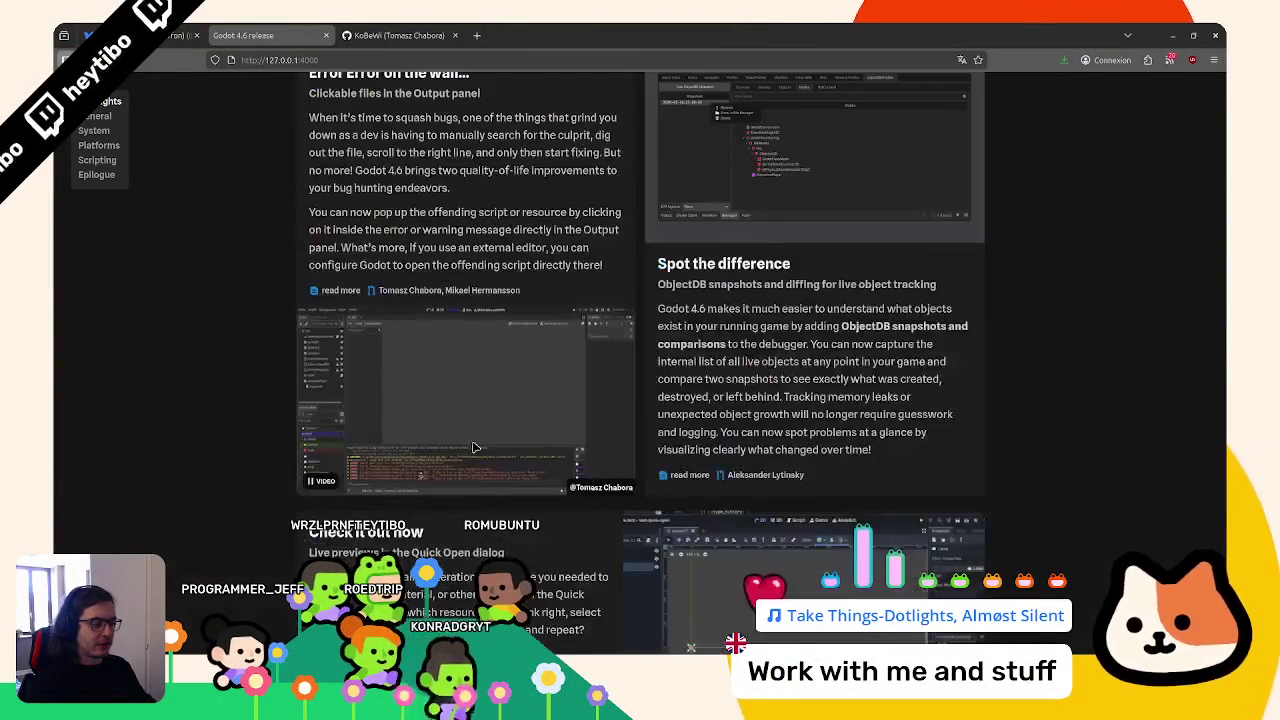
pyautogui.scroll(-3, 476, 447)
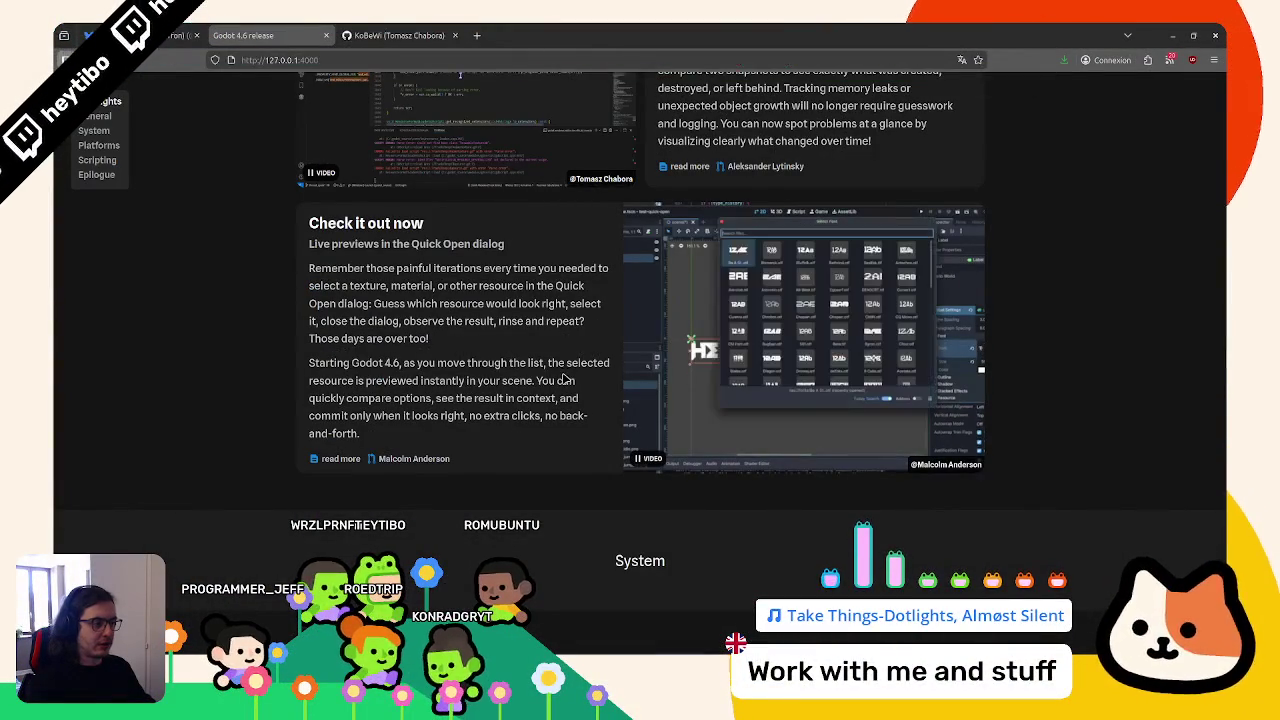
pyautogui.scroll(2, 538, 352)
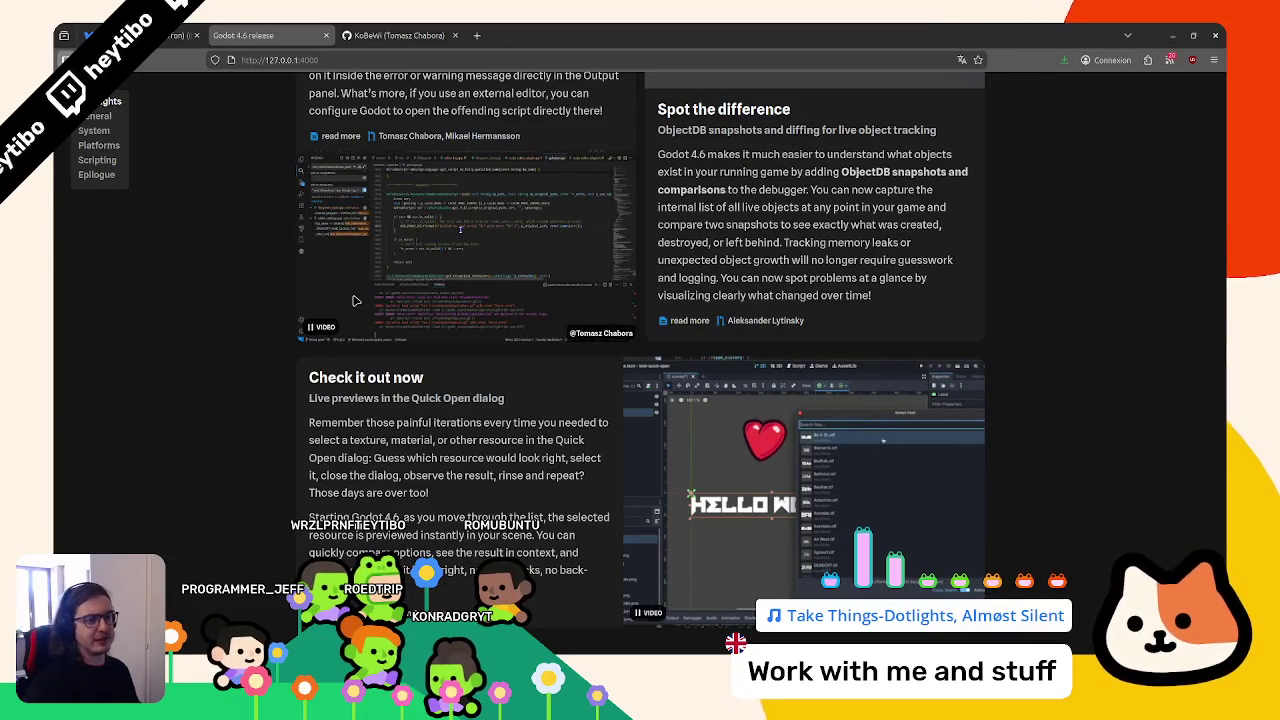
pyautogui.scroll(2, 362, 280)
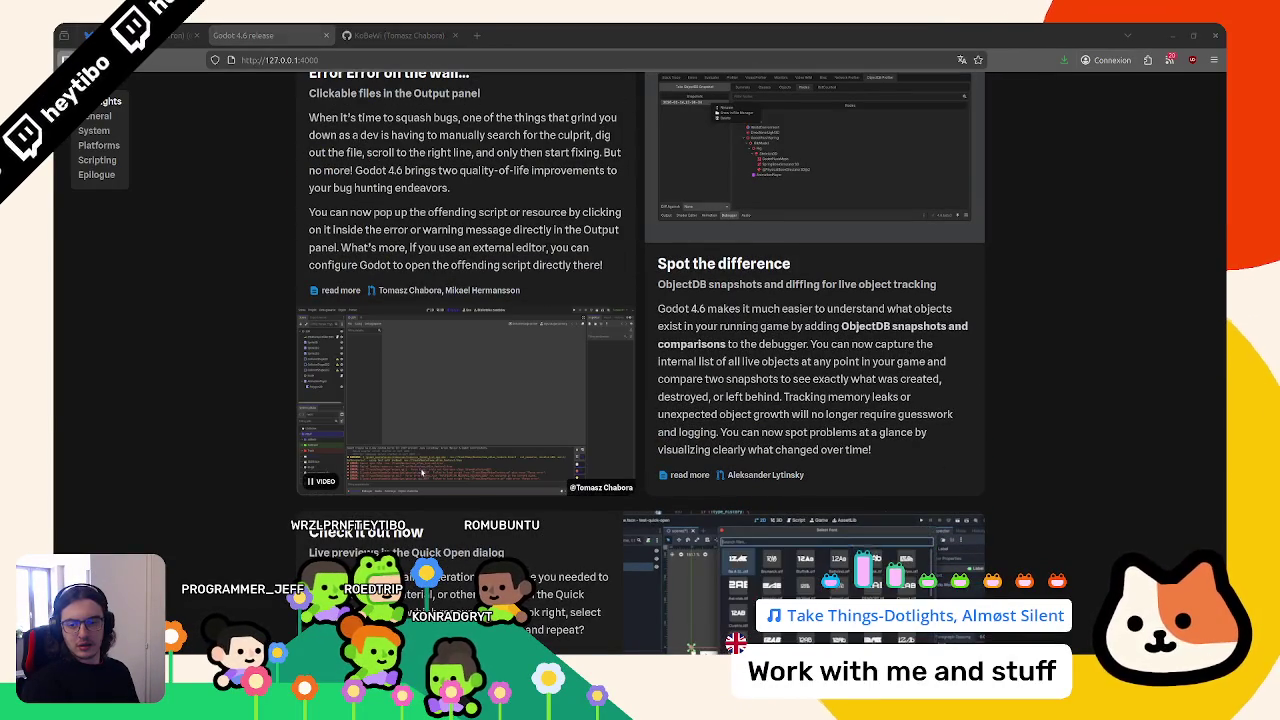
pyautogui.scroll(-4, 700, 374)
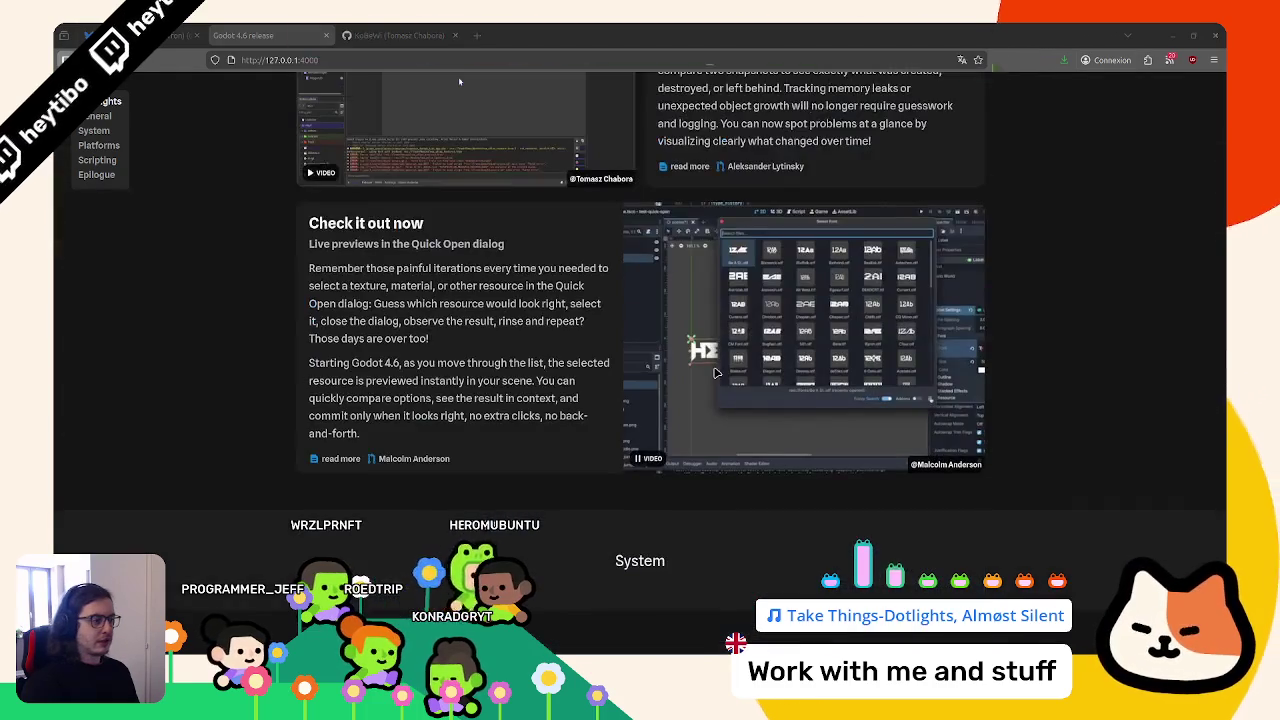
pyautogui.scroll(-5, 700, 374)
pyautogui.scroll(-4, 660, 439)
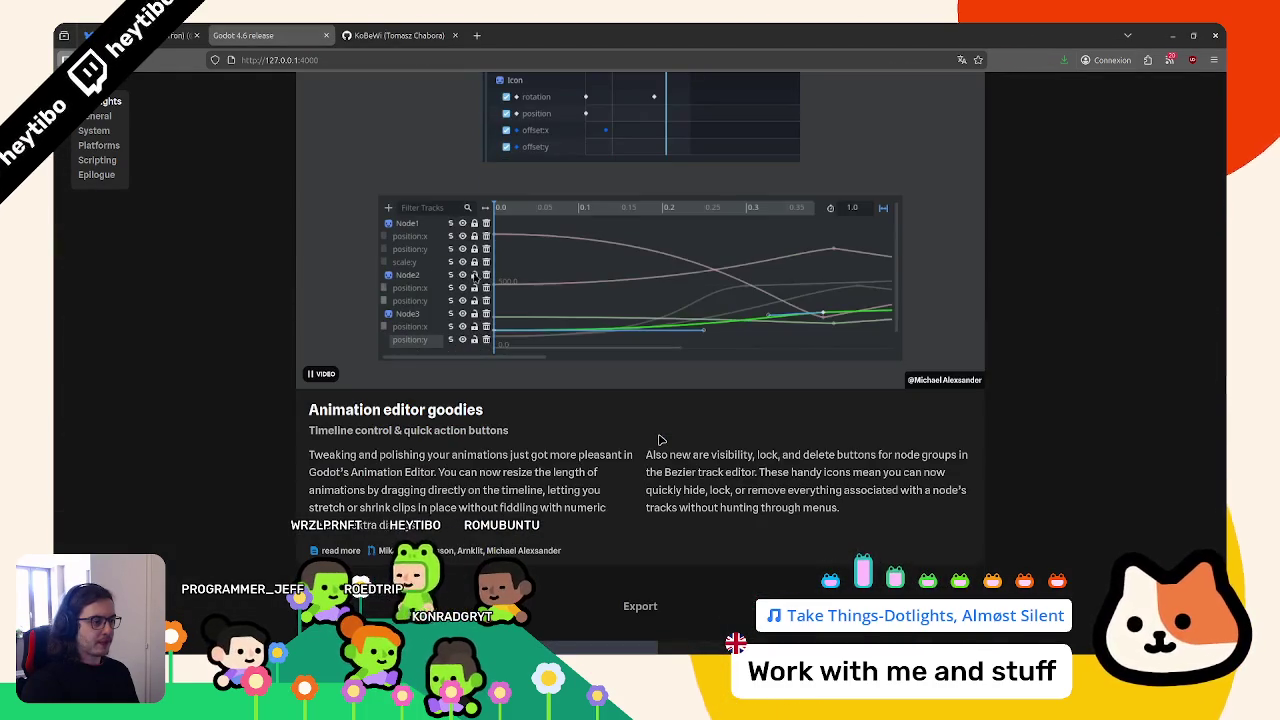
pyautogui.scroll(-3, 660, 439)
pyautogui.scroll(-3, 657, 439)
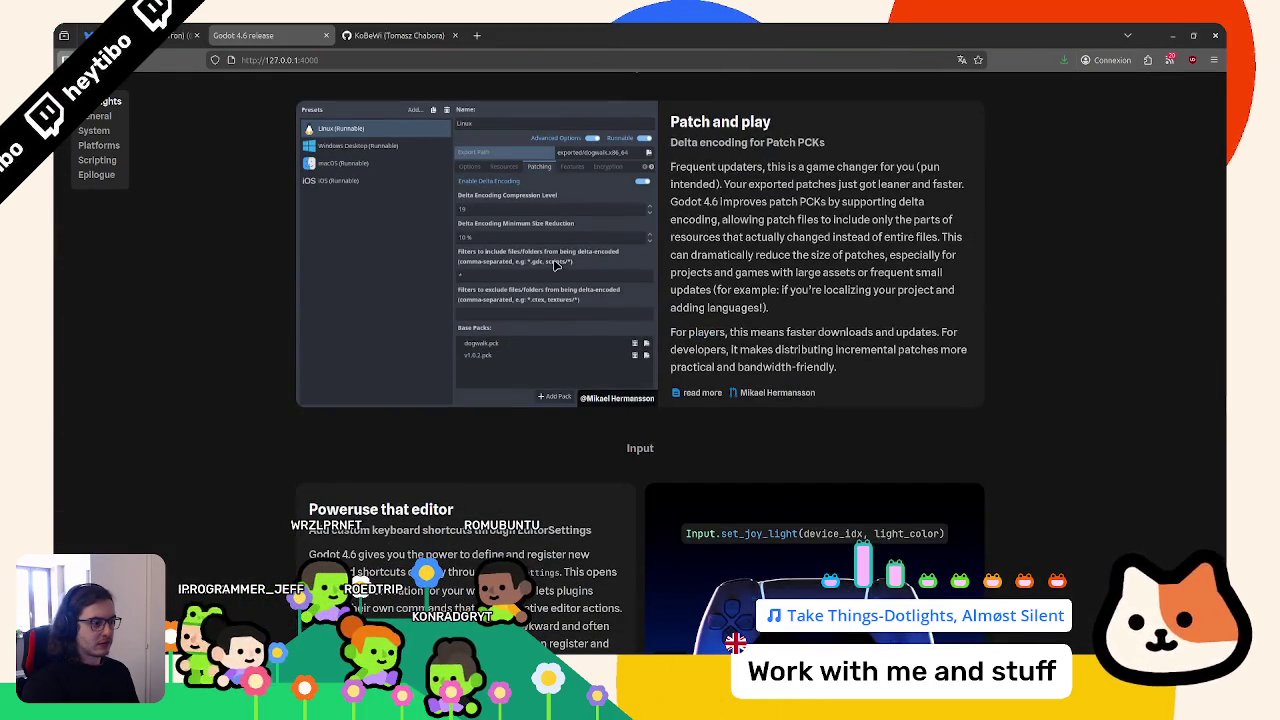
pyautogui.scroll(1, 556, 266)
pyautogui.scroll(-6, 556, 266)
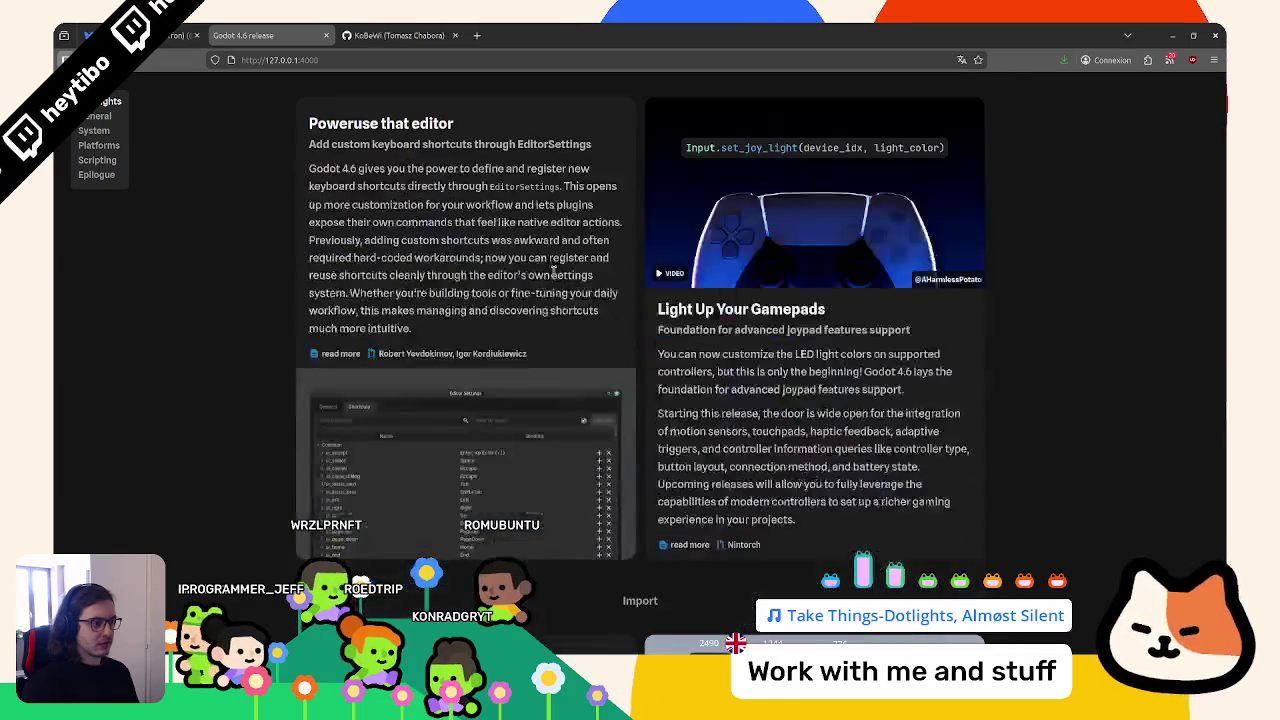
pyautogui.scroll(-10, 553, 271)
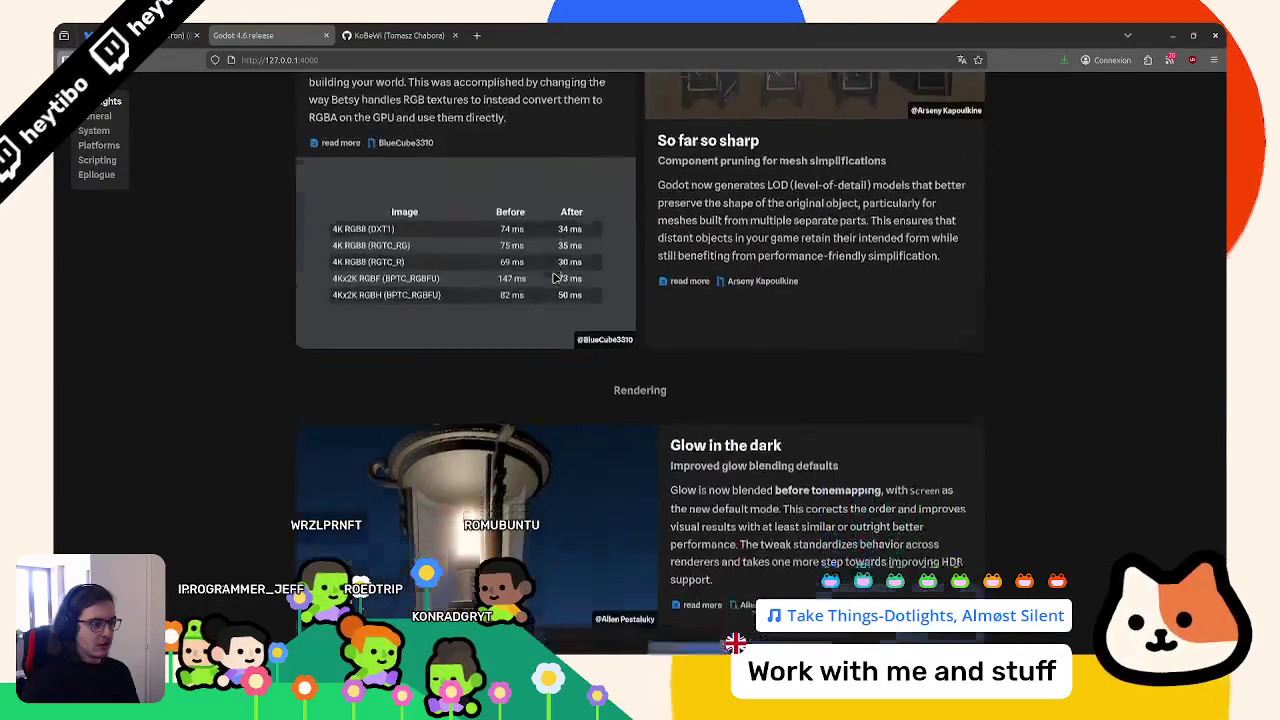
pyautogui.scroll(-12, 553, 276)
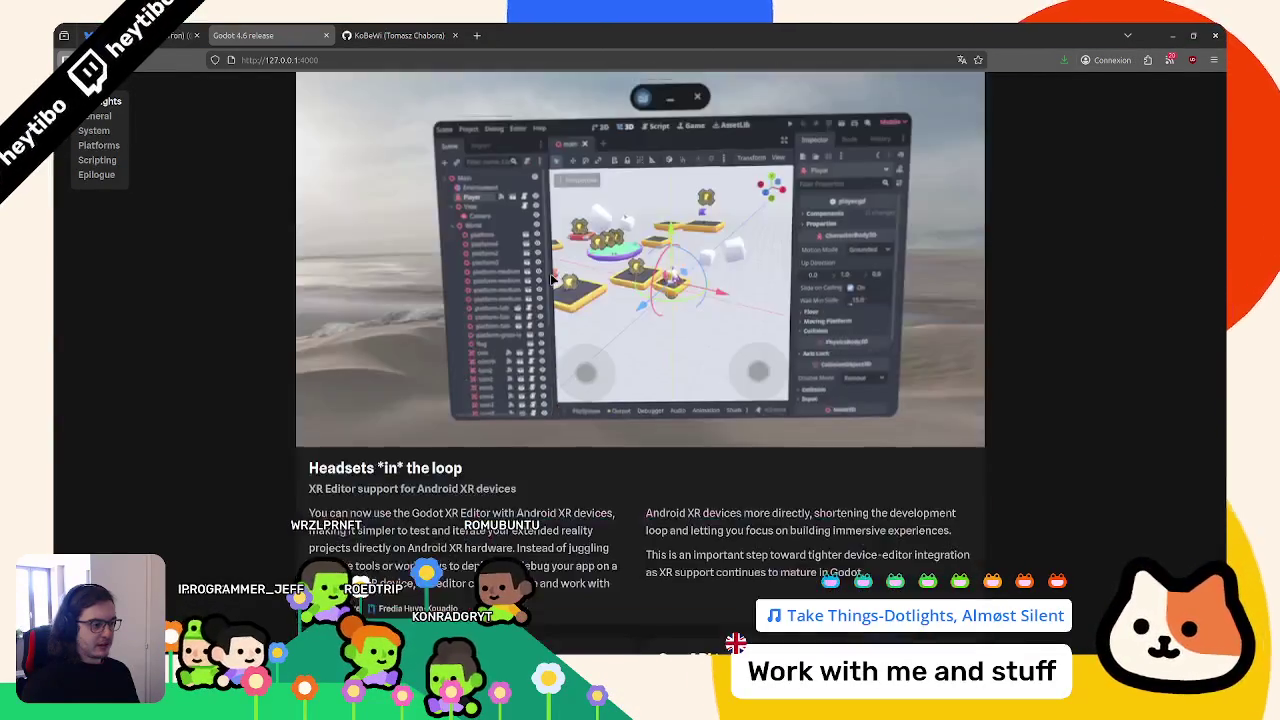
pyautogui.scroll(-10, 551, 280)
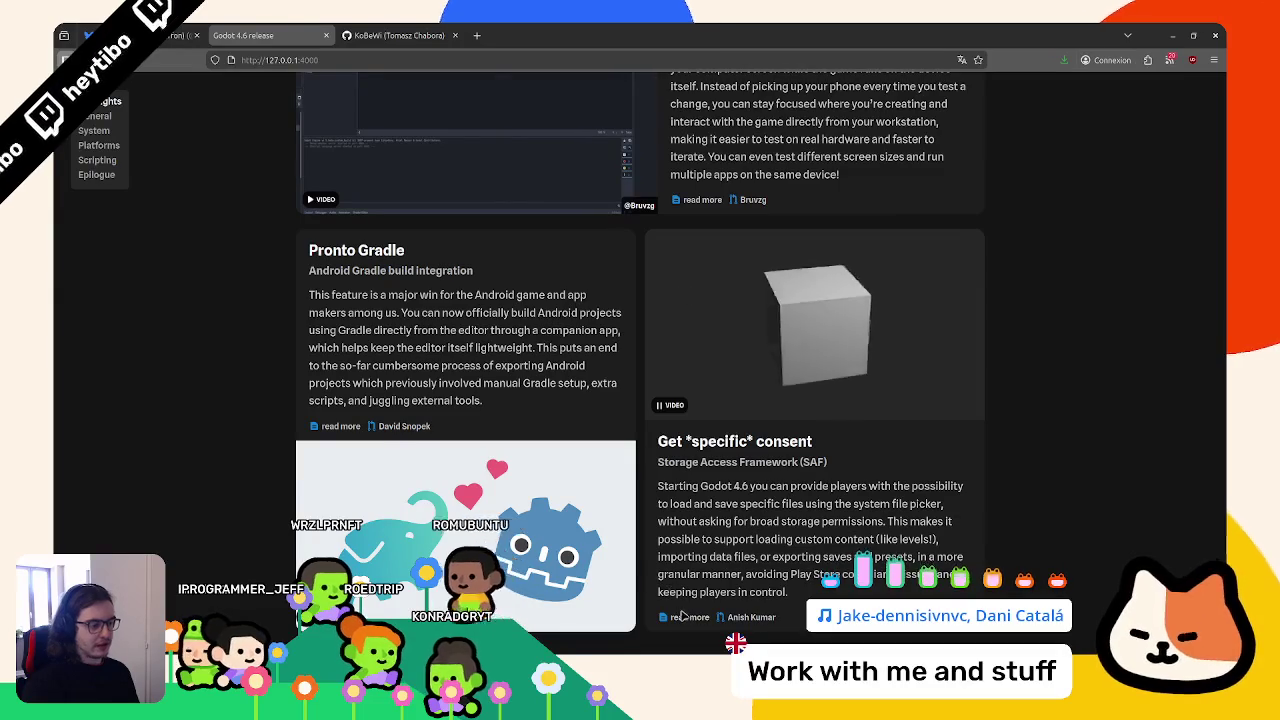
# Close the contributor profile and Storage Access Framework PR tabs, then review past Physics and Scripting
pyautogui.click(528, 35)
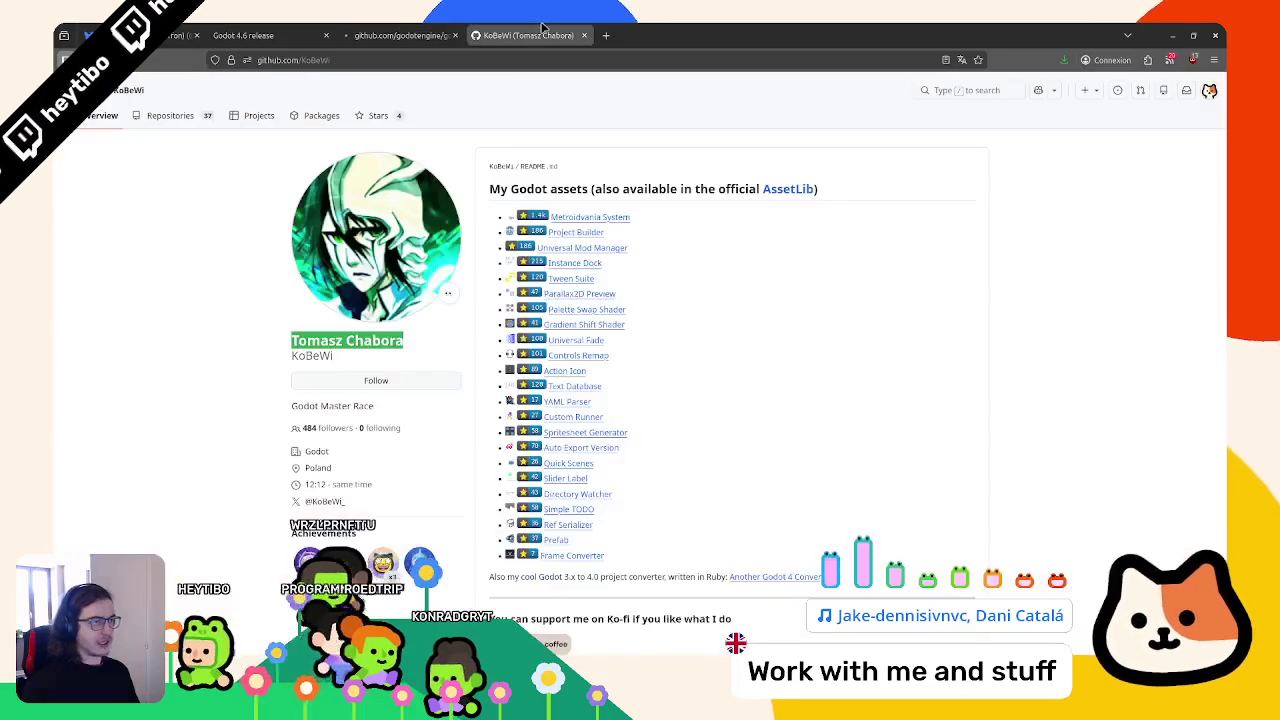
pyautogui.click(583, 35)
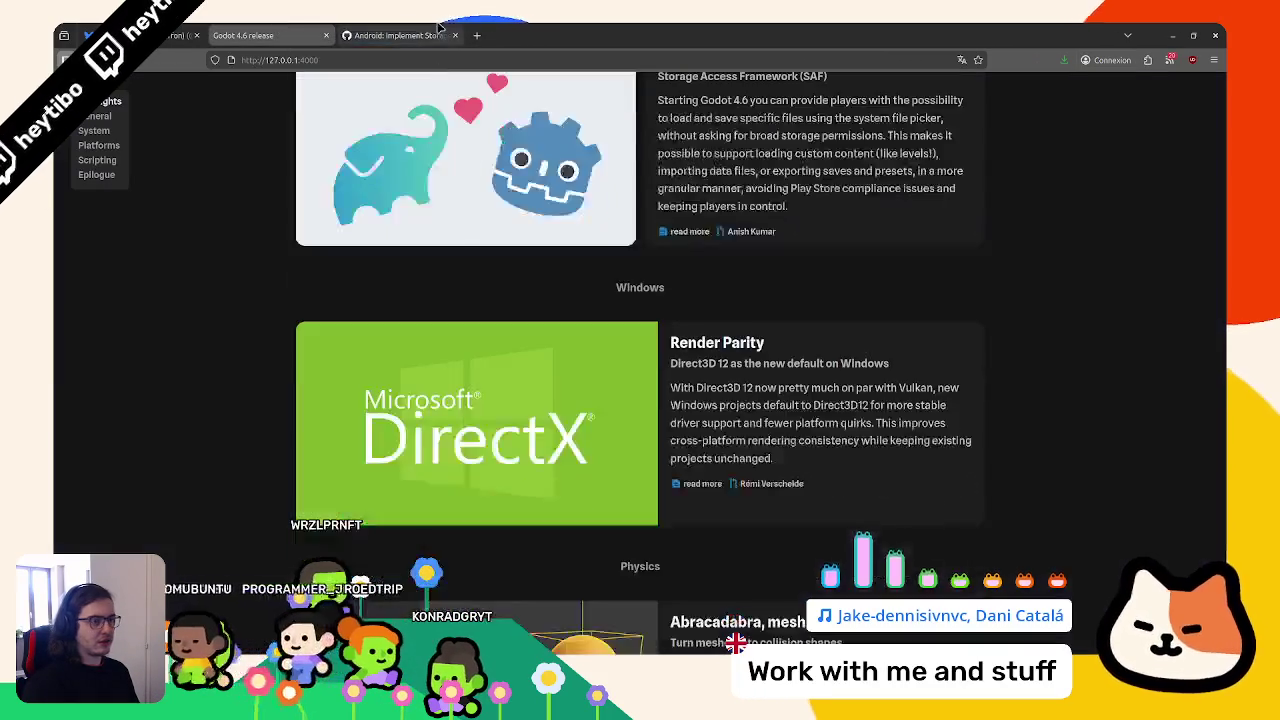
pyautogui.click(438, 33)
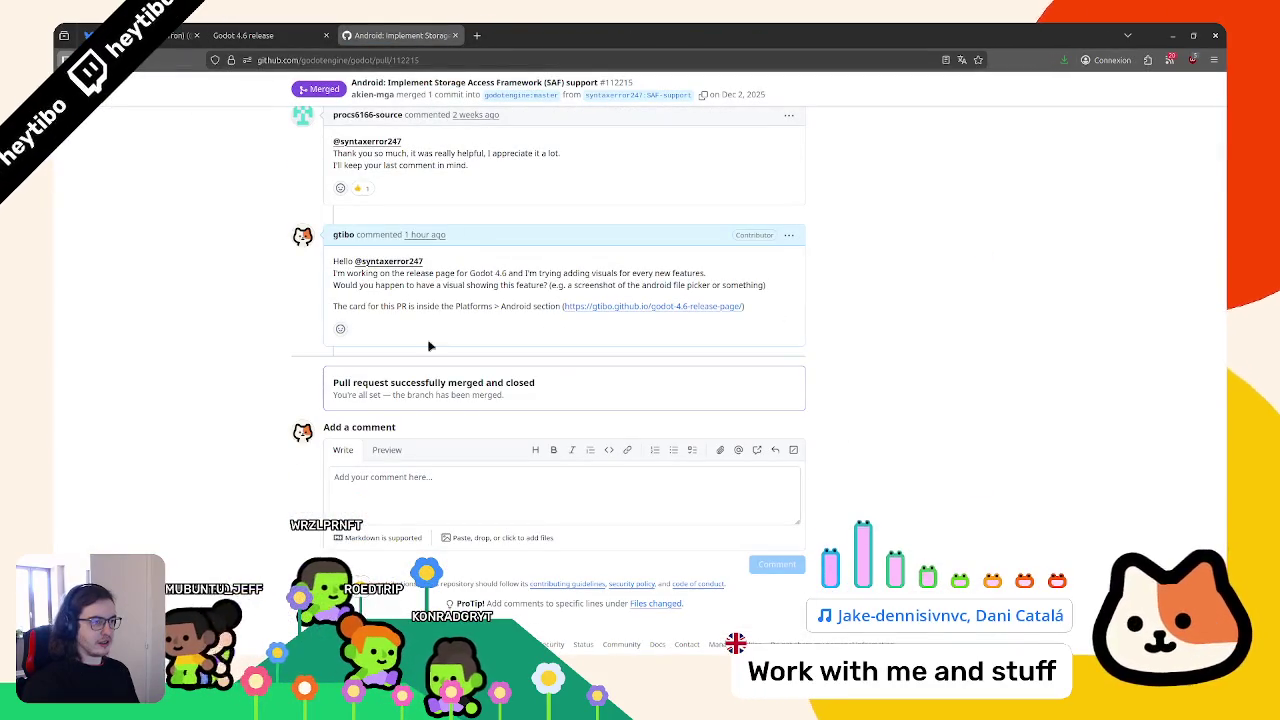
pyautogui.click(455, 35)
pyautogui.scroll(-4, 510, 271)
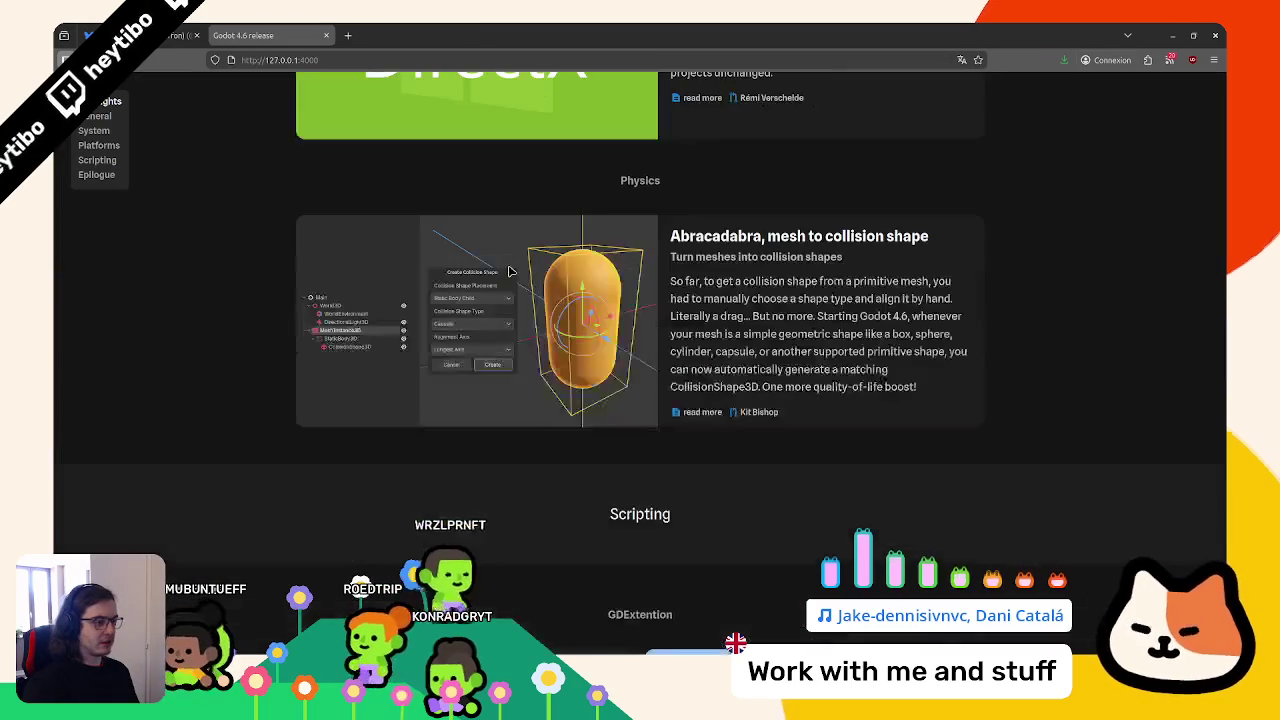
pyautogui.scroll(-3, 508, 270)
pyautogui.scroll(-3, 508, 270)
pyautogui.scroll(-5, 507, 272)
pyautogui.scroll(-5, 507, 280)
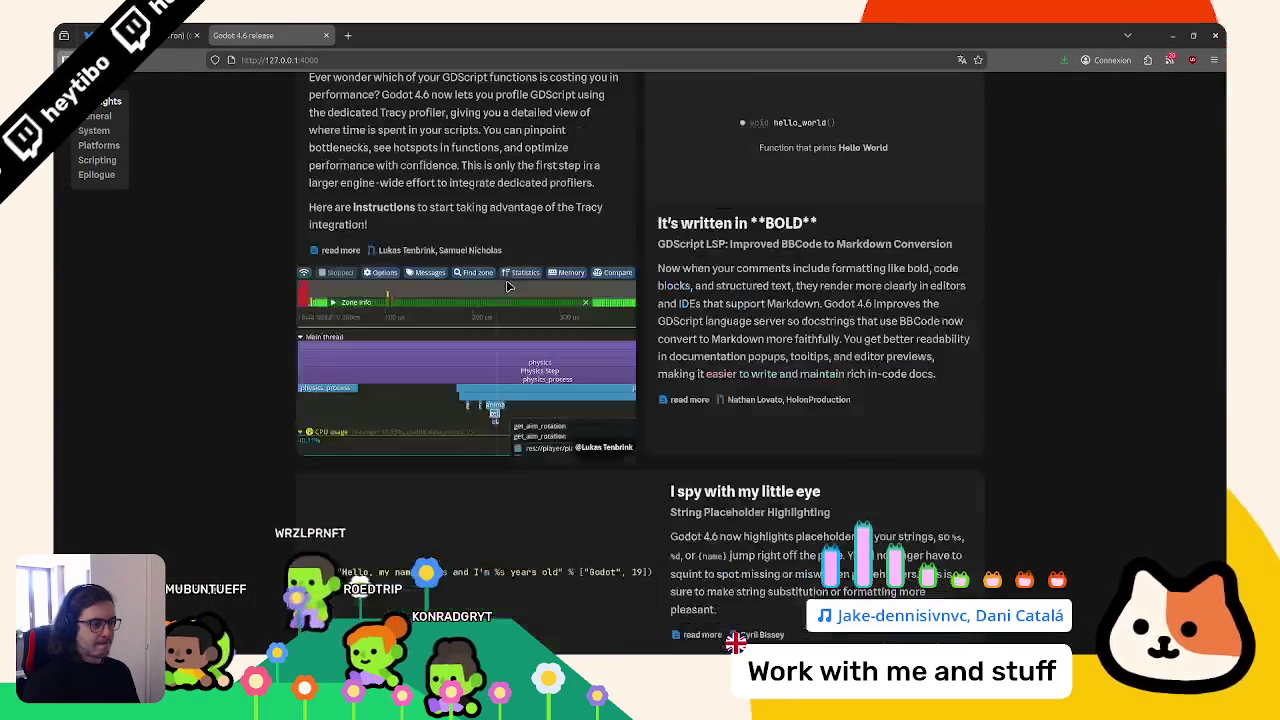
pyautogui.scroll(-3, 507, 288)
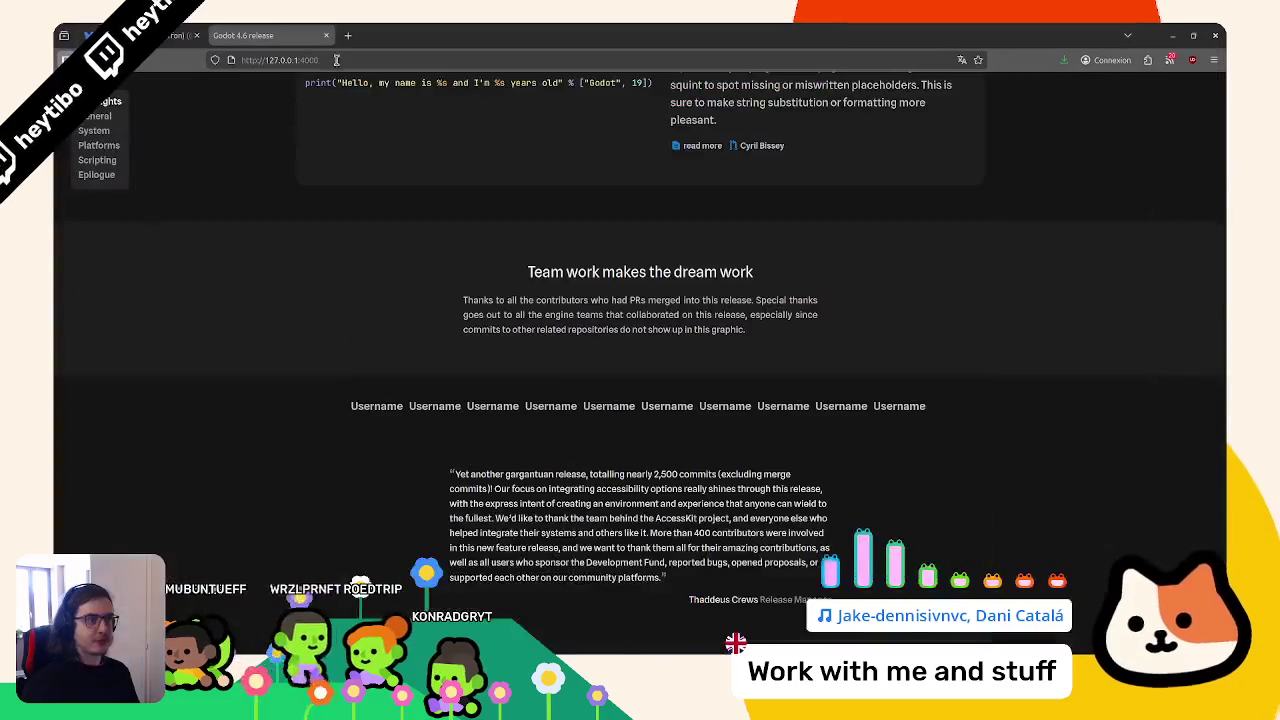
# Open the godot-4.6-release-page repository on GitHub in a new tab, then return to the editor
pyautogui.click(336, 60)
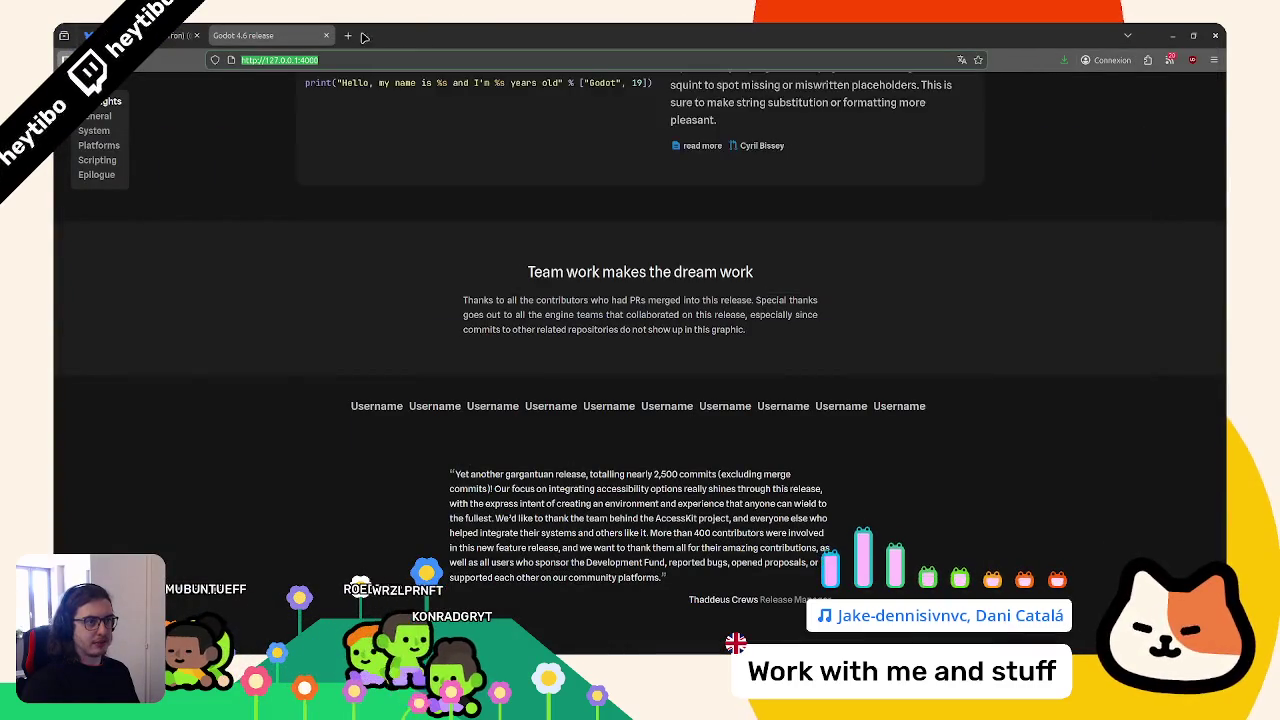
pyautogui.click(348, 35)
pyautogui.write('github')
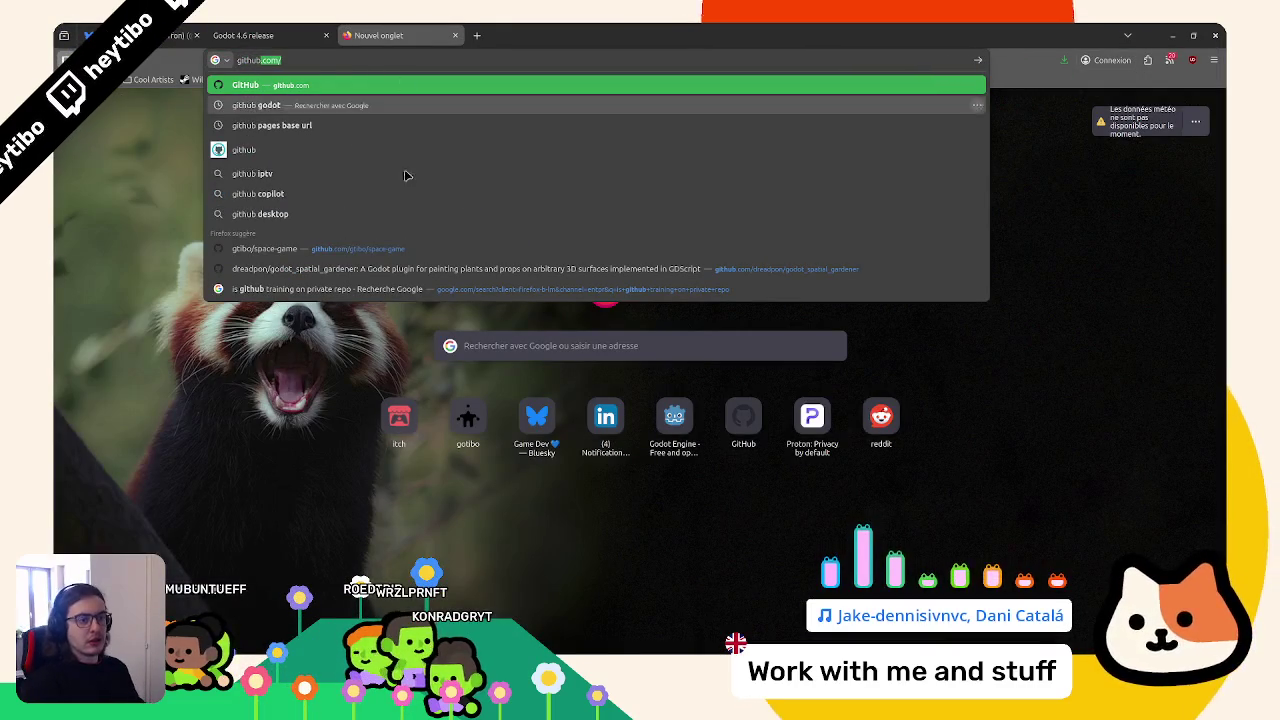
pyautogui.moveTo(480, 268); pyautogui.dragTo(258, 80)
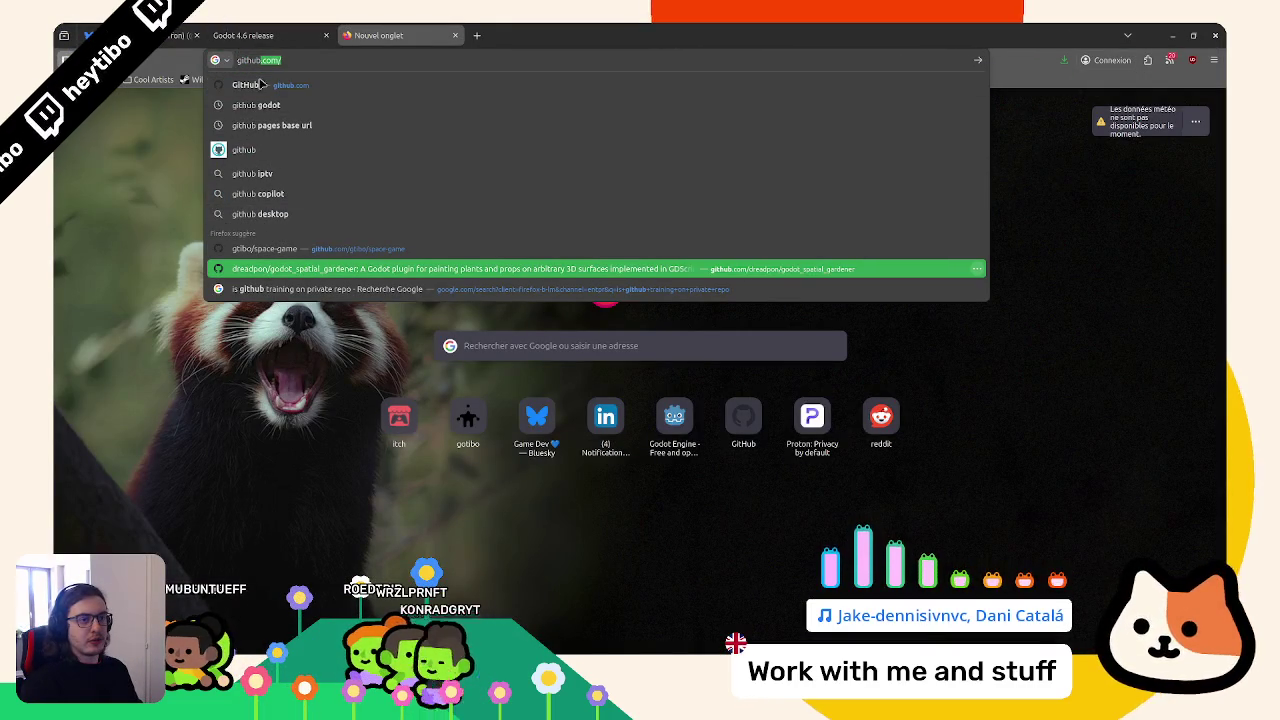
pyautogui.click(258, 84)
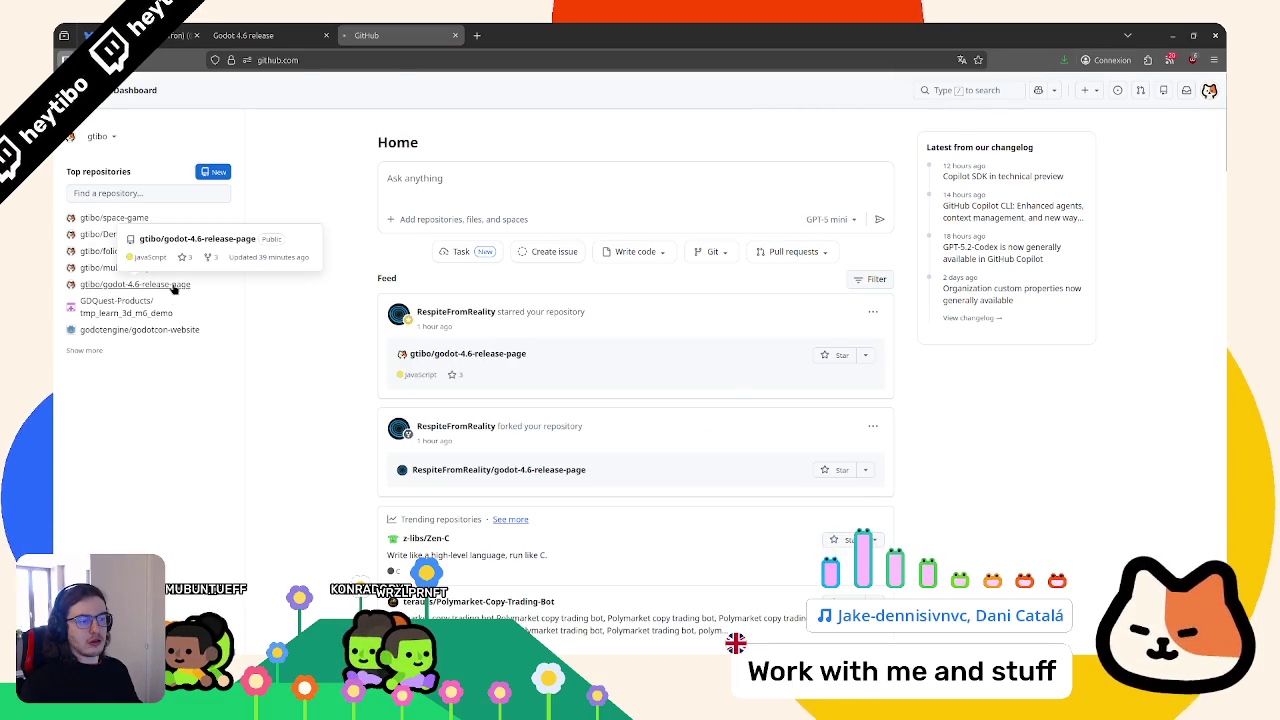
pyautogui.click(174, 286)
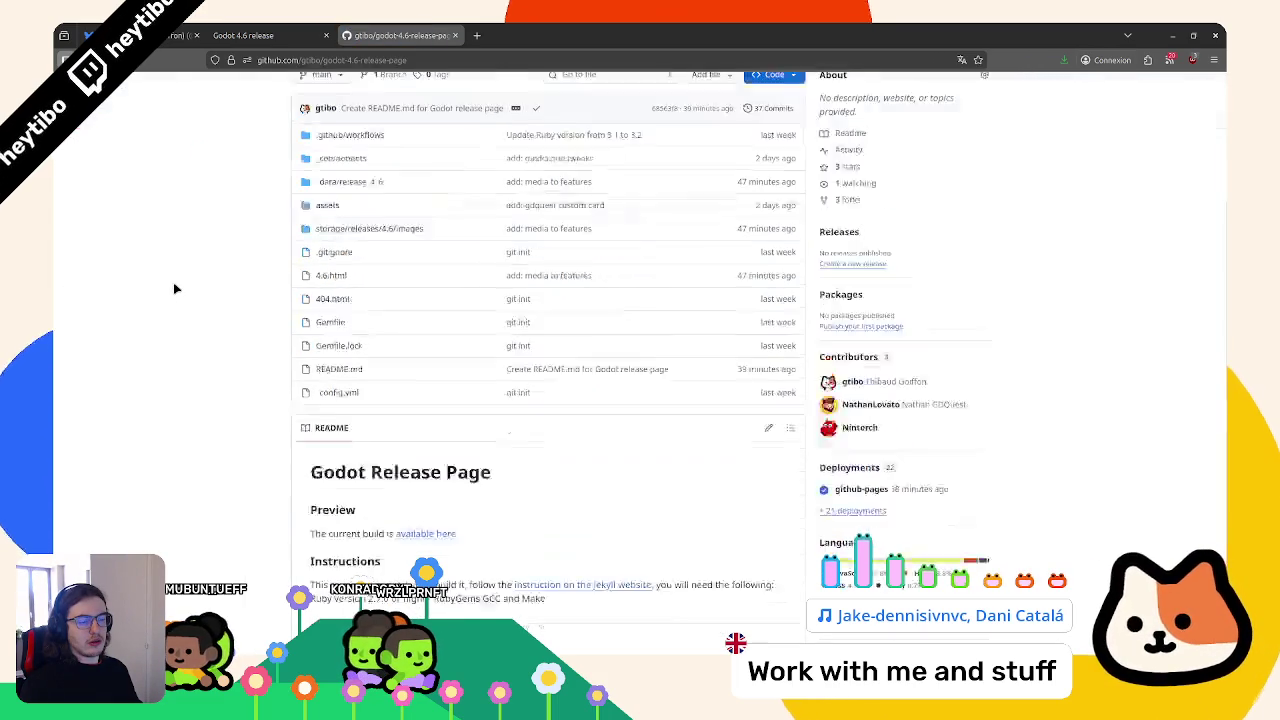
pyautogui.scroll(-3, 174, 288)
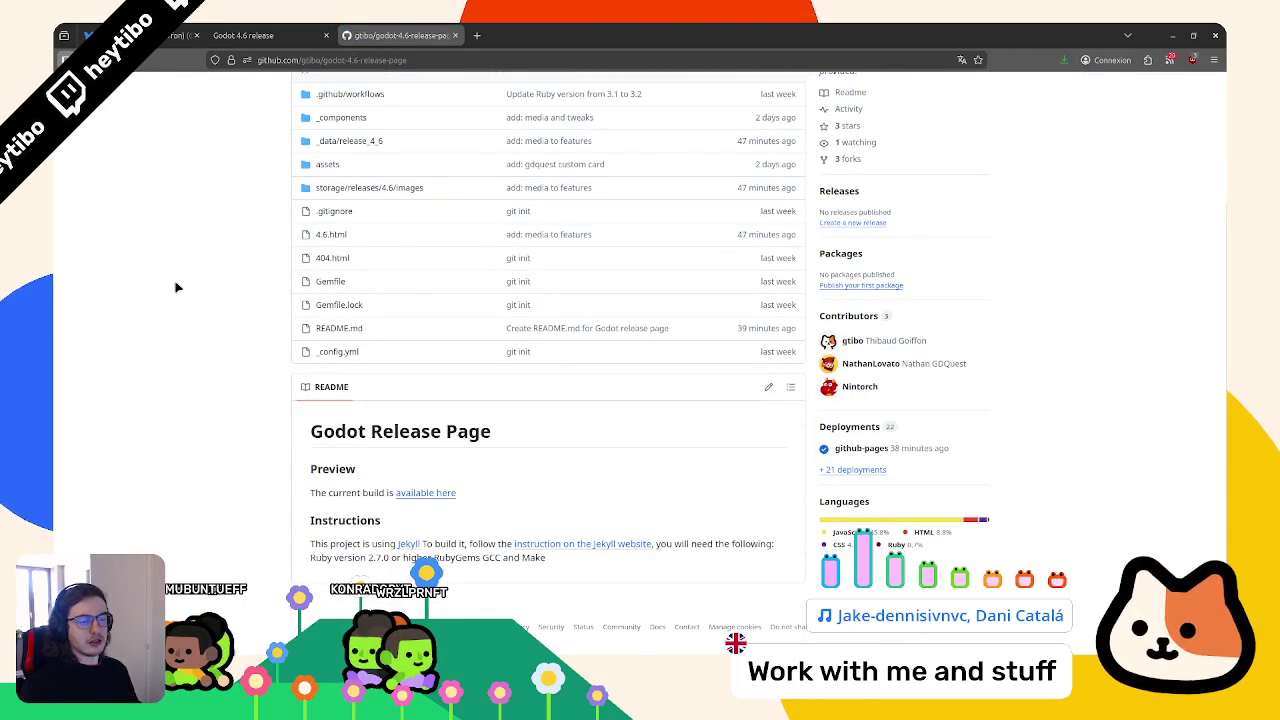
pyautogui.scroll(3, 180, 280)
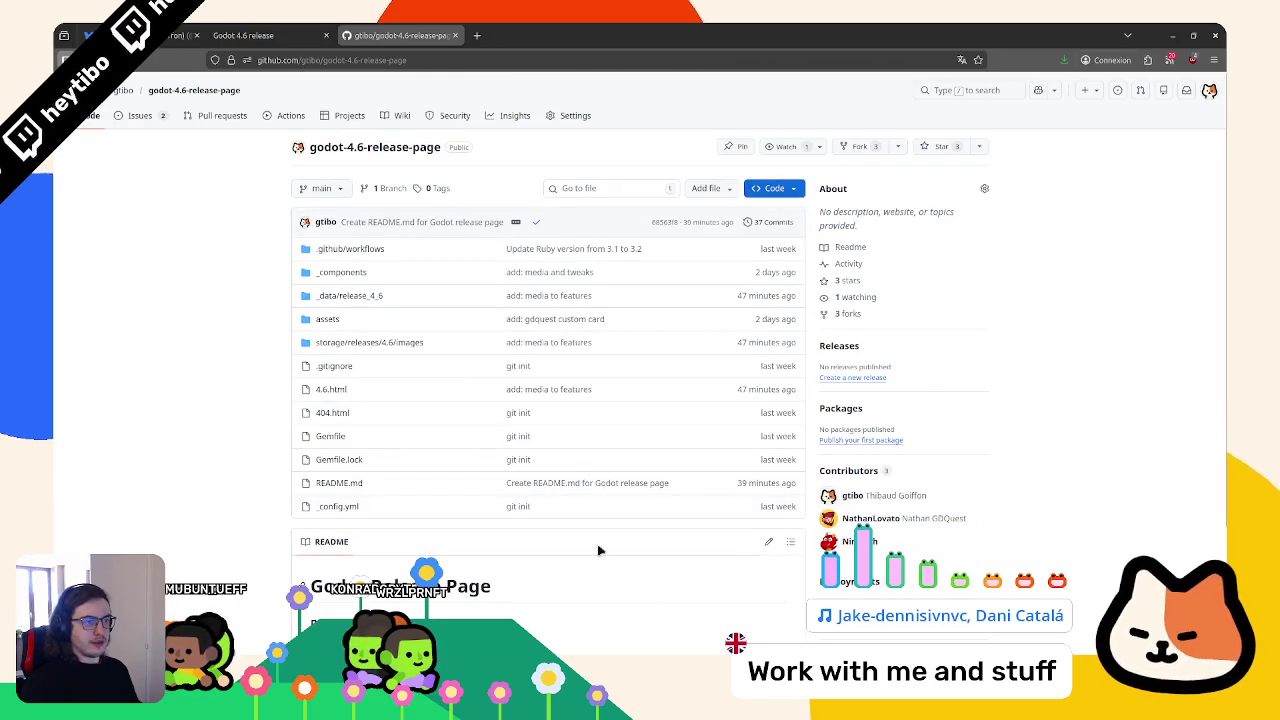
pyautogui.click(243, 35)
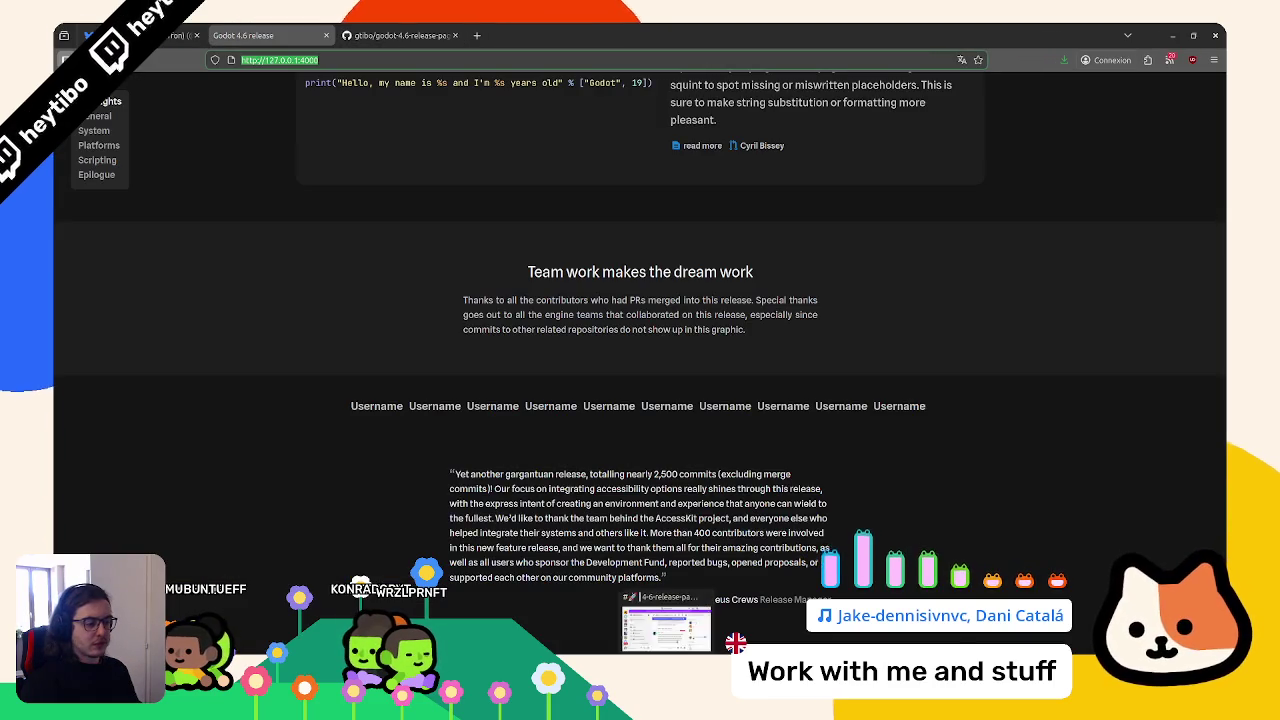
pyautogui.hotkey('alt', 'Tab')
# Check git status in a taller terminal and stage all changed and new files
pyautogui.write('git ')
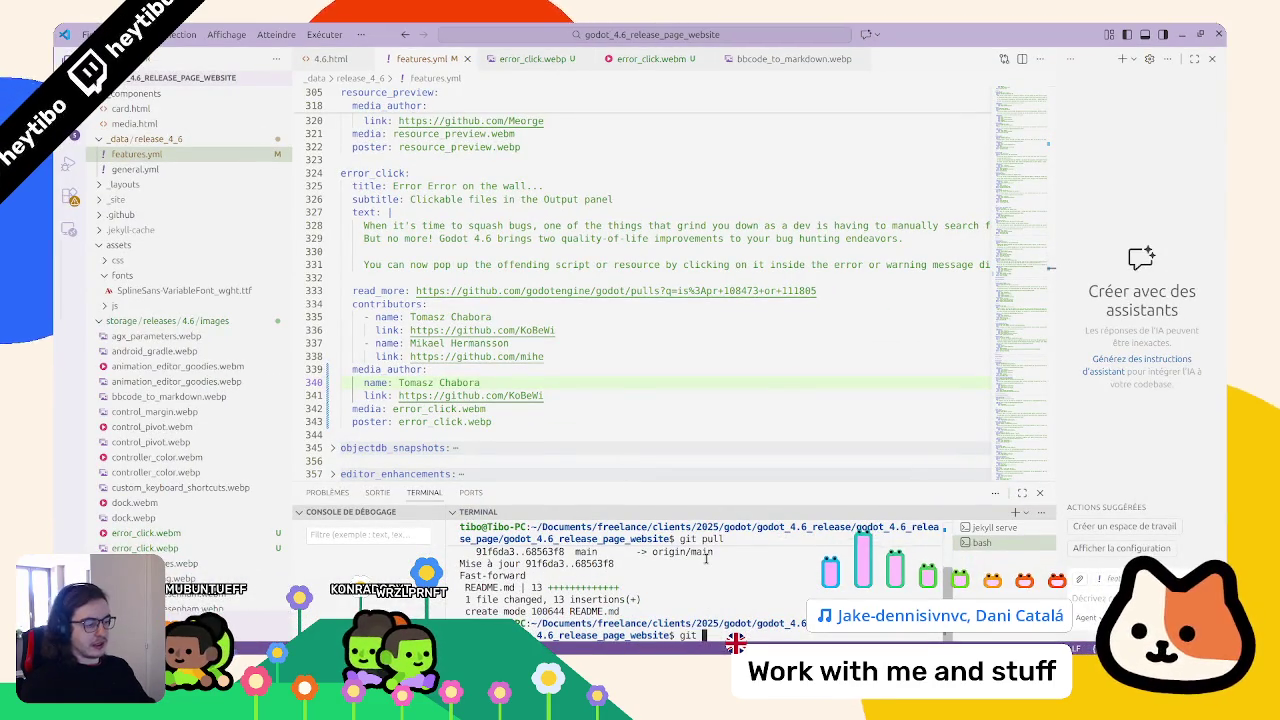
pyautogui.write('status')
pyautogui.press('Return')
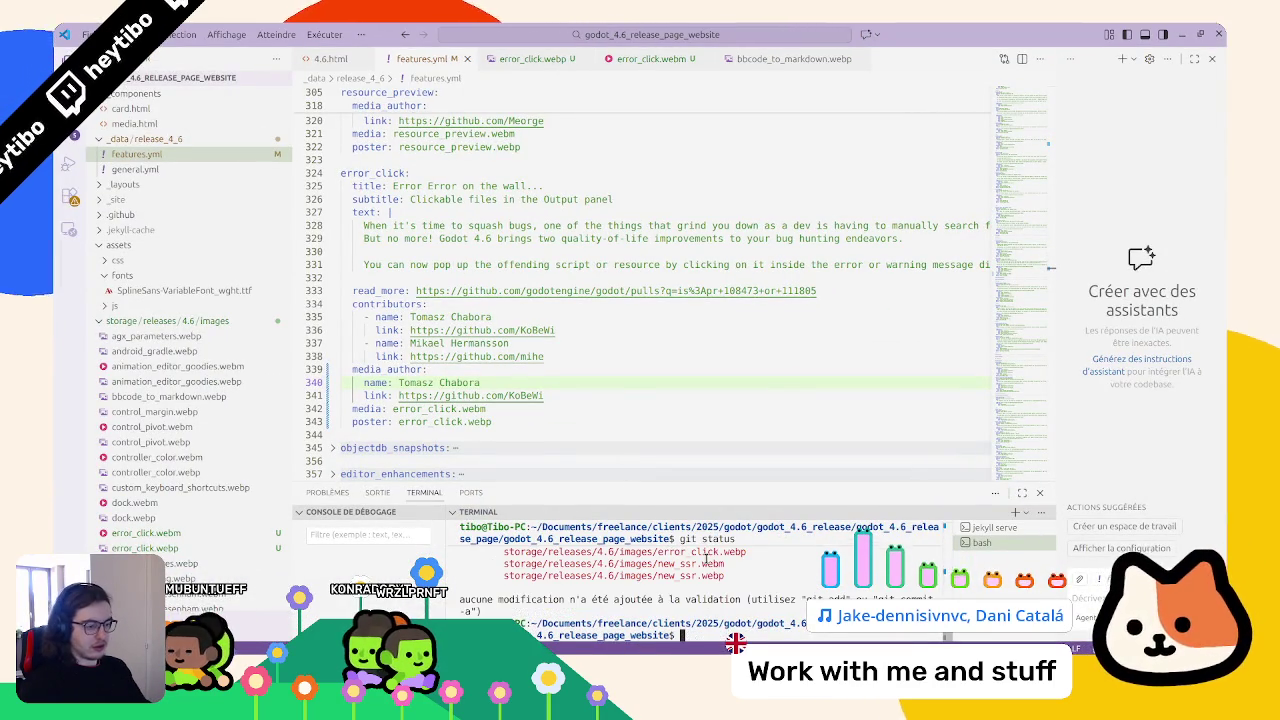
pyautogui.moveTo(729, 486); pyautogui.dragTo(731, 276)
pyautogui.write('git add')
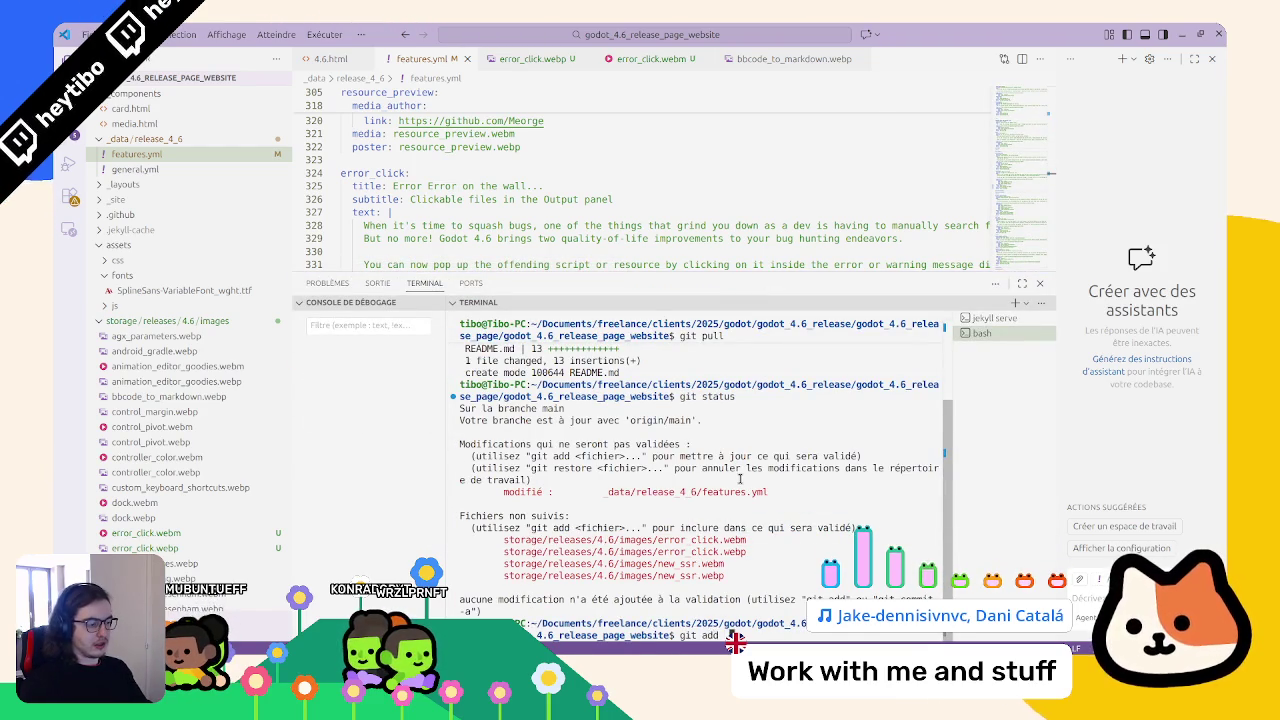
pyautogui.write('.')
pyautogui.press('Return')
# Commit as "add: placeholder missing medias", push to GitHub, and jump to the release page top
pyautogui.write('git commi')
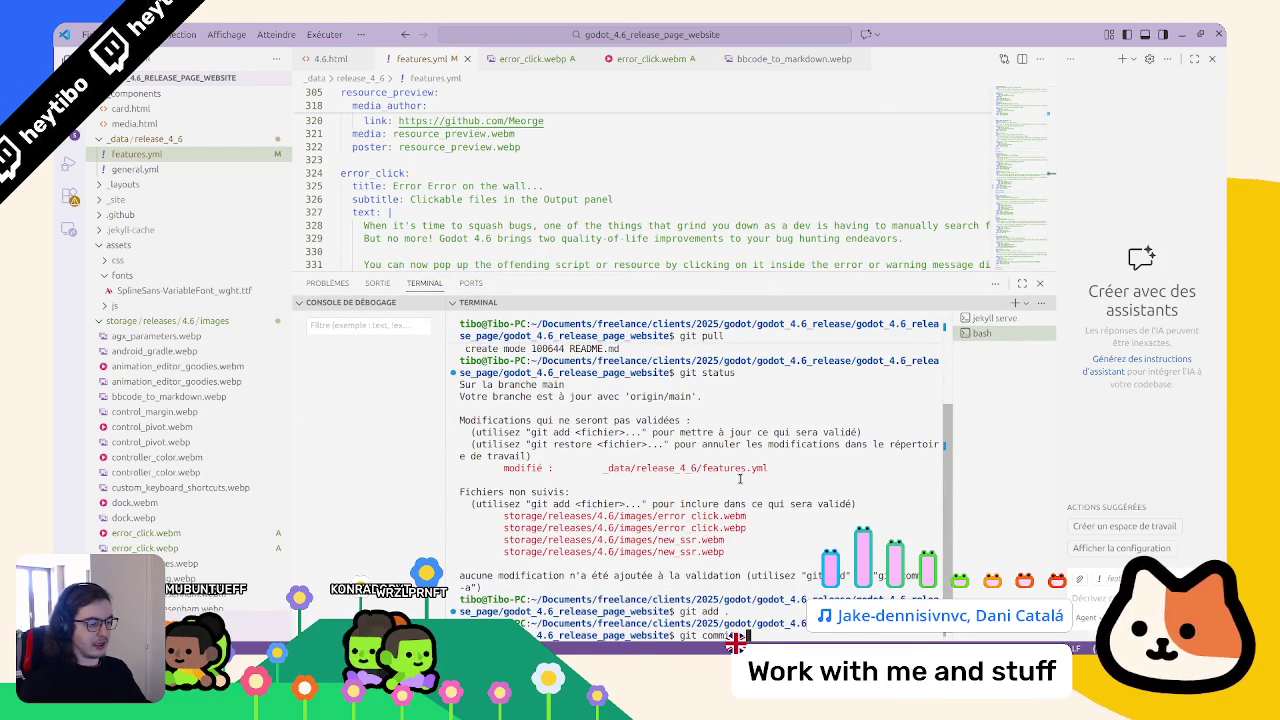
pyautogui.write('placeholder media for m')
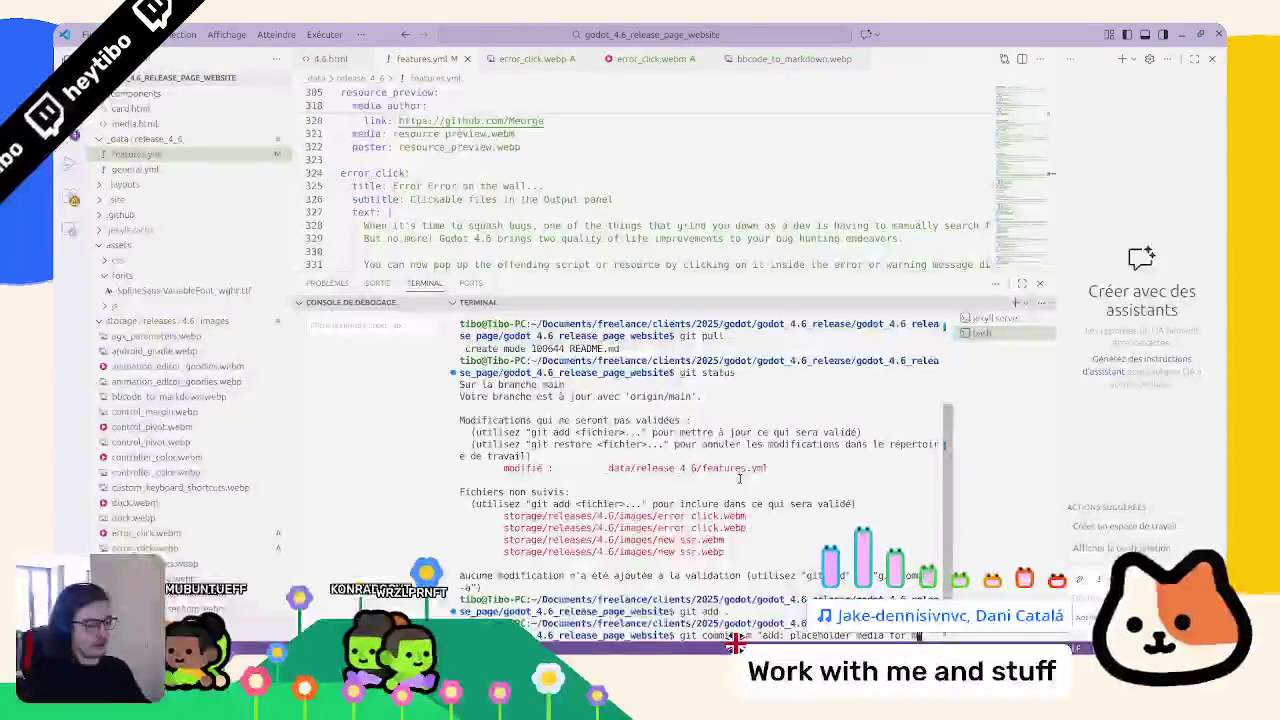
pyautogui.write('r error')
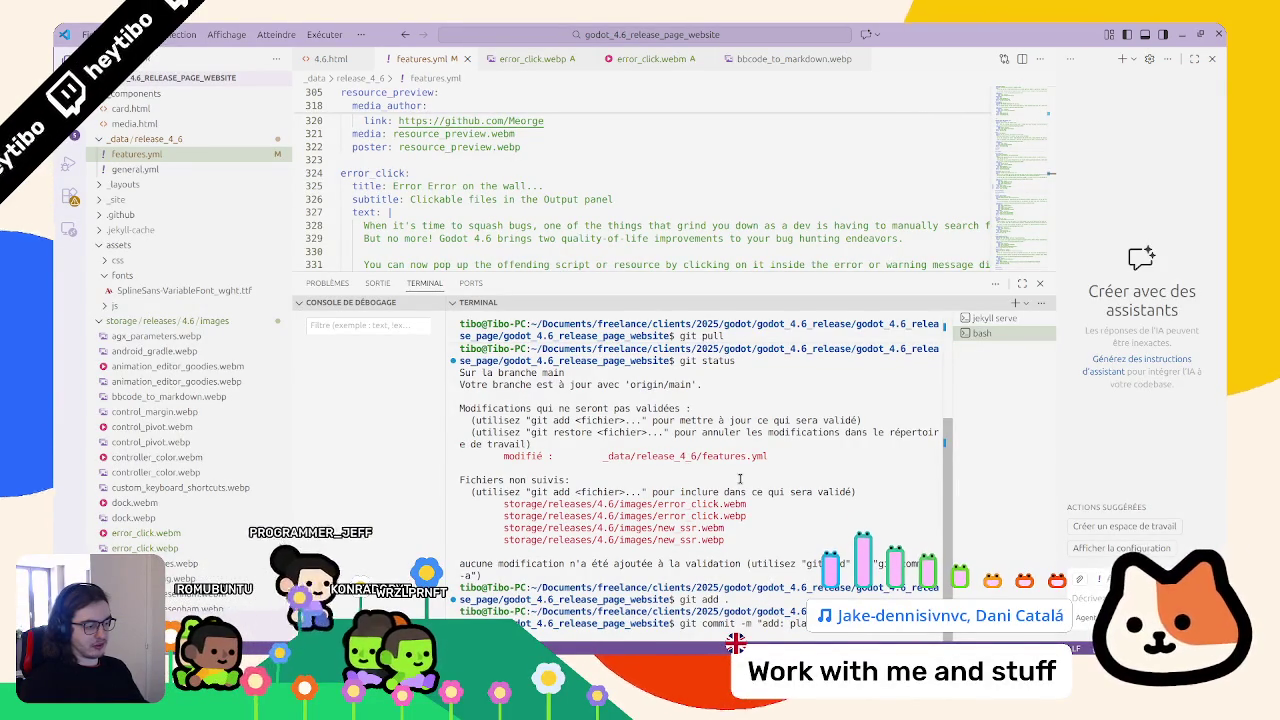
pyautogui.press('Return')
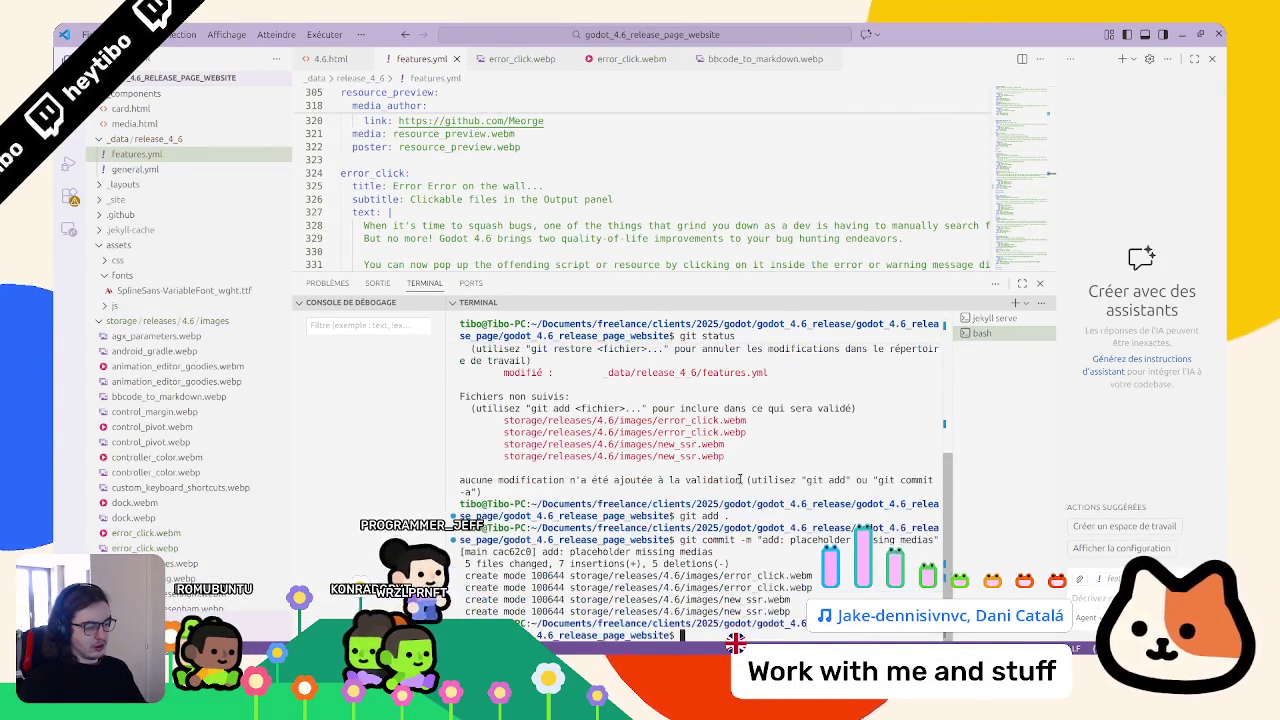
pyautogui.write('git add .')
pyautogui.press('Return')
pyautogui.write('git pu')
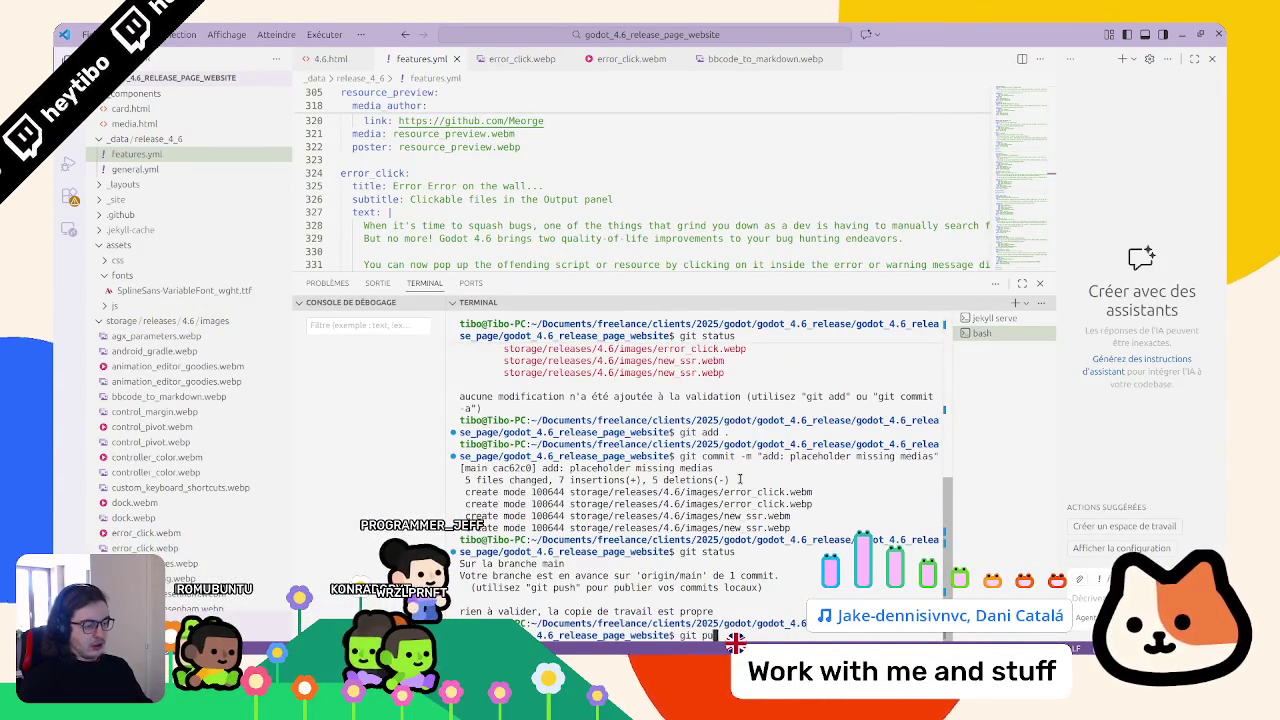
pyautogui.write('sh')
pyautogui.press('Return')
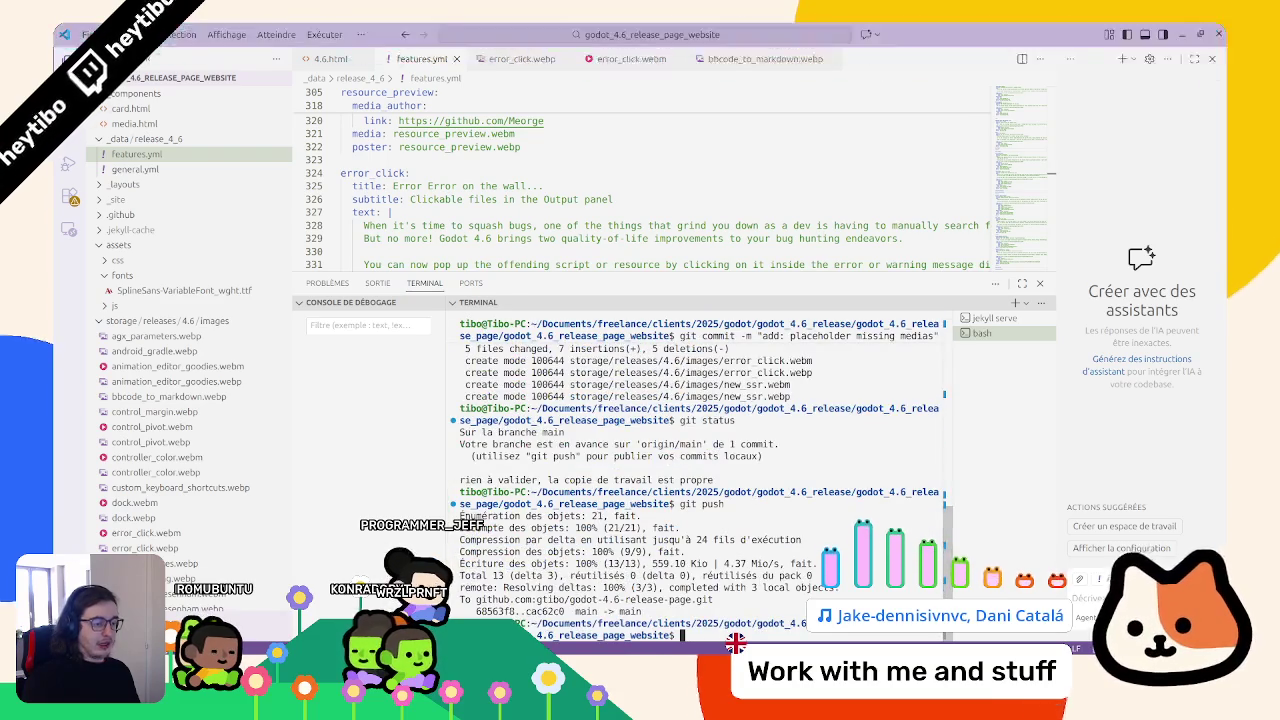
pyautogui.hotkey('alt', 'Tab')
pyautogui.press('Home')
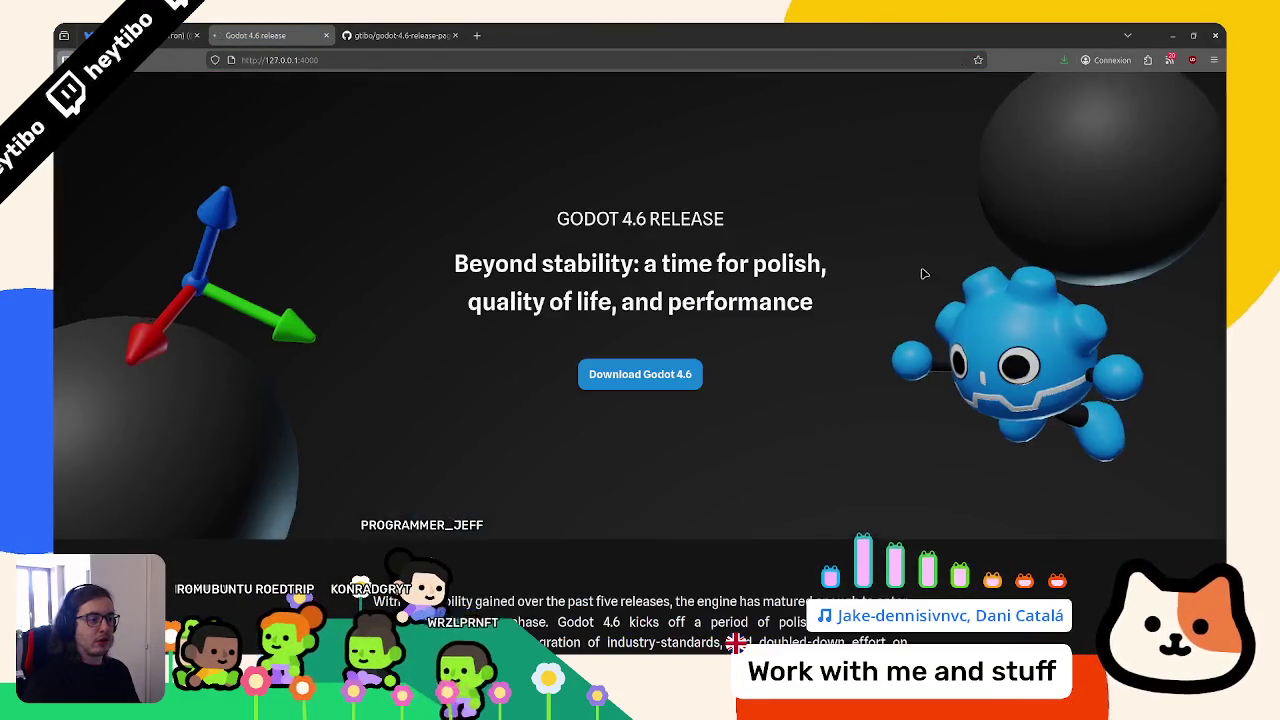
# Scroll the local release page from the top down to the 'I just wanna Select!' card
pyautogui.scroll(-15, 874, 357)
pyautogui.scroll(3, 805, 356)
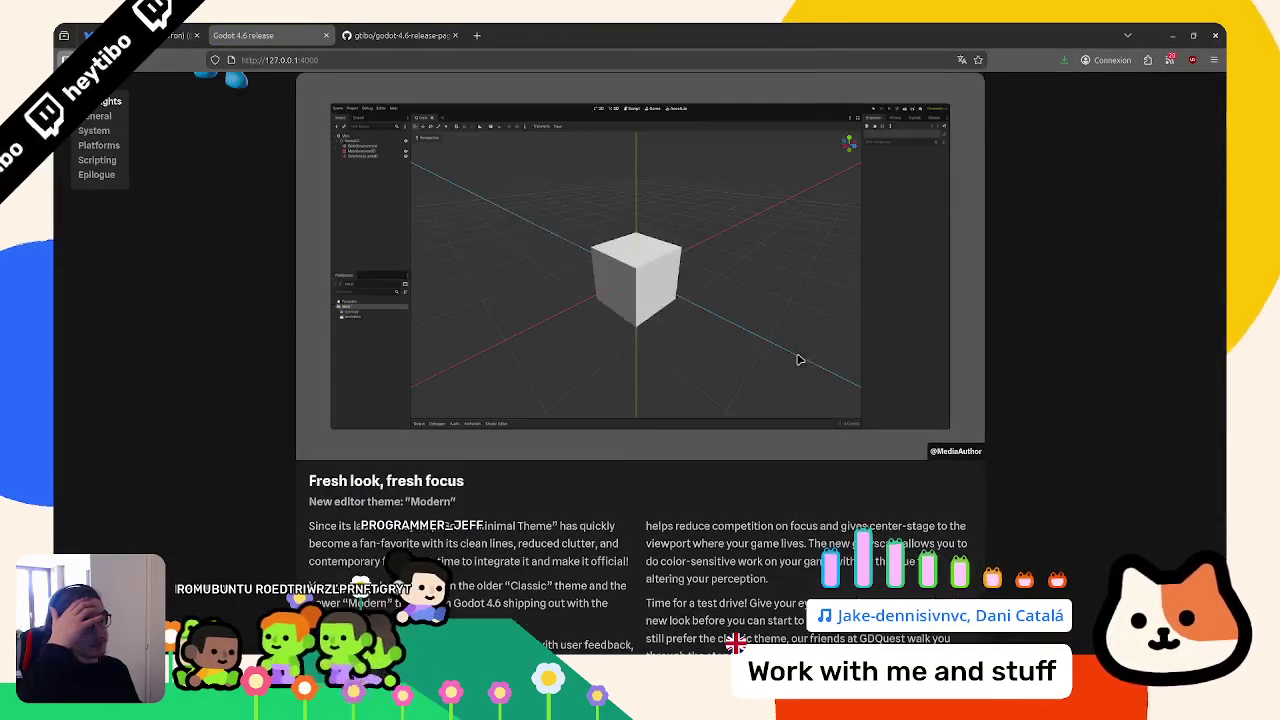
pyautogui.scroll(-8, 797, 357)
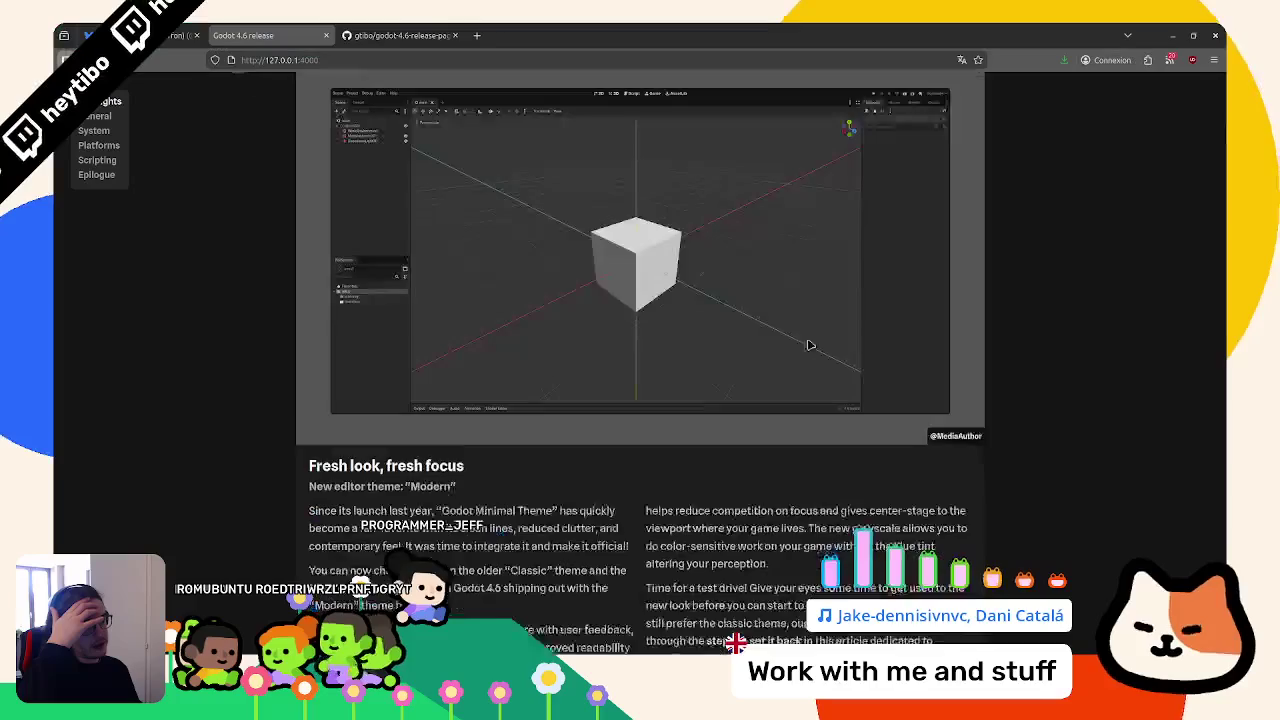
pyautogui.scroll(-10, 765, 293)
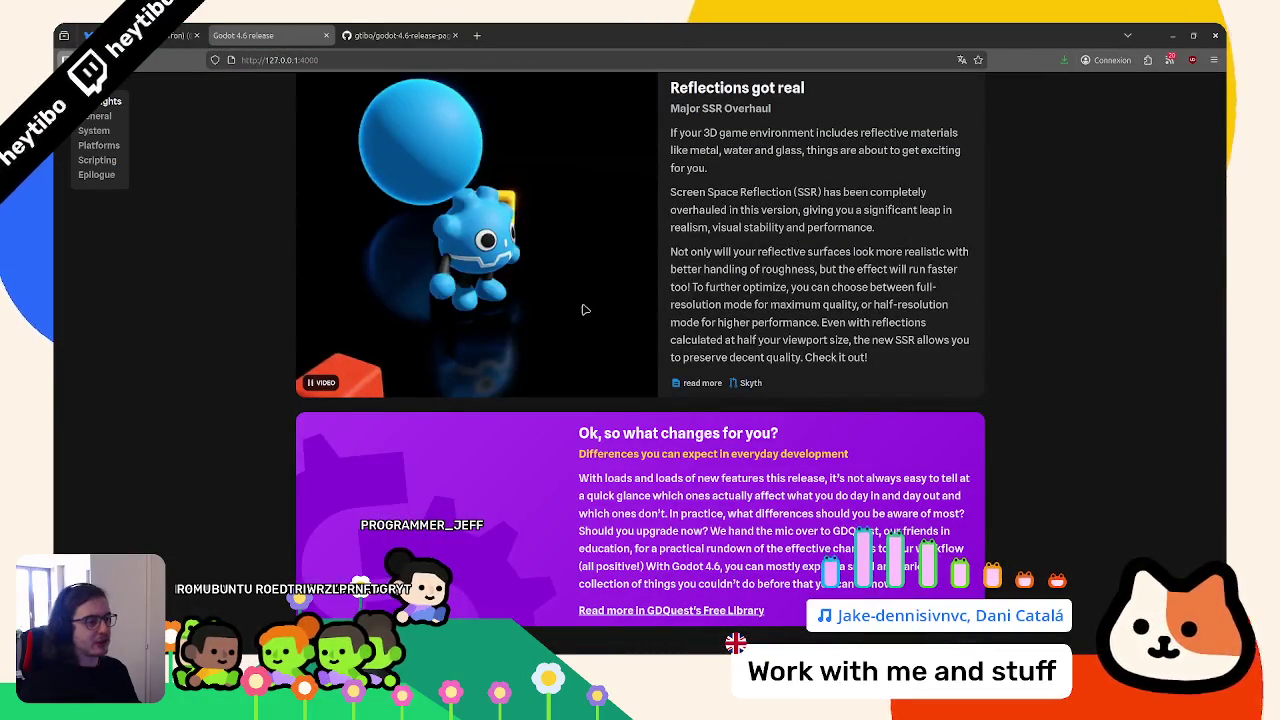
pyautogui.scroll(3, 574, 309)
pyautogui.scroll(-6, 632, 370)
pyautogui.scroll(-15, 632, 370)
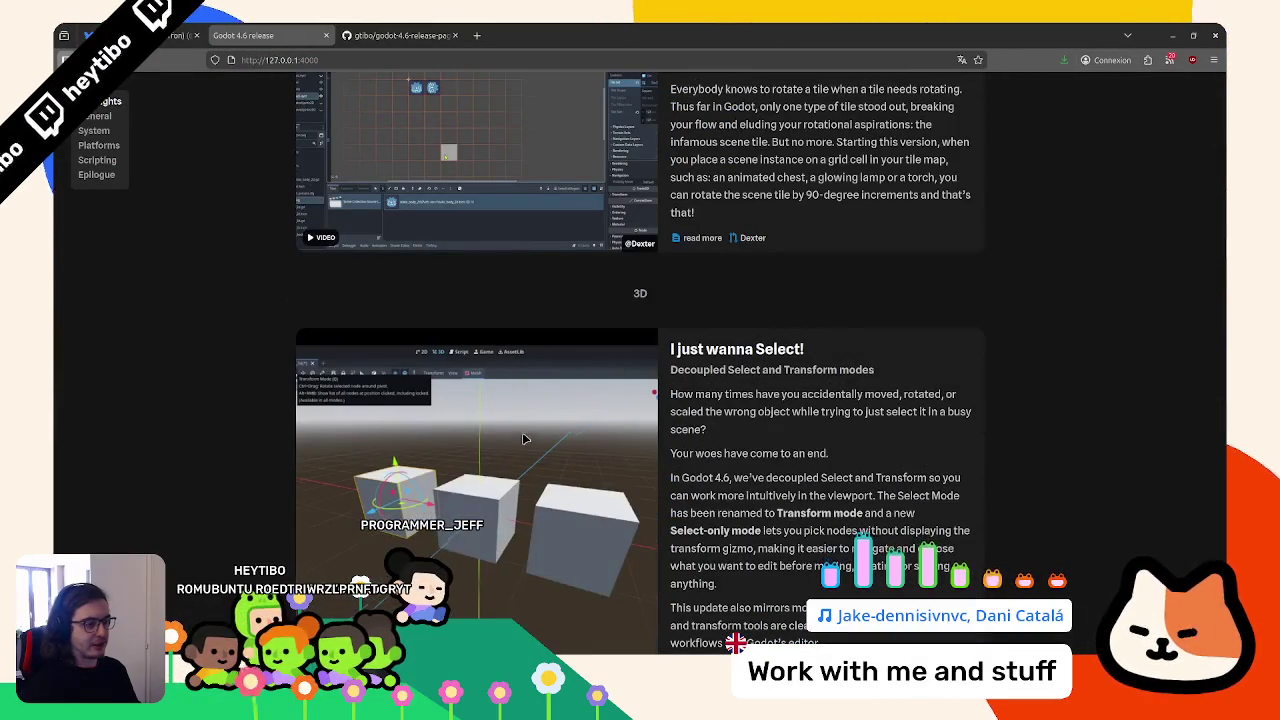
pyautogui.scroll(-3, 524, 435)
pyautogui.scroll(2, 527, 421)
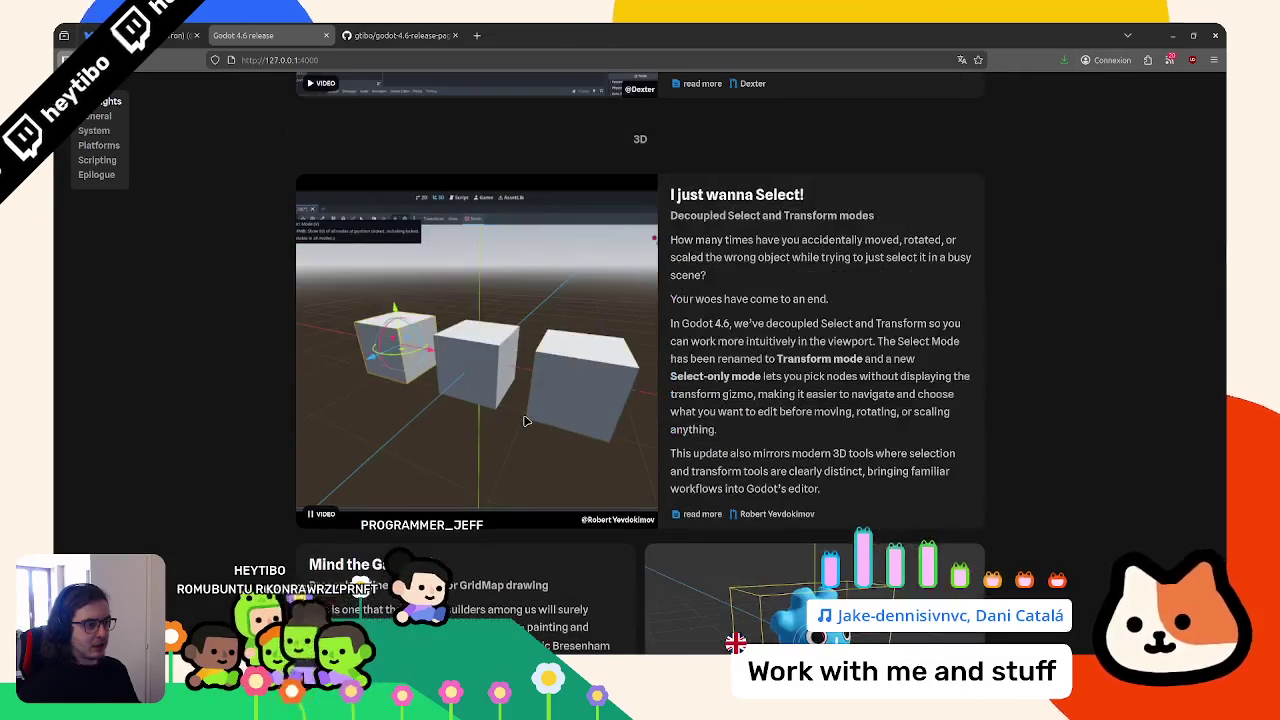
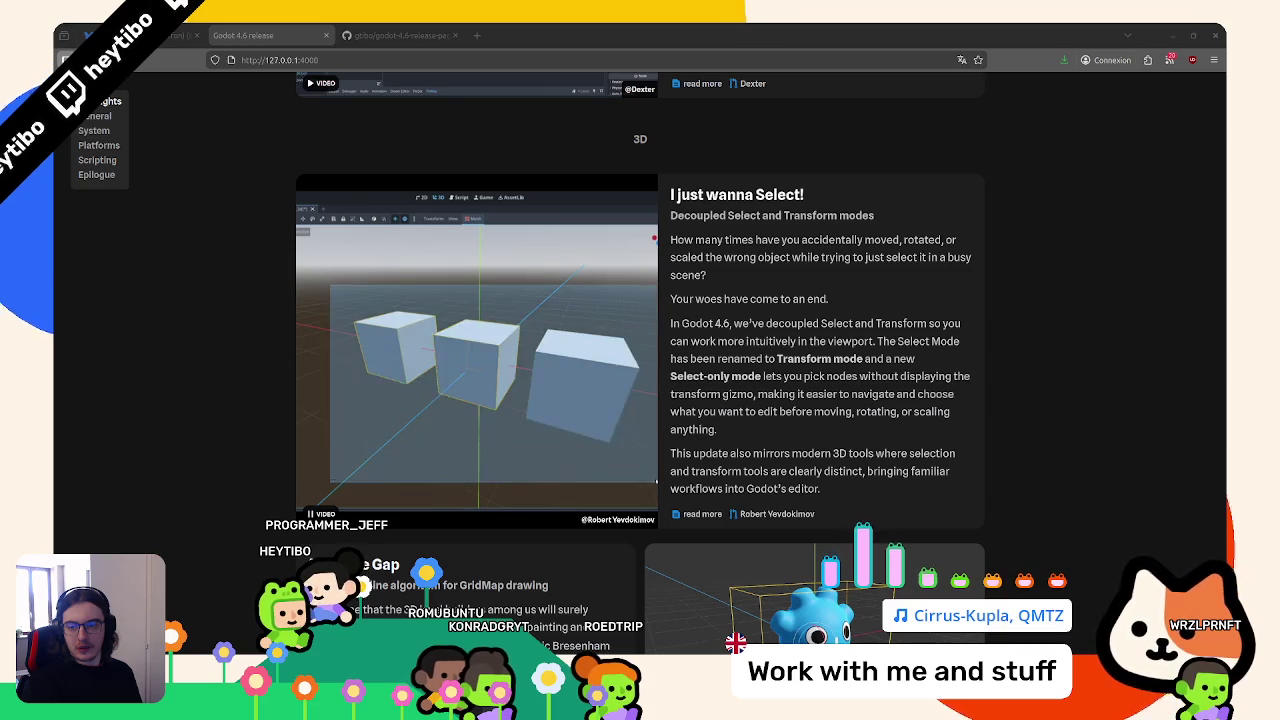
# Read down the local release page from 'I just wanna Select!' to 'I spy with my little eye'
pyautogui.scroll(-3, 434, 395)
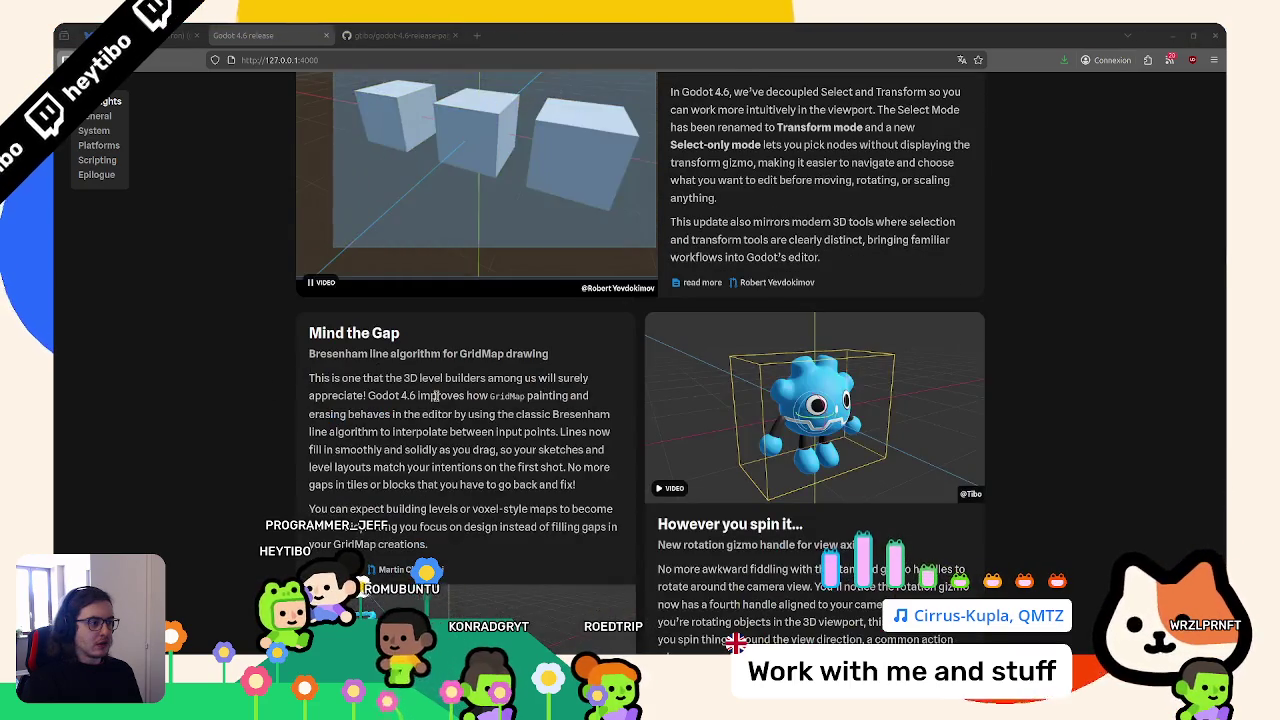
pyautogui.scroll(-8, 434, 395)
pyautogui.scroll(9, 436, 398)
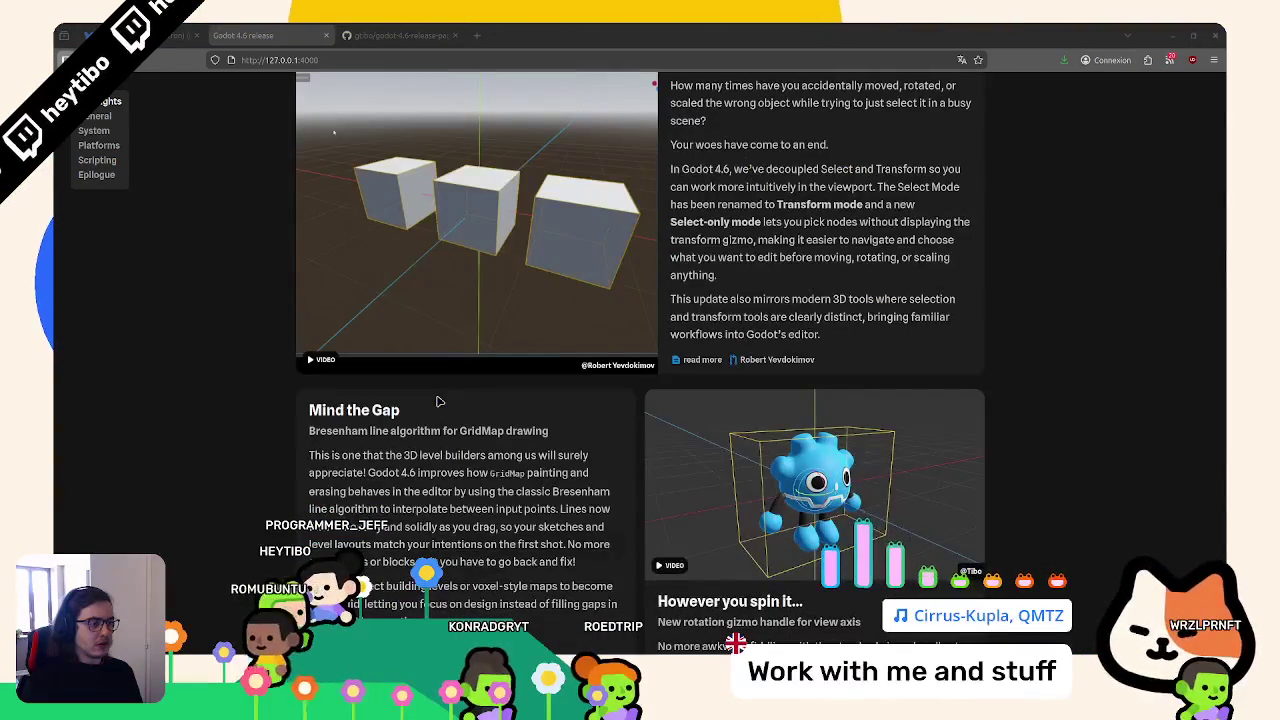
pyautogui.scroll(3, 437, 401)
pyautogui.scroll(-10, 437, 401)
pyautogui.scroll(-20, 437, 401)
pyautogui.scroll(-20, 640, 400)
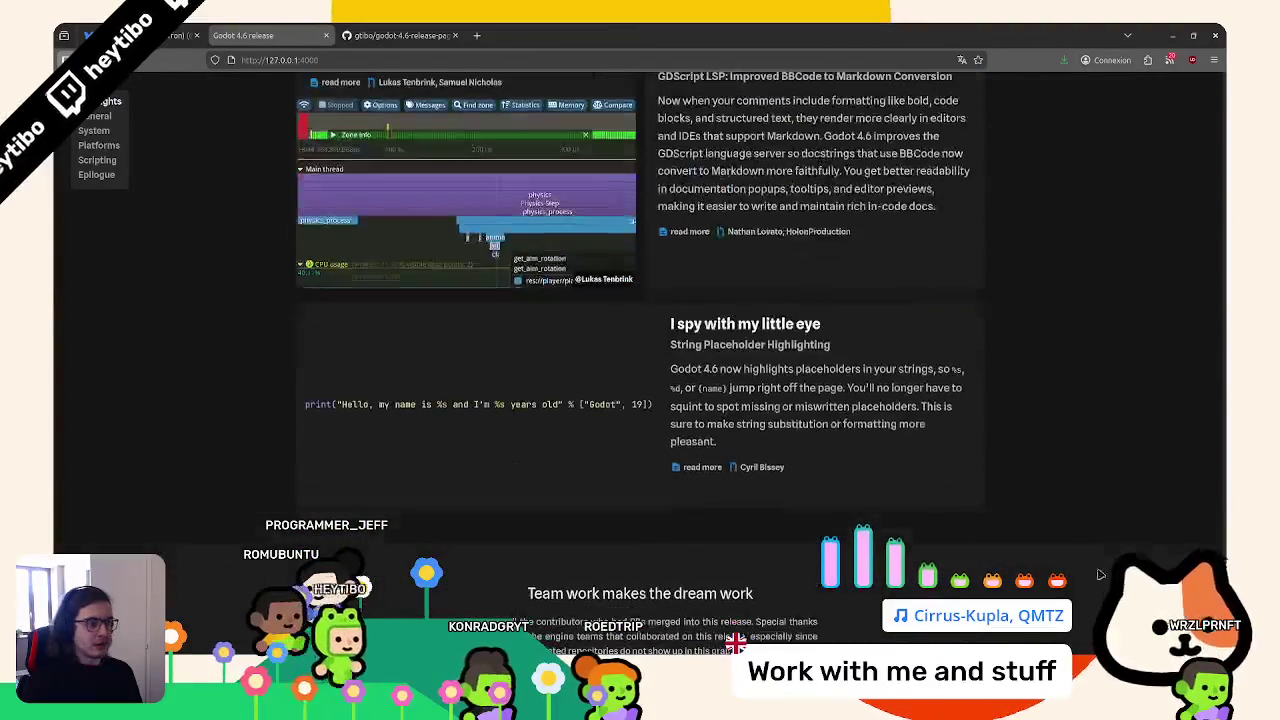
pyautogui.click(400, 35)
# Glance at the repository's Issues list, then open README.md for editing
pyautogui.scroll(-3, 189, 207)
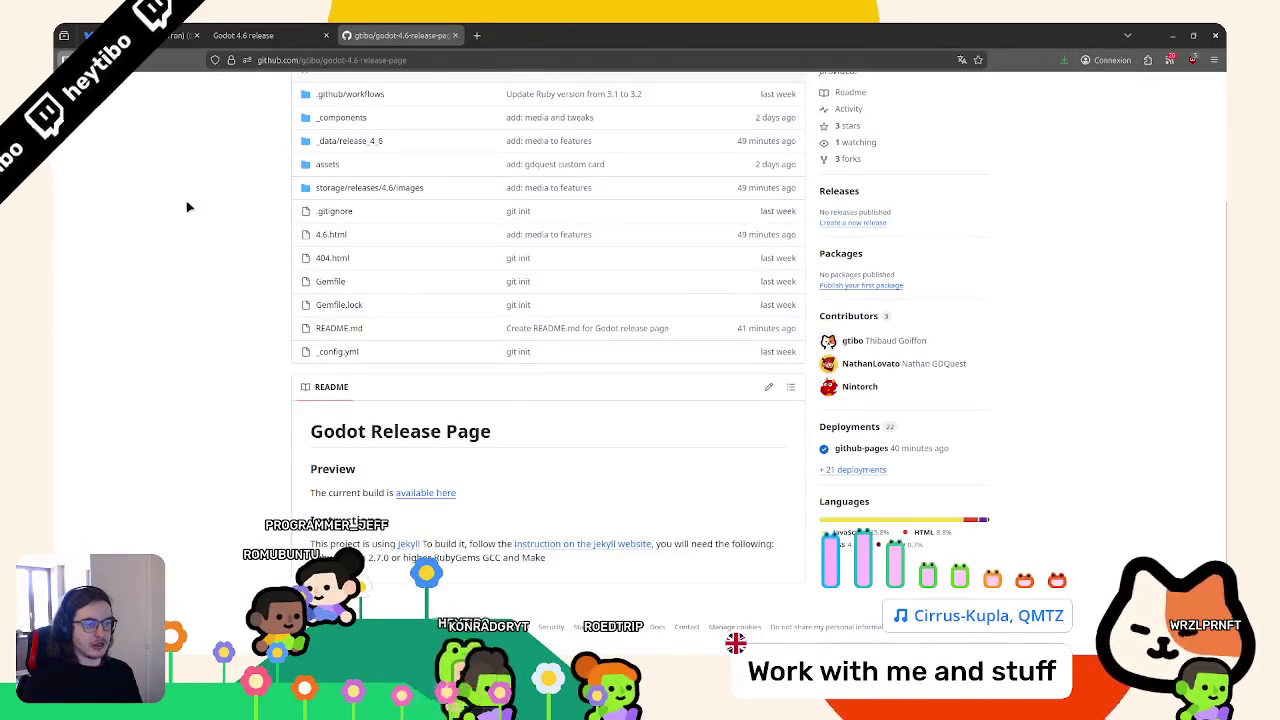
pyautogui.scroll(2, 181, 141)
pyautogui.click(168, 116)
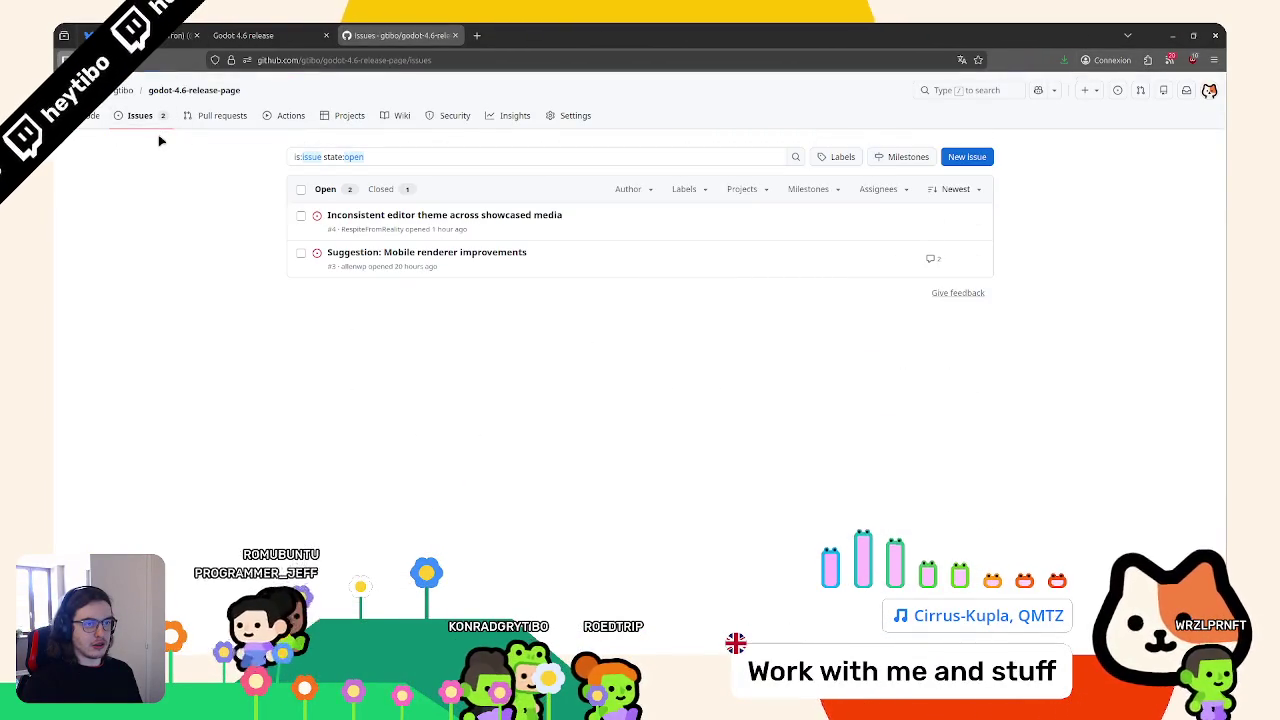
pyautogui.hotkey('alt', 'Left')
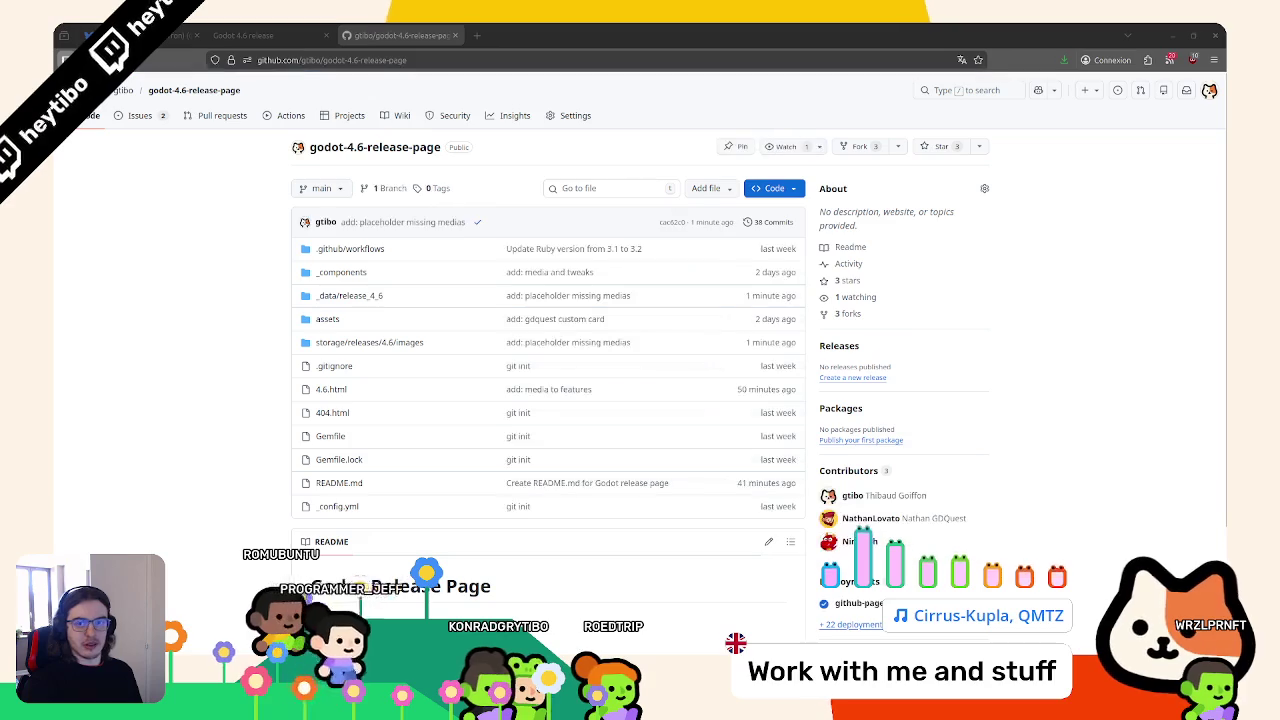
pyautogui.scroll(-2, 397, 290)
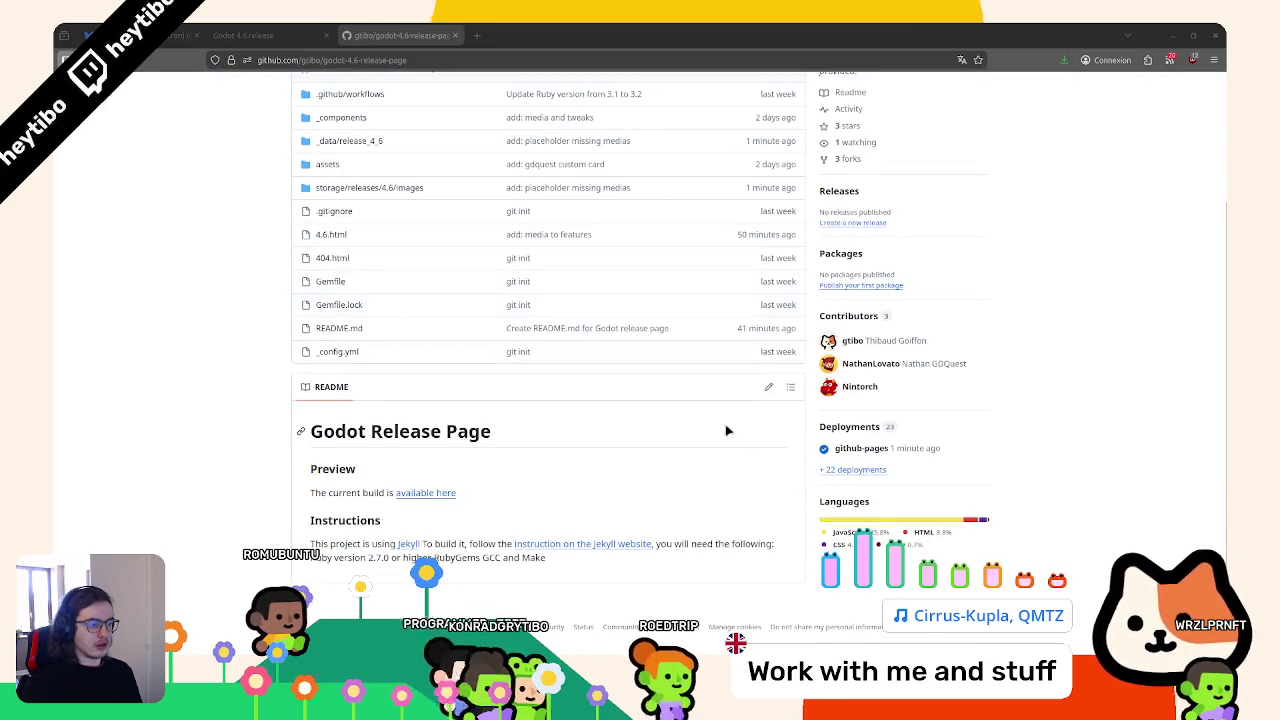
pyautogui.click(768, 387)
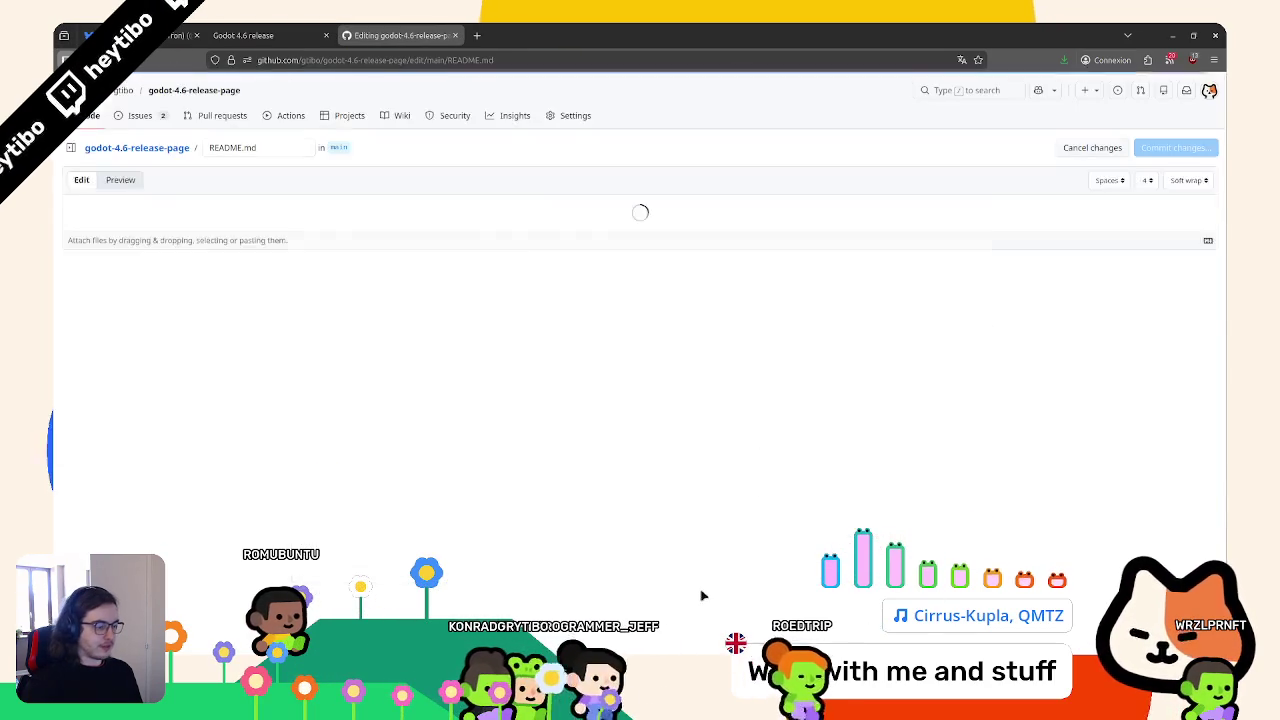
# Run git status in the code editor's terminal
pyautogui.hotkey('alt', 'Tab')
pyautogui.write('git status')
pyautogui.press('Return')
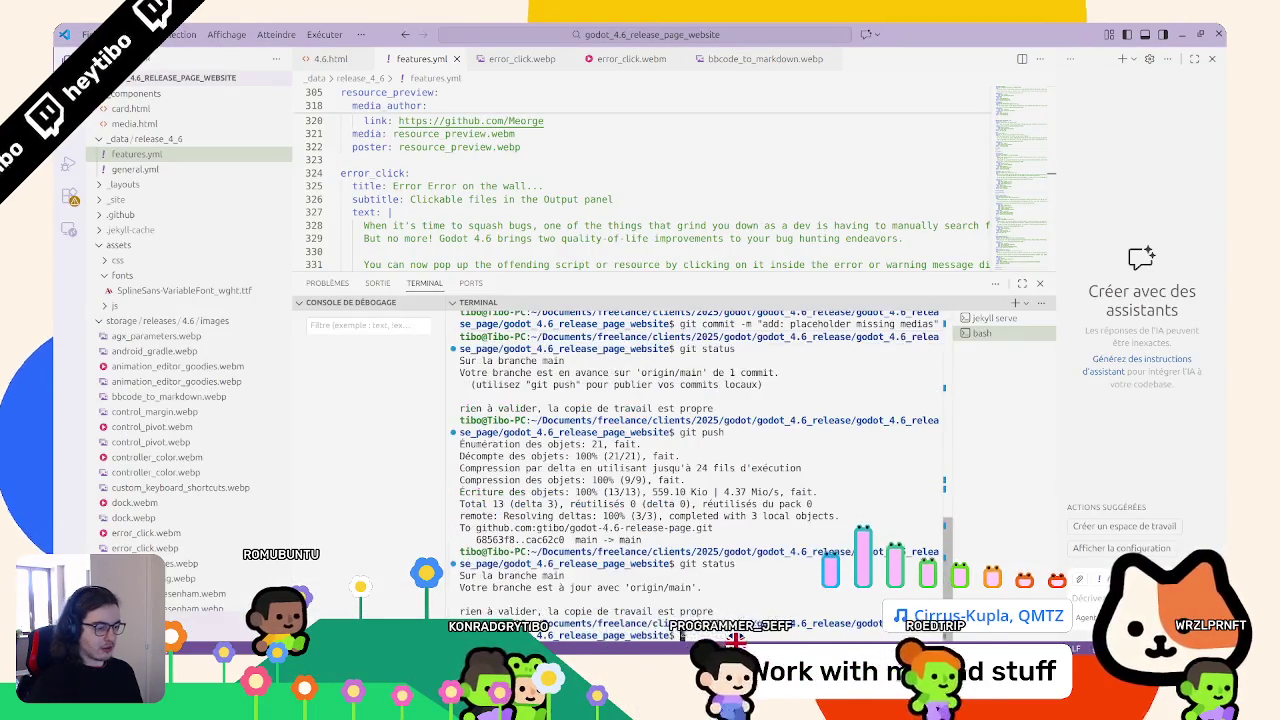
pyautogui.hotkey('alt', 'Tab')
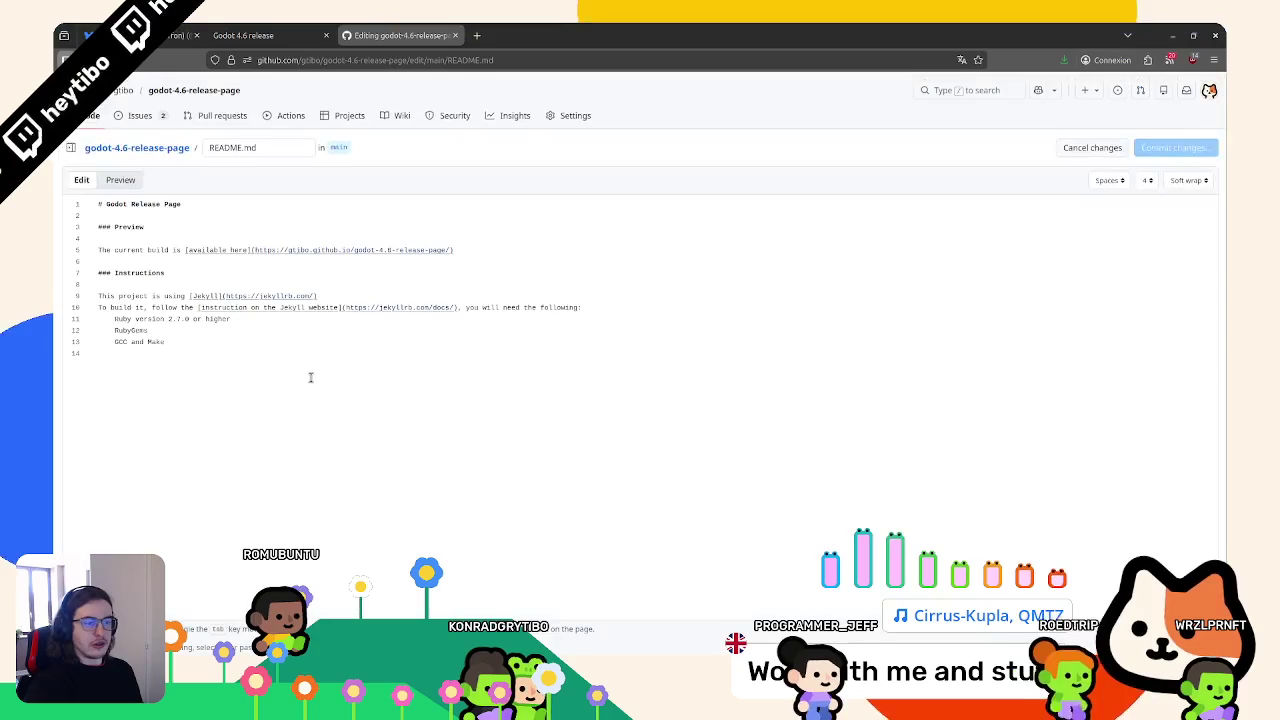
# Delete the Ruby, RubyGems and GCC requirements list and add blank lines above '### Instructions'
pyautogui.moveTo(489, 345); pyautogui.dragTo(471, 310)
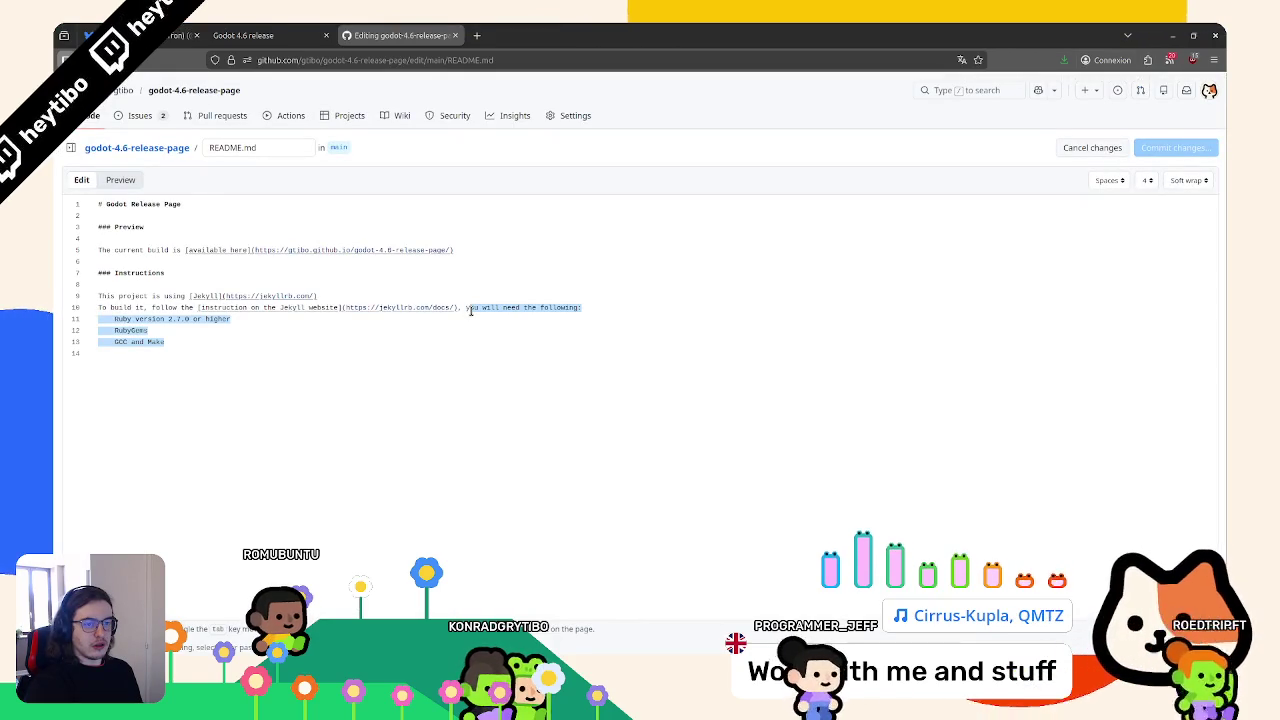
pyautogui.press('BackSpace')
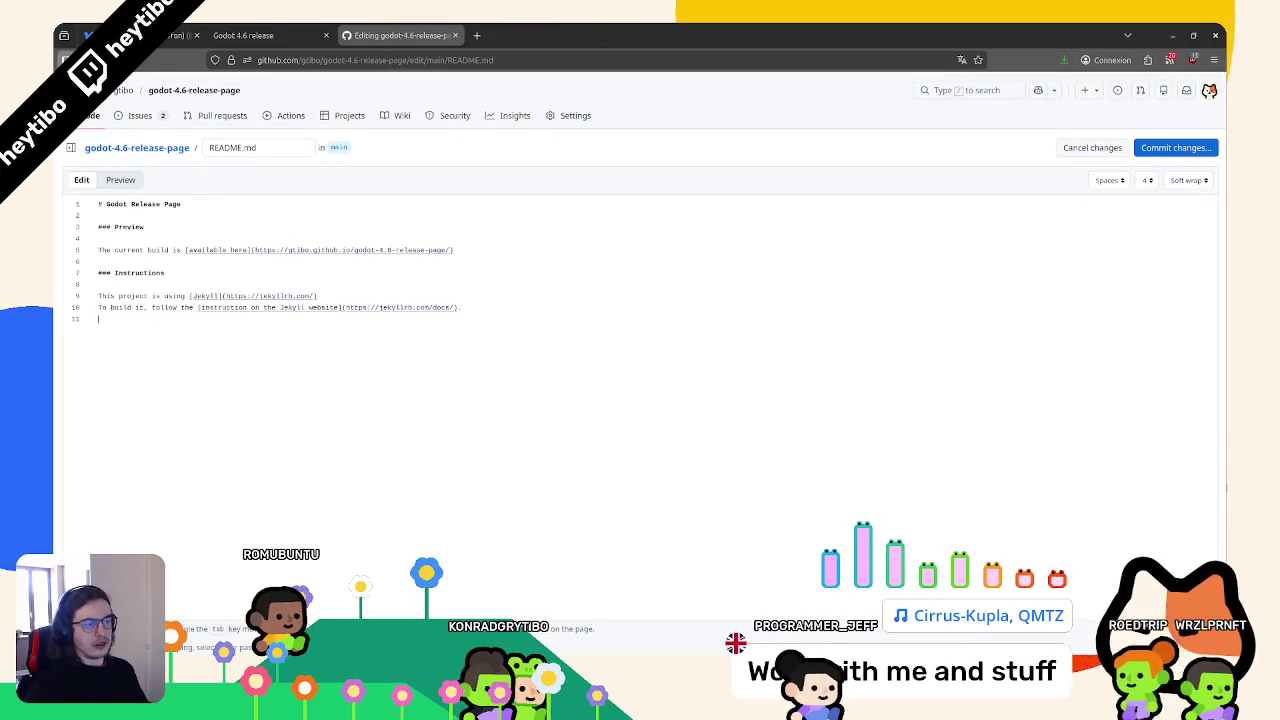
pyautogui.press('BackSpace')
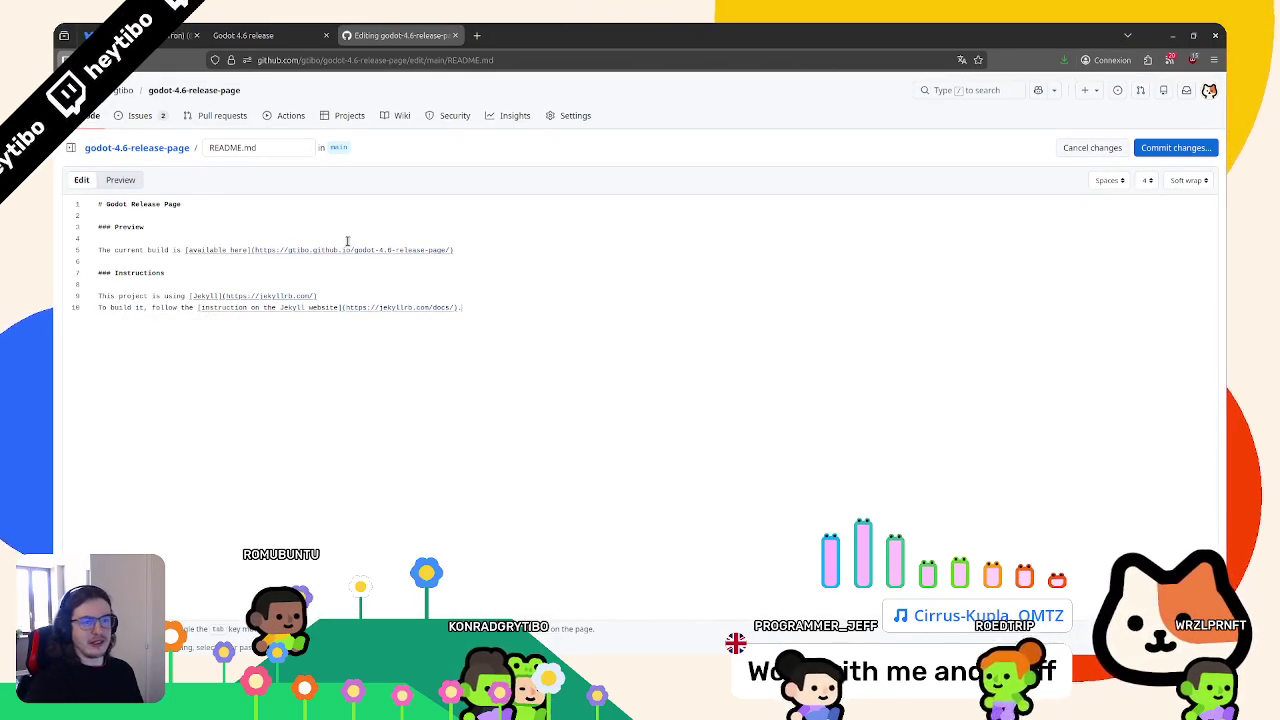
pyautogui.click(261, 264)
pyautogui.press('Return')
pyautogui.press('Return')
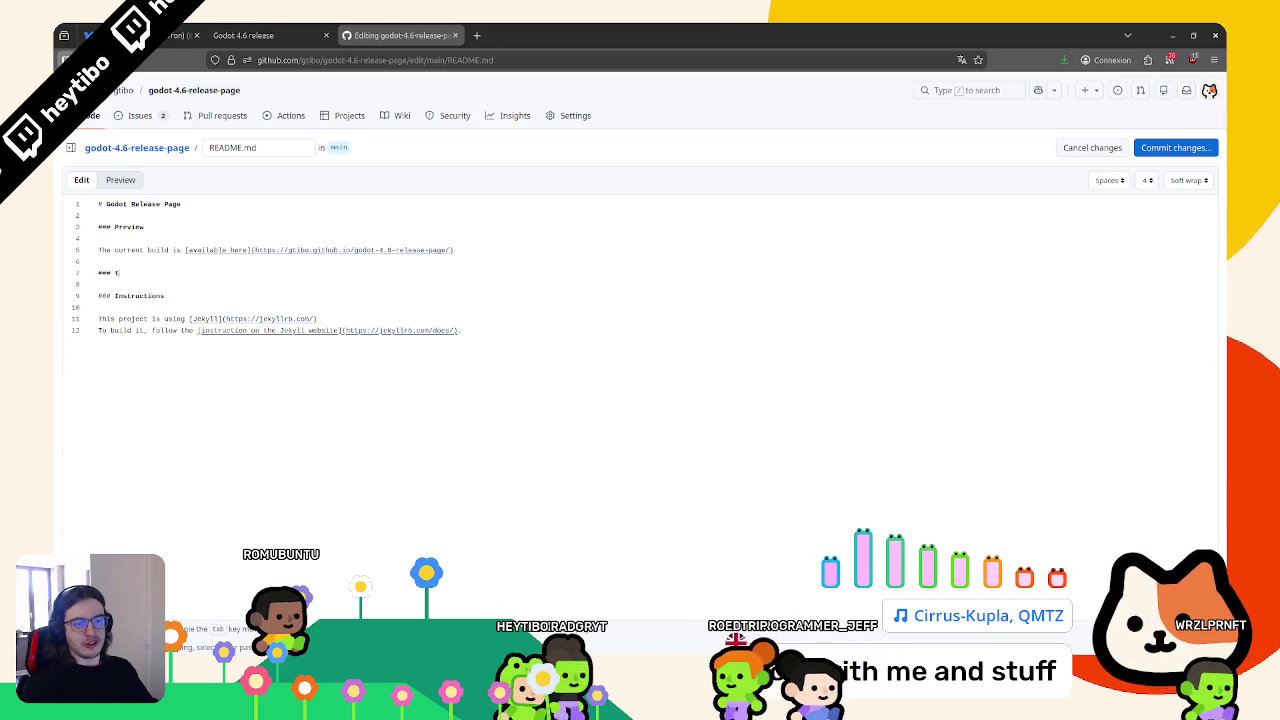
# Add a '### Todo' heading with a '- [ ]' checklist line above Instructions
pyautogui.write('Todo')
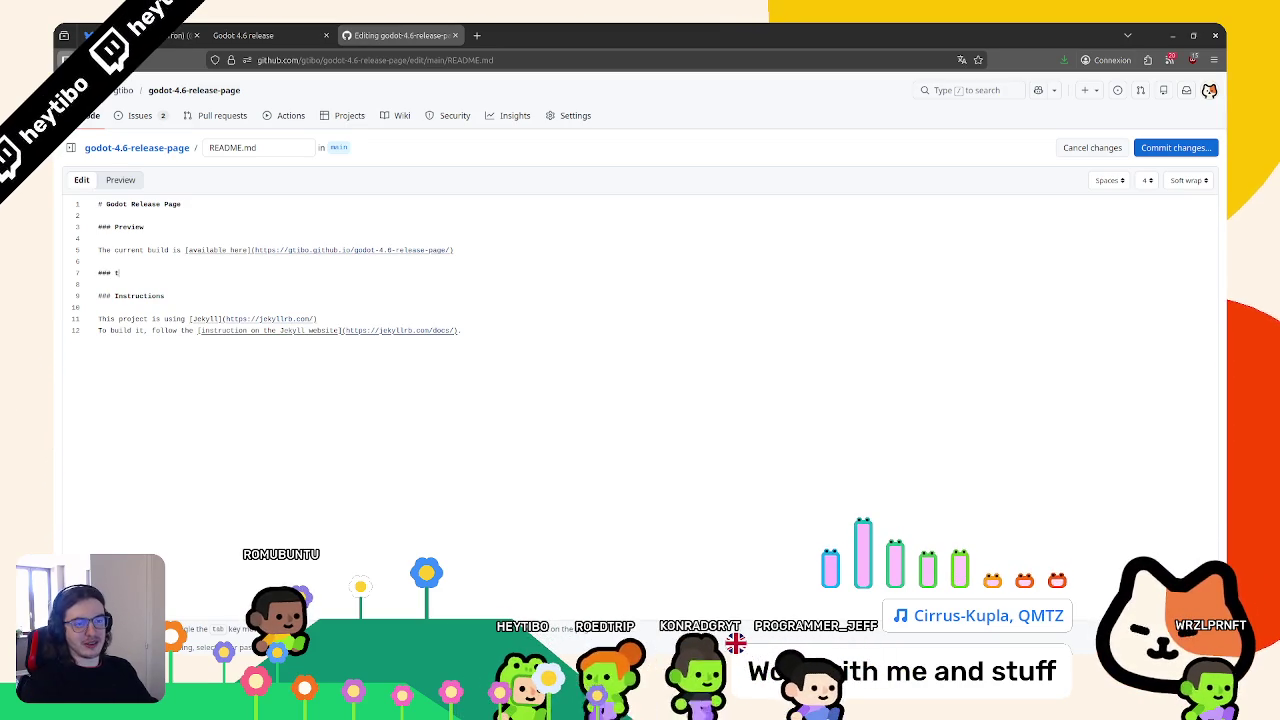
pyautogui.press('Return')
pyautogui.press('Return')
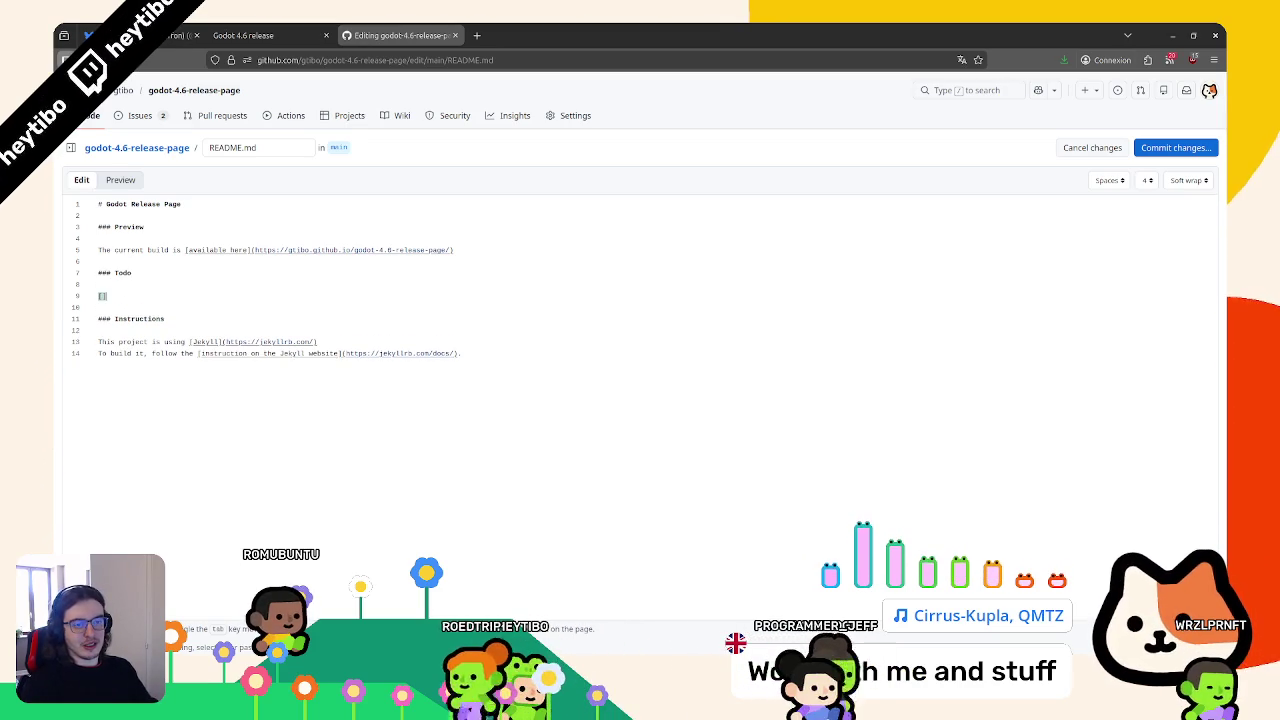
pyautogui.write(']')
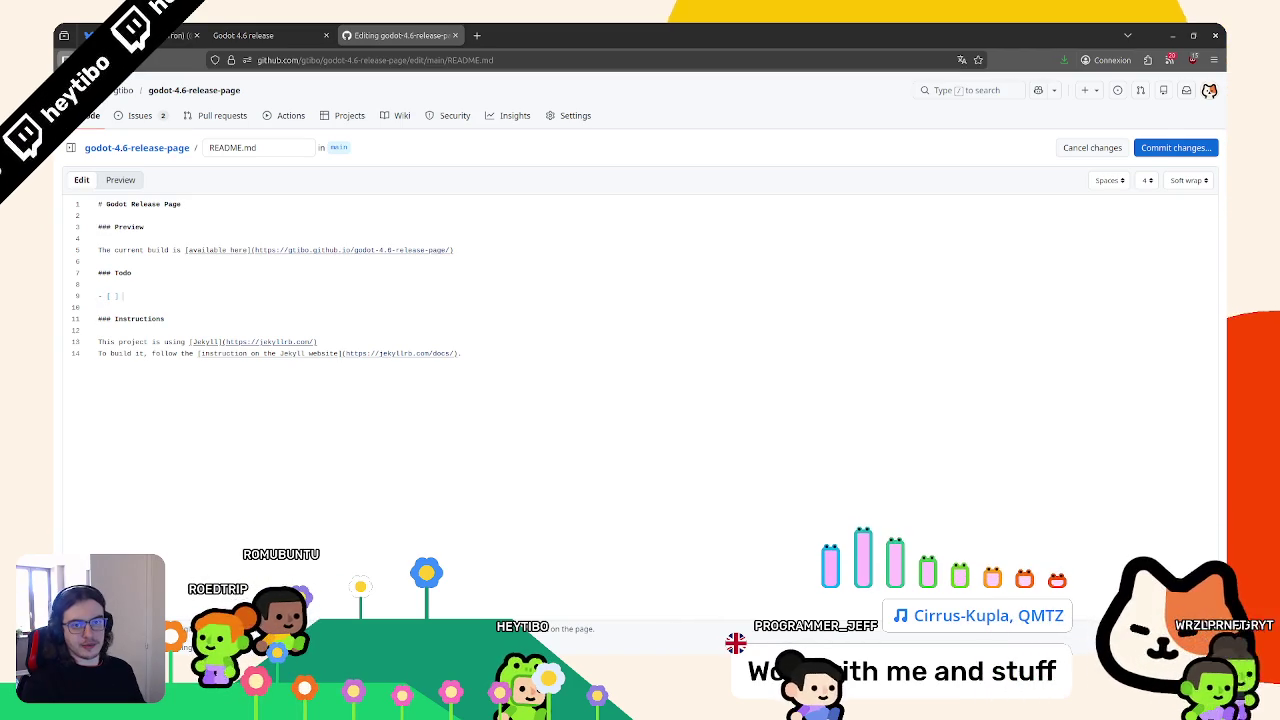
pyautogui.click(369, 277)
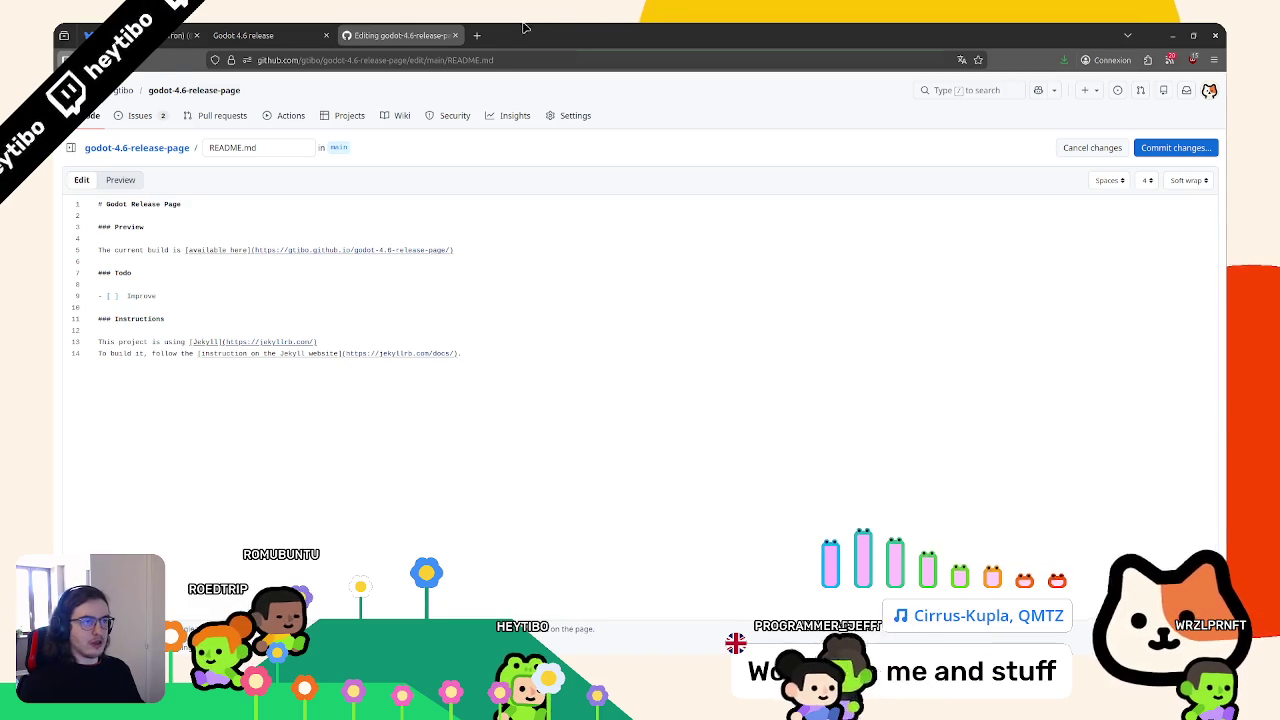
# Paste 'Improve the navigation bar (show current section and subsections)' as the checklist item's text
pyautogui.hotkey('ctrl', 'n')
pyautogui.moveTo(532, 27); pyautogui.dragTo(1279, 20)
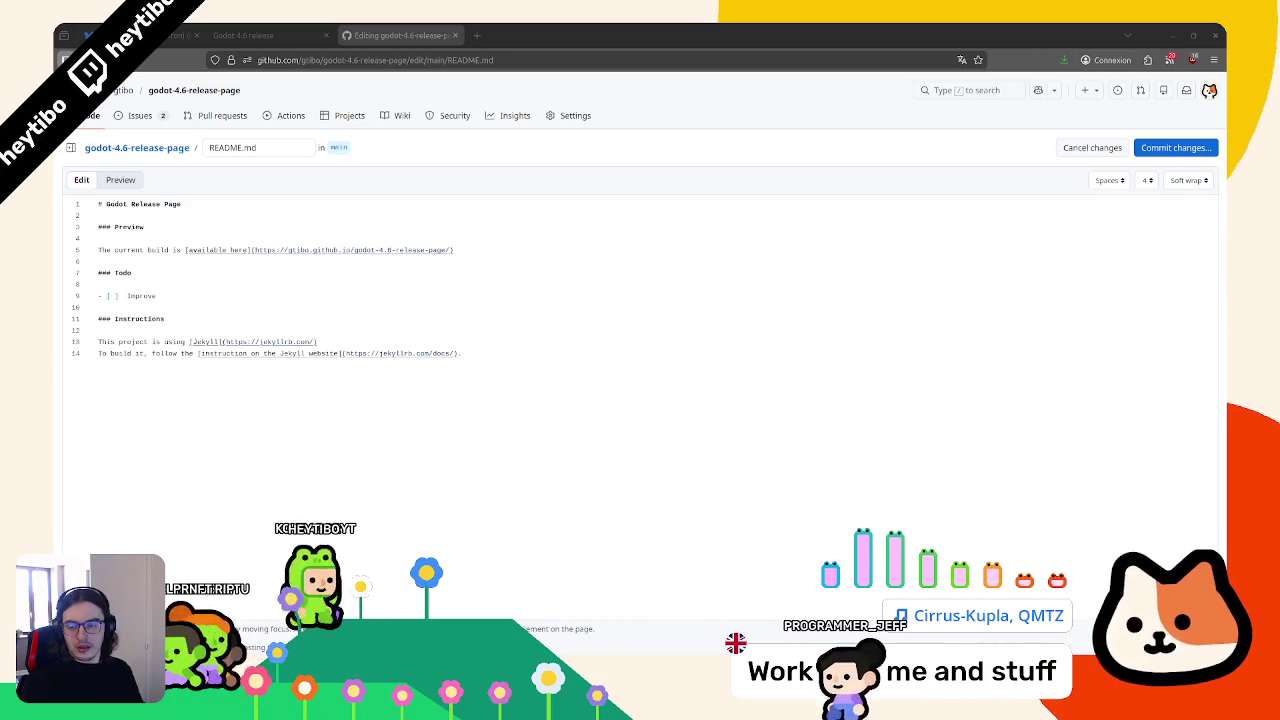
pyautogui.doubleClick(140, 296)
pyautogui.write('Improve the navigation bar (show current section and subsections)')
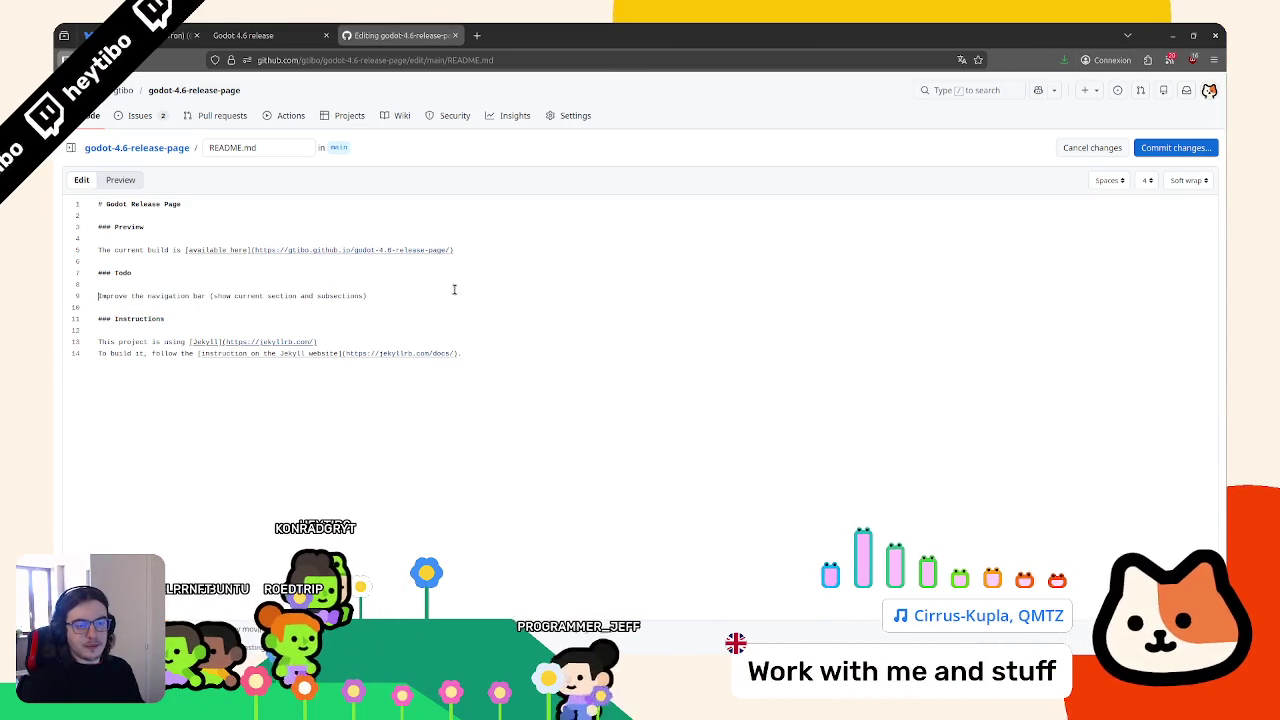
pyautogui.press('BackSpace')
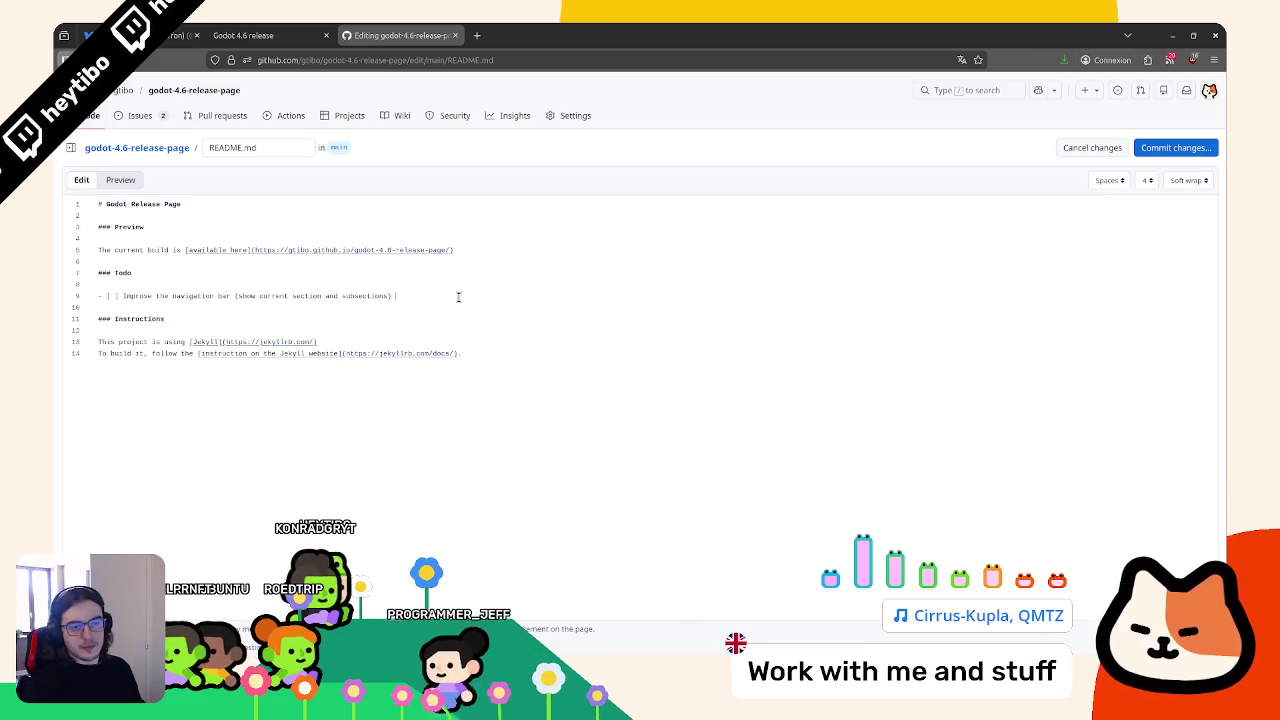
# Add the task 'Use the new theme for all media' below it and preview the rendered README
pyautogui.press('End')
pyautogui.press('Return')
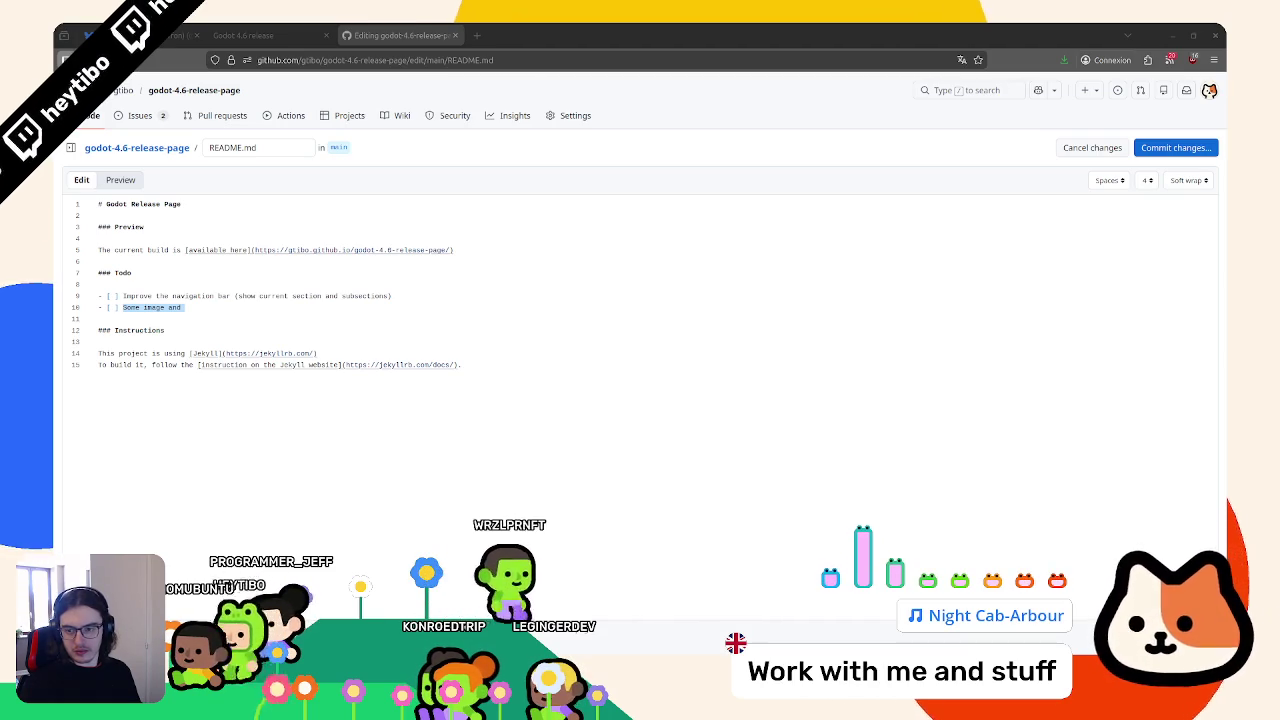
pyautogui.write('Use the new theme for all media')
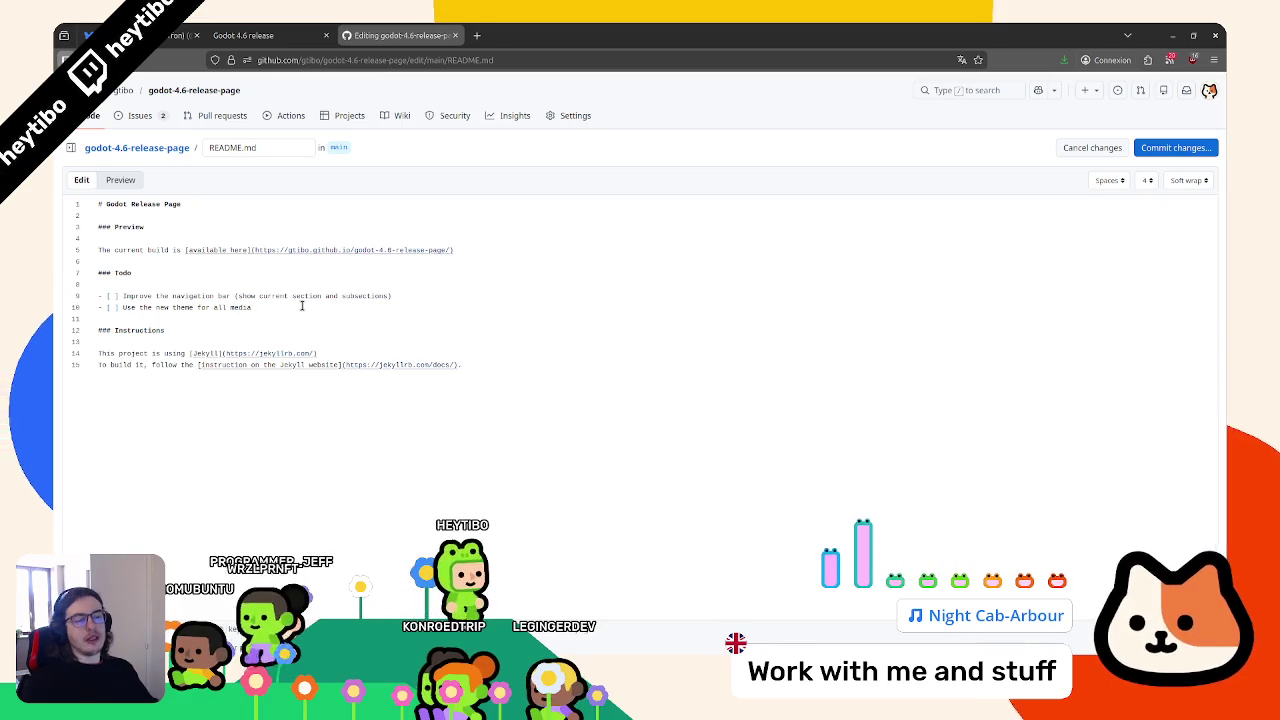
pyautogui.press('Return')
pyautogui.click(121, 181)
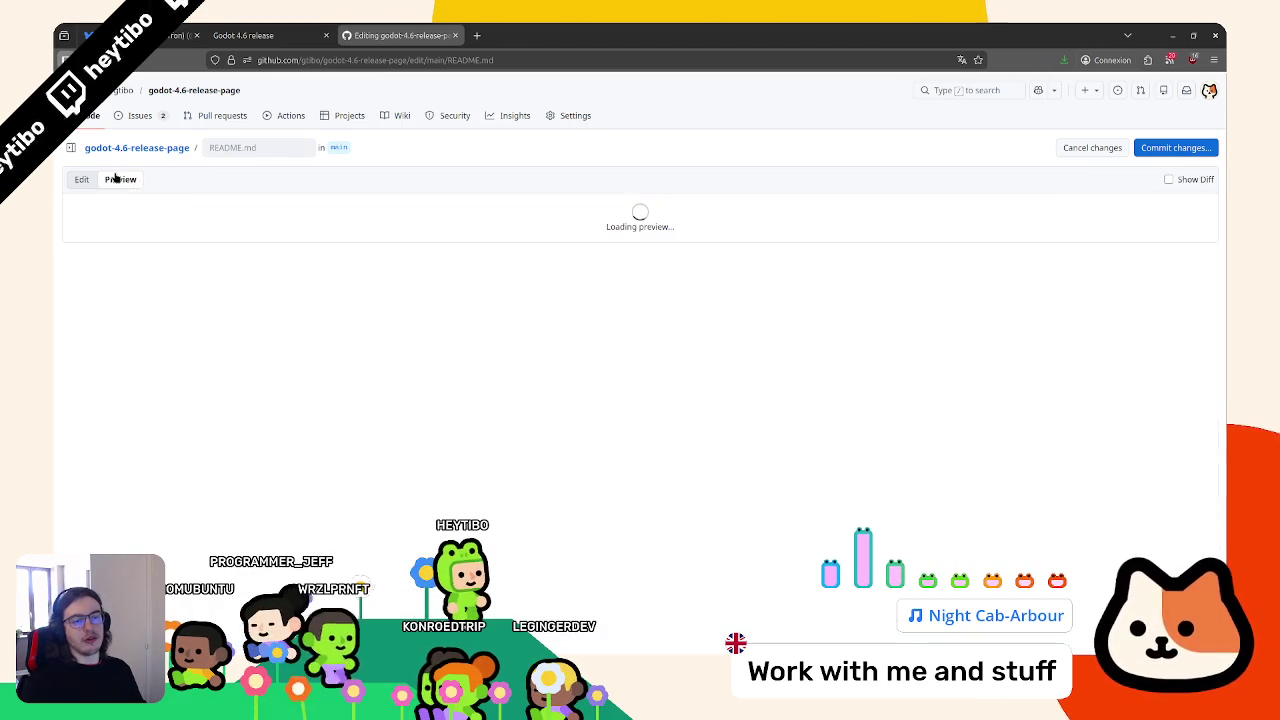
# Return to Edit mode, then skim the local release page's intro text and Highlights section
pyautogui.click(82, 180)
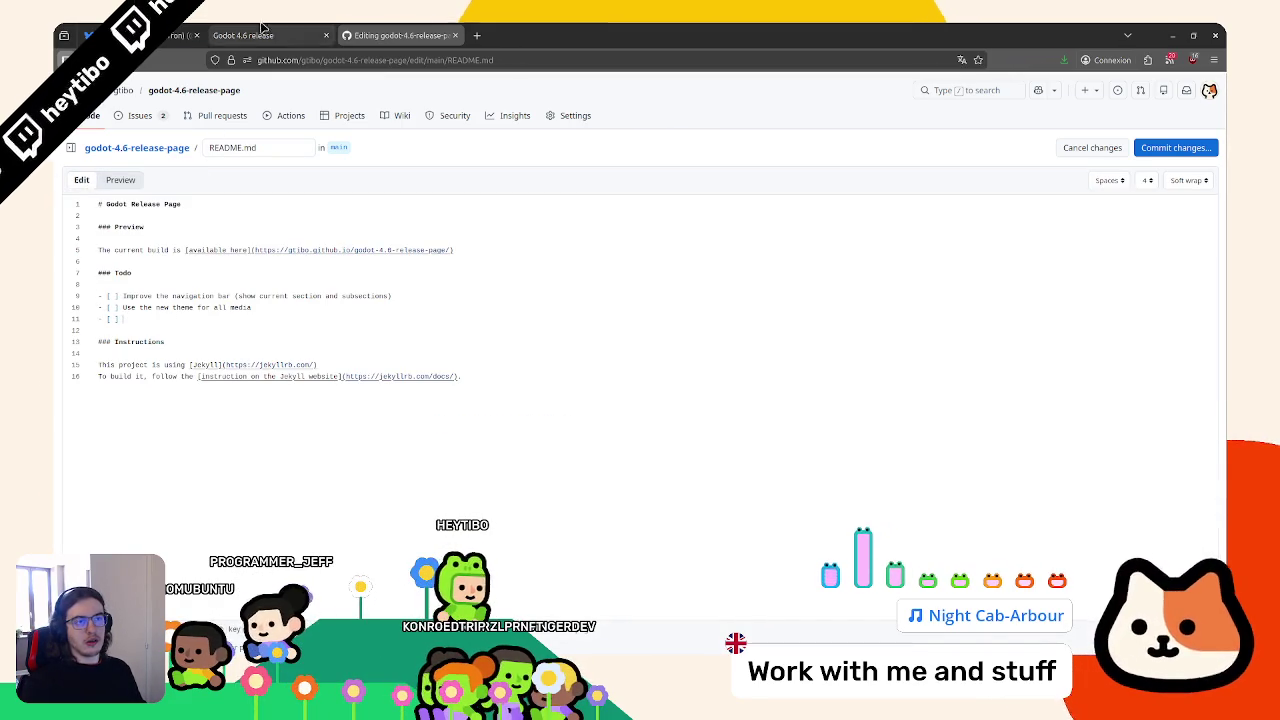
pyautogui.click(258, 30)
pyautogui.scroll(-5, 508, 337)
pyautogui.scroll(15, 605, 354)
pyautogui.scroll(-5, 820, 300)
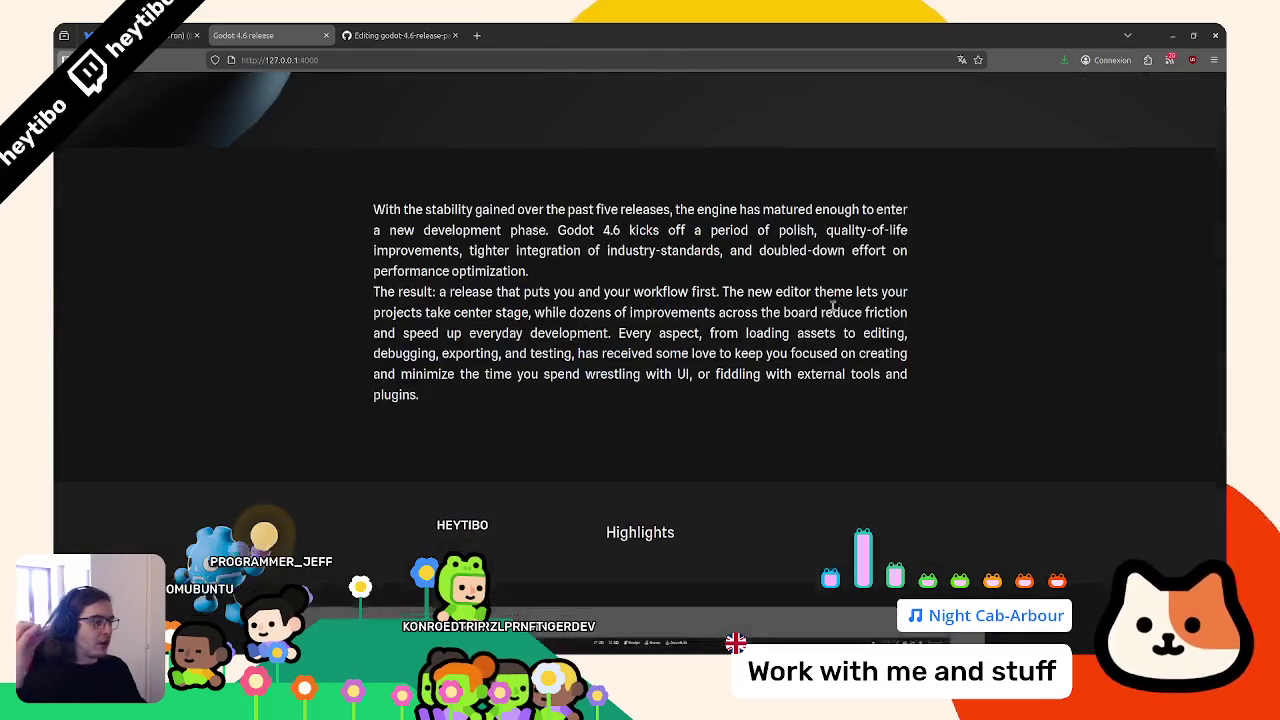
pyautogui.scroll(-10, 835, 310)
pyautogui.scroll(6, 835, 310)
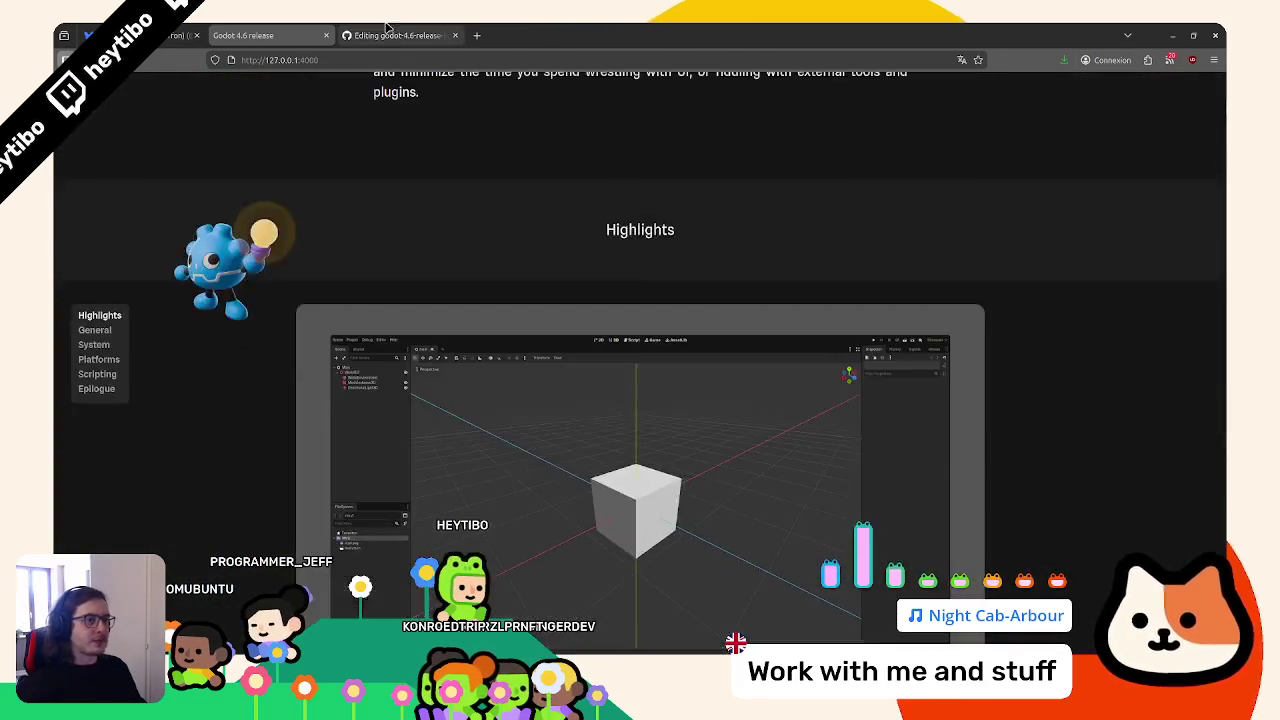
pyautogui.click(390, 35)
pyautogui.write('- [ ] Better')
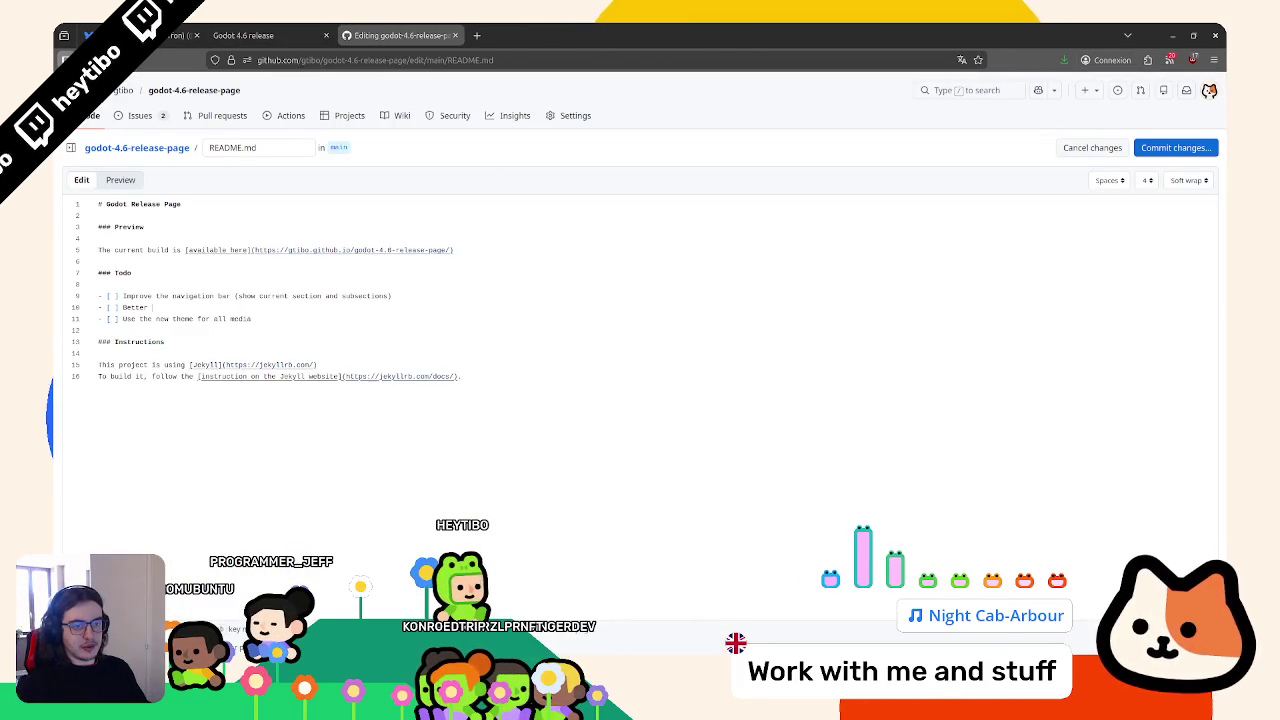
# Move the 'Better Hero banner' task to the top of the Todo list
pyautogui.hotkey('alt', 'Up')
pyautogui.write('Hero banner')
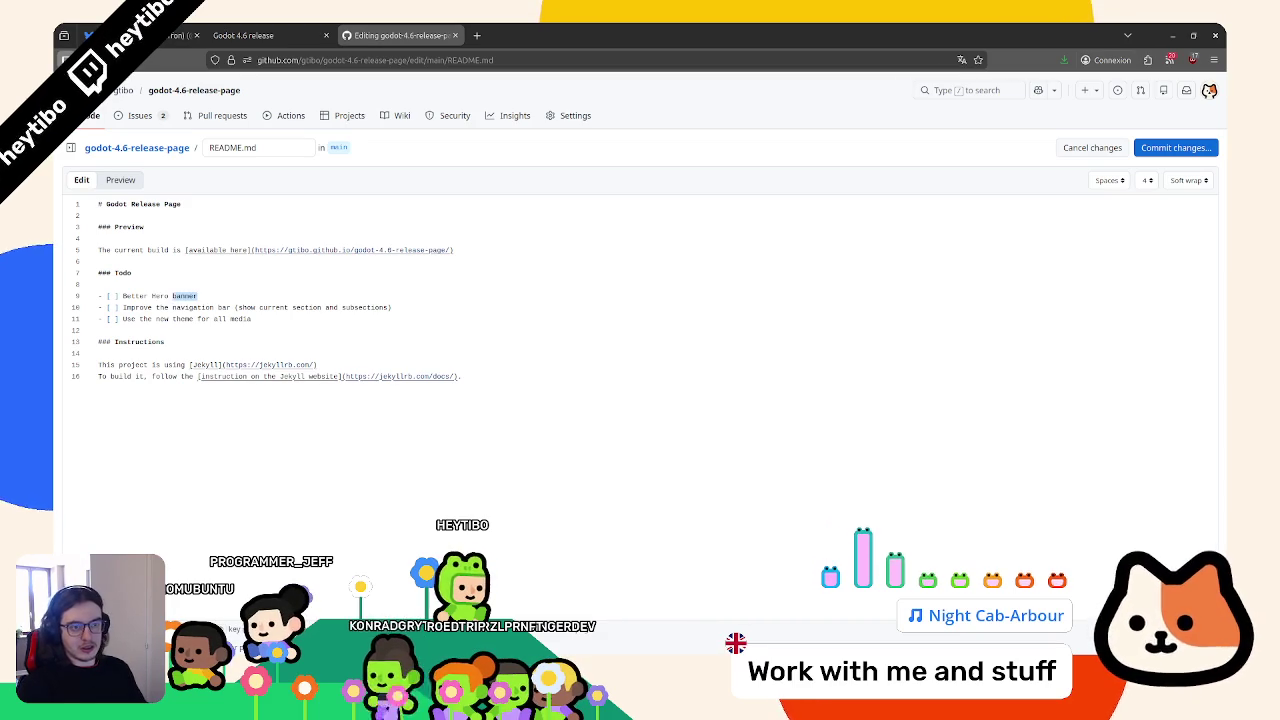
pyautogui.hotkey('ctrl', 'shift', 'Left')
pyautogui.hotkey('ctrl', 'shift', 'Left')
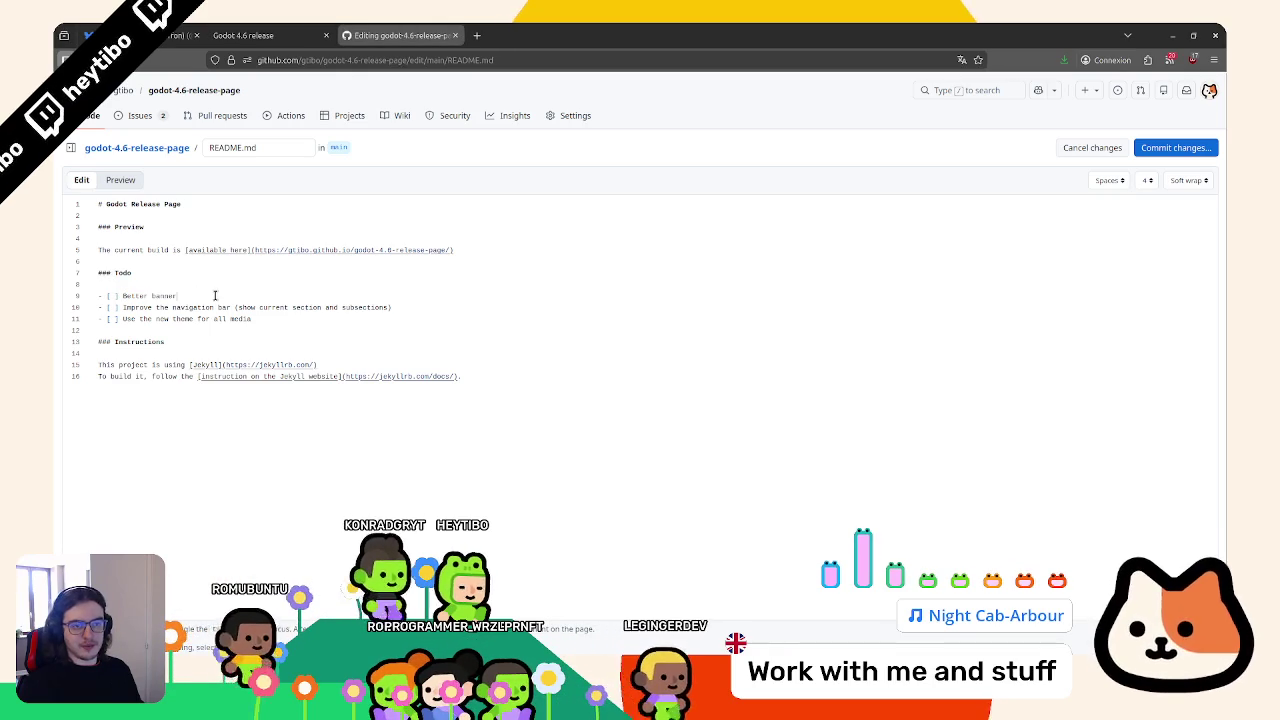
# After a look at the release page, move the navigation bar todo up one line
pyautogui.click(250, 35)
pyautogui.scroll(3, 314, 346)
pyautogui.scroll(-1, 314, 346)
pyautogui.hotkey('ctrl', 'Tab')
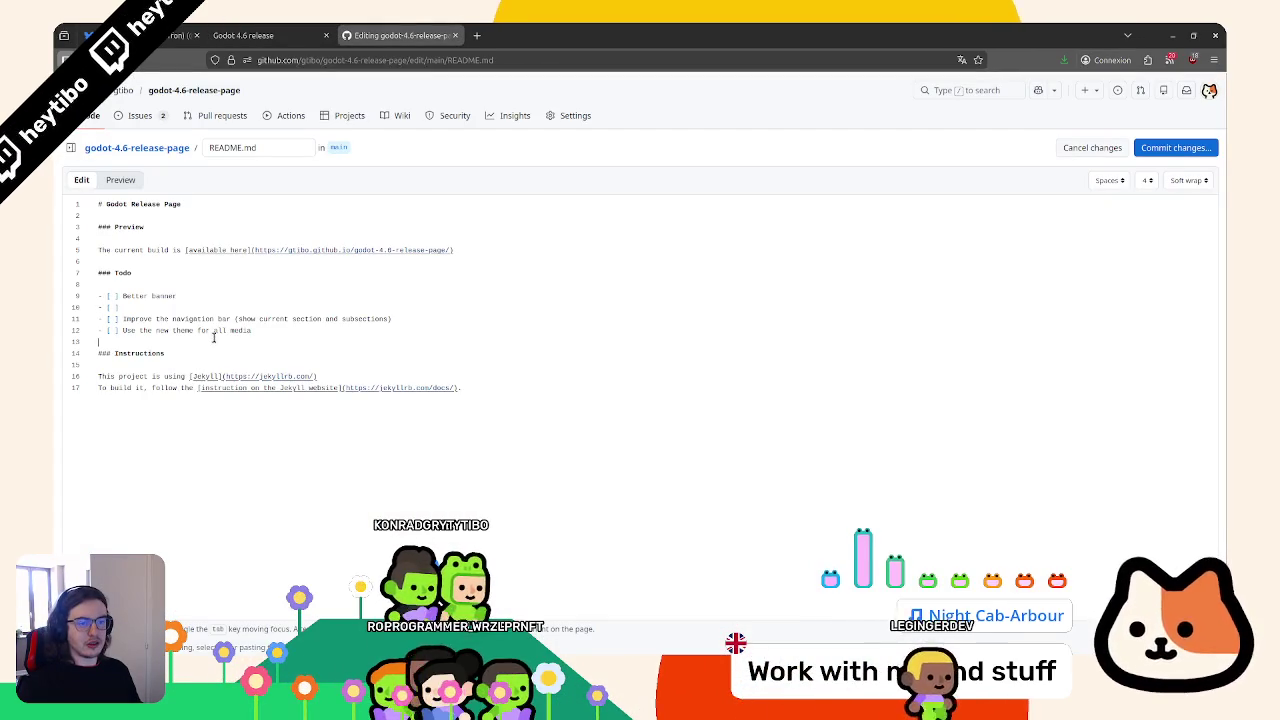
pyautogui.hotkey('alt', 'Up')
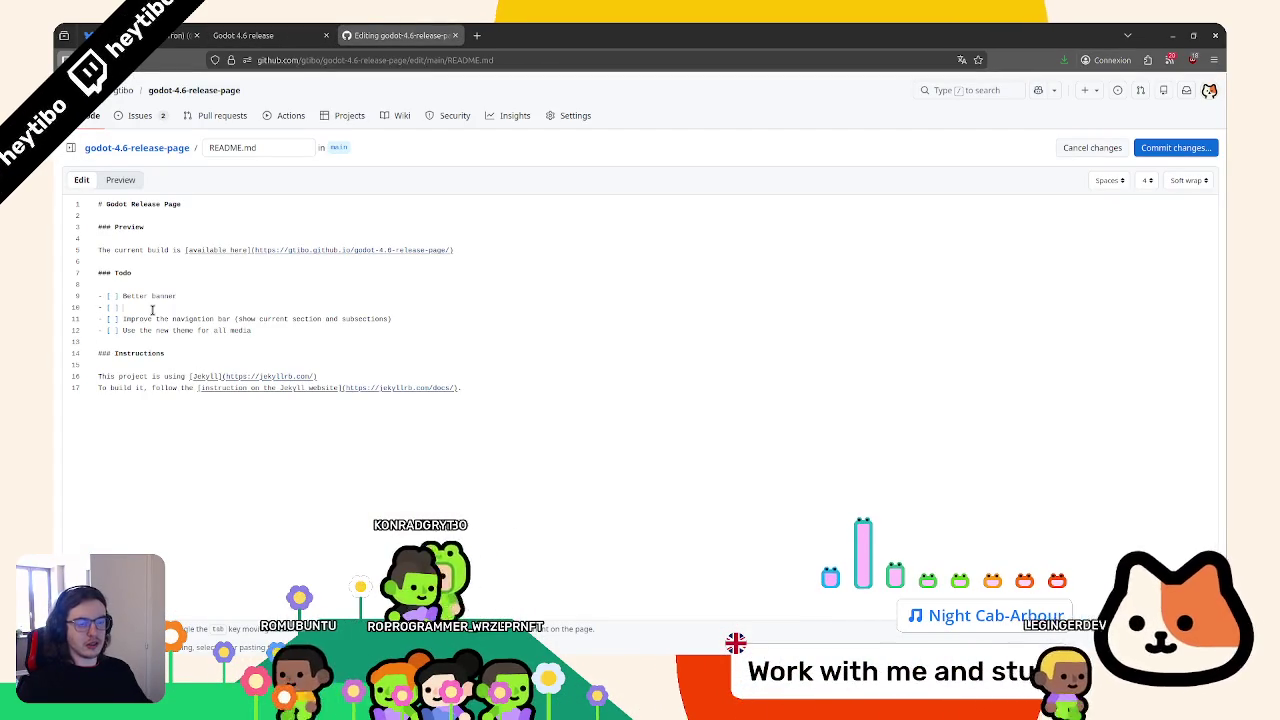
pyautogui.hotkey('ctrl', 'shift', 'Tab')
pyautogui.scroll(-15, 237, 486)
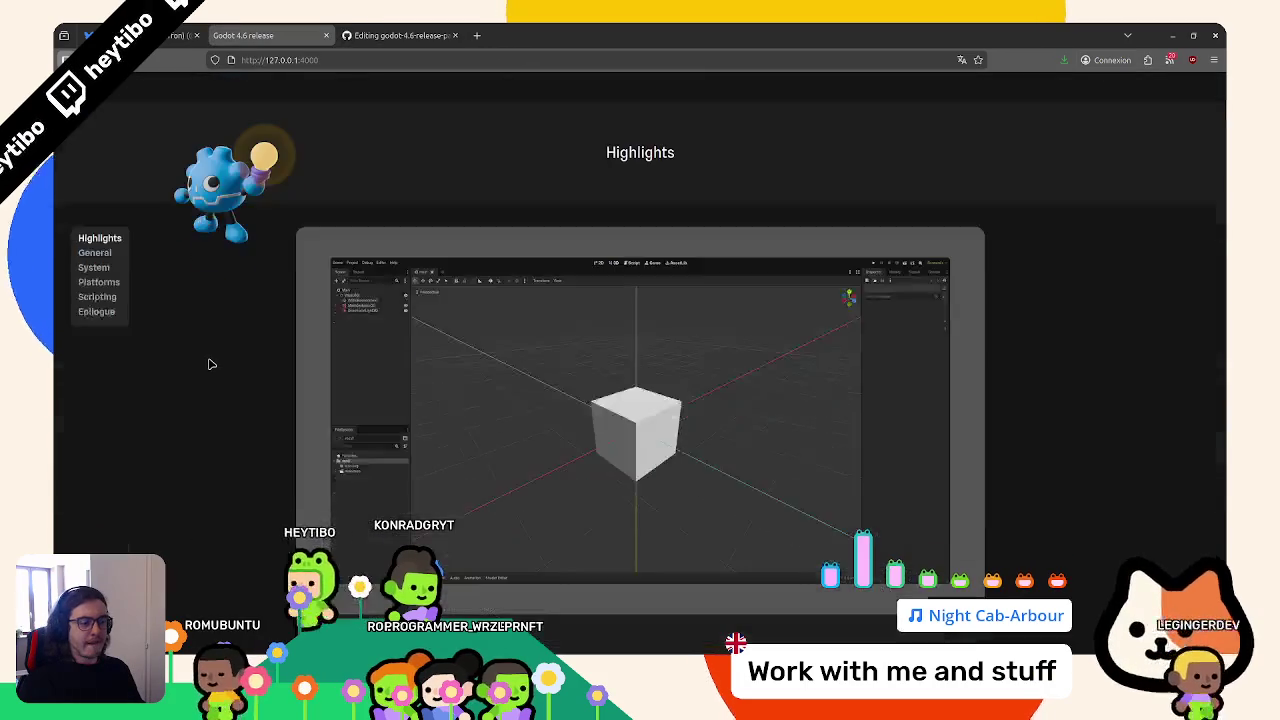
# Scroll the local release page down to the 'Team work makes the dream work' contributors wall
pyautogui.scroll(-15, 250, 478)
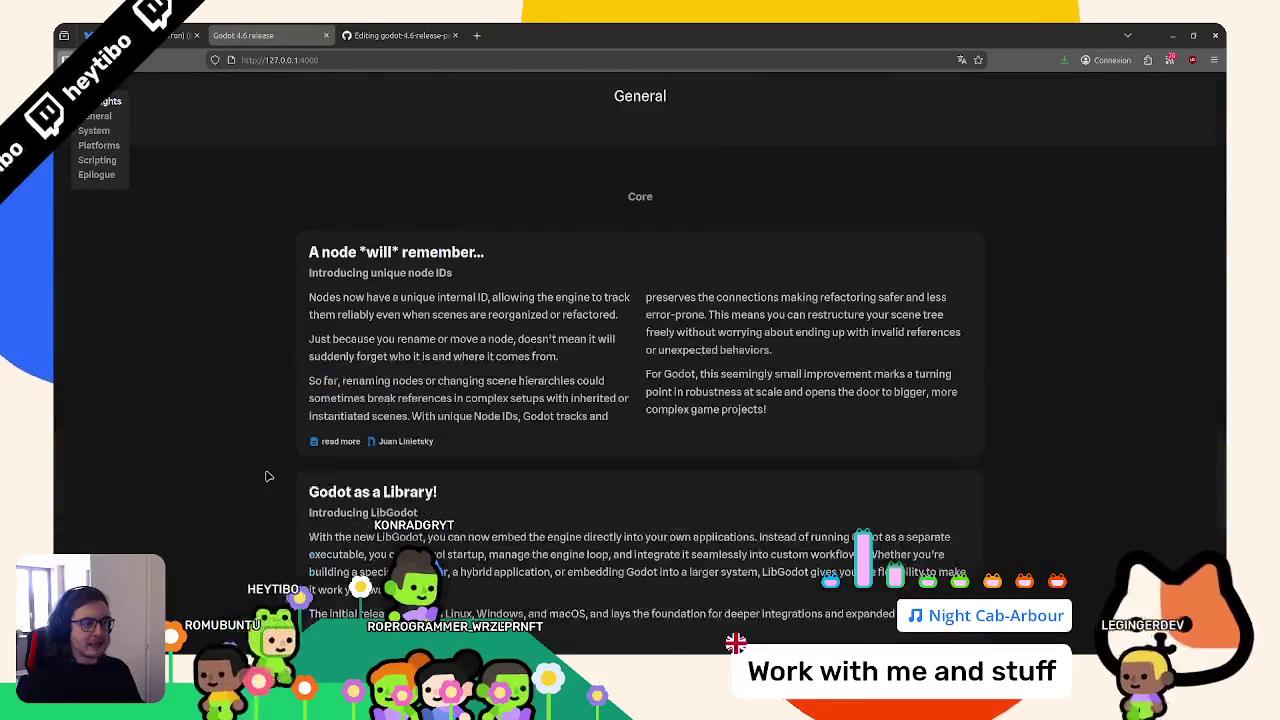
pyautogui.scroll(10, 260, 465)
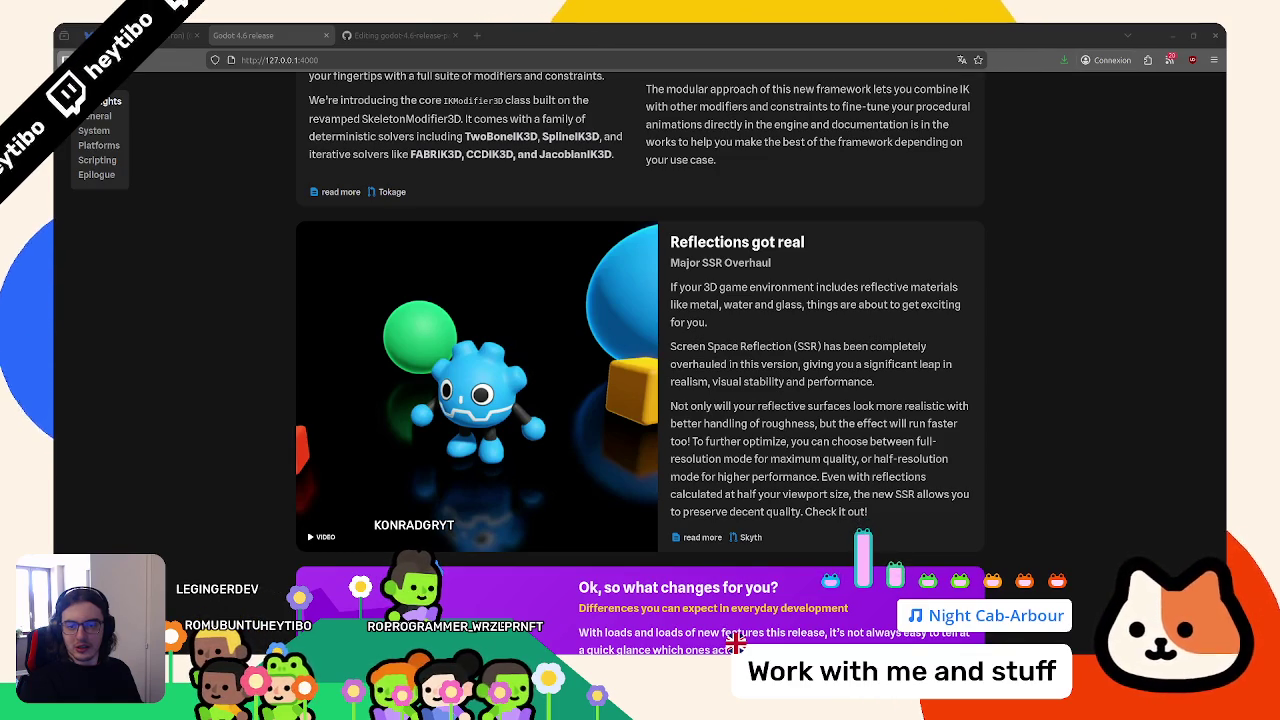
pyautogui.click(395, 35)
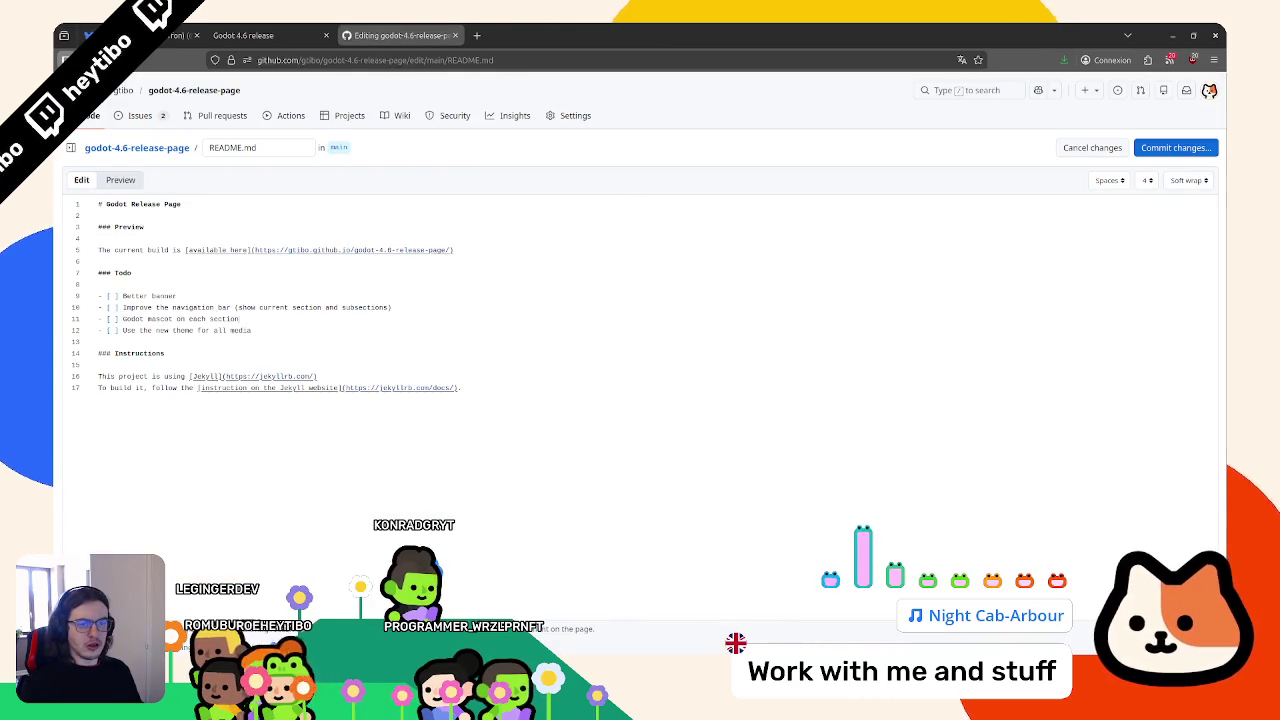
pyautogui.hotkey('ctrl', 'shift', 'Tab')
pyautogui.scroll(-10, 323, 373)
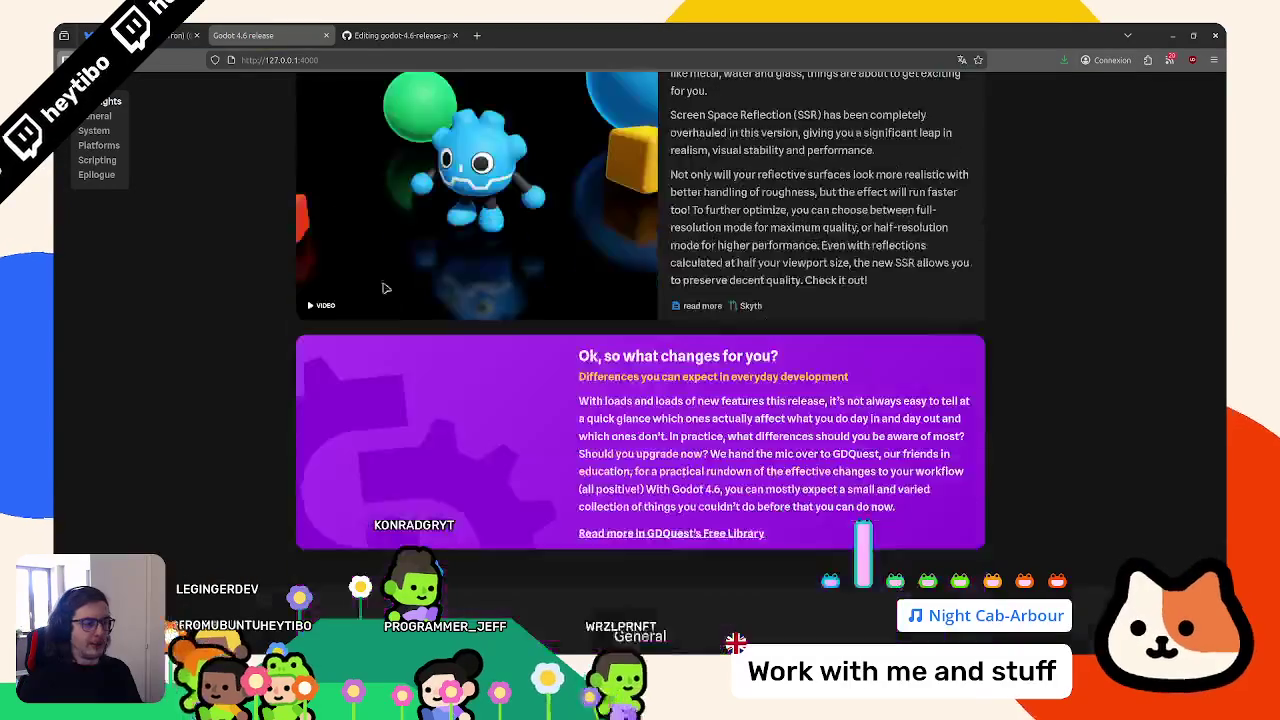
pyautogui.scroll(-15, 323, 373)
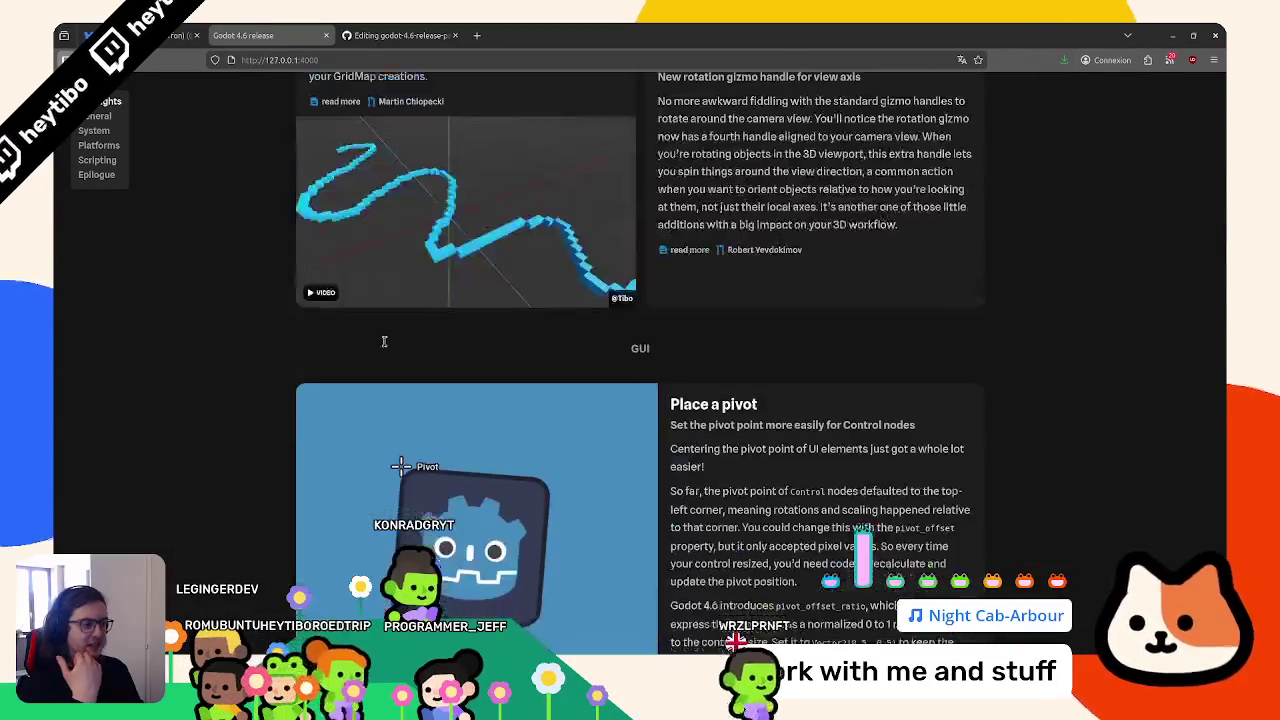
pyautogui.scroll(-20, 337, 475)
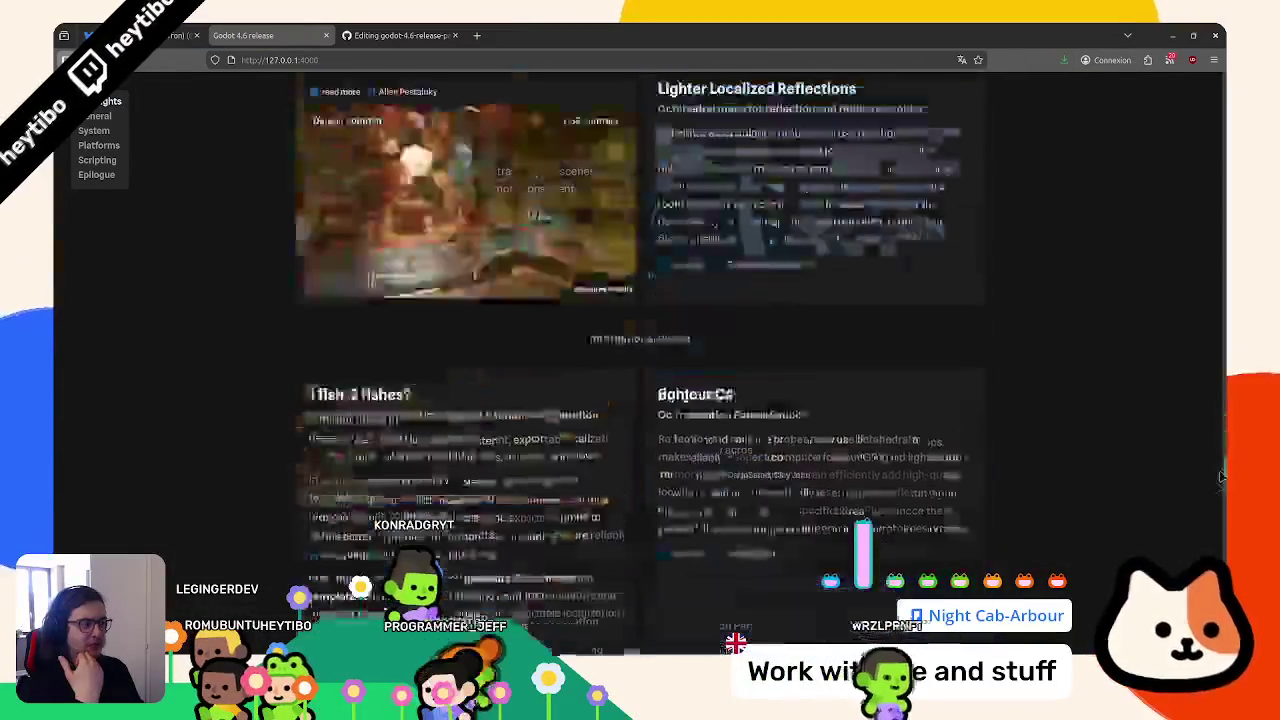
pyautogui.scroll(-20, 813, 457)
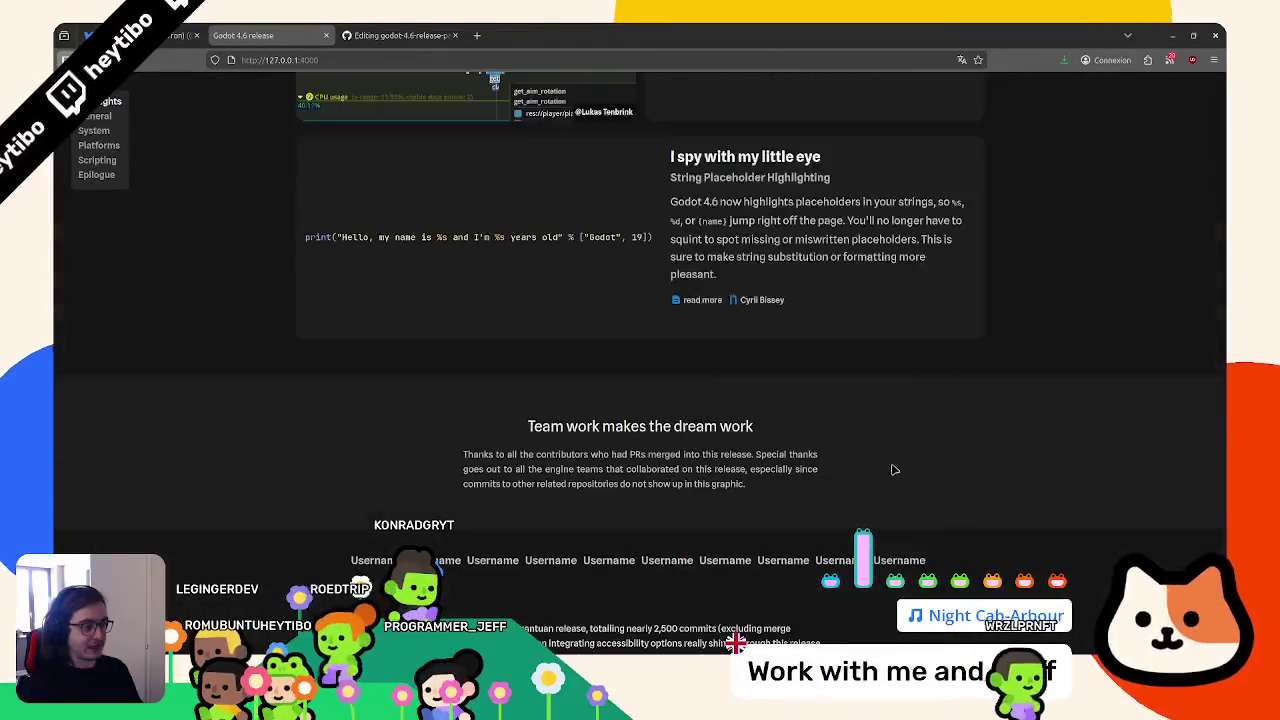
pyautogui.scroll(-2, 813, 457)
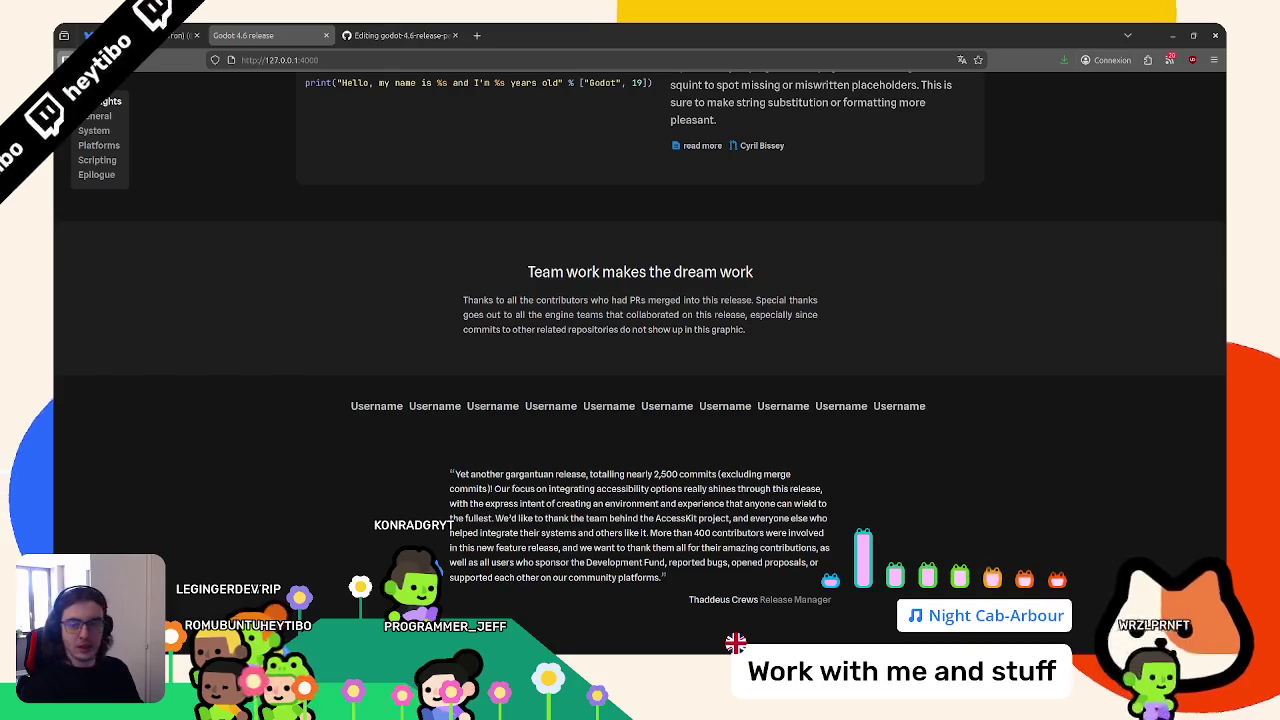
pyautogui.rightClick(686, 412)
# Inspect a Username link and locate the div.contributors-wall container in DevTools
pyautogui.click(727, 578)
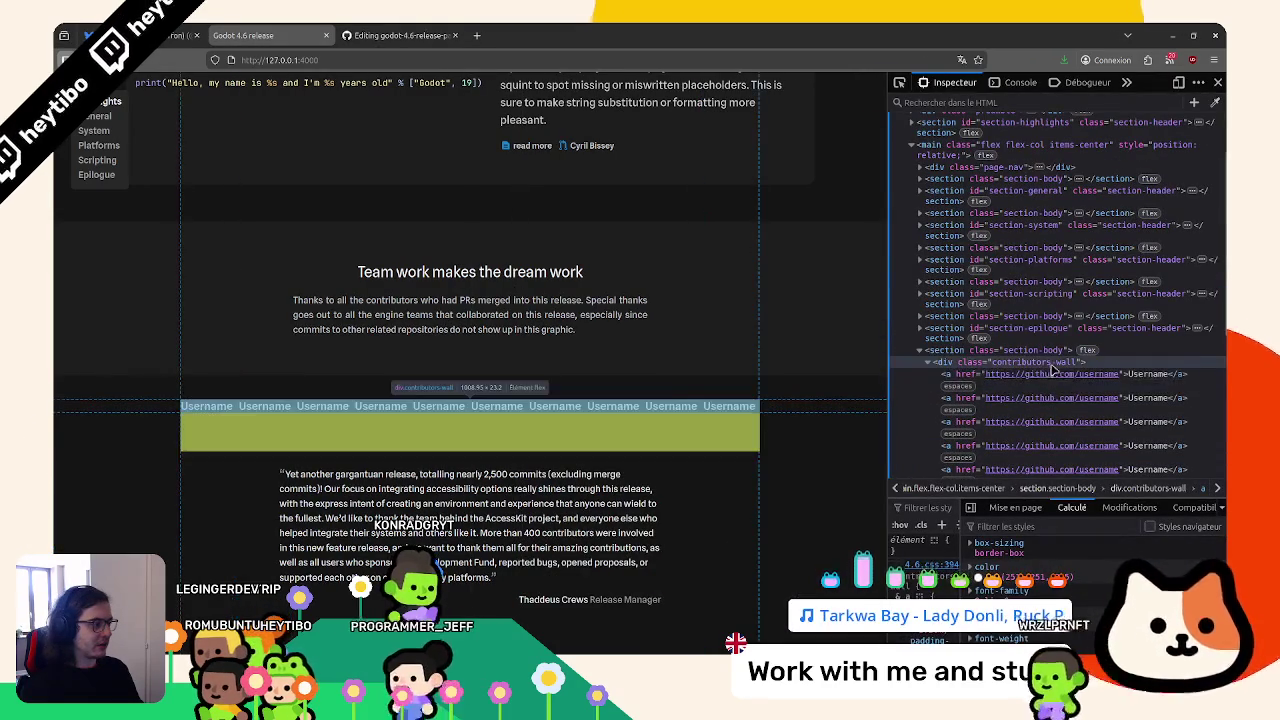
pyautogui.click(1048, 362)
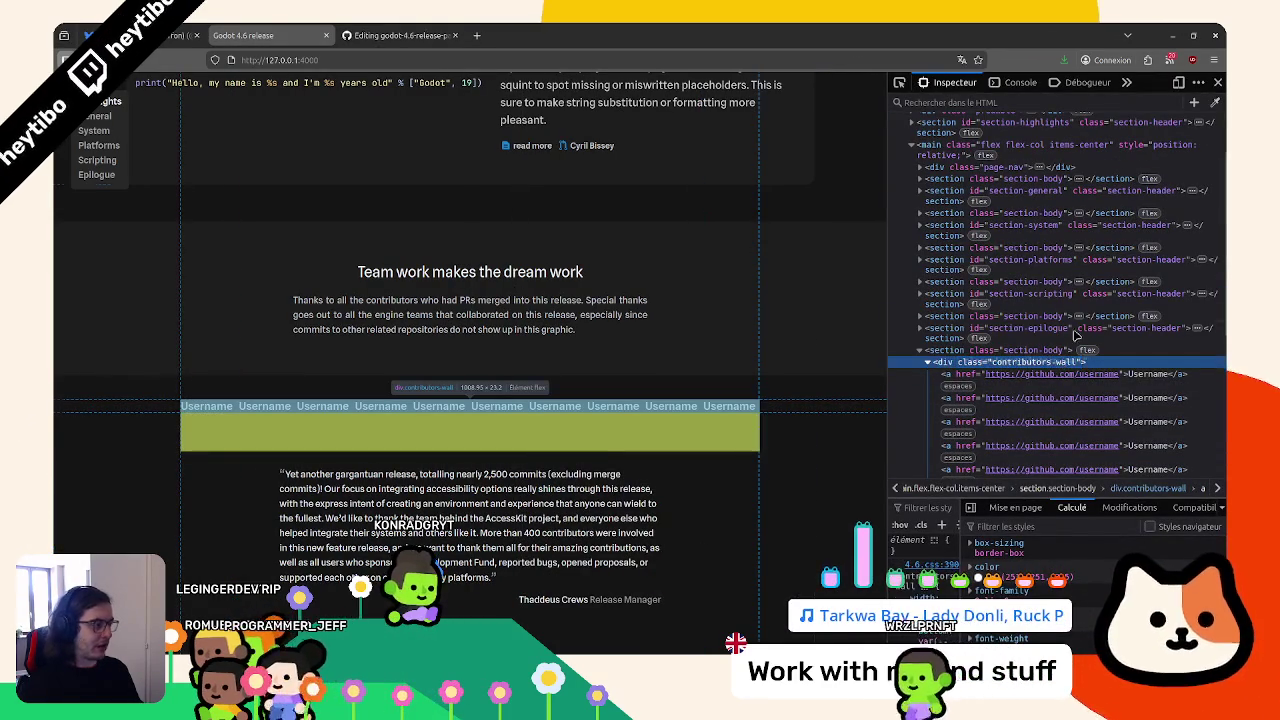
pyautogui.click(1217, 82)
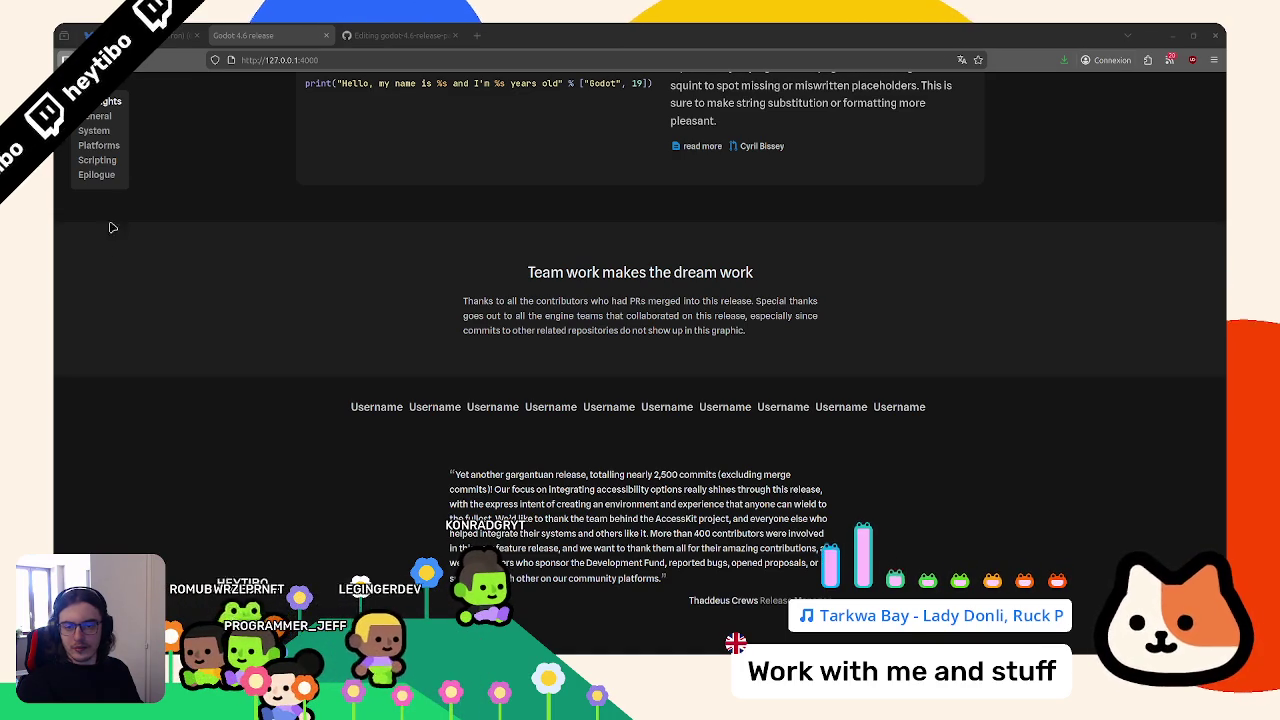
# Add the README todo 'Add contributors' names to the contributors' wall' below the navigation bar item
pyautogui.hotkey('ctrl', 'Tab')
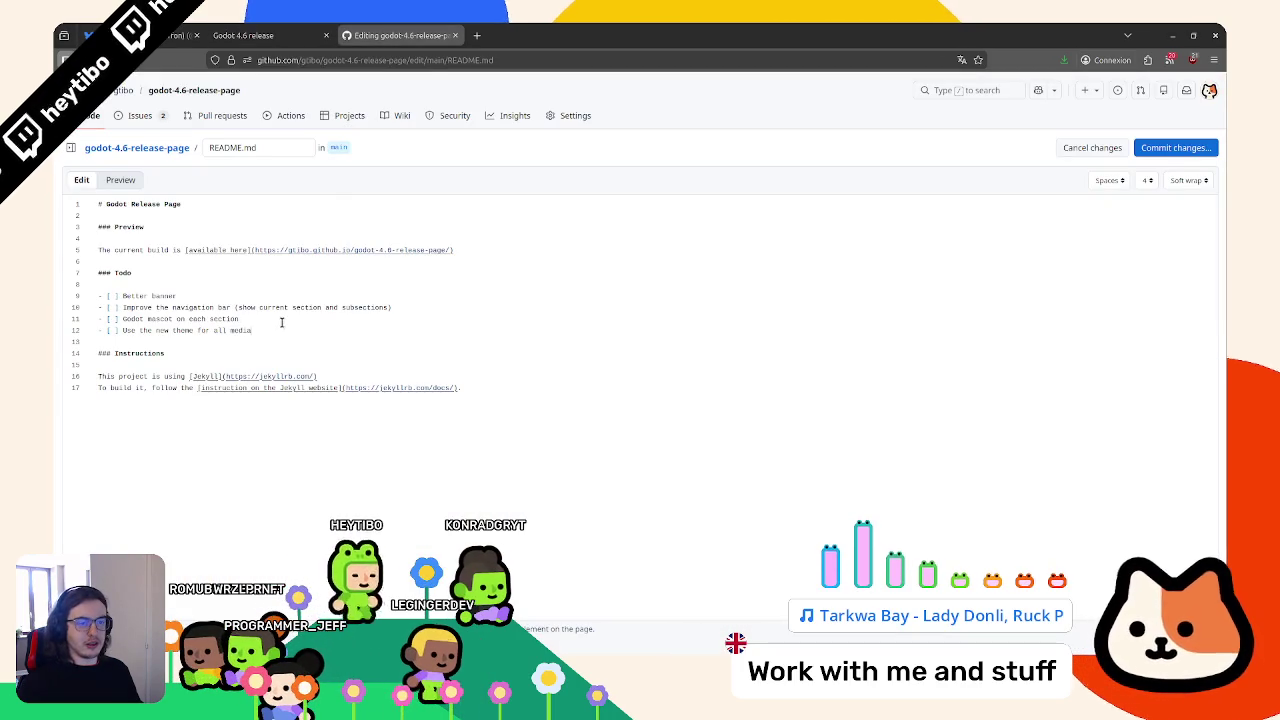
pyautogui.click(426, 300)
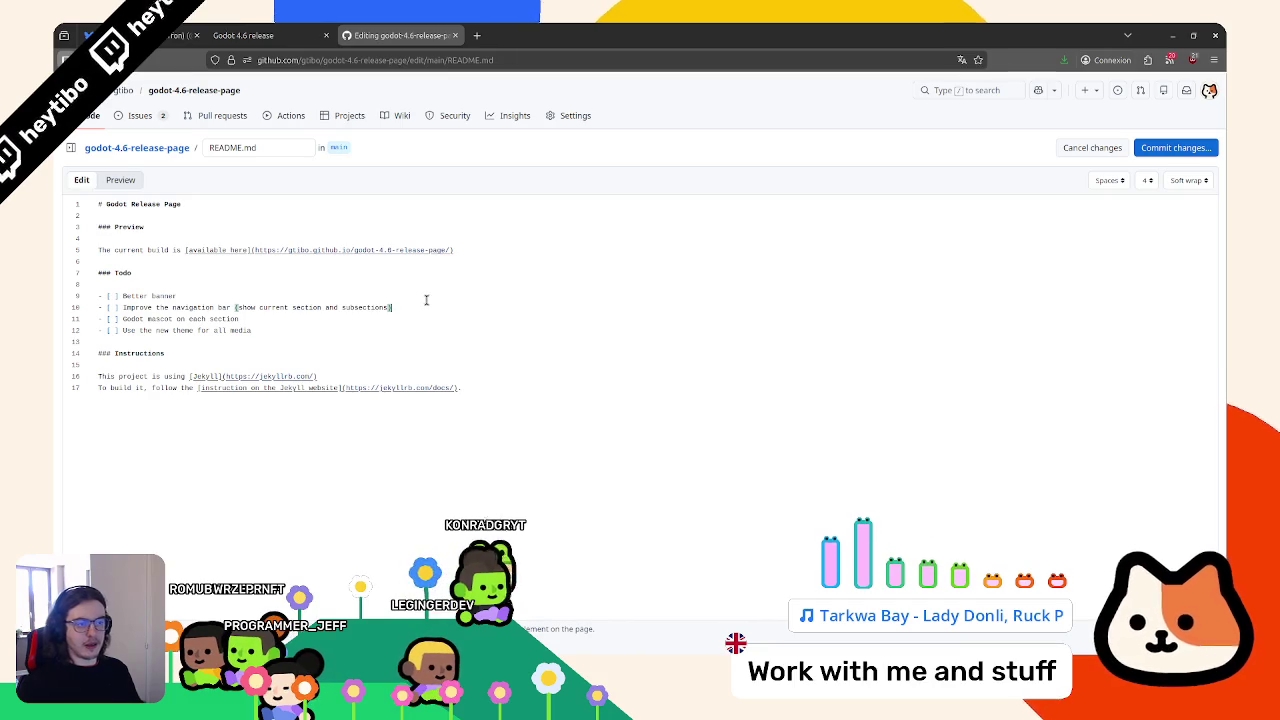
pyautogui.press('Return')
pyautogui.write("Add contributors' names to the contributors' wall")
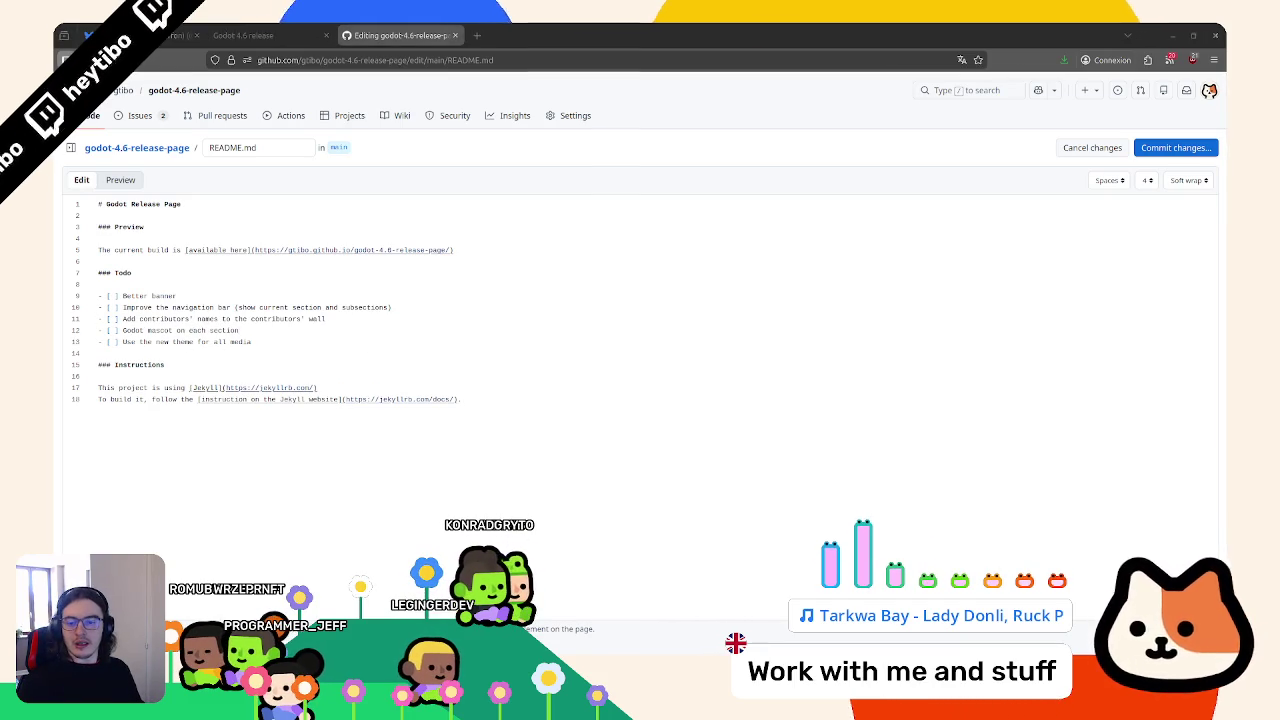
# Commit the README Todo section directly to main and open the published release page
pyautogui.click(1158, 150)
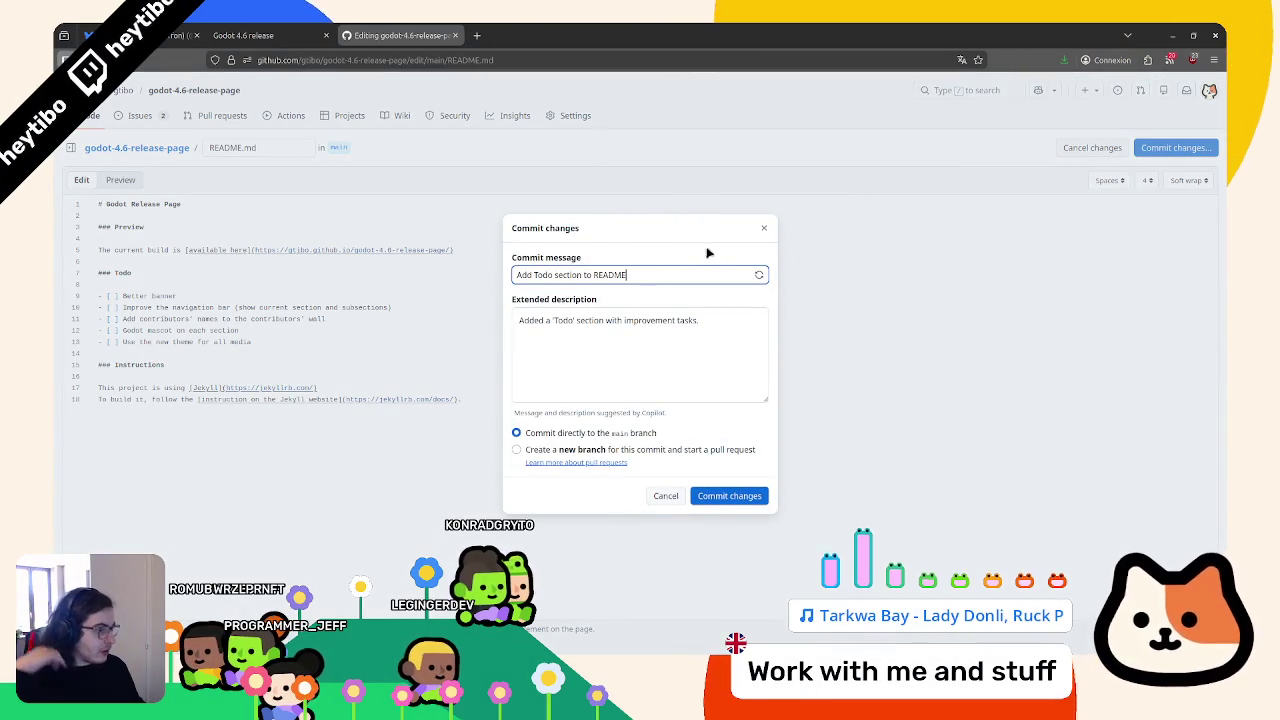
pyautogui.click(729, 495)
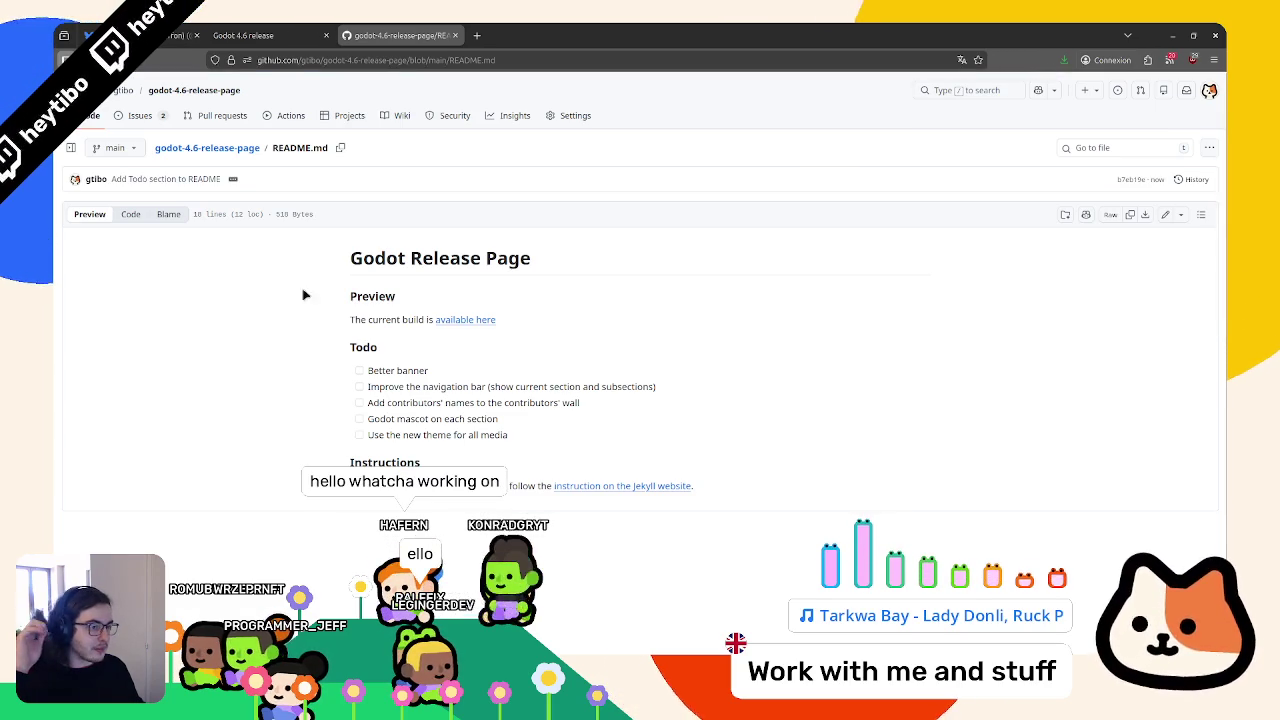
pyautogui.middleClick(471, 320)
pyautogui.click(522, 35)
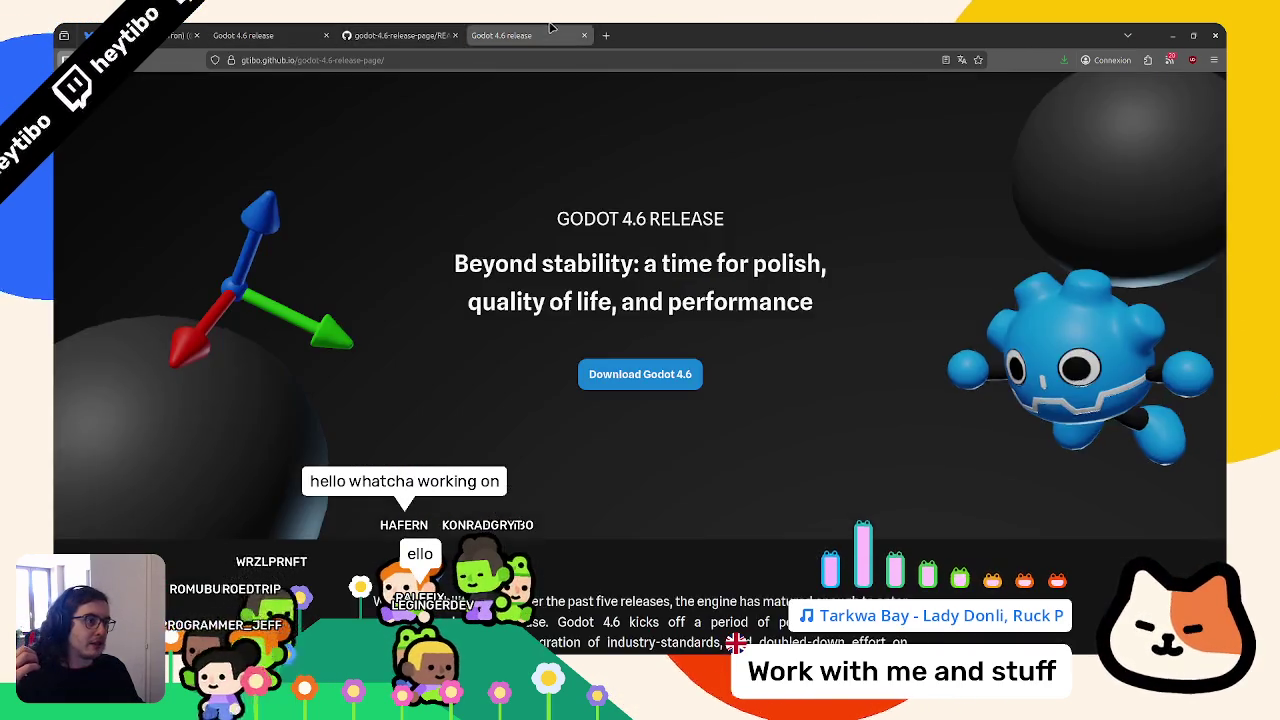
# Scroll through the release page's 2D, 3D and GUI cards down to 'Click != Focus' and 'Zero margin of error'
pyautogui.click(584, 35)
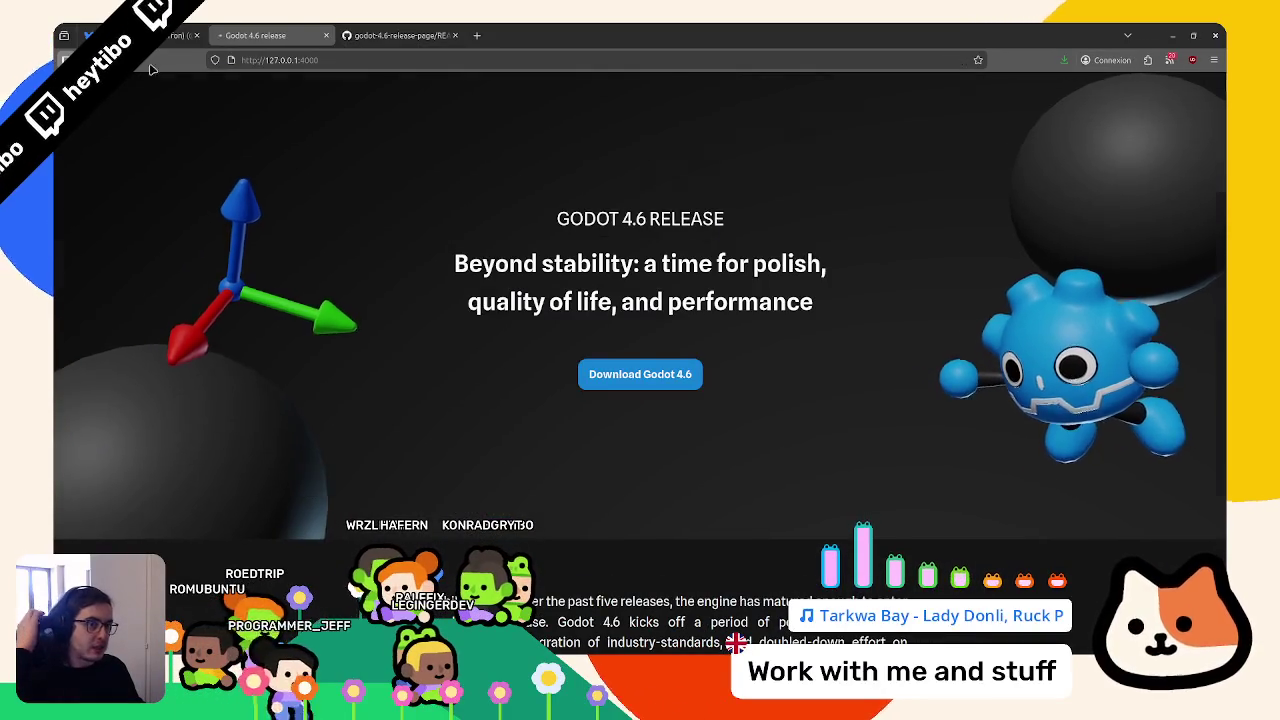
pyautogui.moveTo(621, 219); pyautogui.dragTo(646, 220)
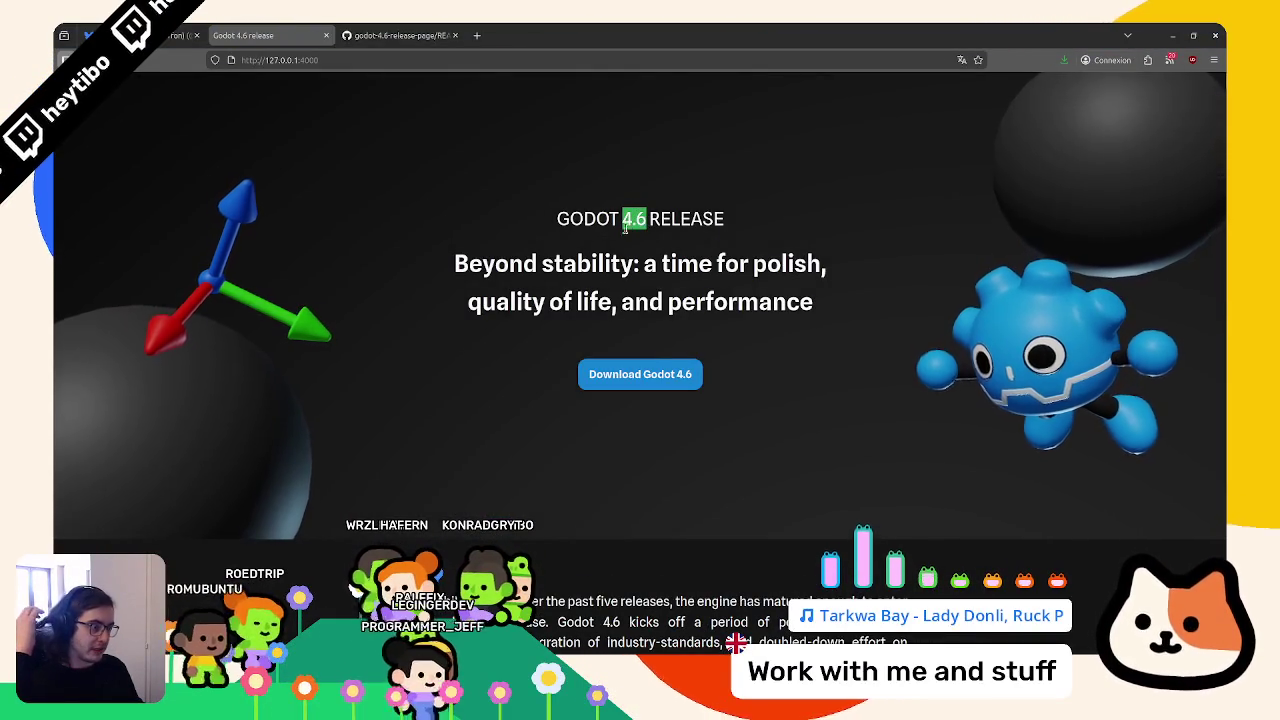
pyautogui.scroll(-10, 390, 271)
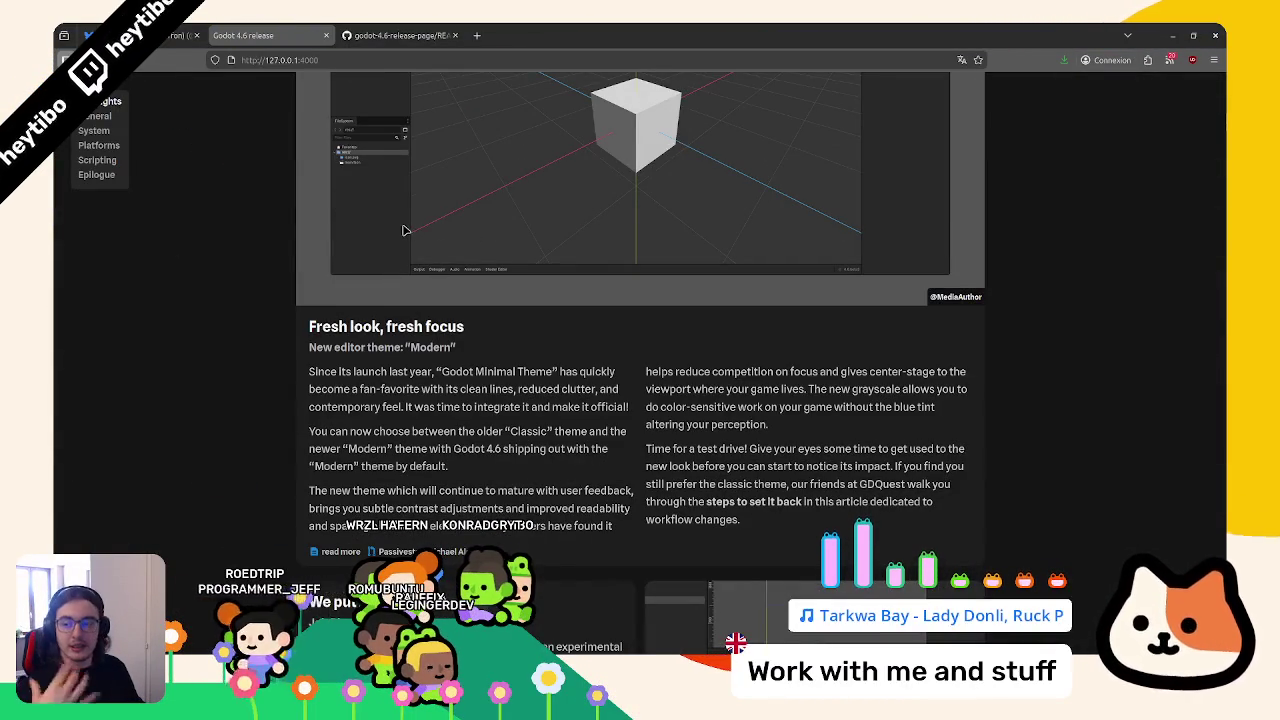
pyautogui.scroll(-5, 468, 236)
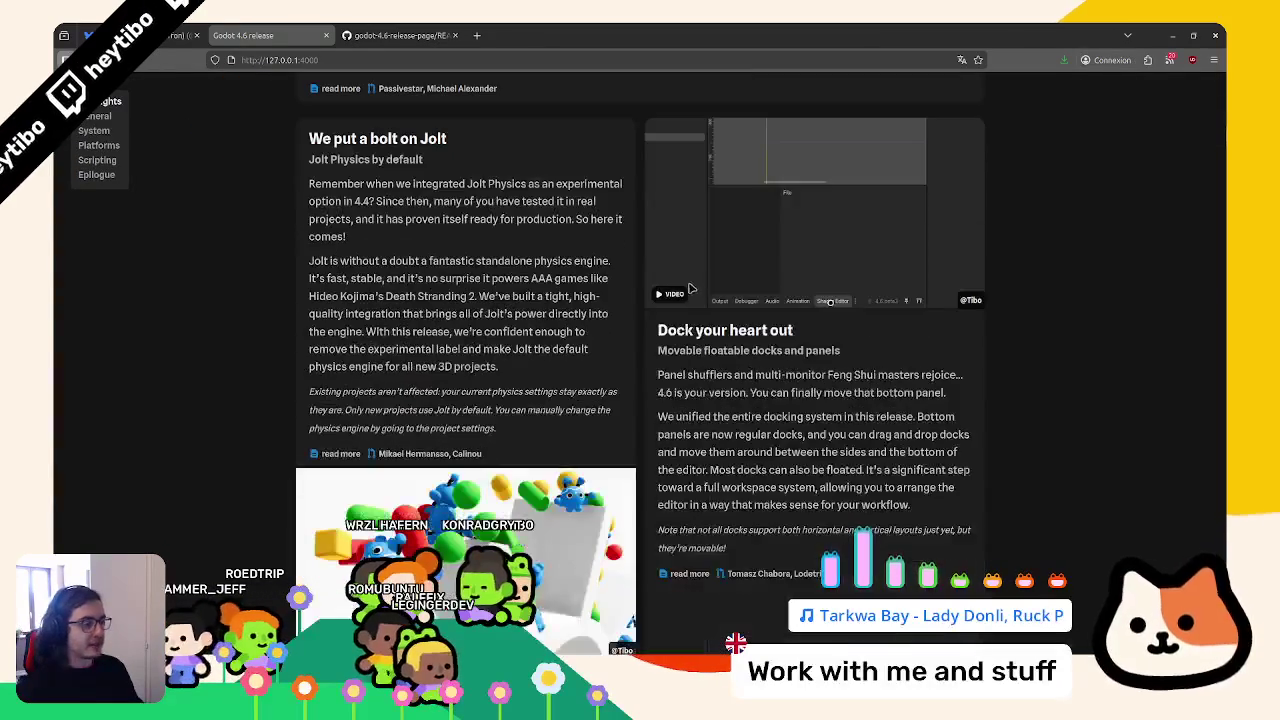
pyautogui.scroll(-1, 547, 438)
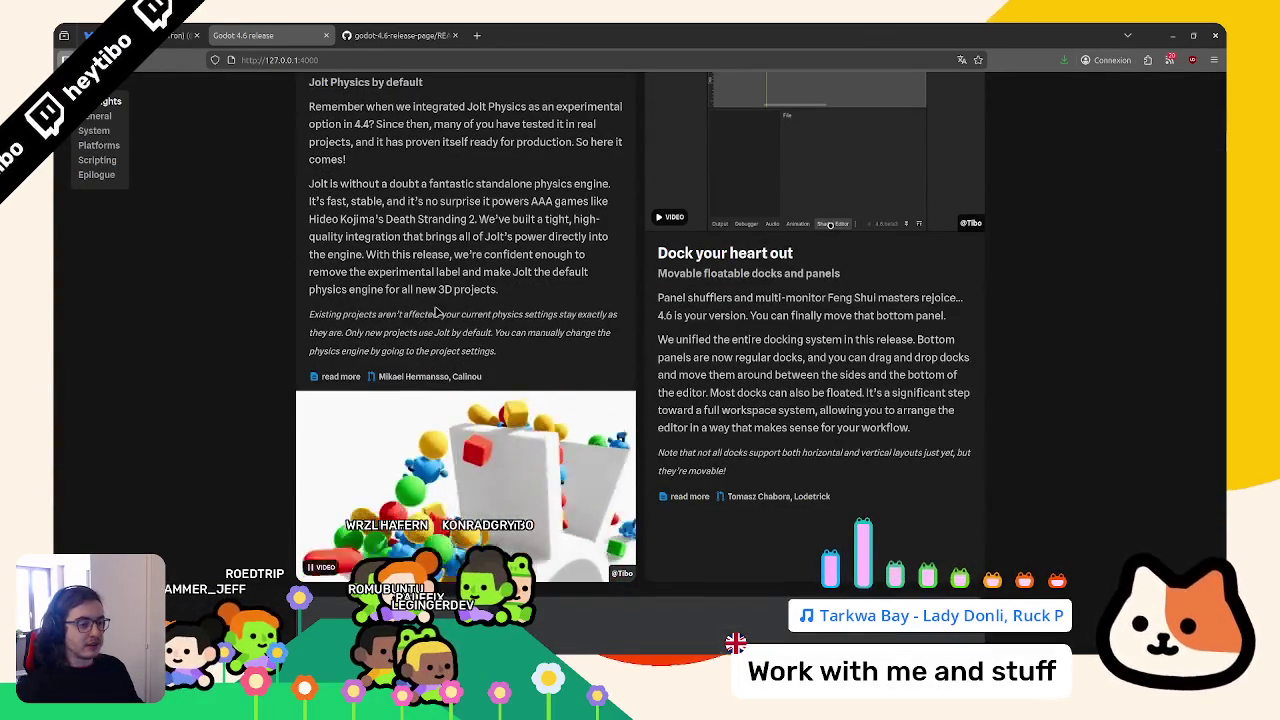
pyautogui.scroll(1, 408, 318)
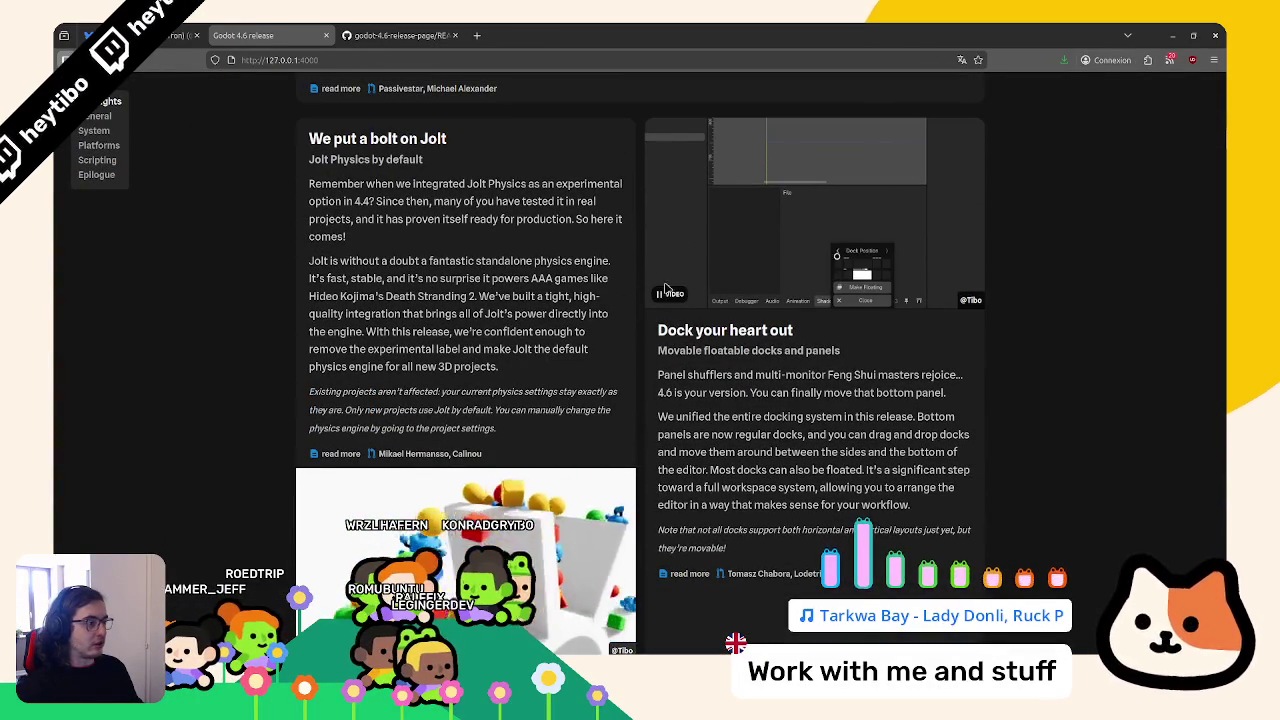
pyautogui.scroll(-9, 675, 264)
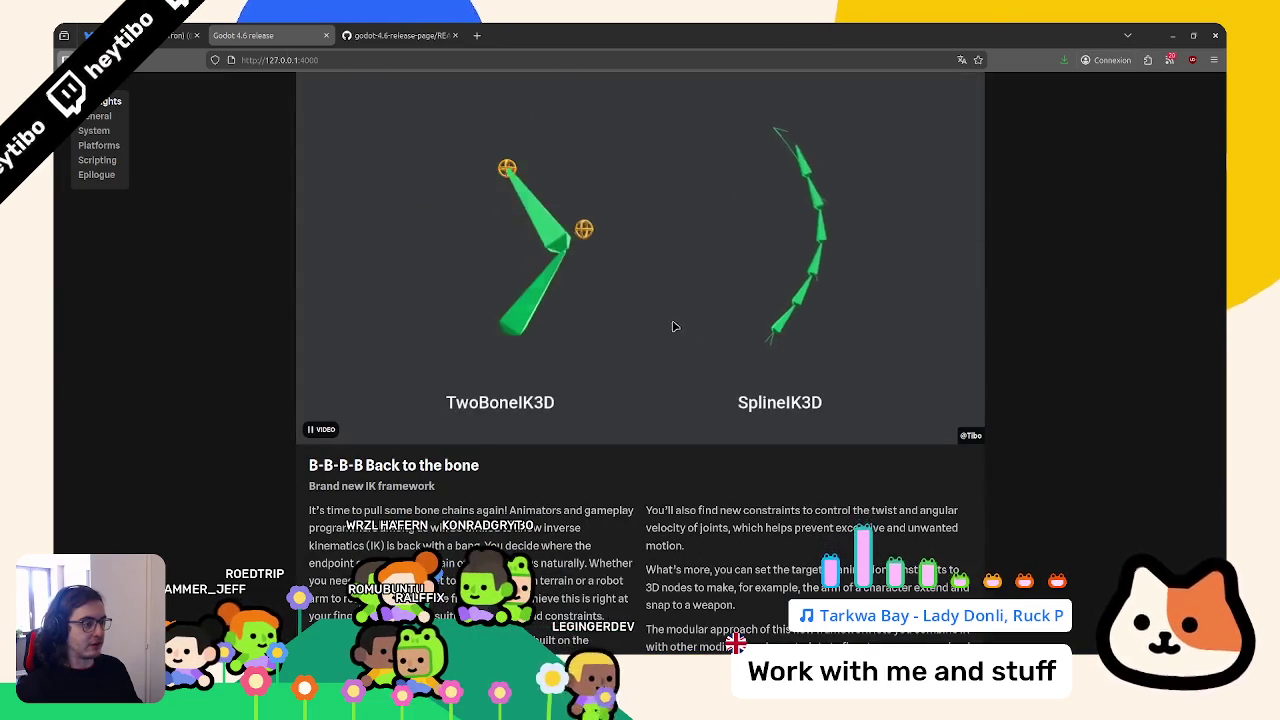
pyautogui.scroll(-5, 600, 440)
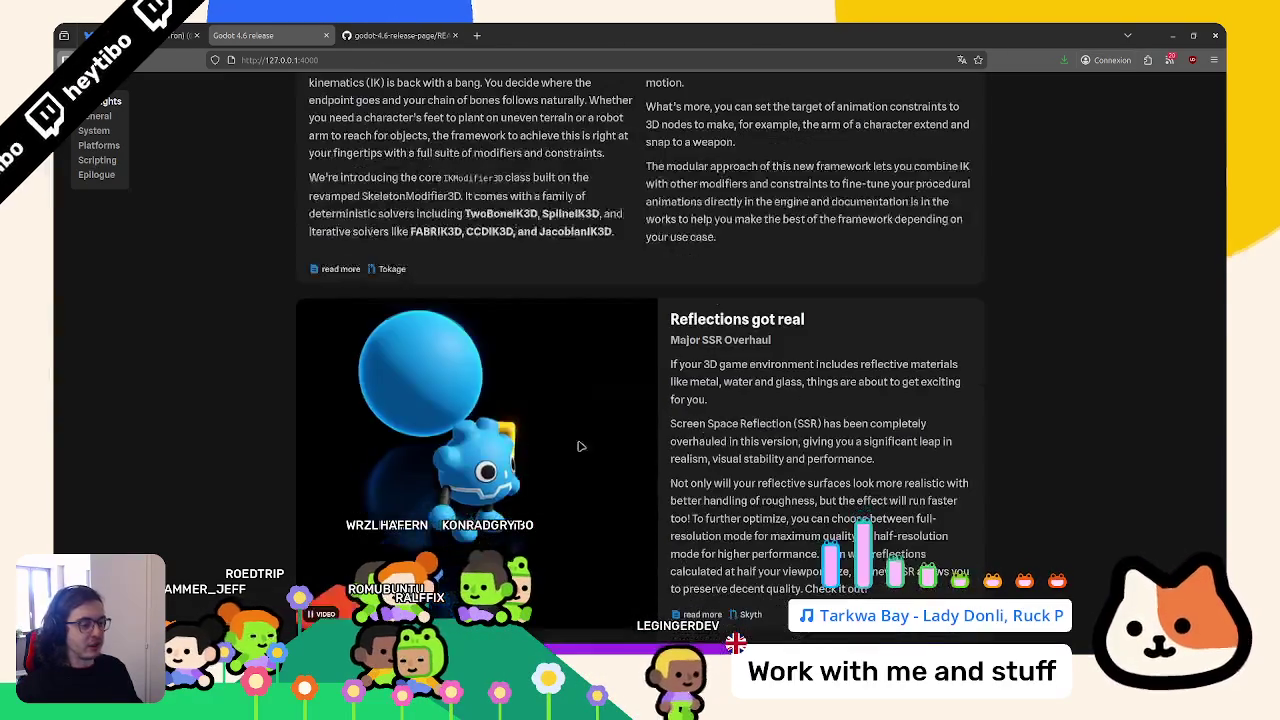
pyautogui.scroll(-4, 588, 465)
pyautogui.scroll(2, 740, 327)
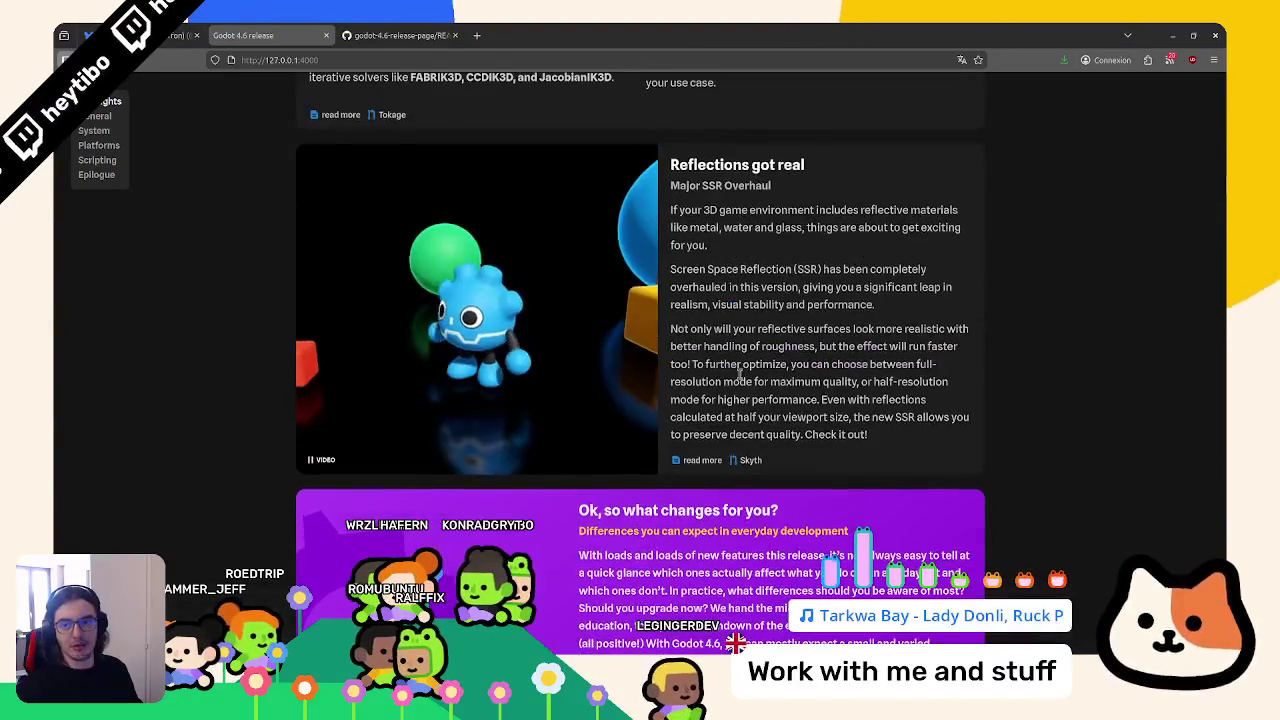
pyautogui.scroll(-10, 700, 320)
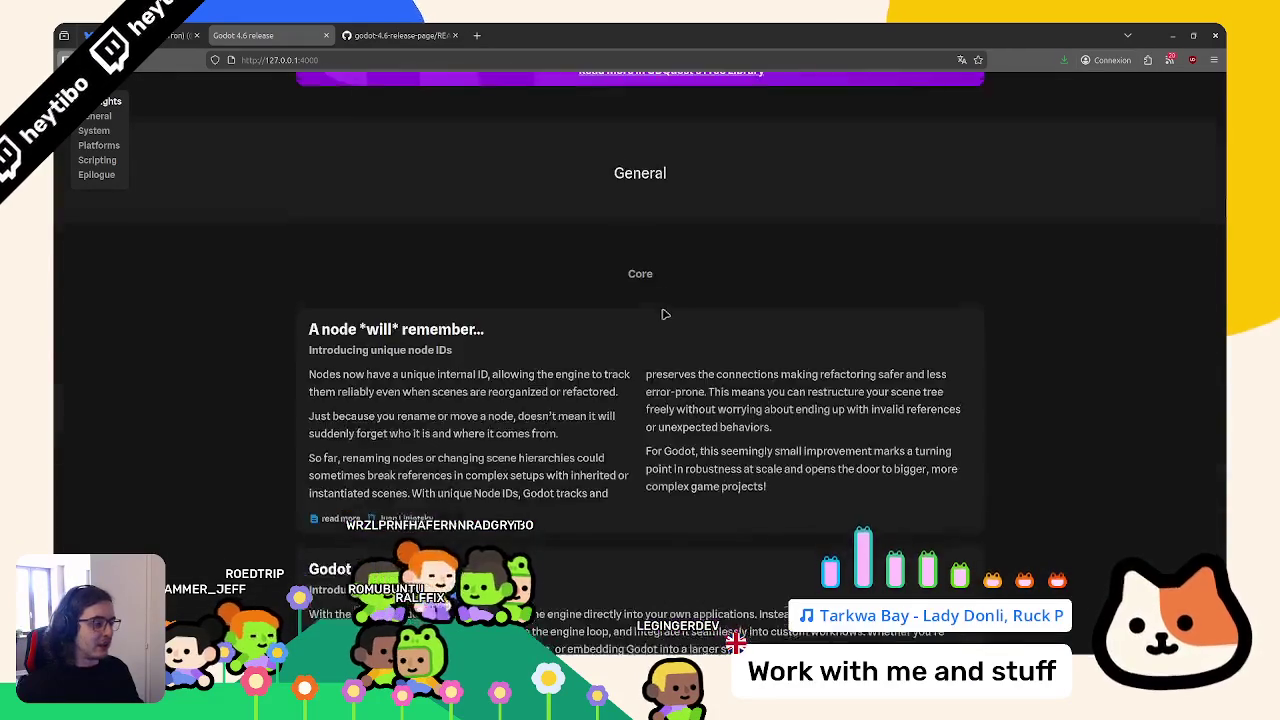
pyautogui.scroll(-3, 668, 316)
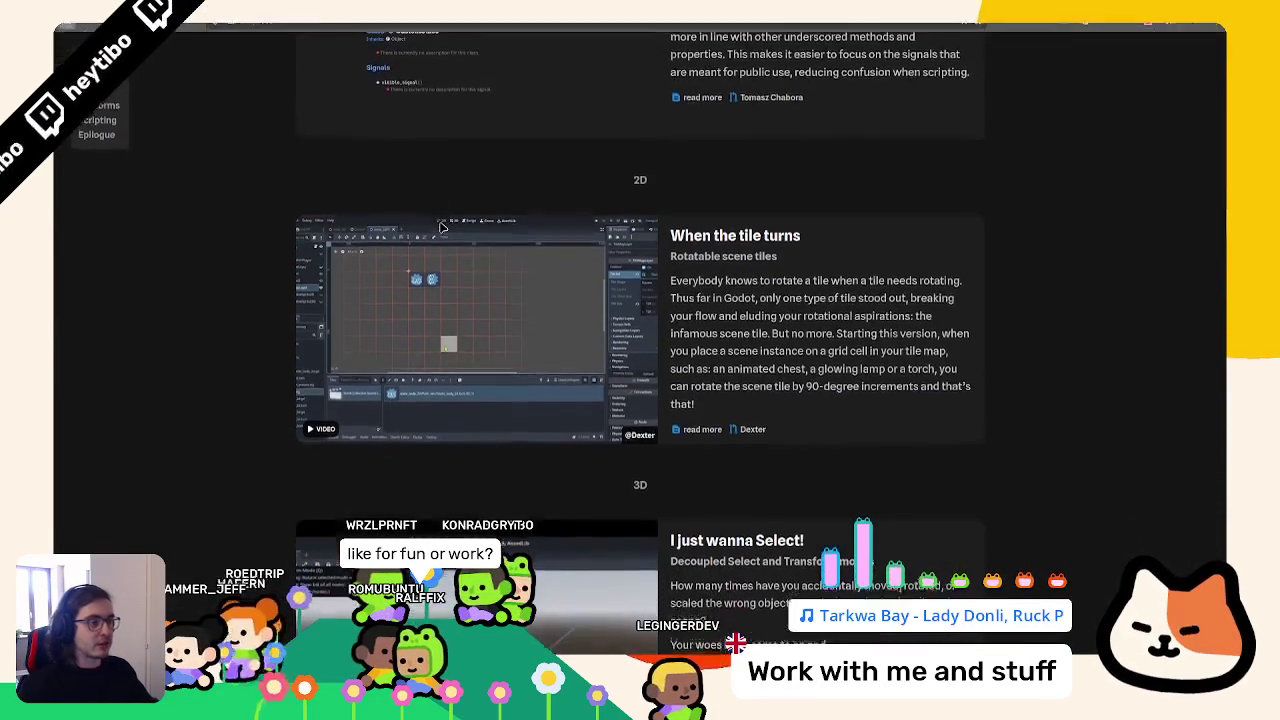
pyautogui.scroll(3, 392, 257)
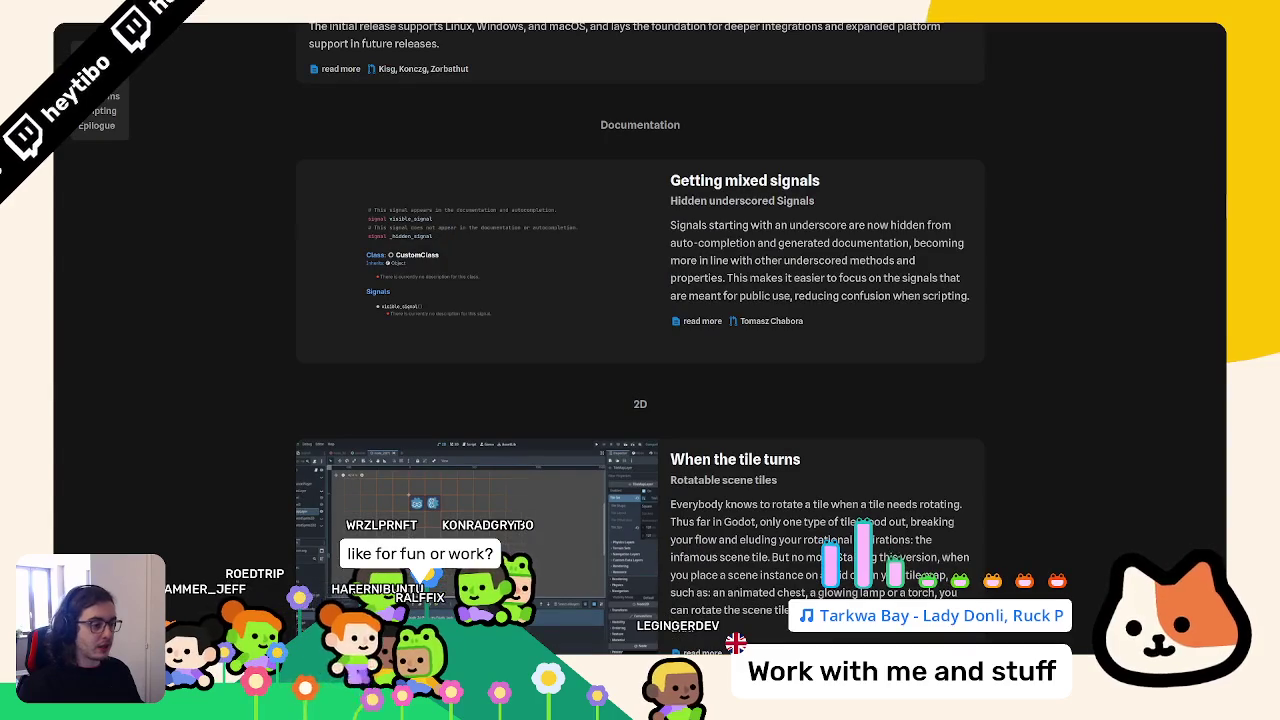
pyautogui.scroll(-10, 625, 451)
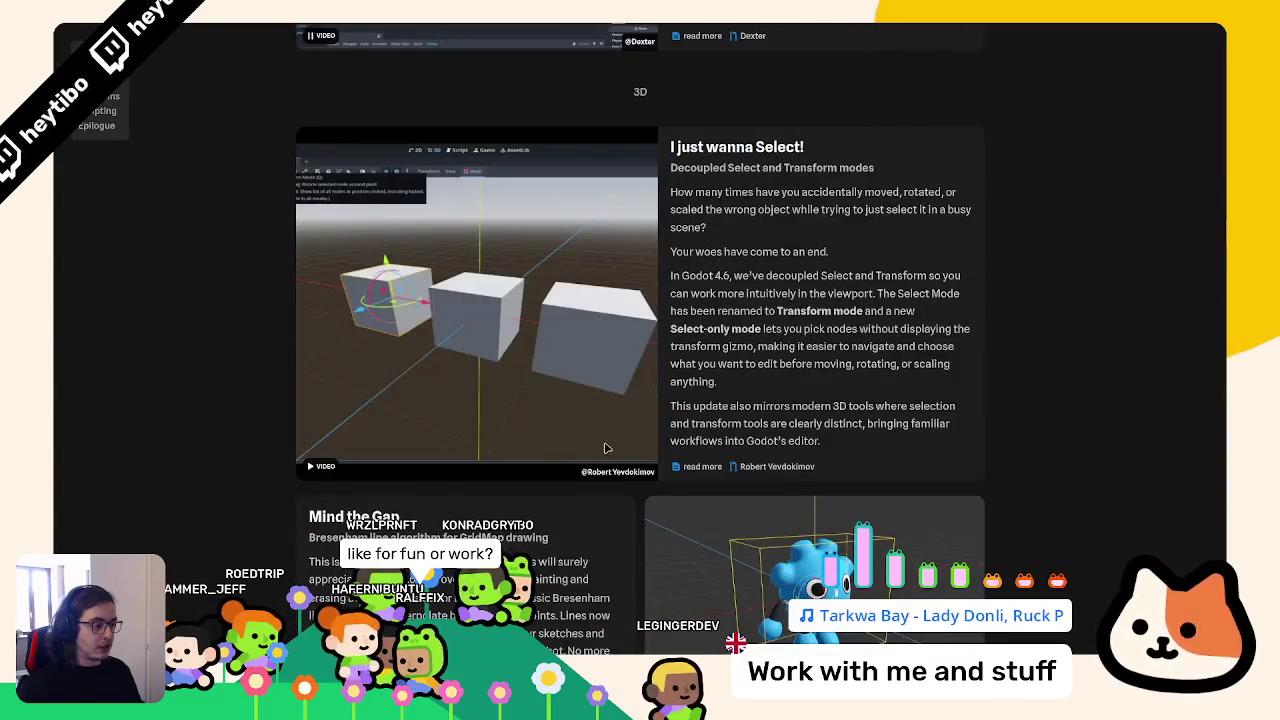
pyautogui.scroll(-5, 606, 448)
pyautogui.scroll(4, 585, 345)
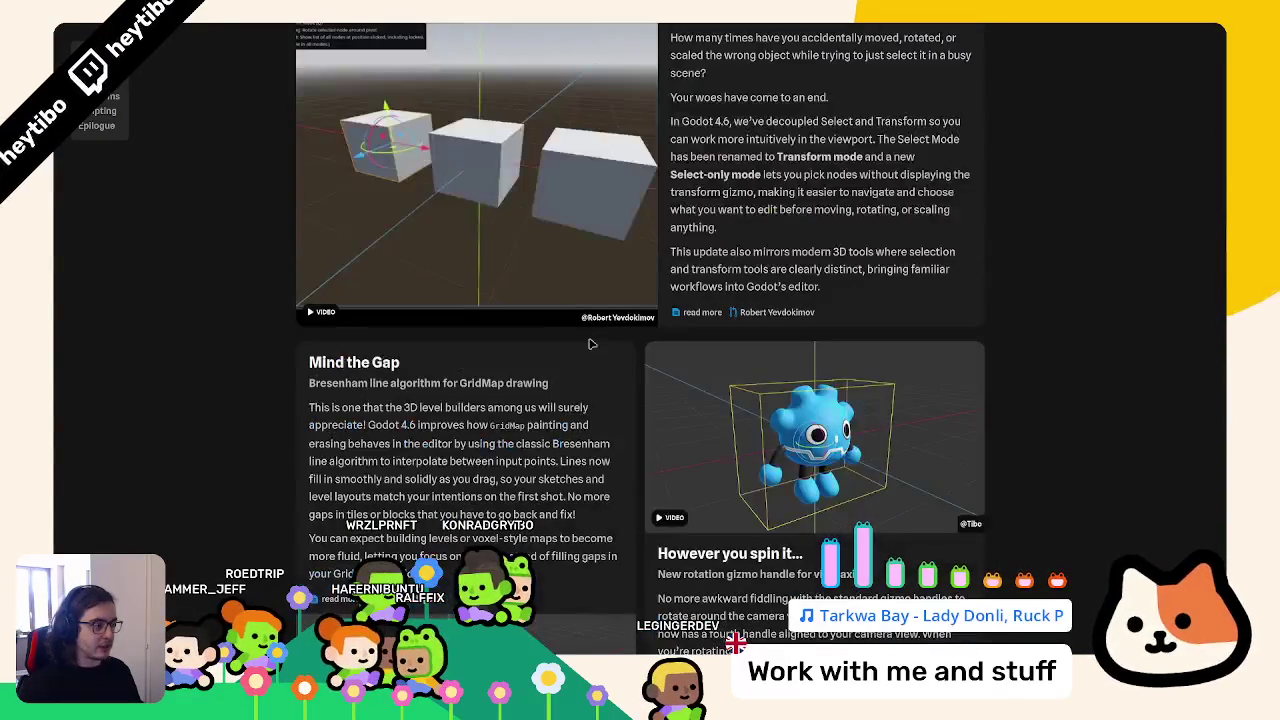
pyautogui.scroll(3, 470, 203)
pyautogui.scroll(3, 520, 260)
pyautogui.scroll(-3, 556, 316)
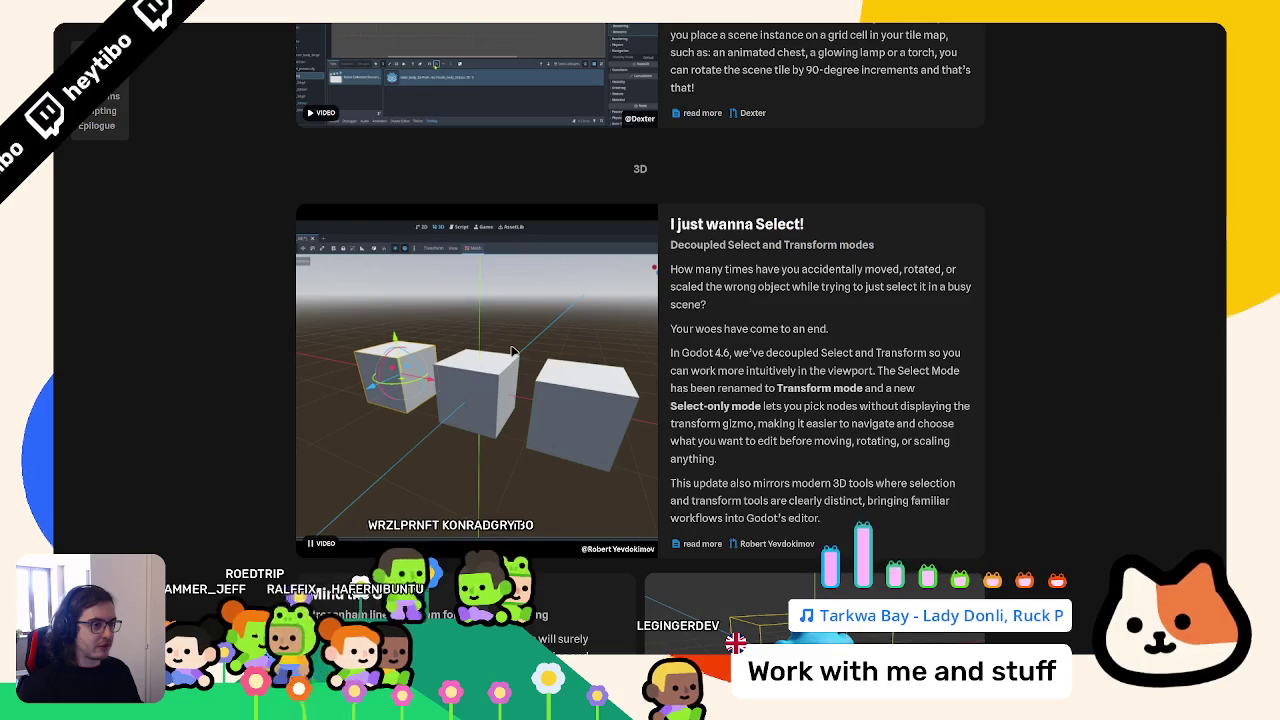
pyautogui.scroll(-10, 520, 420)
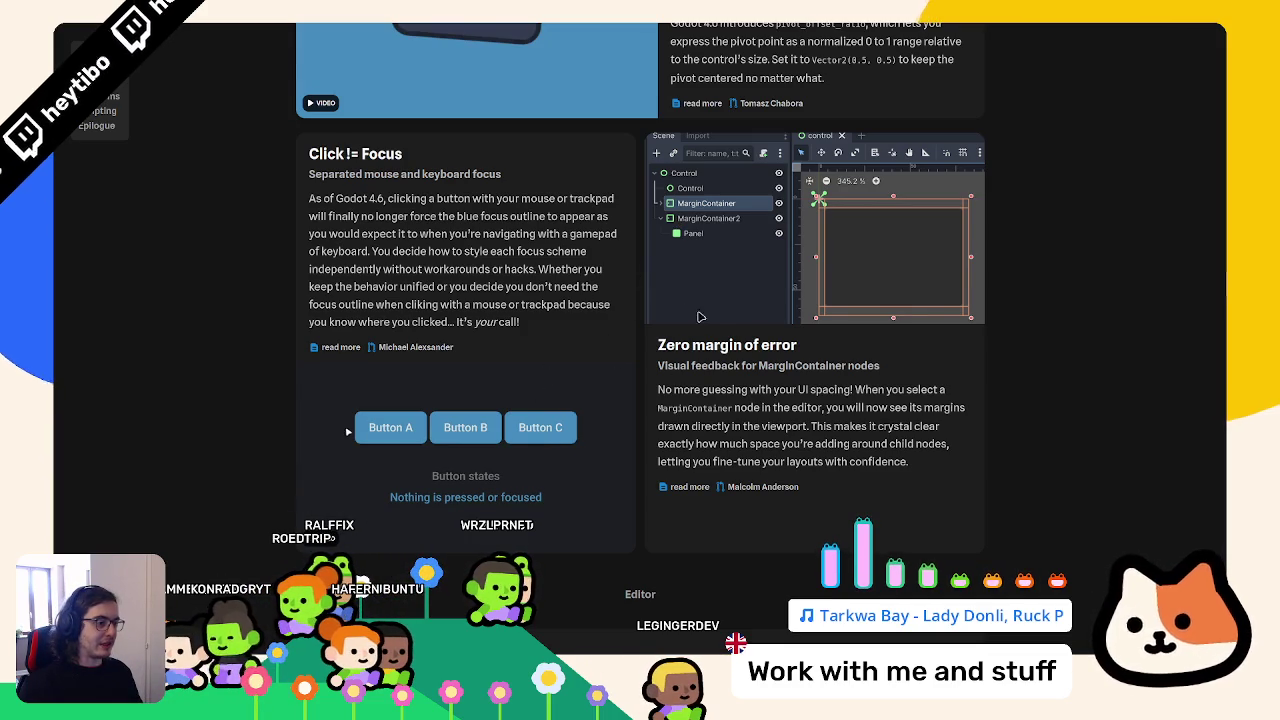
# Skim the Godot 4.6 release page from the top through Highlights into its main sections
pyautogui.press('Home')
pyautogui.scroll(-10, 634, 314)
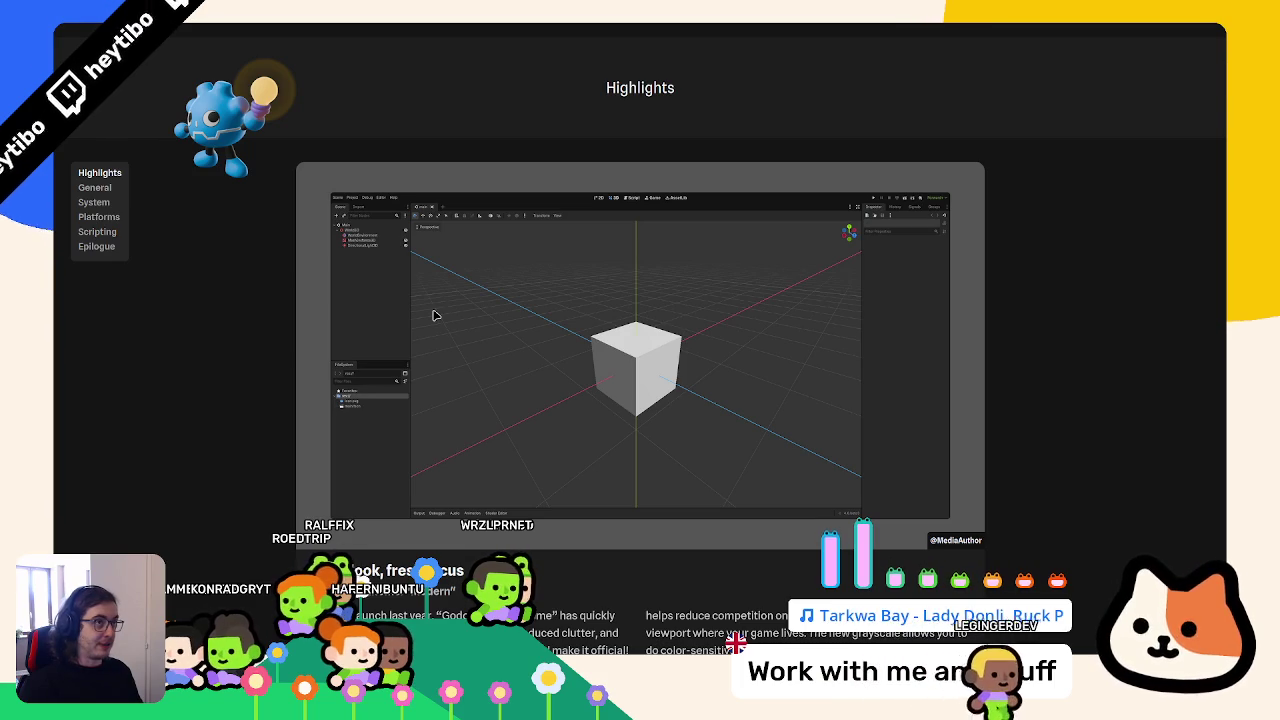
pyautogui.scroll(-10, 761, 291)
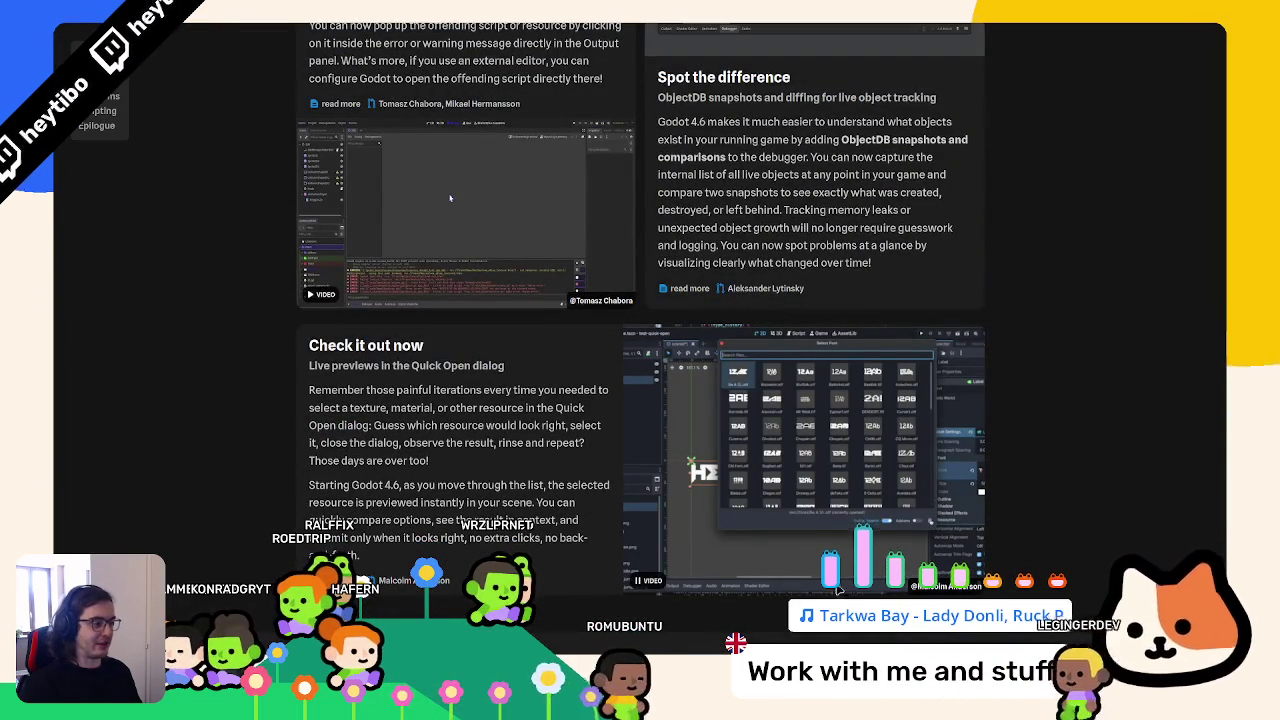
pyautogui.scroll(-3, 709, 466)
pyautogui.scroll(3, 709, 466)
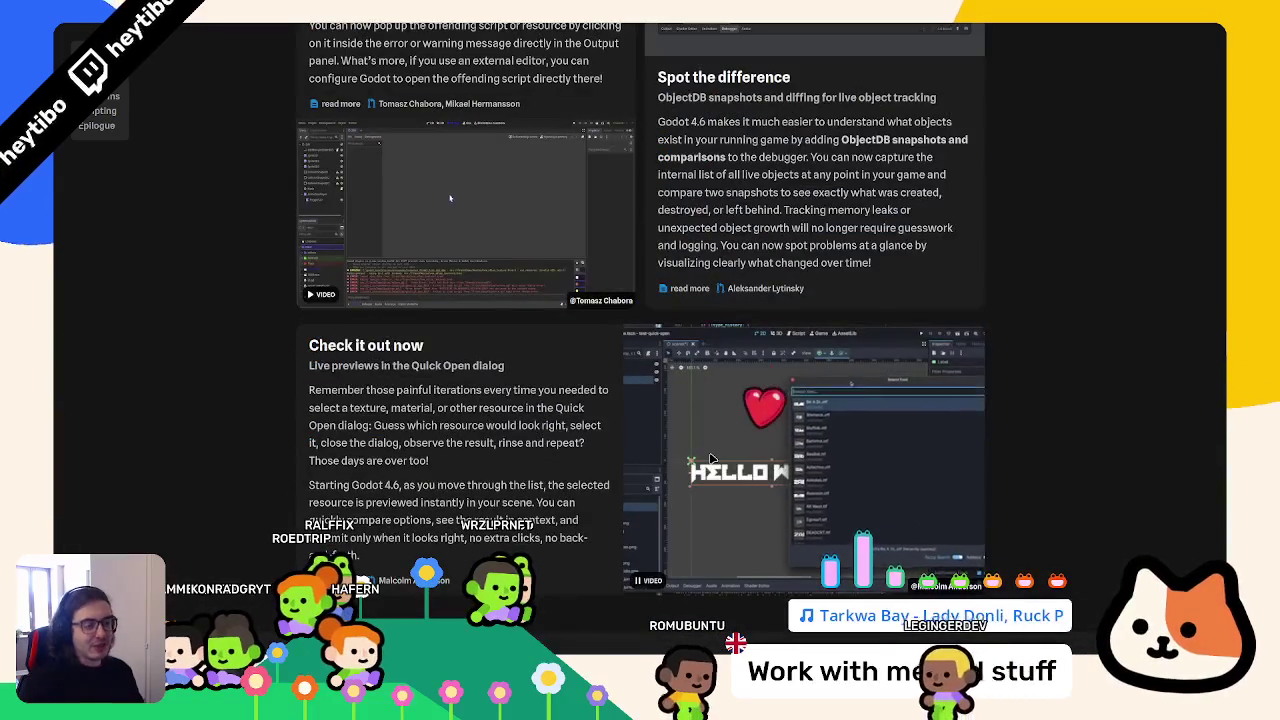
pyautogui.scroll(-3, 711, 459)
pyautogui.scroll(-5, 714, 453)
pyautogui.scroll(3, 648, 497)
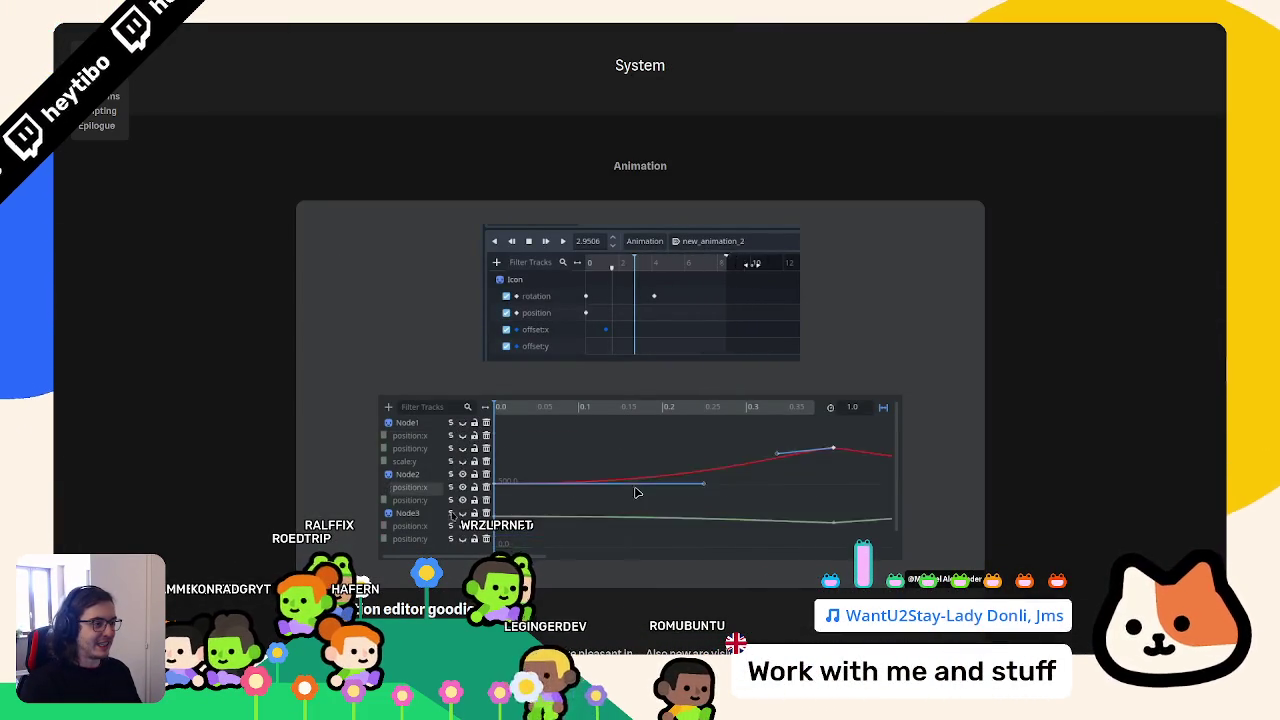
pyautogui.scroll(-8, 640, 480)
pyautogui.scroll(-3, 642, 471)
pyautogui.scroll(3, 642, 471)
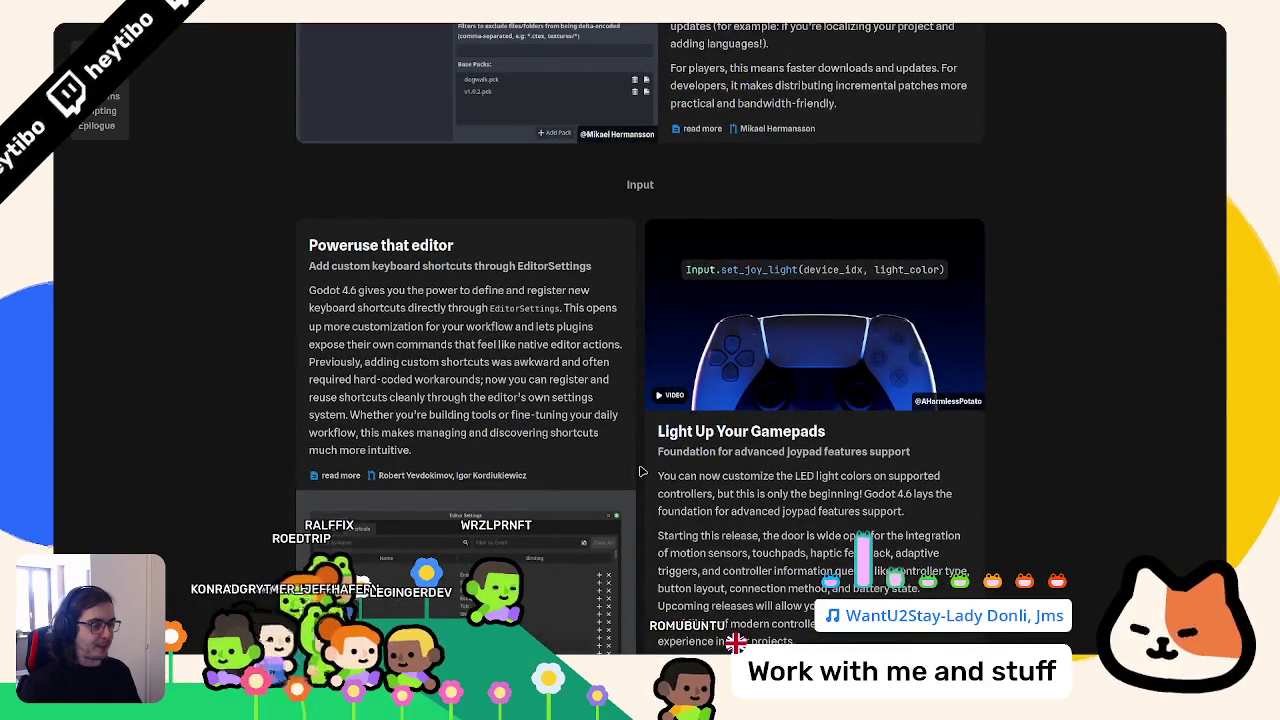
pyautogui.scroll(-10, 642, 471)
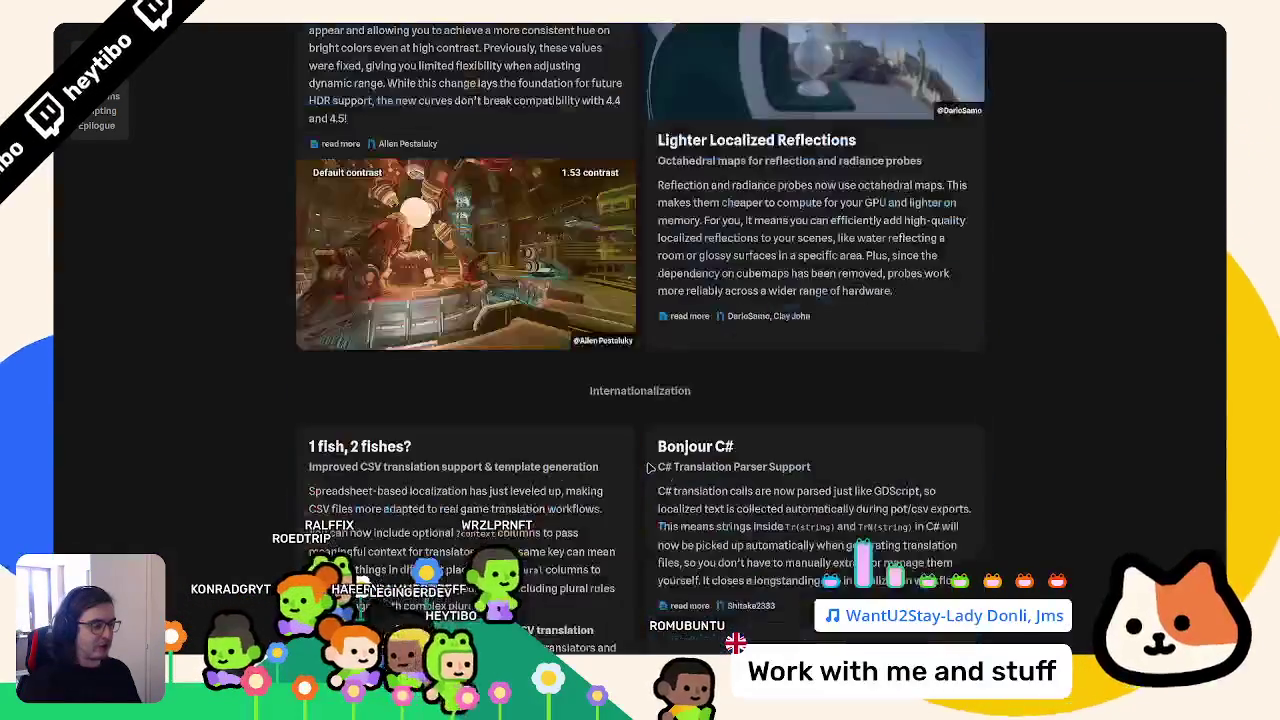
pyautogui.scroll(-10, 648, 467)
pyautogui.scroll(-7, 668, 500)
# Finish skimming down to the contributors section and open the Firefox page inspector
pyautogui.scroll(3, 729, 283)
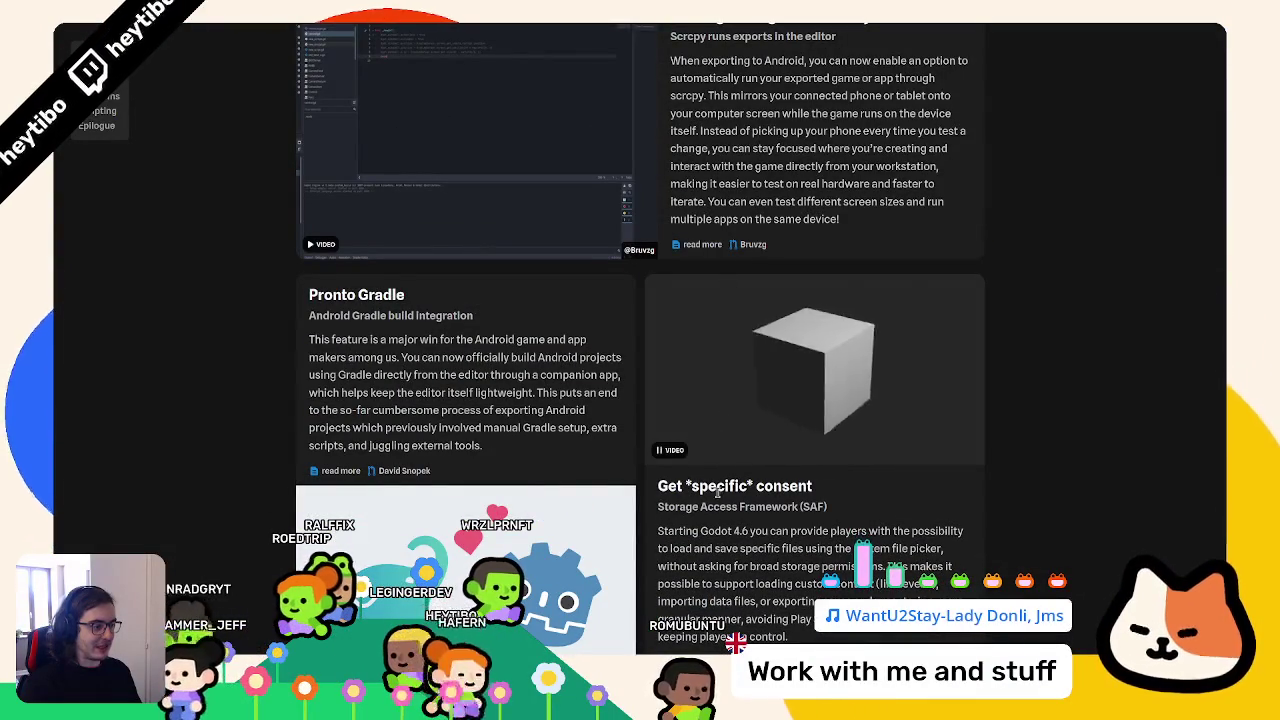
pyautogui.scroll(-15, 770, 412)
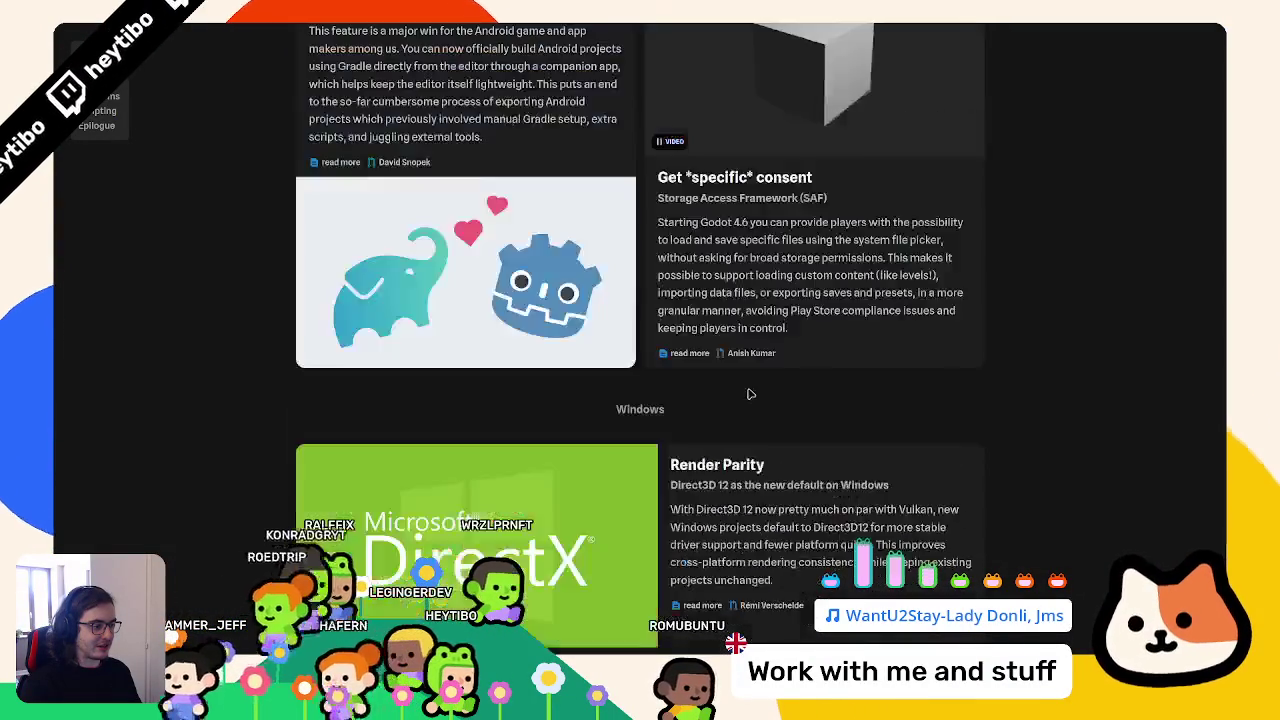
pyautogui.scroll(-10, 761, 408)
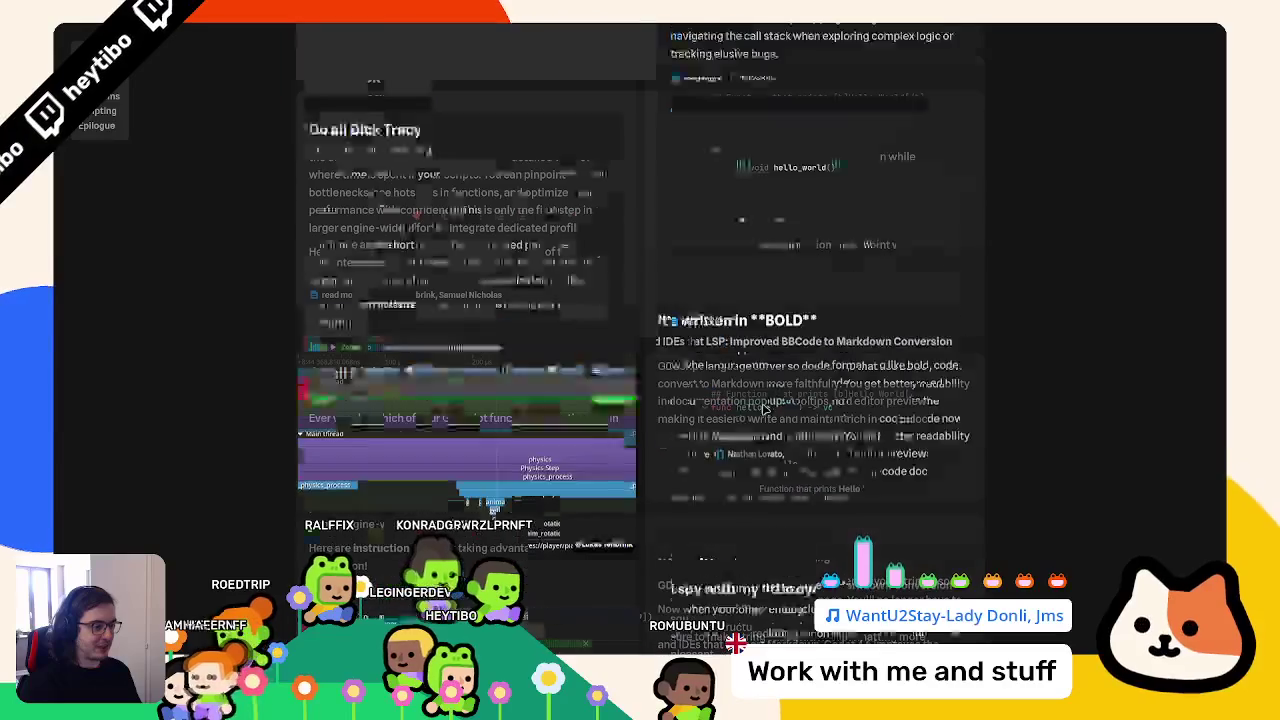
pyautogui.scroll(4, 767, 410)
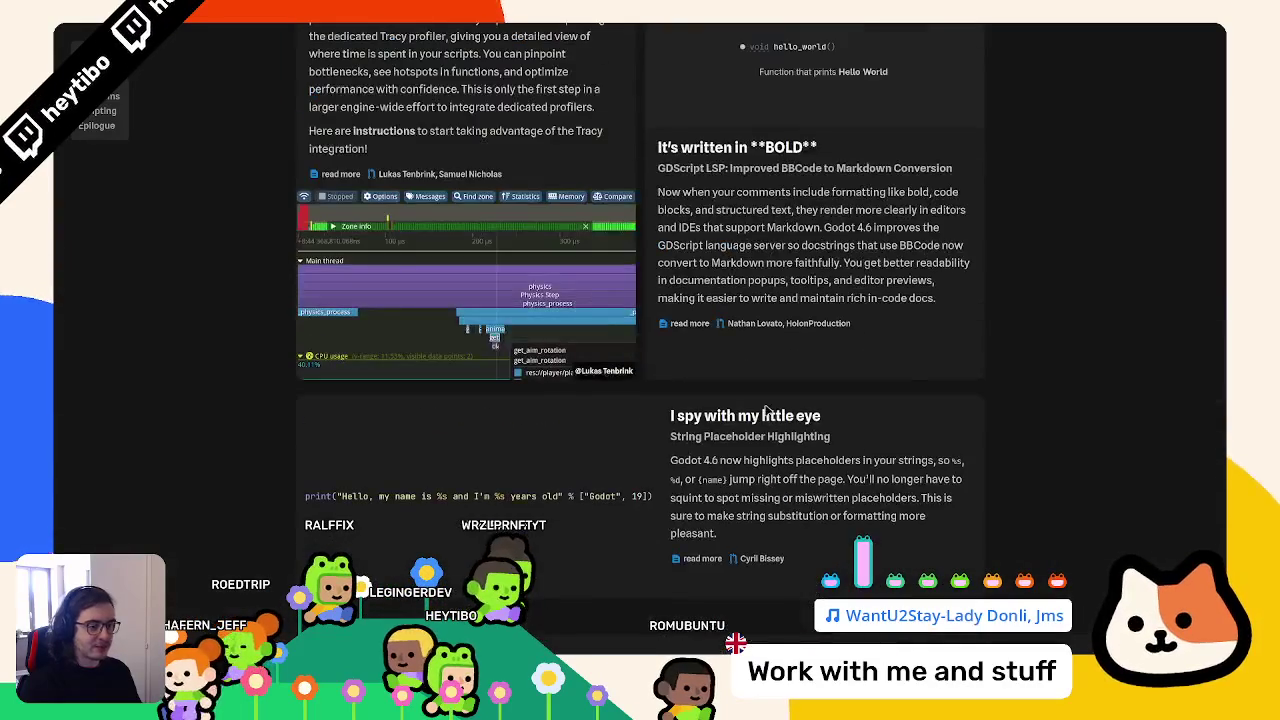
pyautogui.scroll(15, 731, 280)
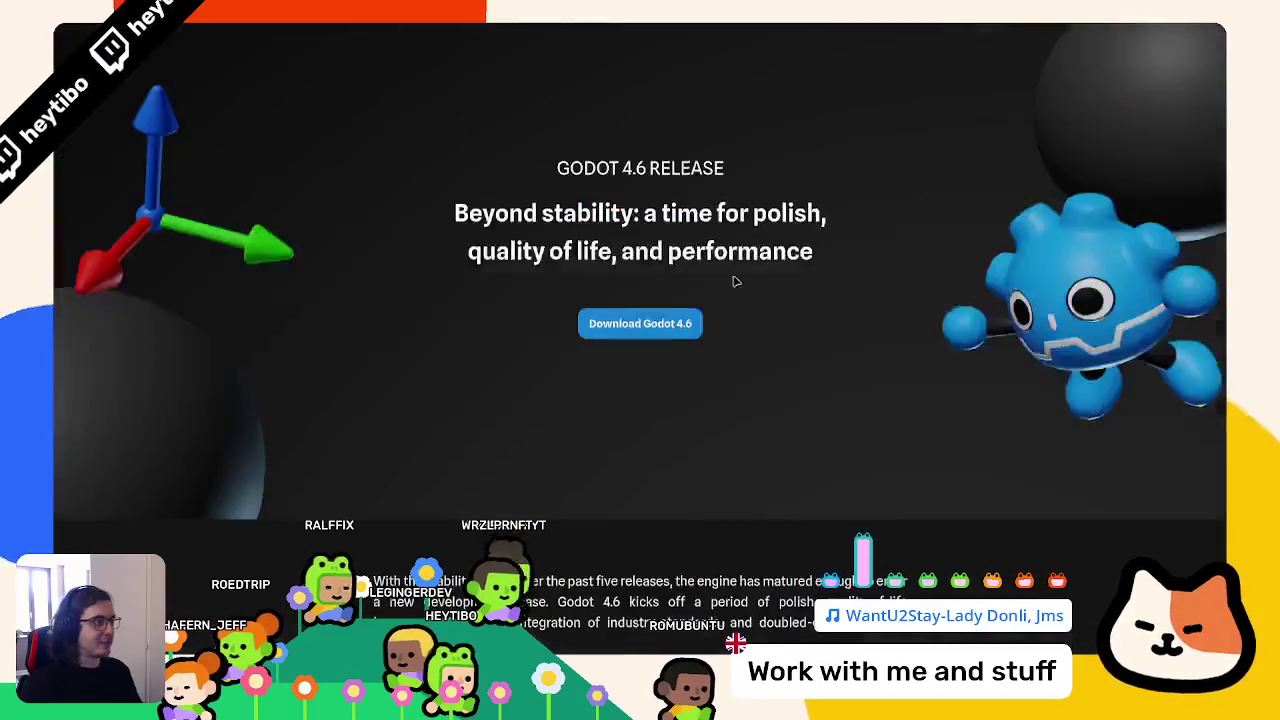
pyautogui.scroll(-5, 696, 319)
pyautogui.scroll(2, 730, 200)
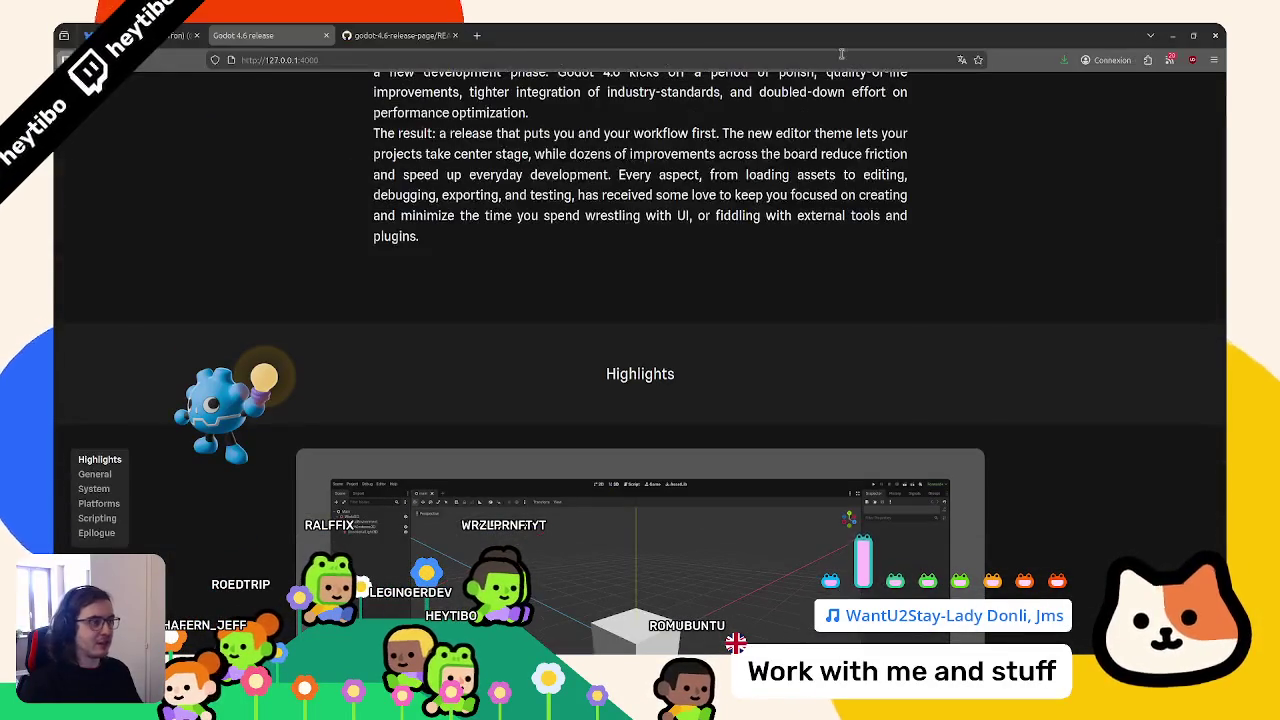
pyautogui.scroll(-1, 645, 311)
pyautogui.hotkey('ctrl', 'shift', 'i')
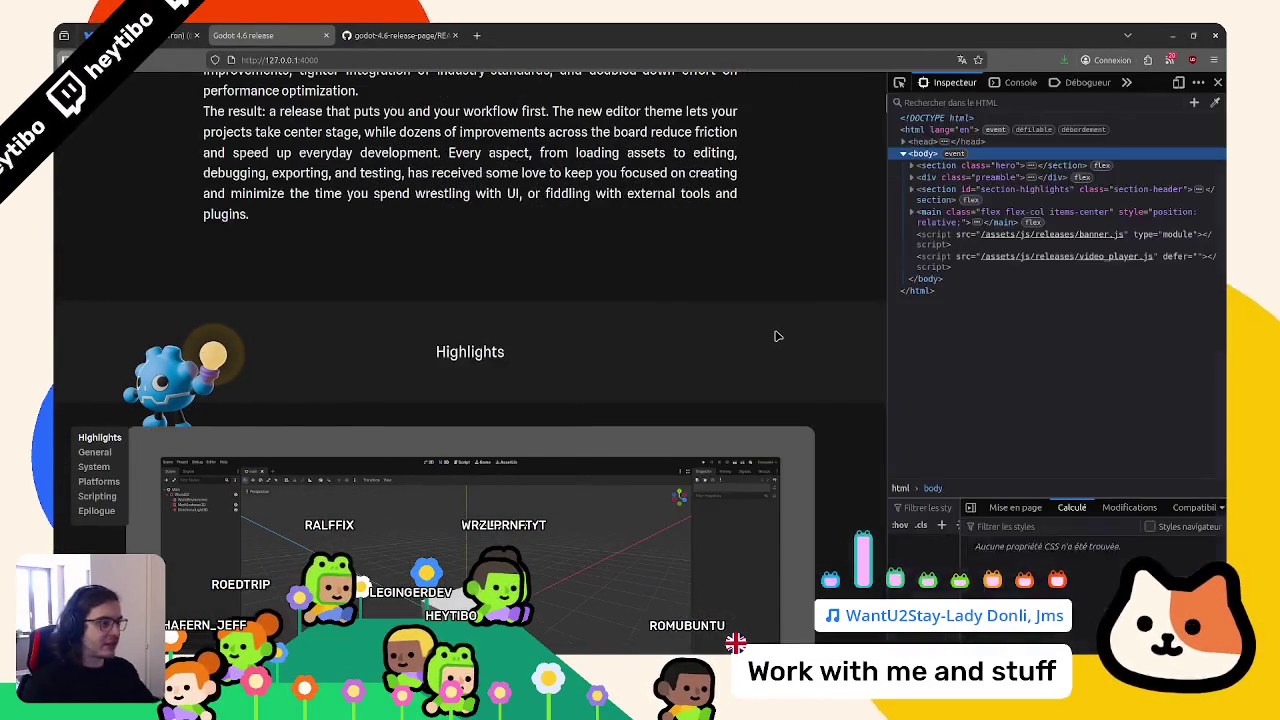
# Preview the release page in Responsive Design Mode at about 324 px phone width, scrolling through it
pyautogui.hotkey('ctrl', 'shift', 'm')
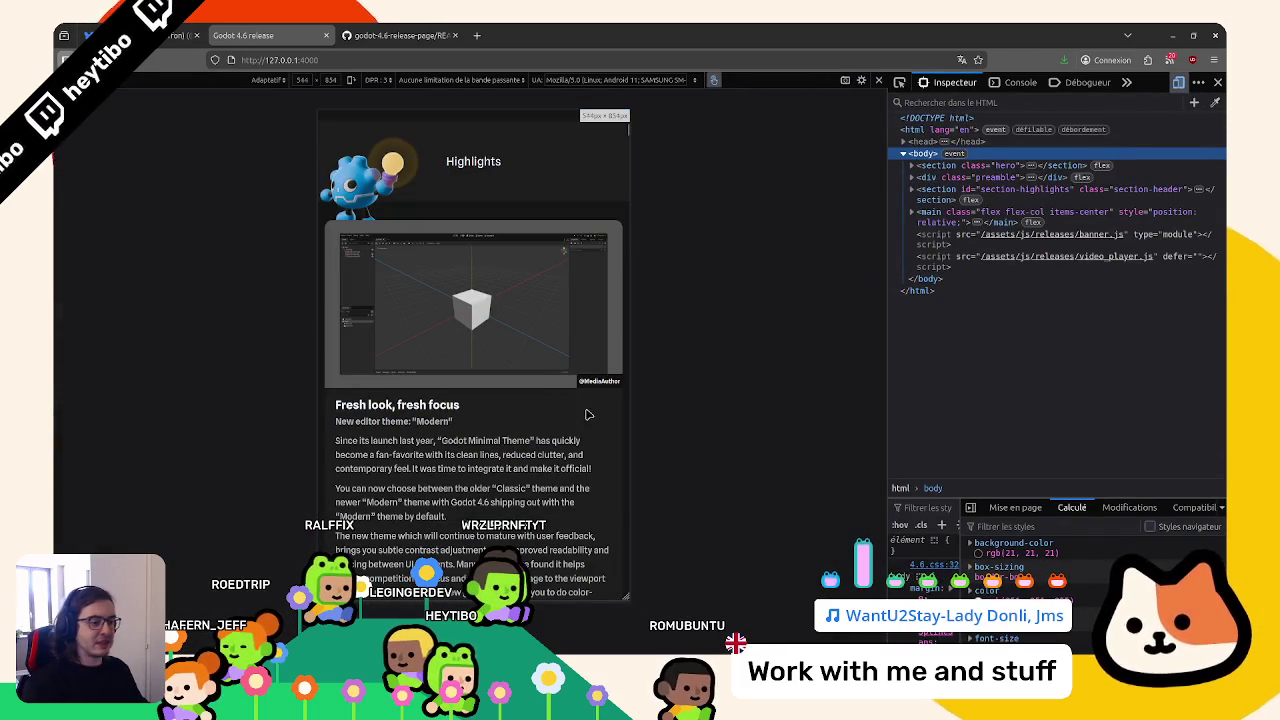
pyautogui.moveTo(540, 329); pyautogui.dragTo(571, 347)
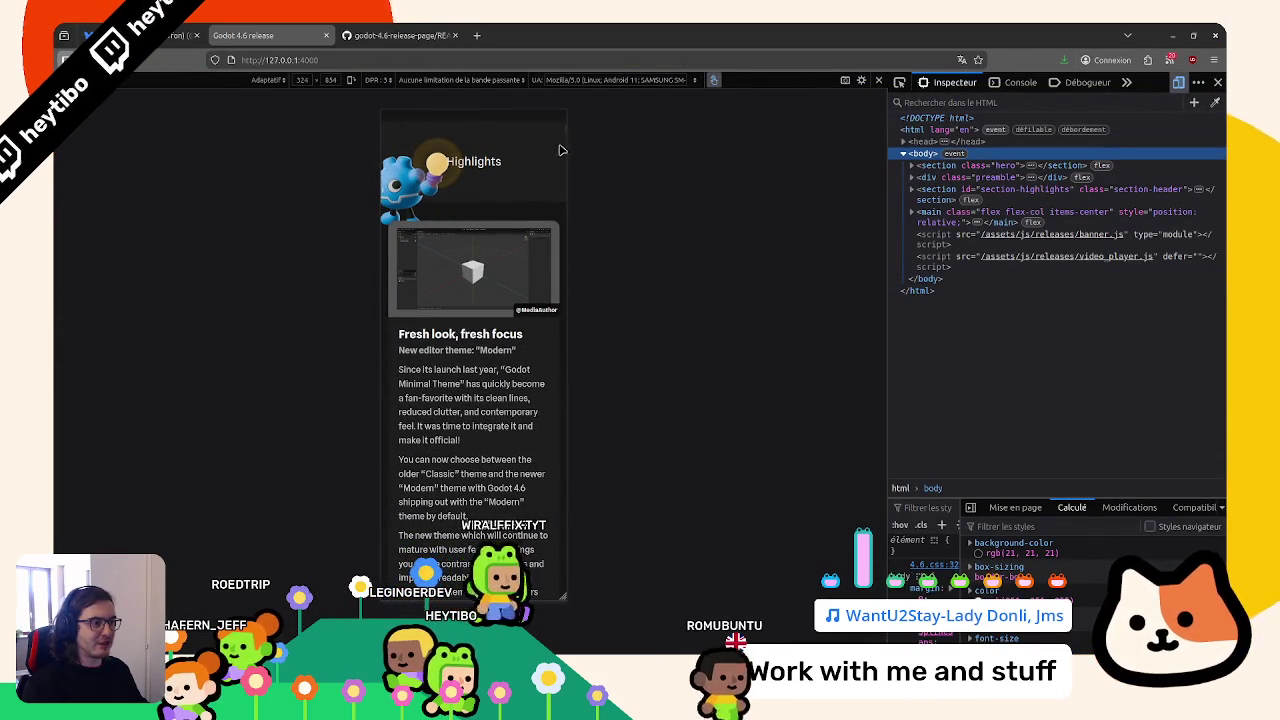
pyautogui.scroll(-10, 569, 286)
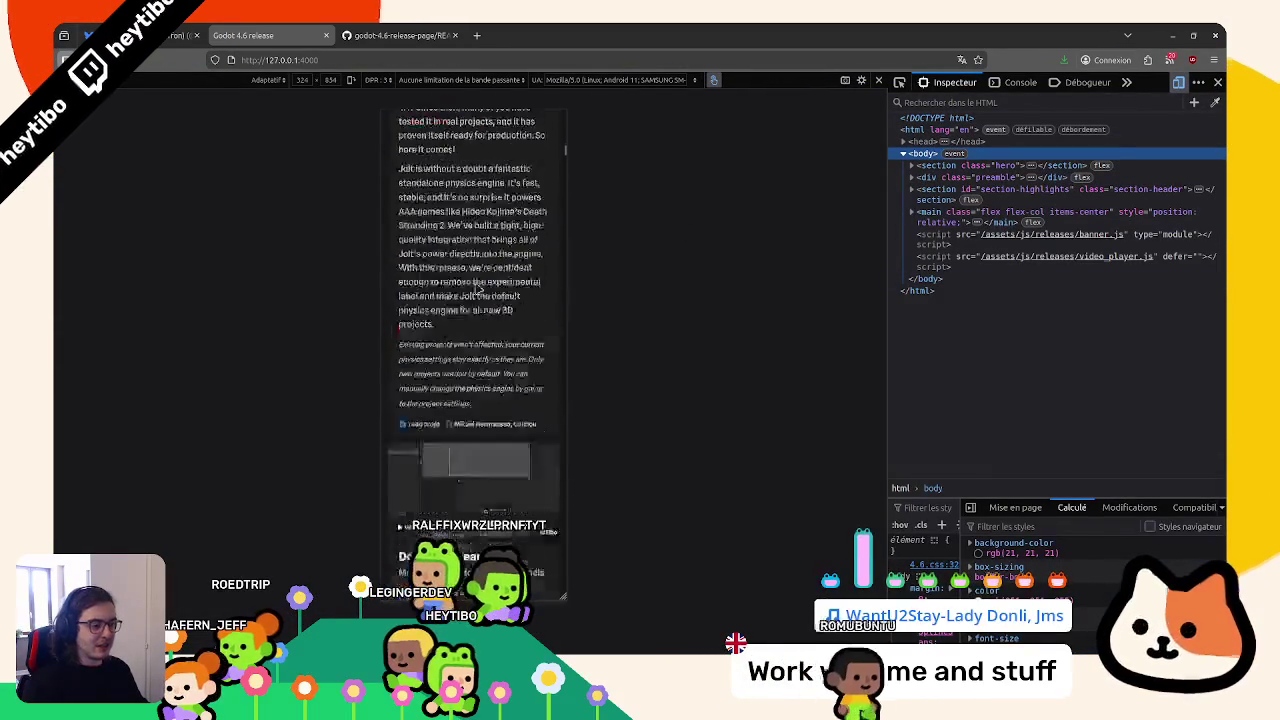
pyautogui.scroll(-10, 478, 145)
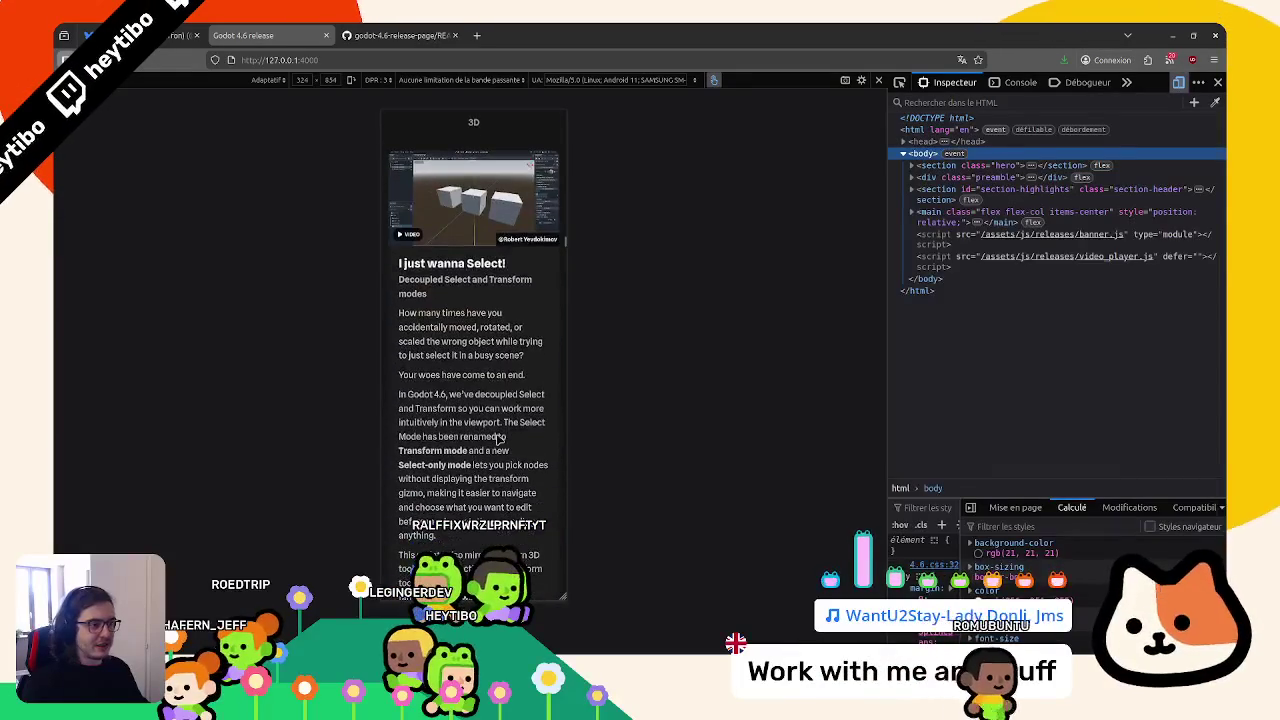
pyautogui.scroll(3, 474, 350)
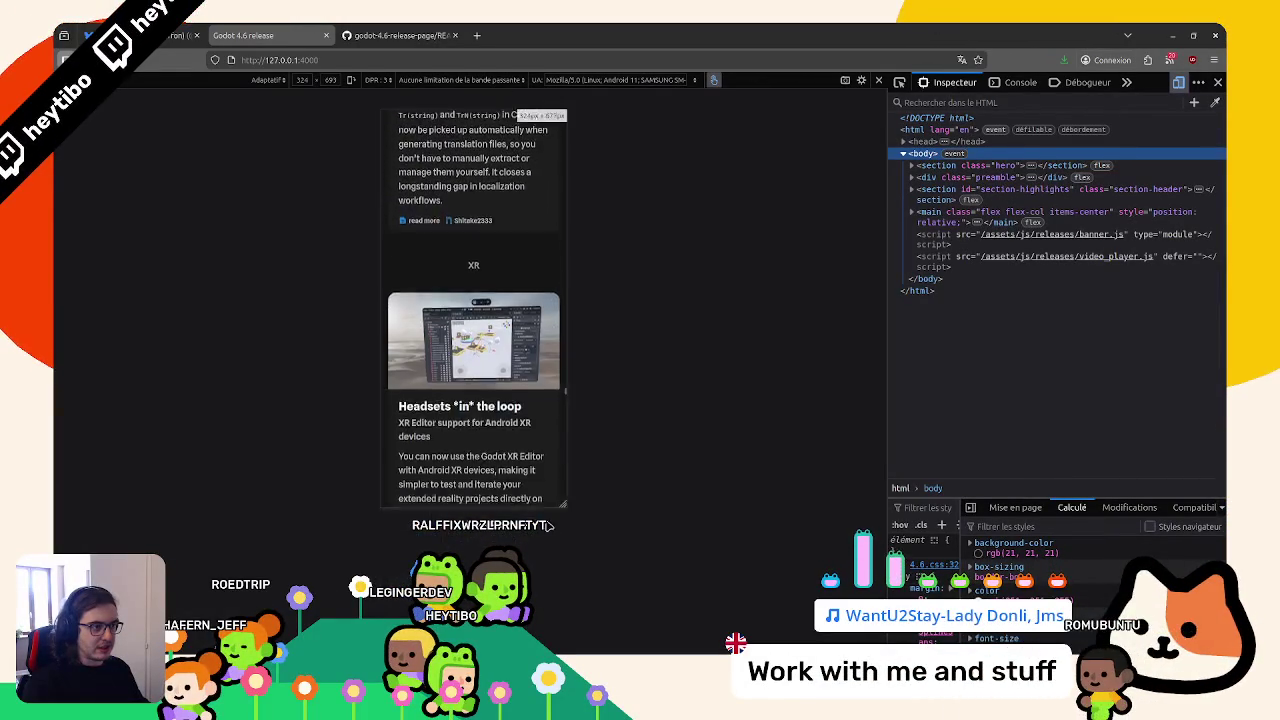
pyautogui.moveTo(548, 518); pyautogui.dragTo(548, 569)
pyautogui.scroll(-1, 506, 175)
pyautogui.scroll(-15, 532, 288)
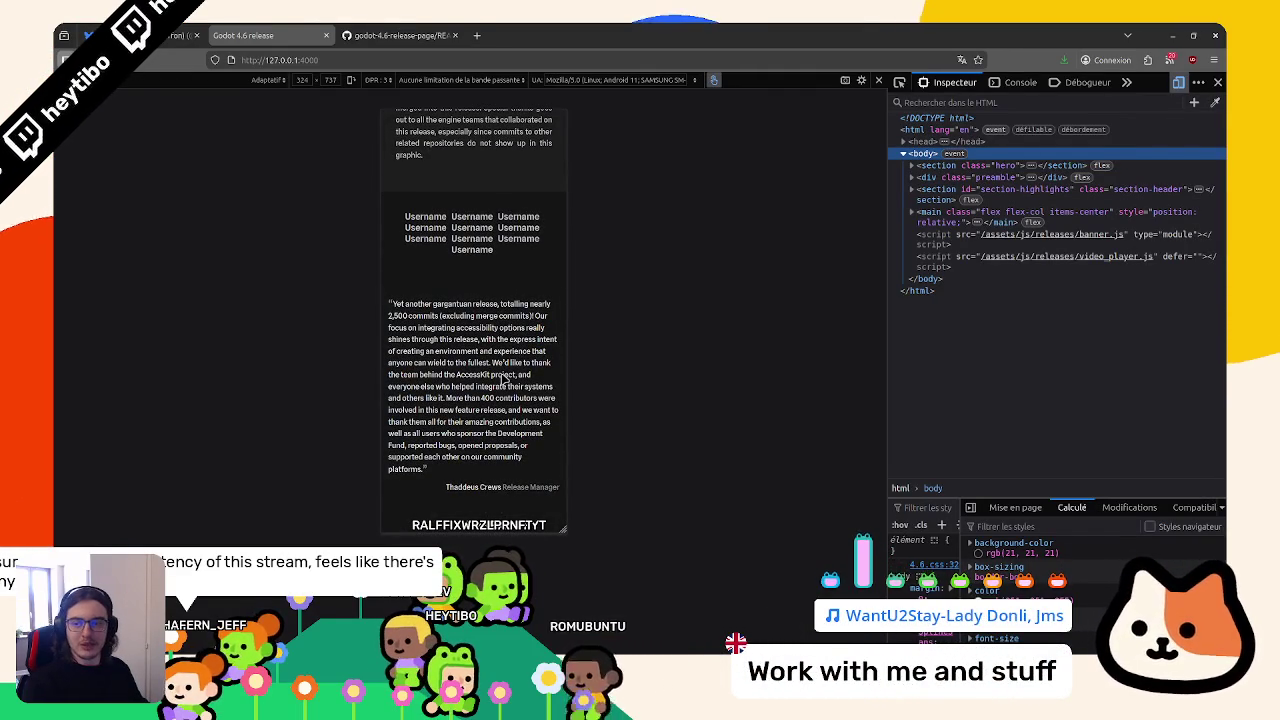
pyautogui.scroll(5, 503, 350)
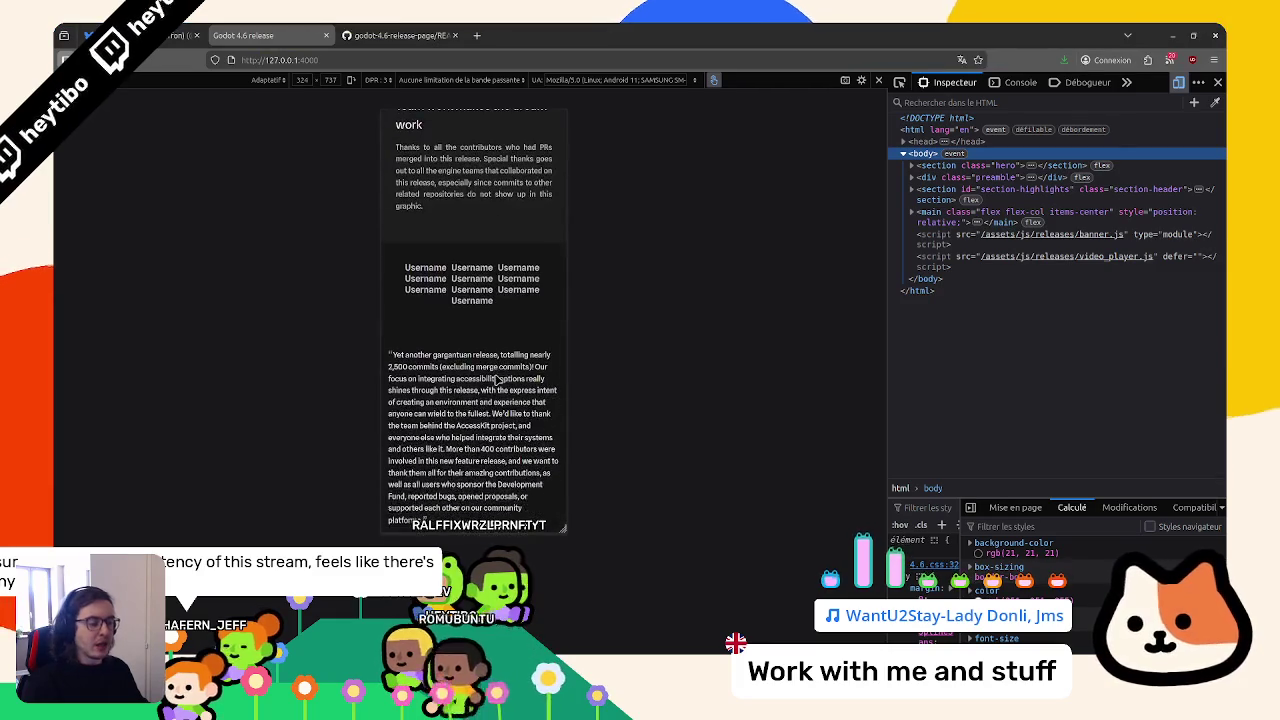
pyautogui.scroll(-1, 497, 378)
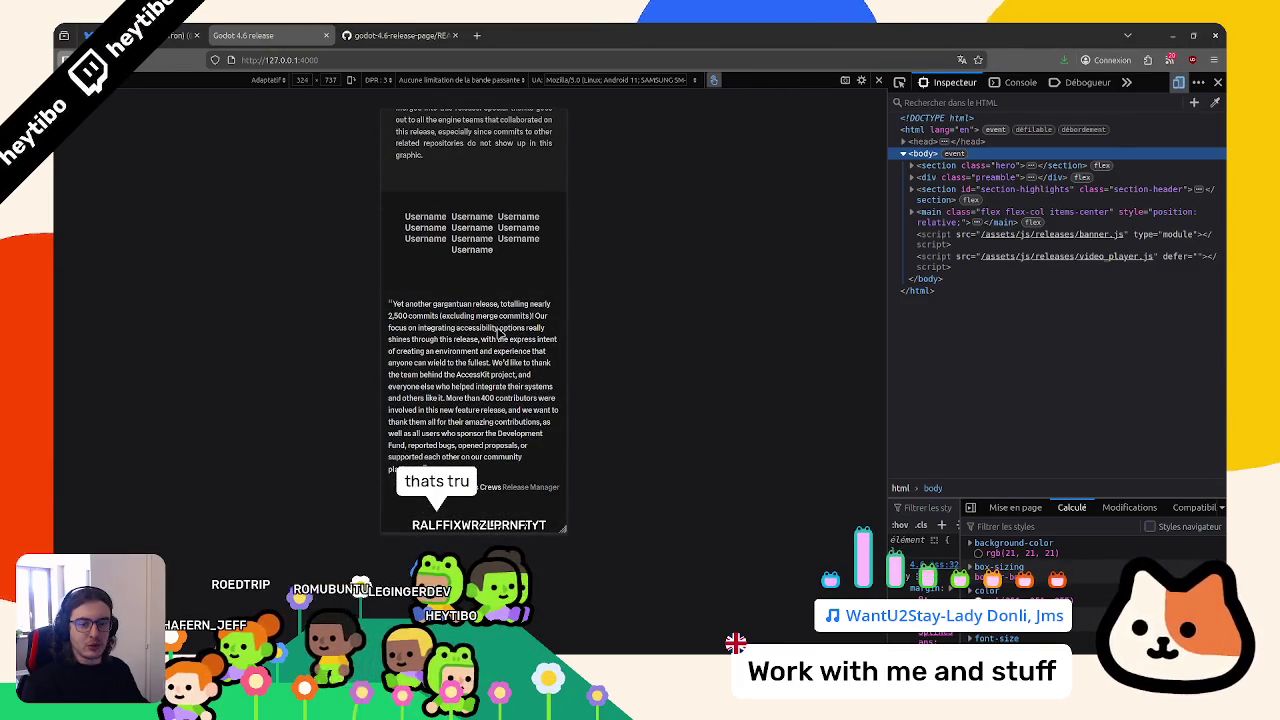
pyautogui.scroll(-10, 500, 342)
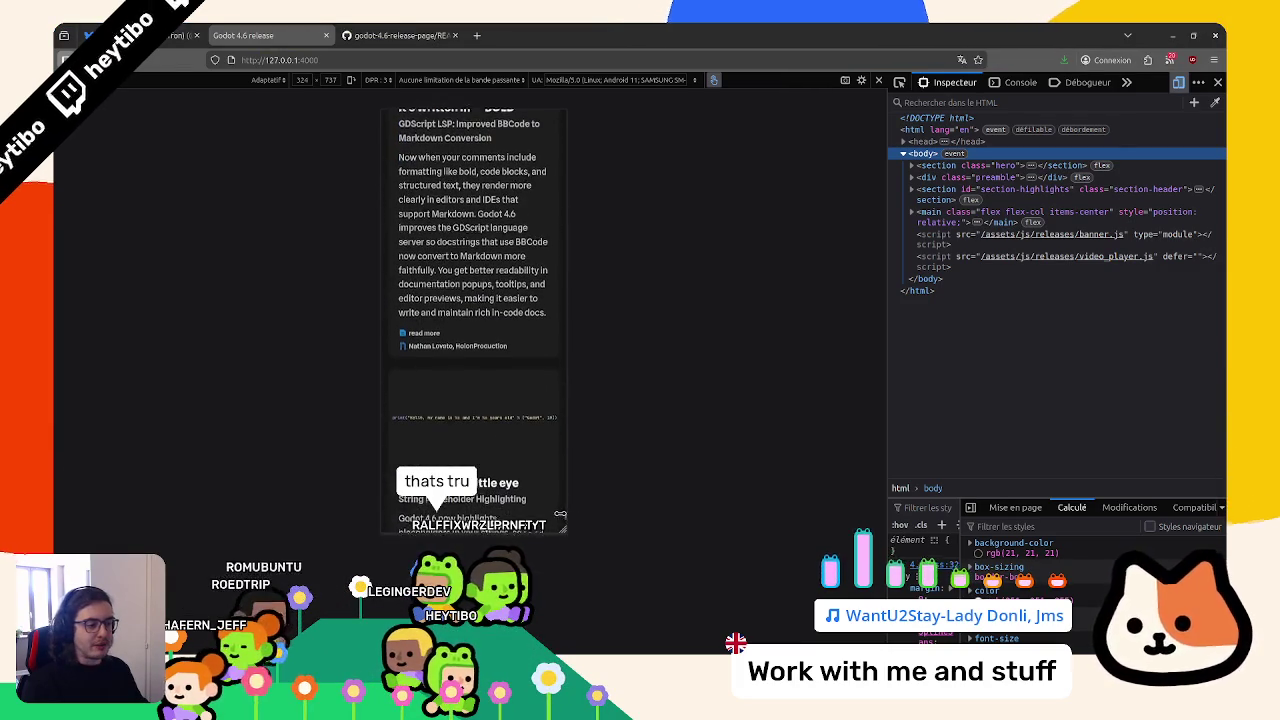
pyautogui.scroll(3, 487, 445)
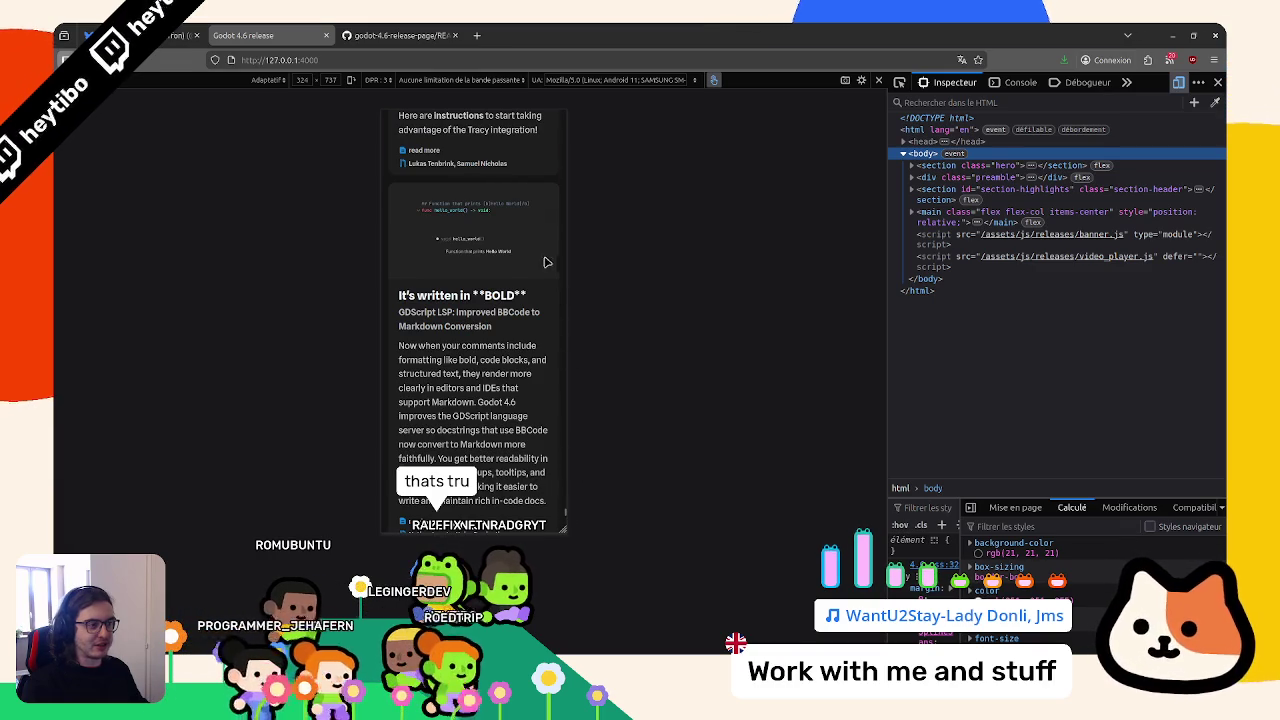
pyautogui.scroll(-15, 548, 261)
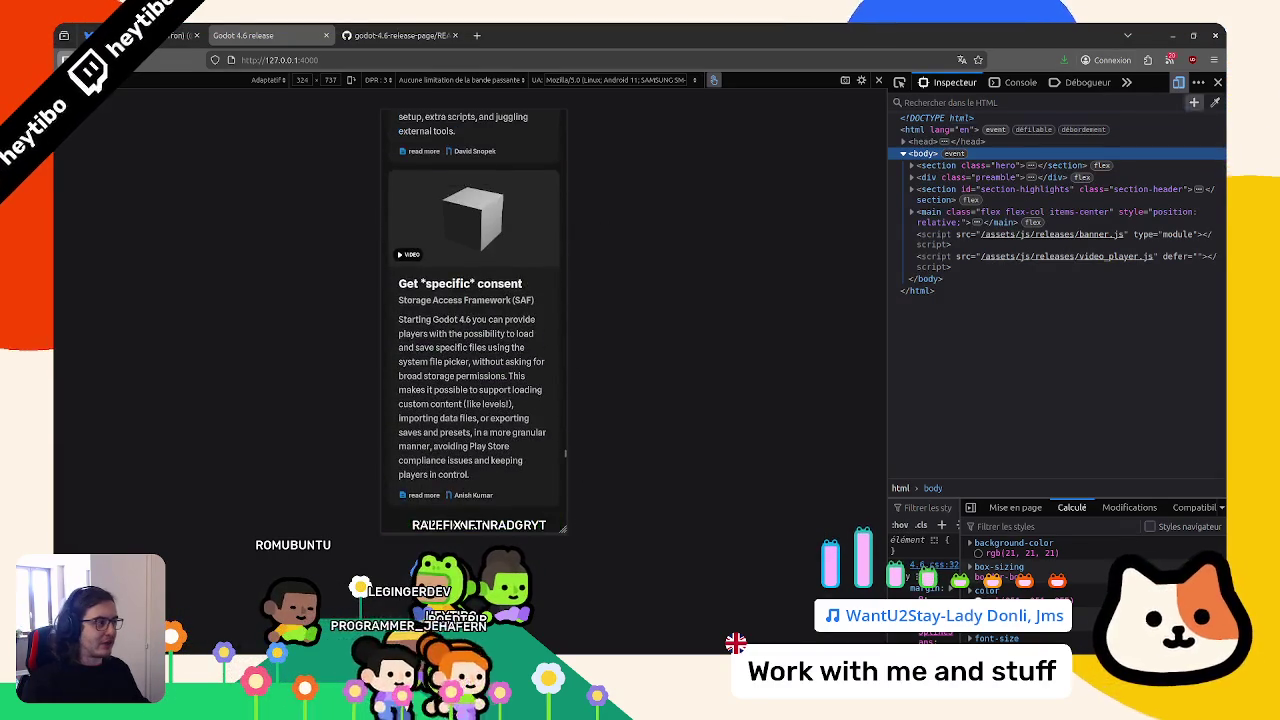
# Exit the mobile preview, close developer tools and return to the page top
pyautogui.click(1179, 82)
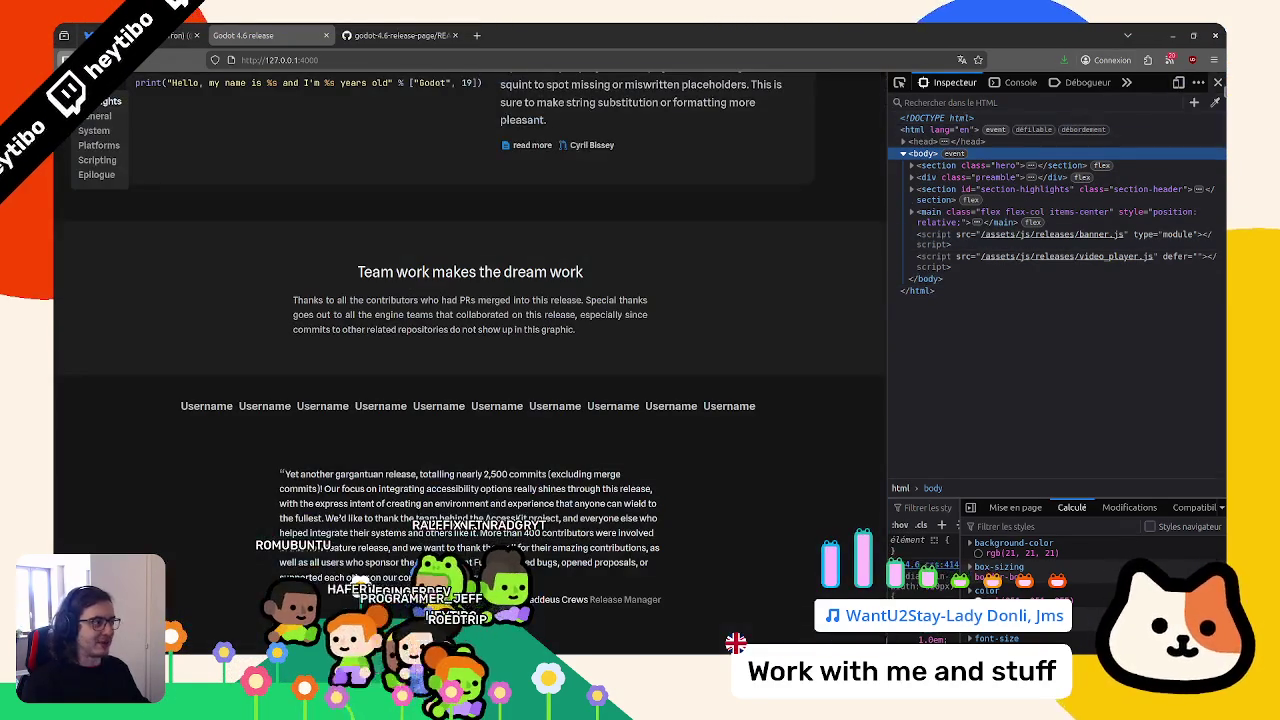
pyautogui.press('F12')
pyautogui.press('Home')
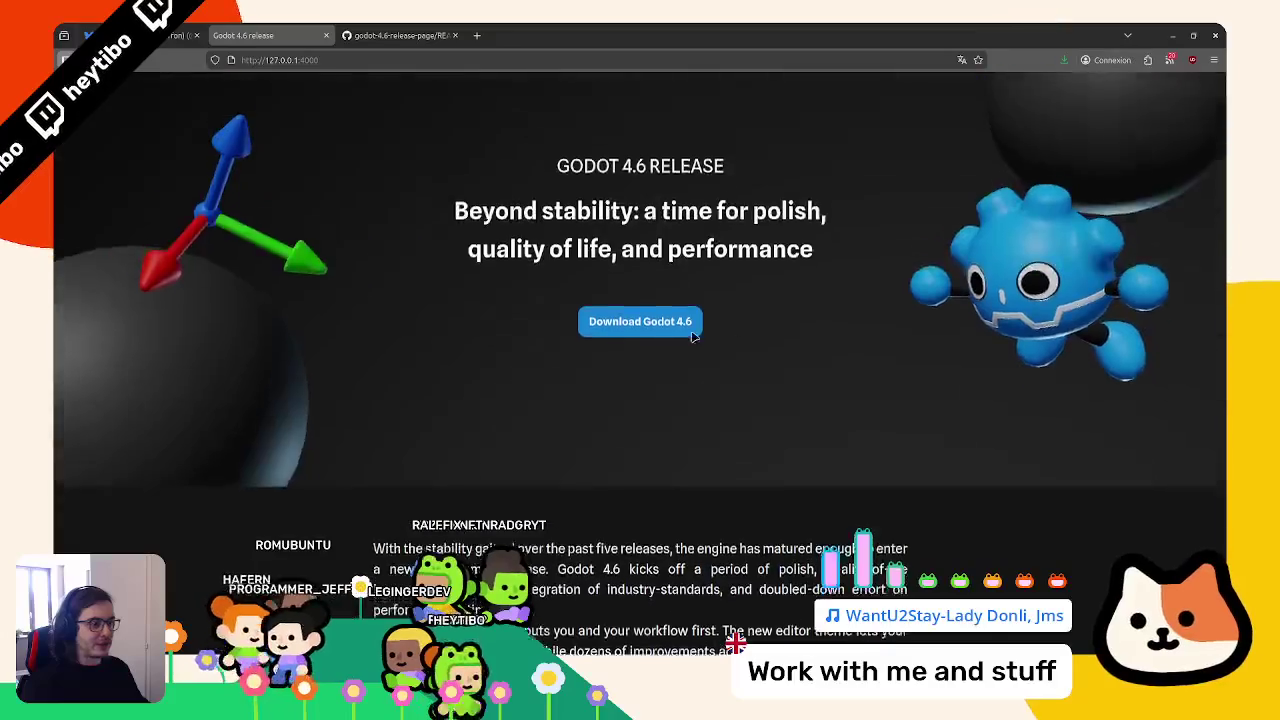